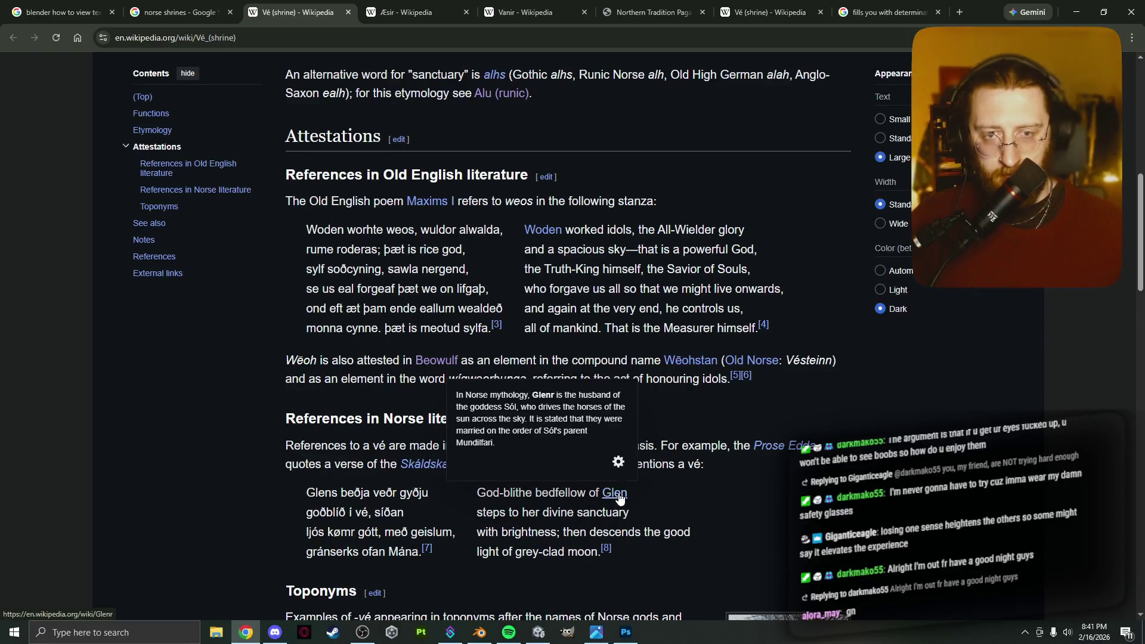
Open the Glenr article from the Glen link in a background tab and switch to it.
middle_click(619, 498)
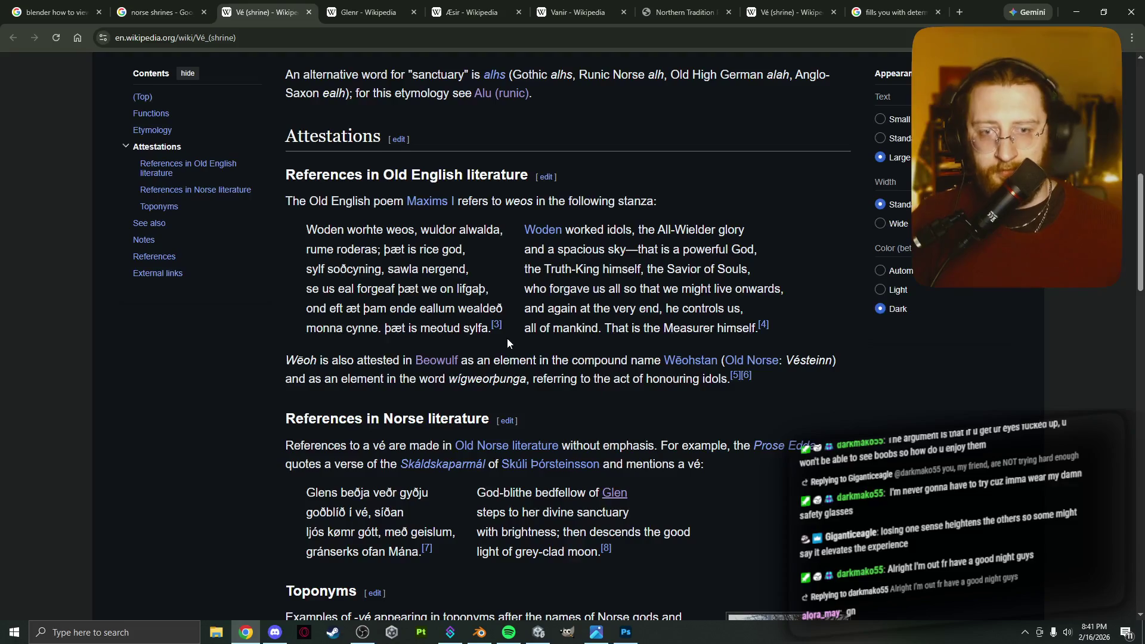
key(ctrl+Tab)
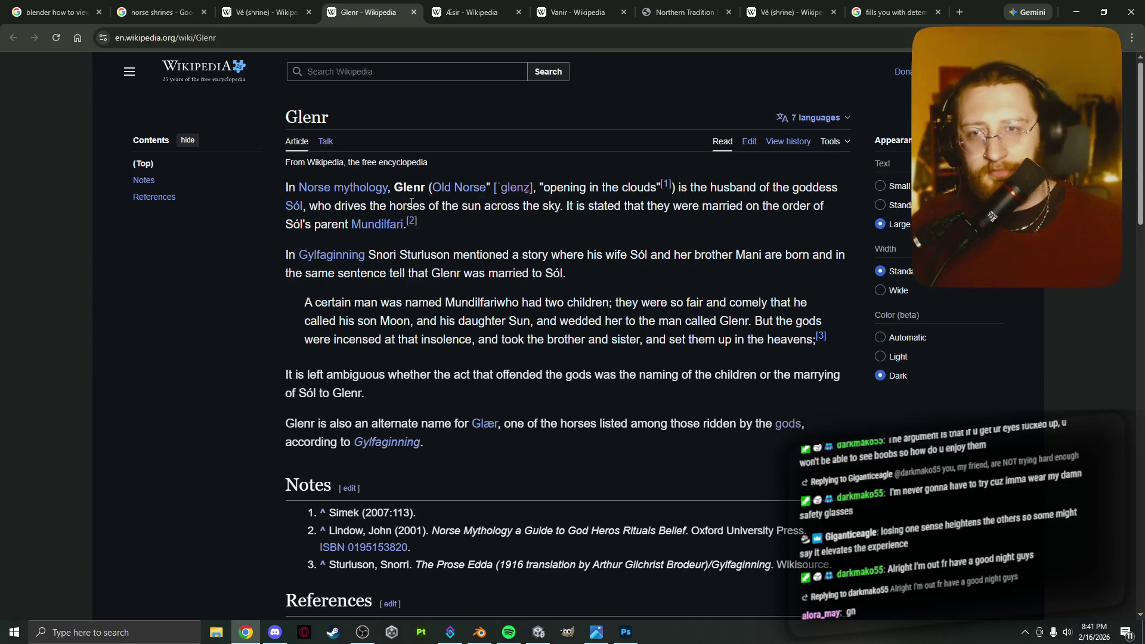
scroll(377, 225, down, 1)
drag(332, 146, 549, 147)
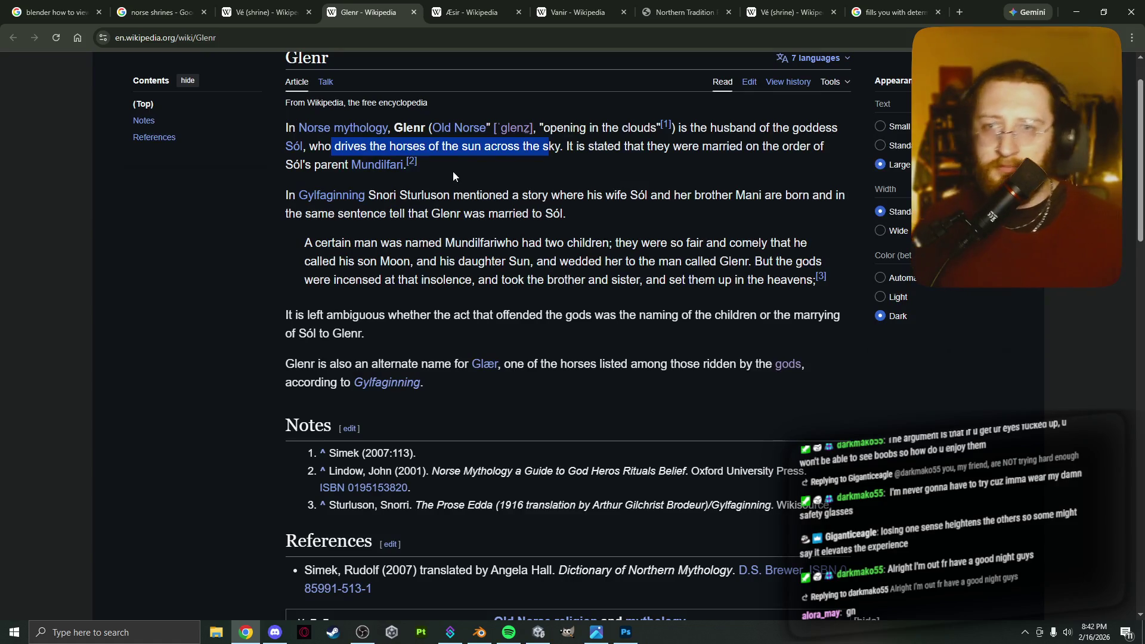
mouse_move(394, 172)
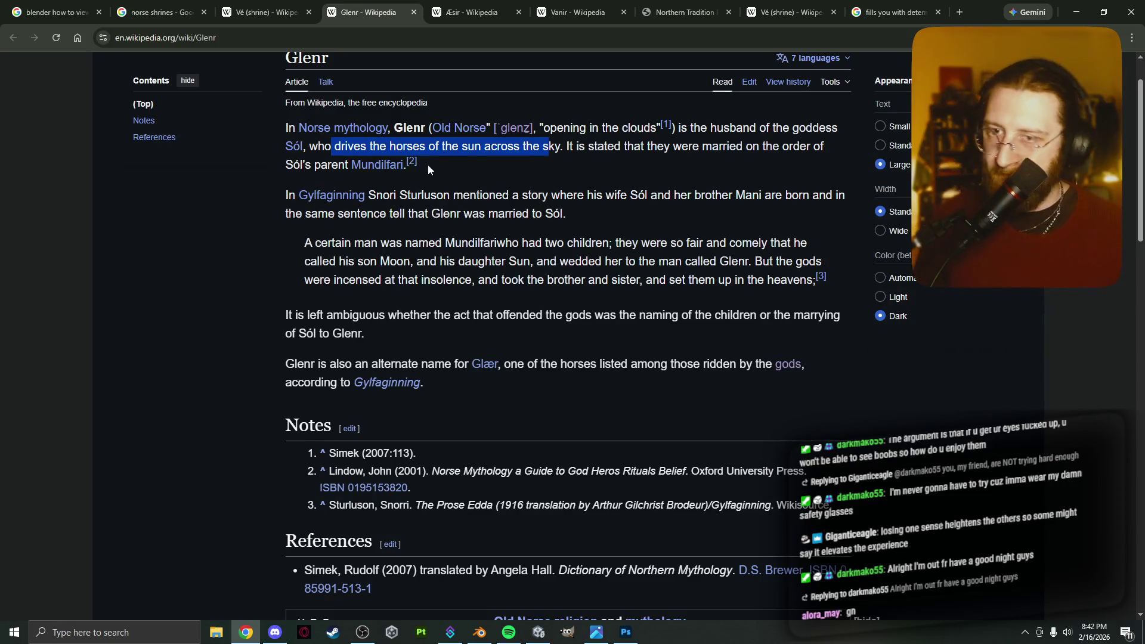
scroll(192, 286, down, 4)
scroll(192, 286, up, 4)
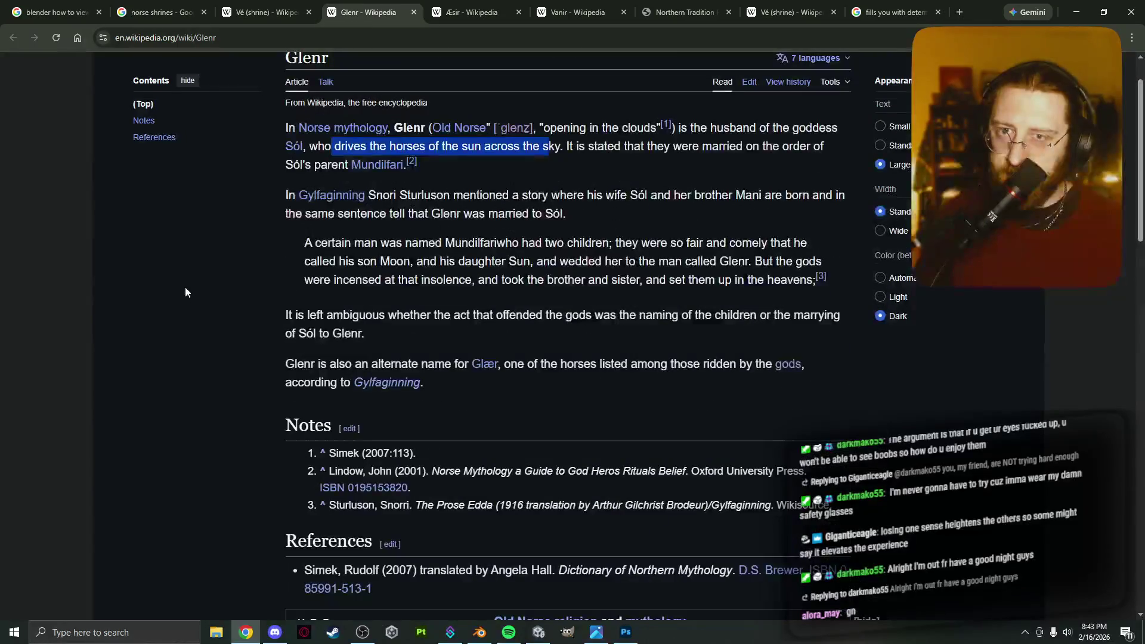
click(185, 288)
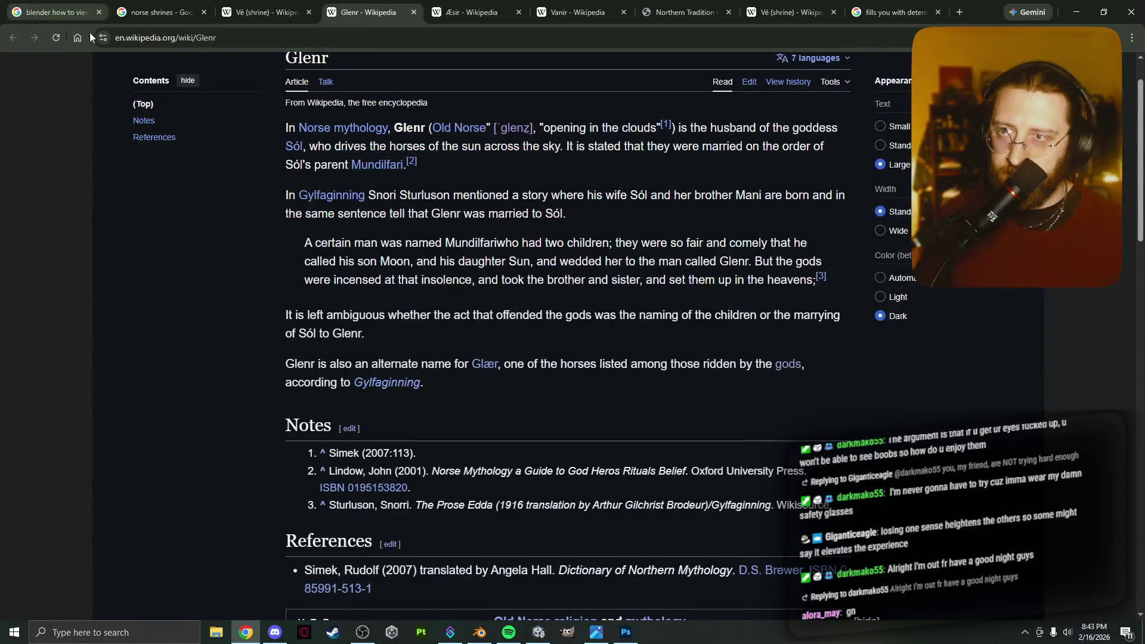
click(262, 13)
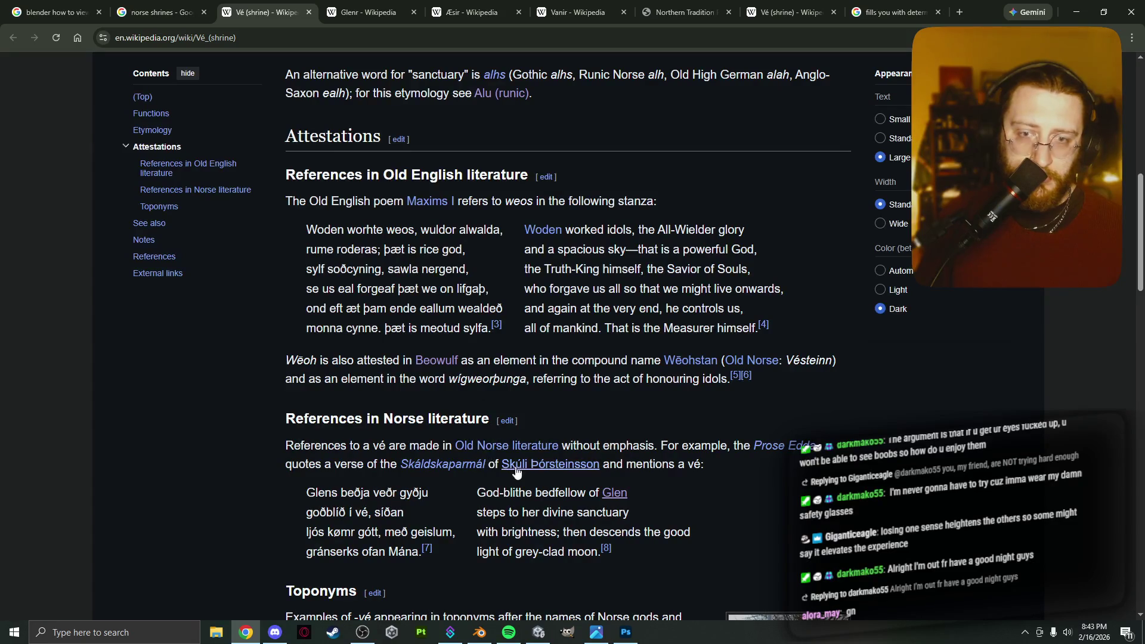
Follow the Glen link to Glenr, then the Sól link to the Sól (Germanic mythology) article.
click(612, 499)
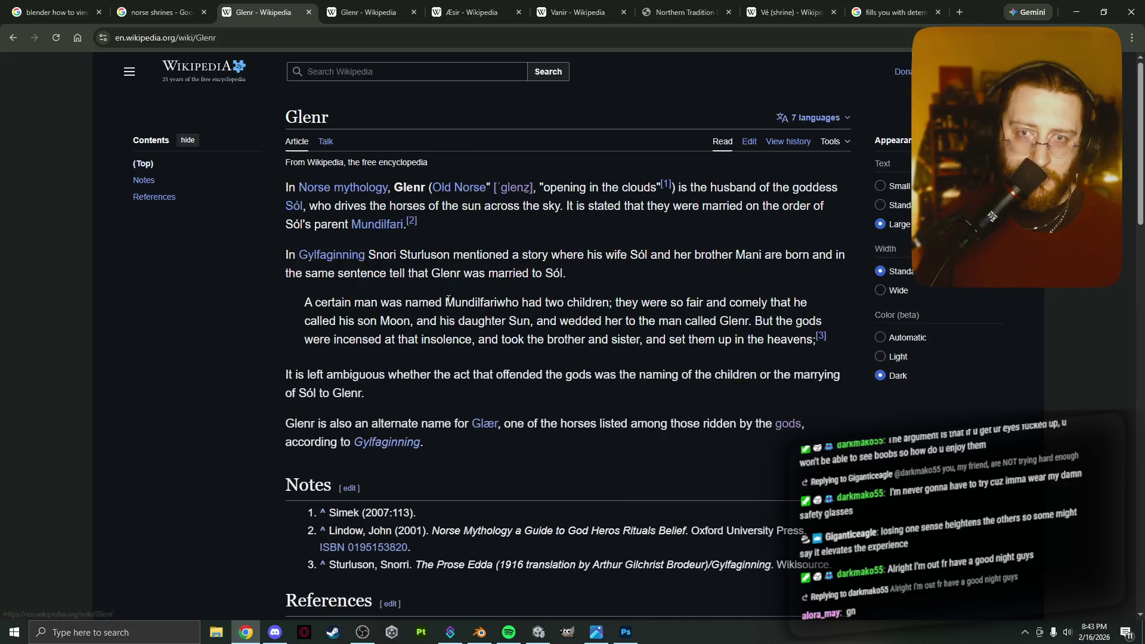
click(296, 207)
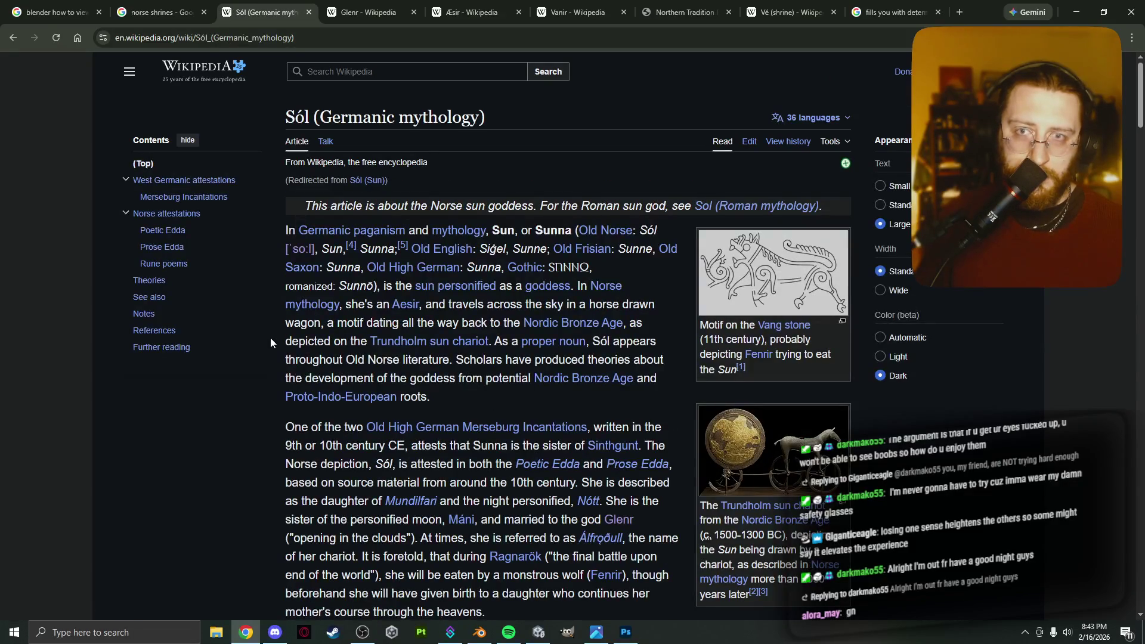
scroll(271, 337, down, 1)
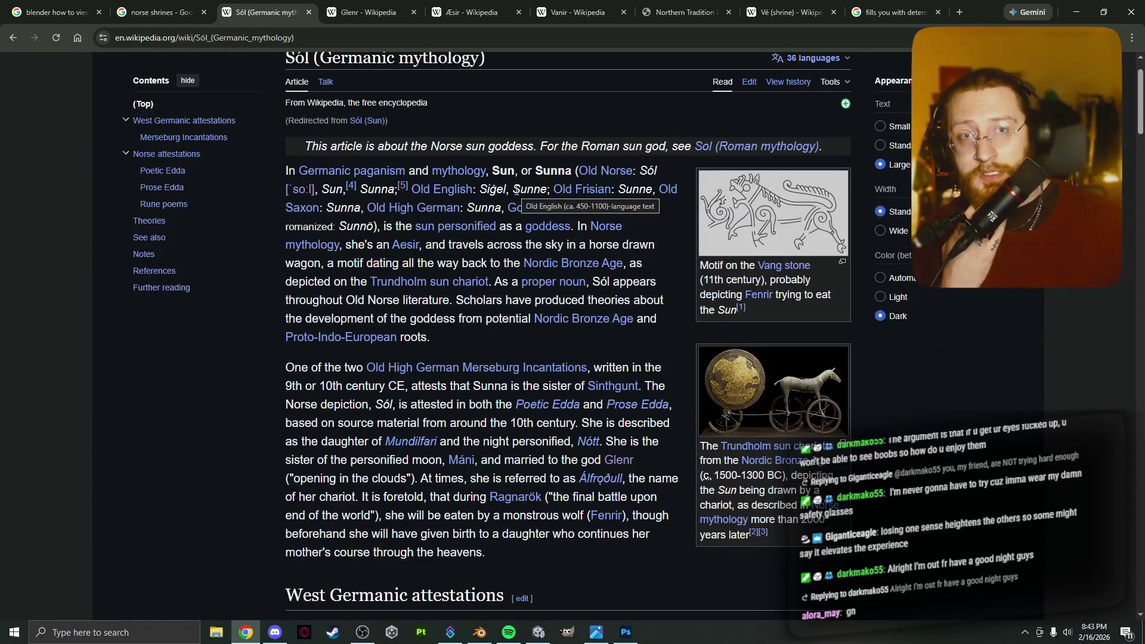
click(959, 12)
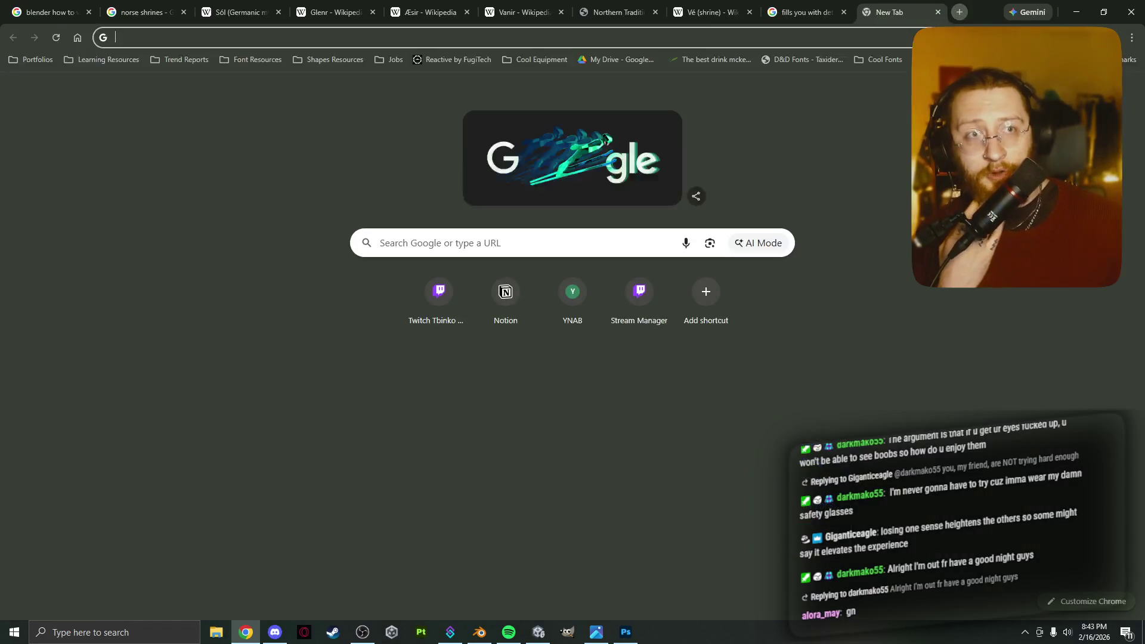
Load the Gelmir Compendium bookmark from the bookmarks bar overflow list in the new tab.
click(1067, 59)
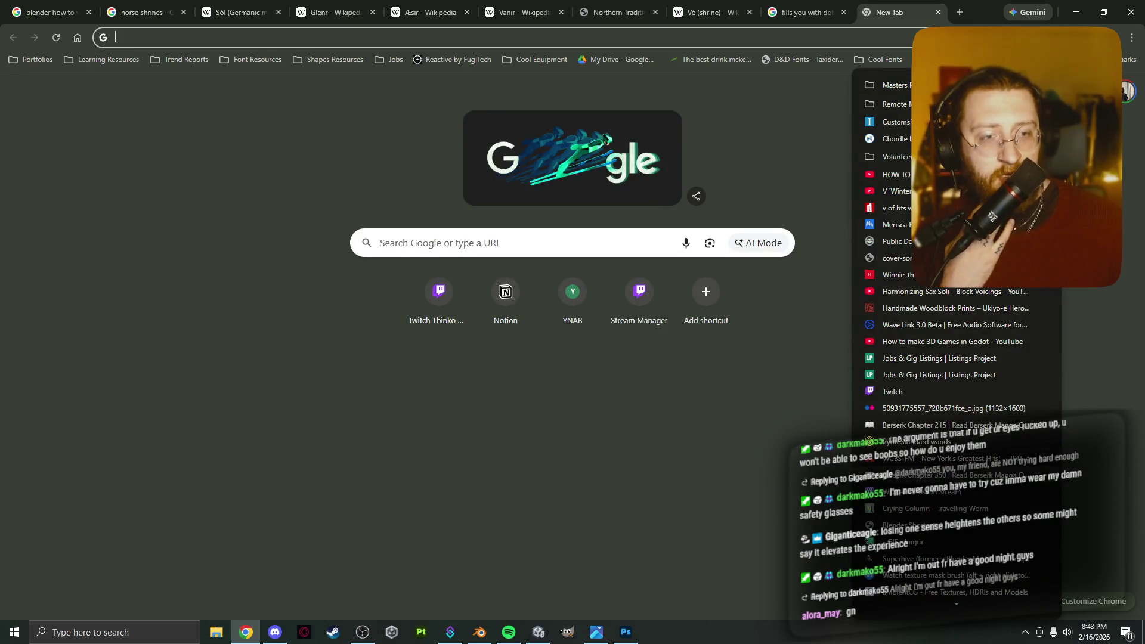
scroll(988, 475, down, 2)
scroll(988, 475, down, 3)
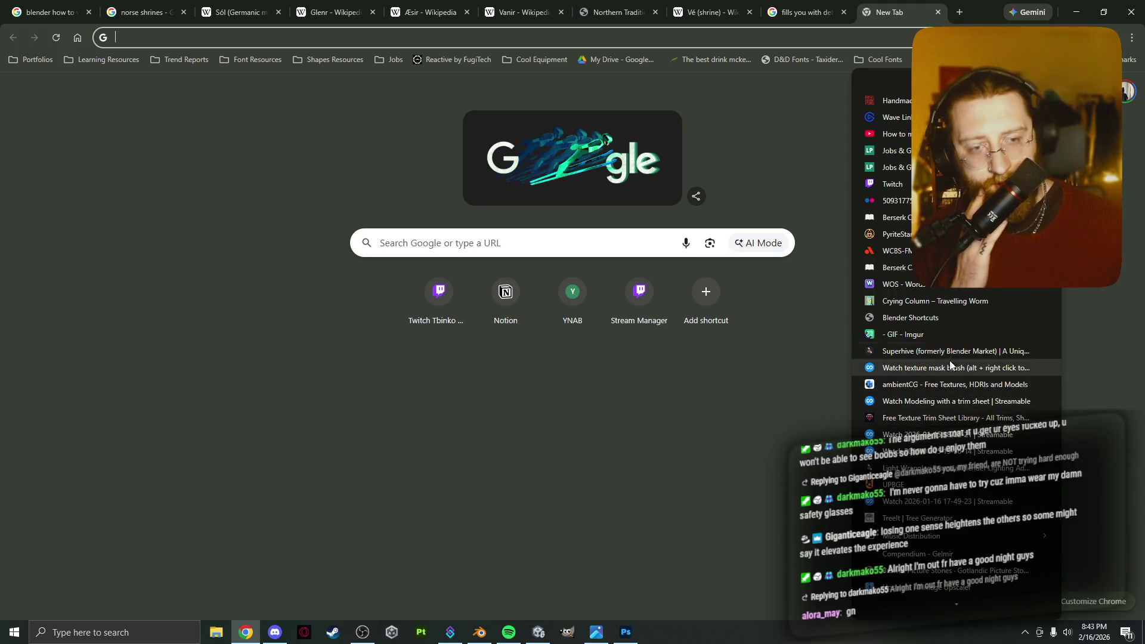
click(947, 555)
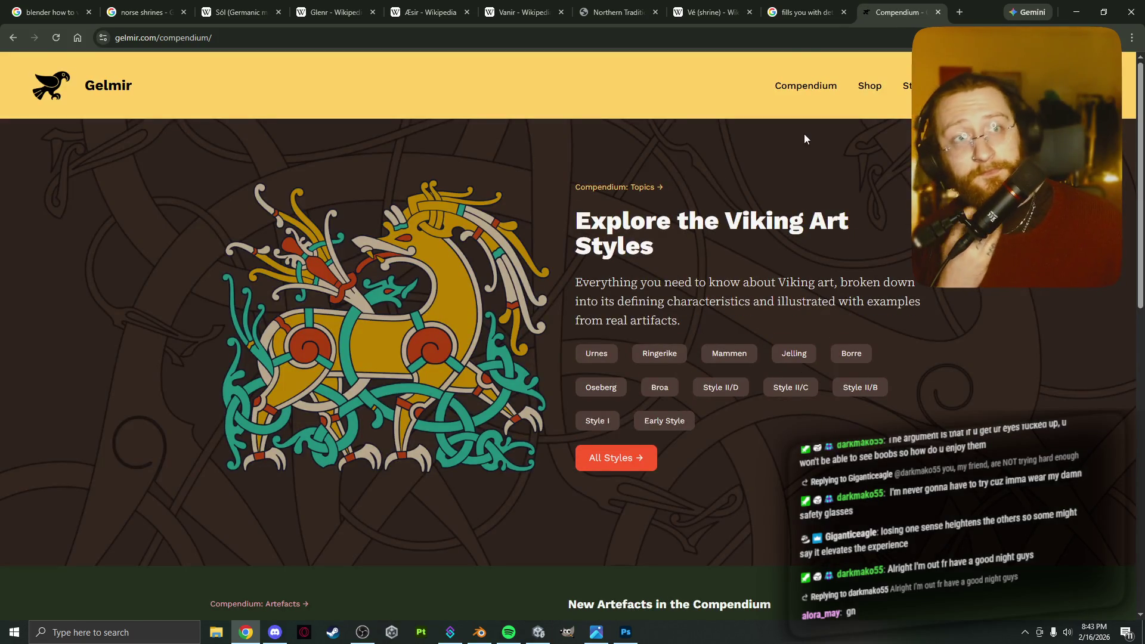
Search the Gelmir Compendium artefacts for 'sol'.
scroll(718, 250, down, 2)
scroll(718, 250, down, 6)
click(328, 326)
text(sol)
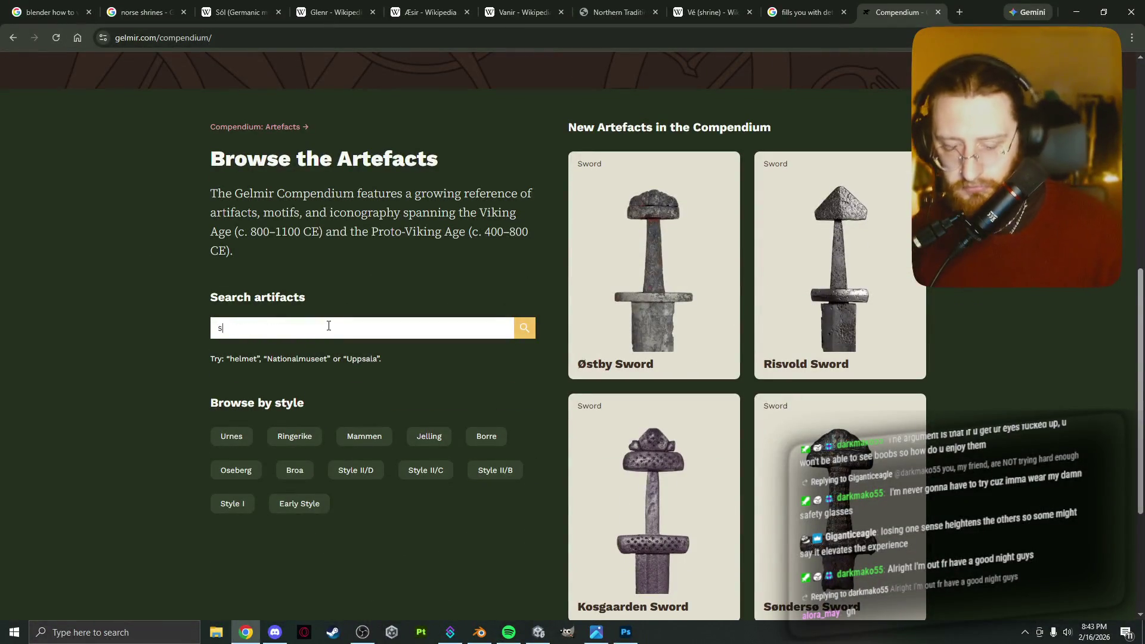
key(Return)
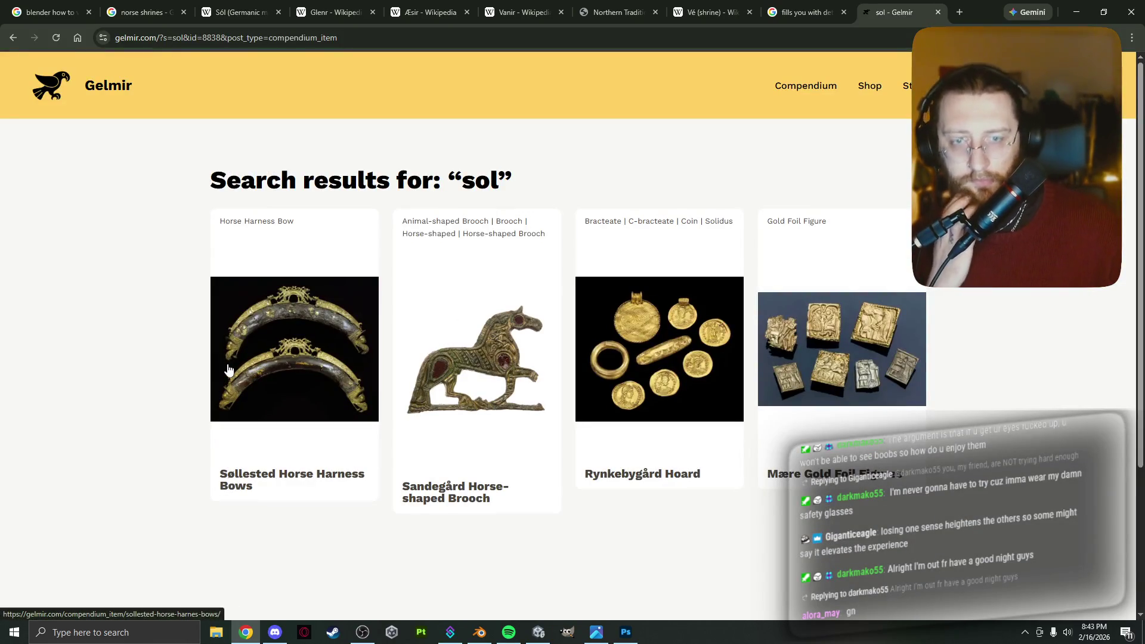
Read the Rynkebygård Hoard entry, then return to the search results and the Sól article.
scroll(224, 372, down, 1)
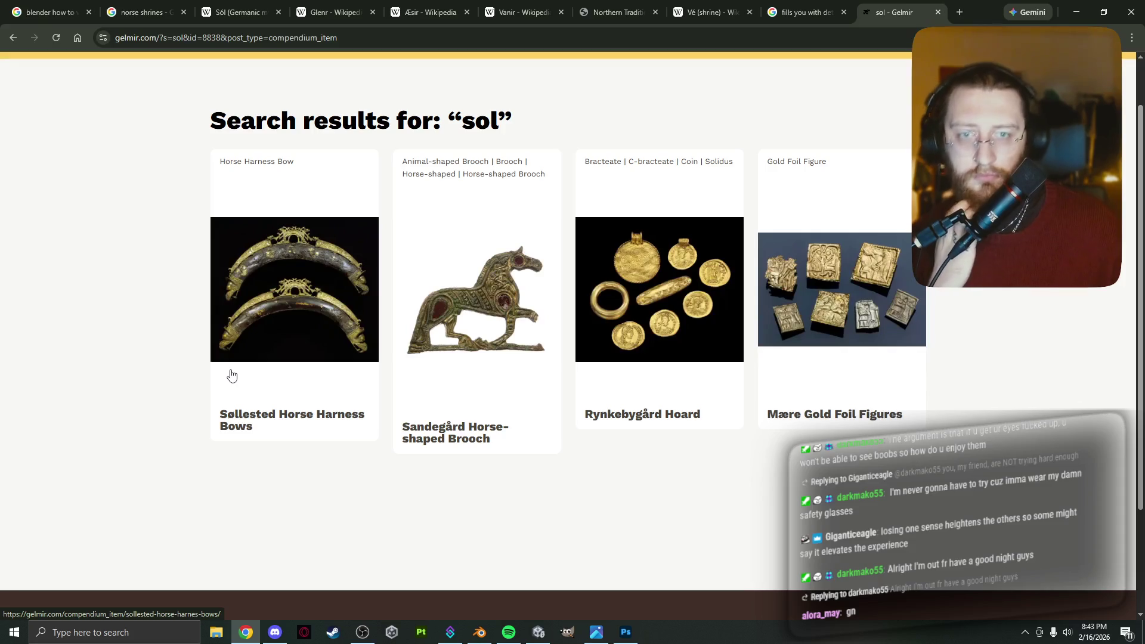
click(658, 422)
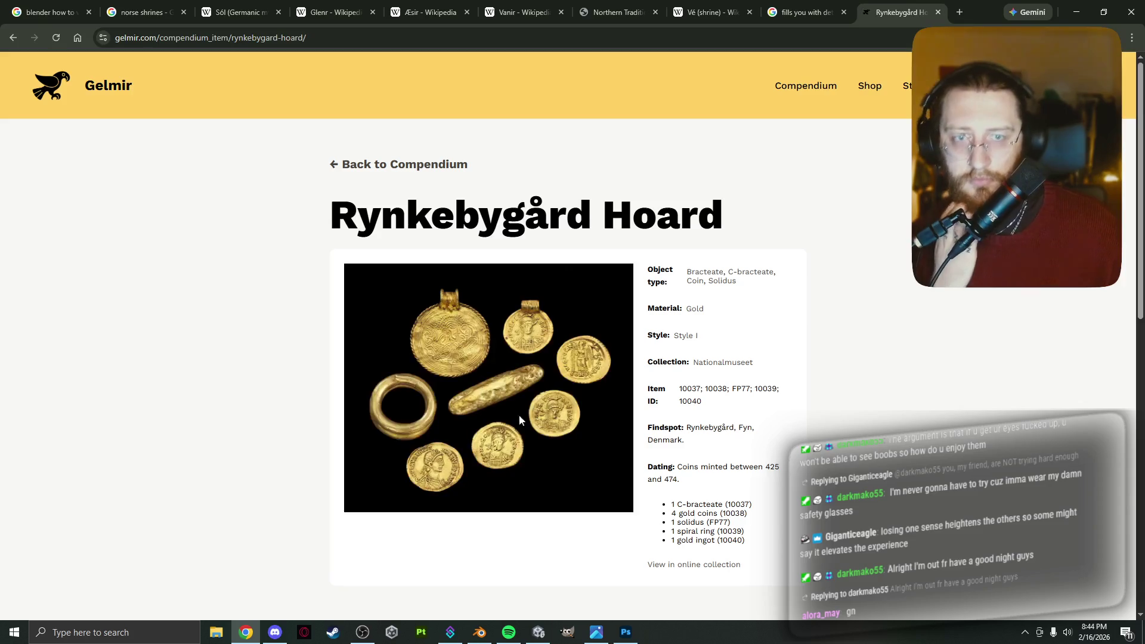
scroll(506, 420, down, 8)
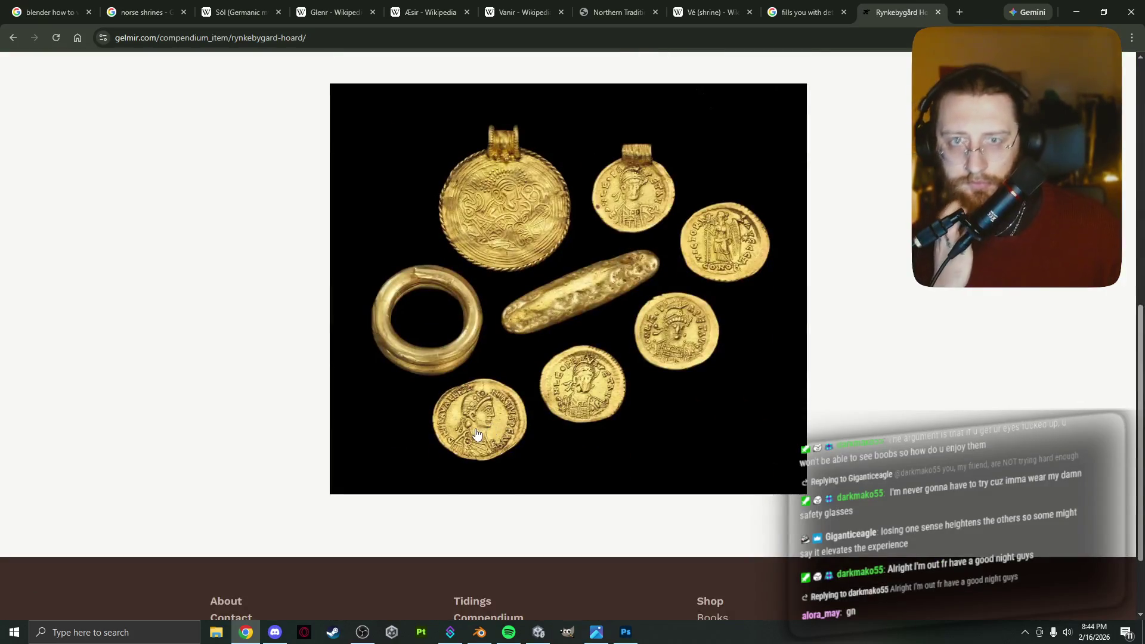
scroll(476, 432, down, 1)
scroll(523, 429, down, 1)
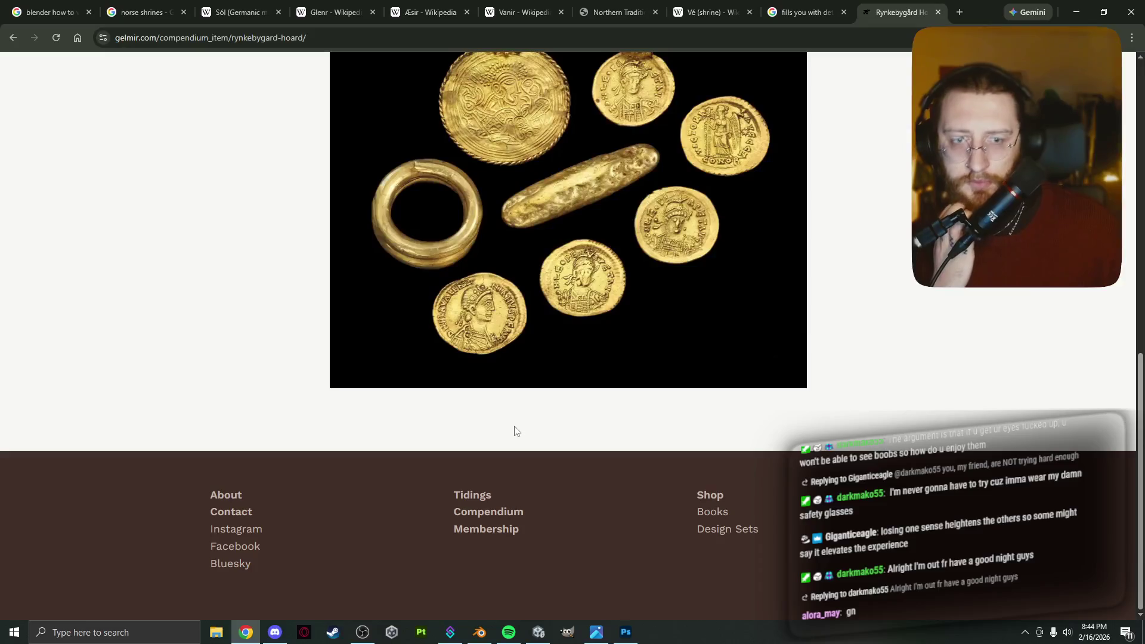
key(alt+Left)
key(alt+Left)
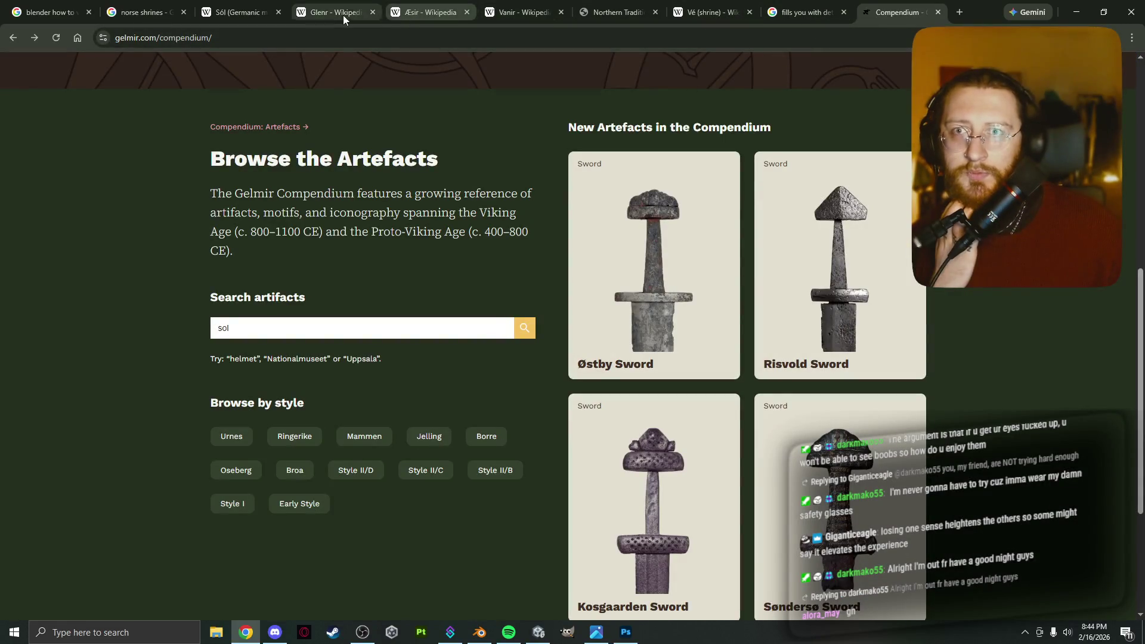
click(248, 12)
Paste the word Sól from the Wikipedia title into the Compendium search box.
double_click(302, 56)
key(ctrl+c)
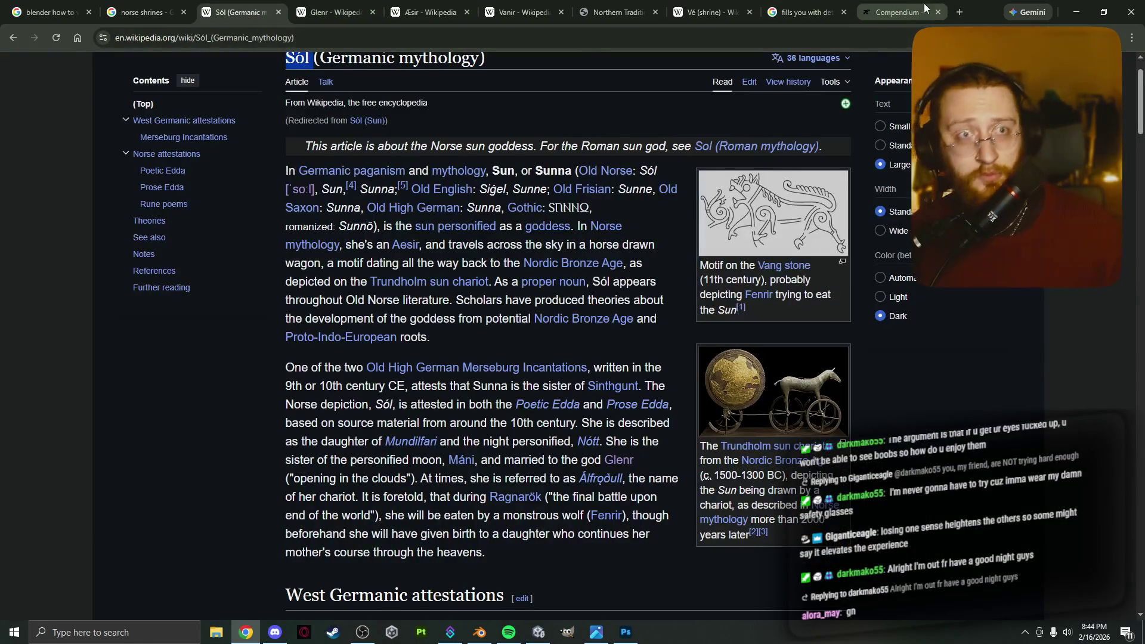
click(899, 11)
double_click(342, 317)
key(ctrl+v)
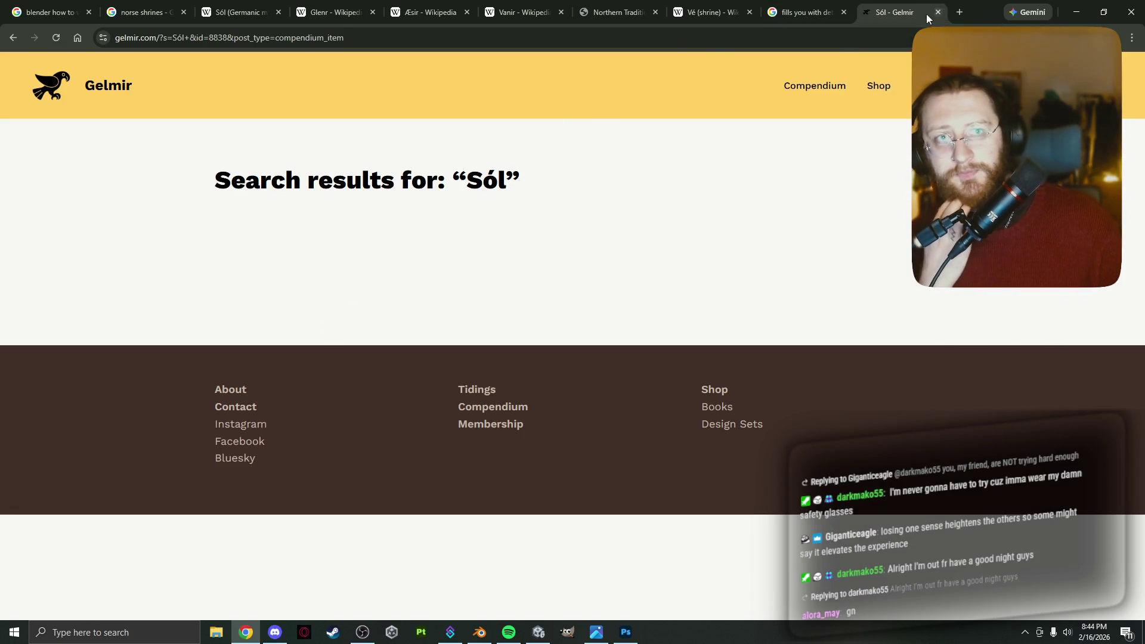
Search the Compendium artefacts for 'sun' and browse the Runestone DR 120 result.
key(alt+Left)
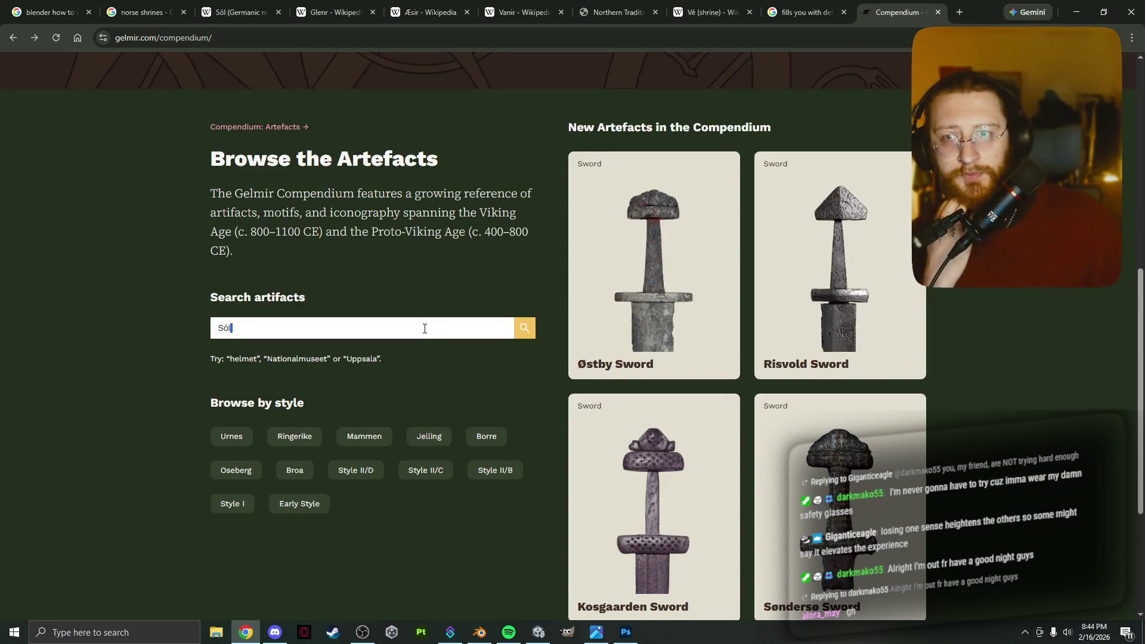
double_click(223, 326)
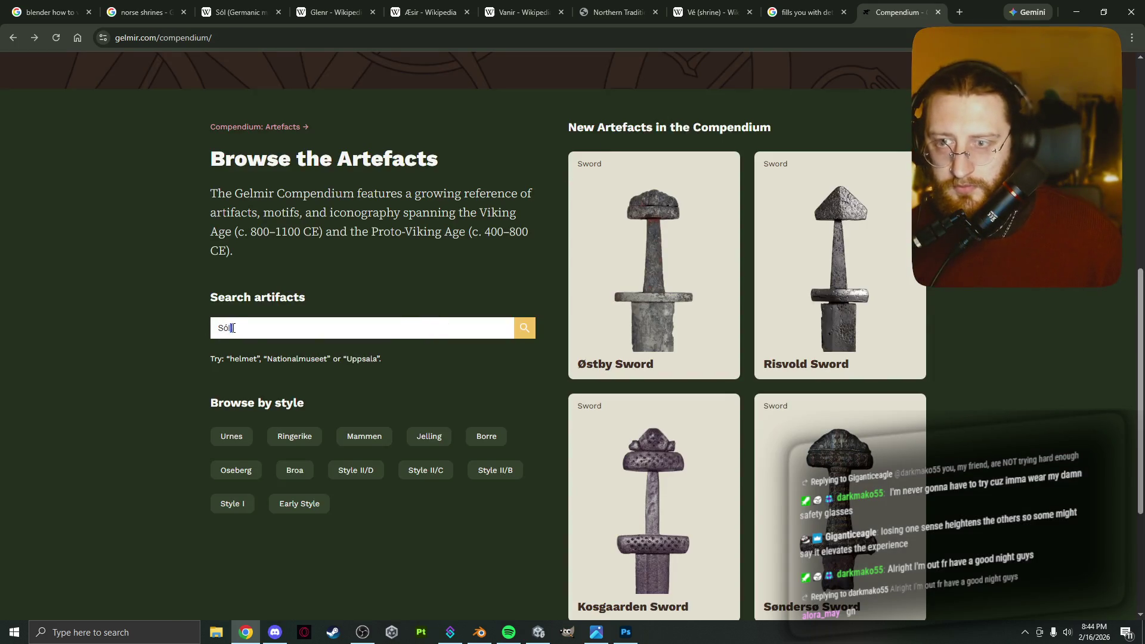
text(sun)
key(Return)
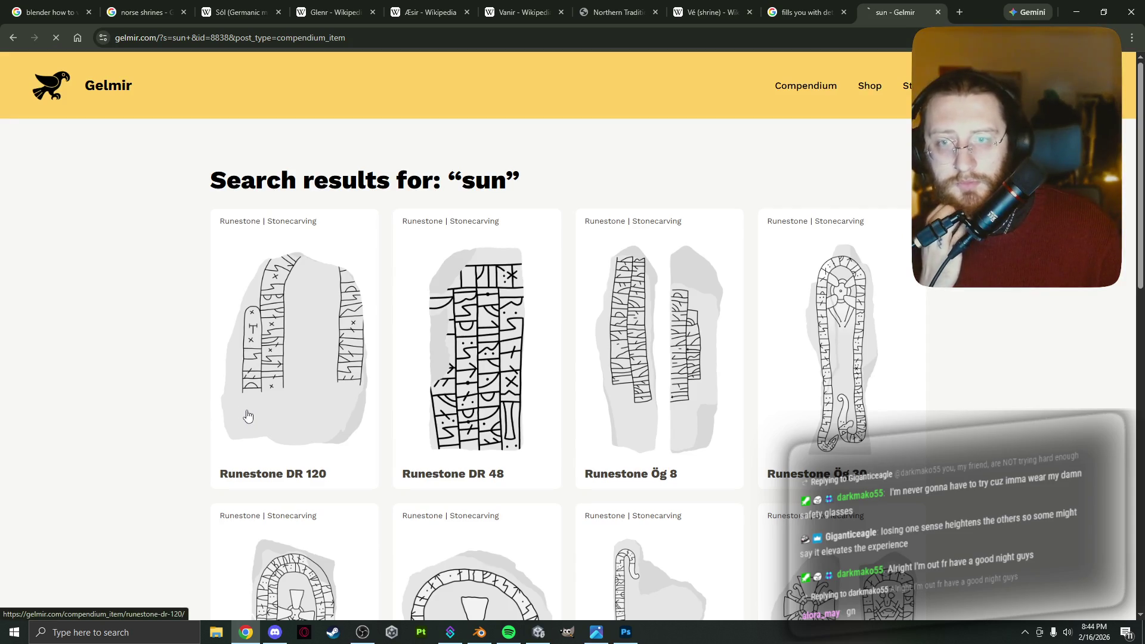
scroll(258, 419, down, 5)
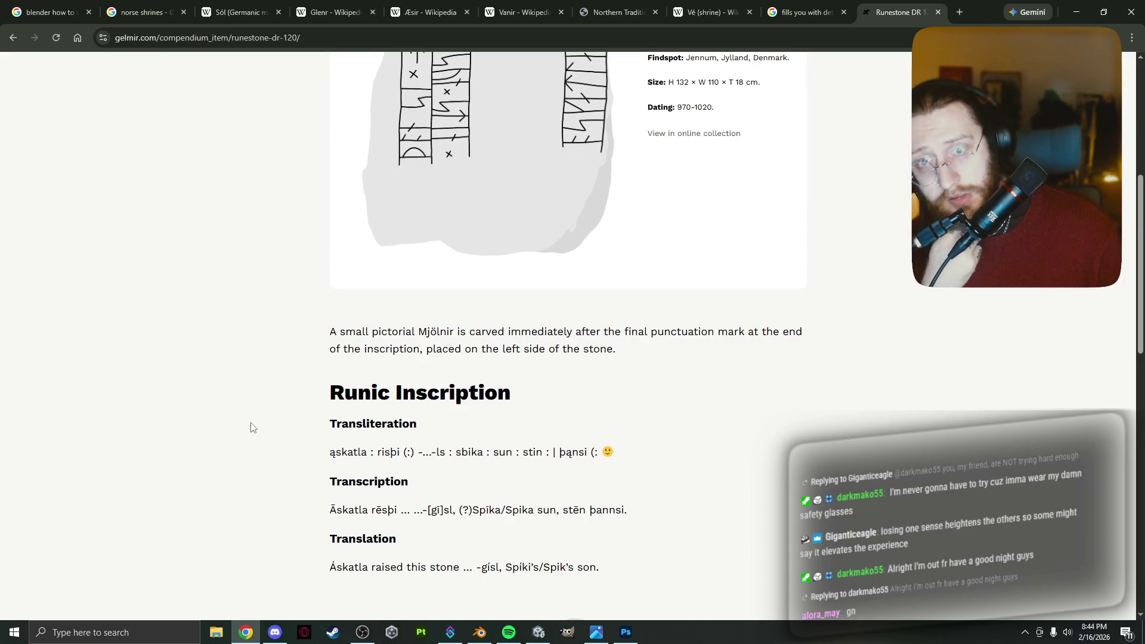
scroll(250, 427, down, 7)
scroll(249, 429, down, 2)
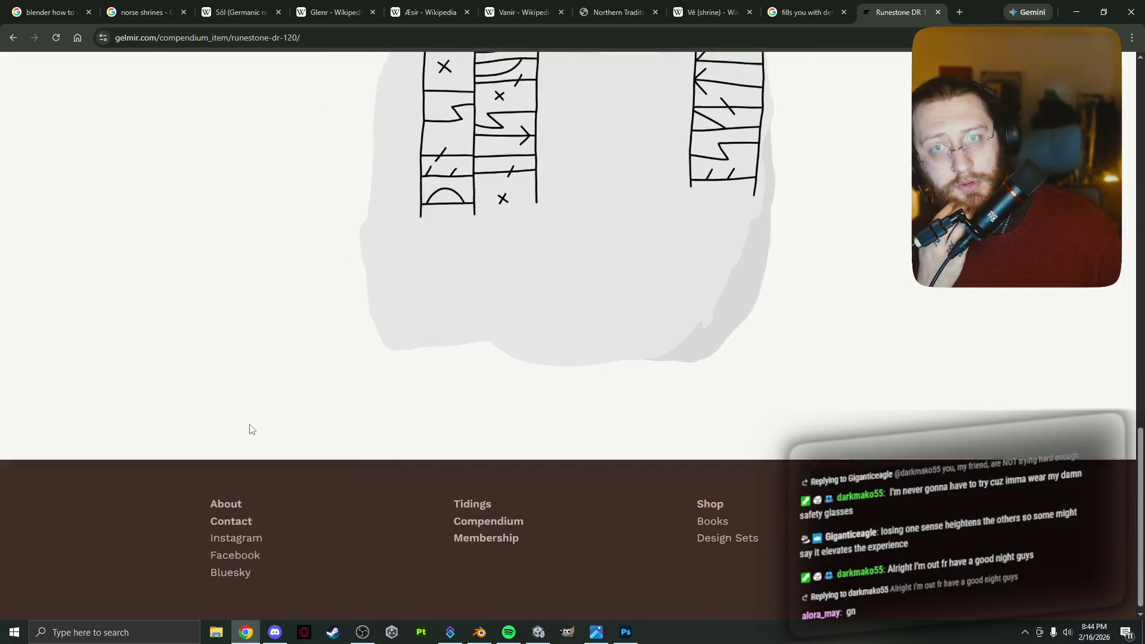
scroll(249, 430, up, 7)
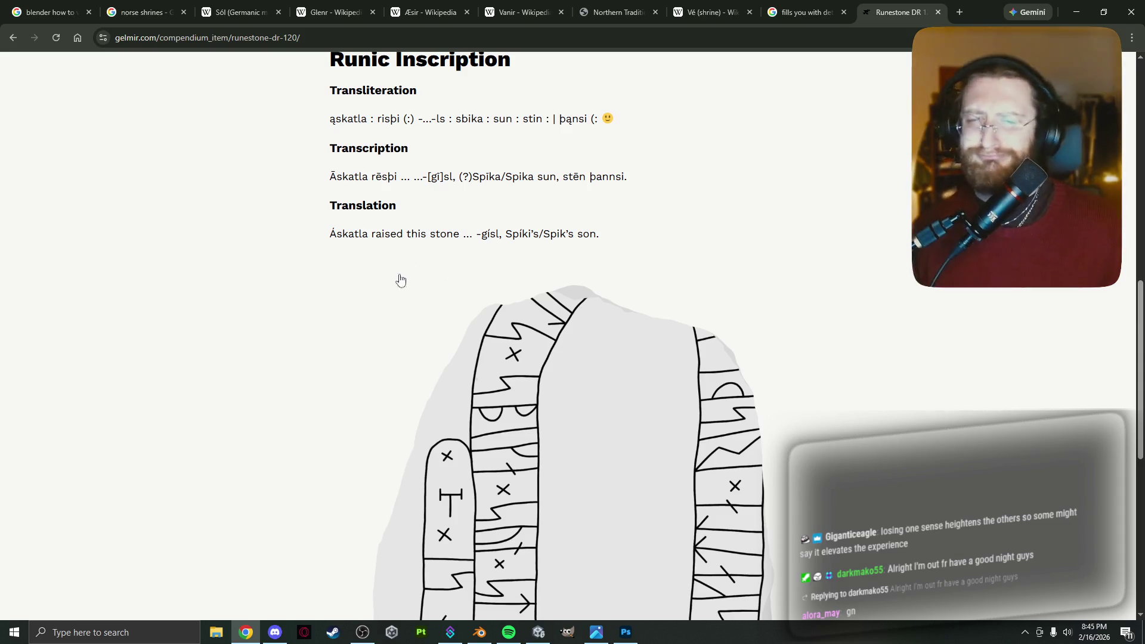
click(805, 12)
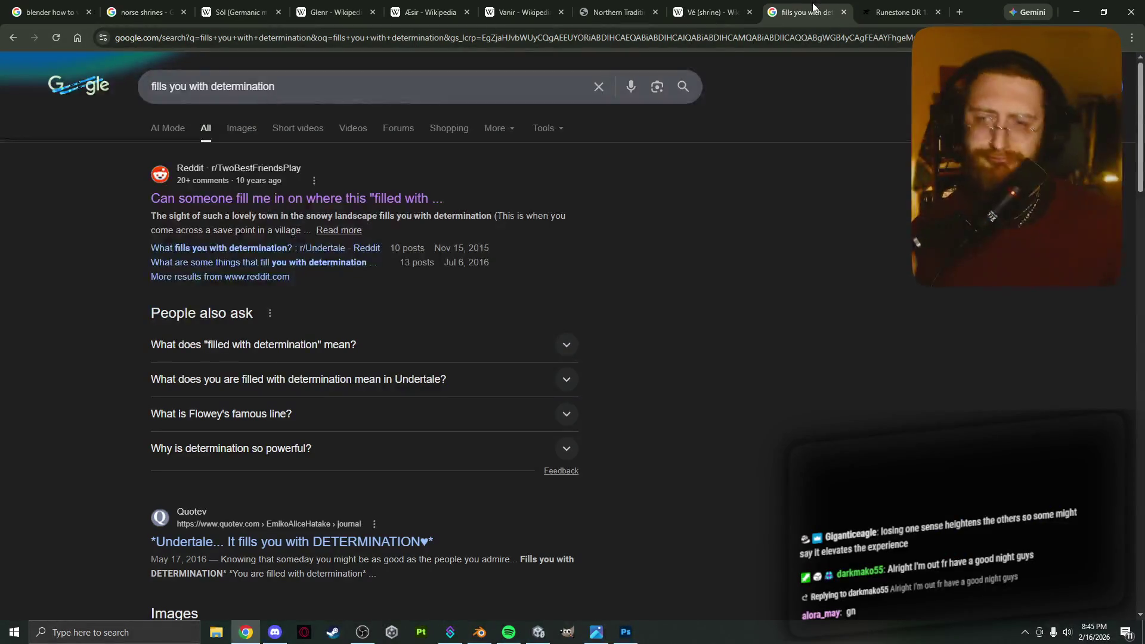
Go via the Glenr tab back to the Sól (Germanic mythology) article and preview a link.
click(334, 12)
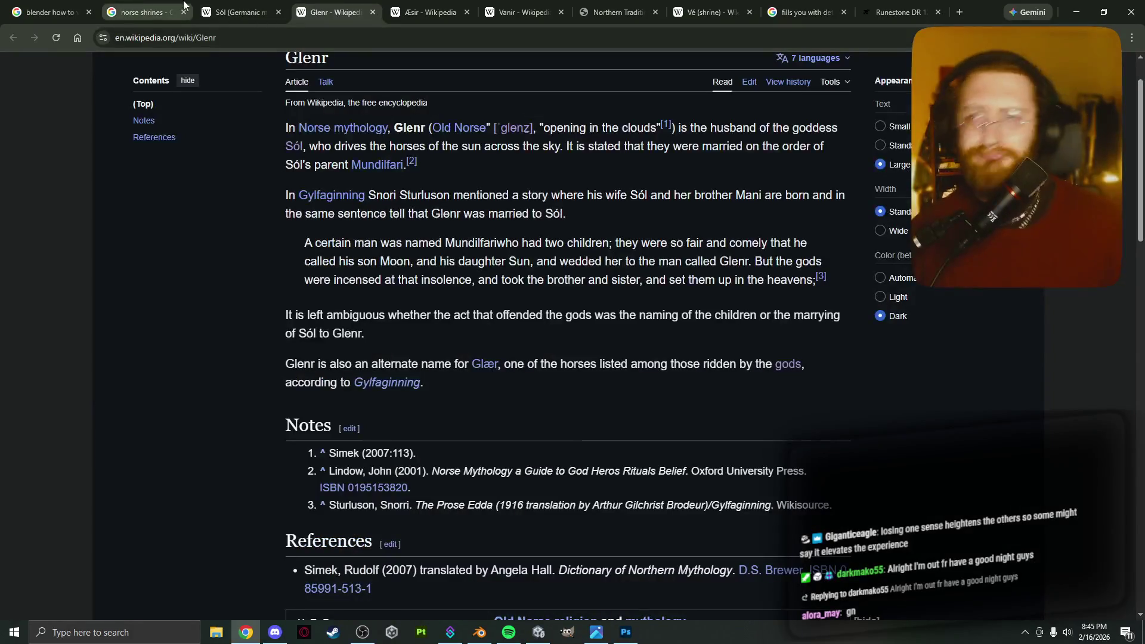
click(224, 6)
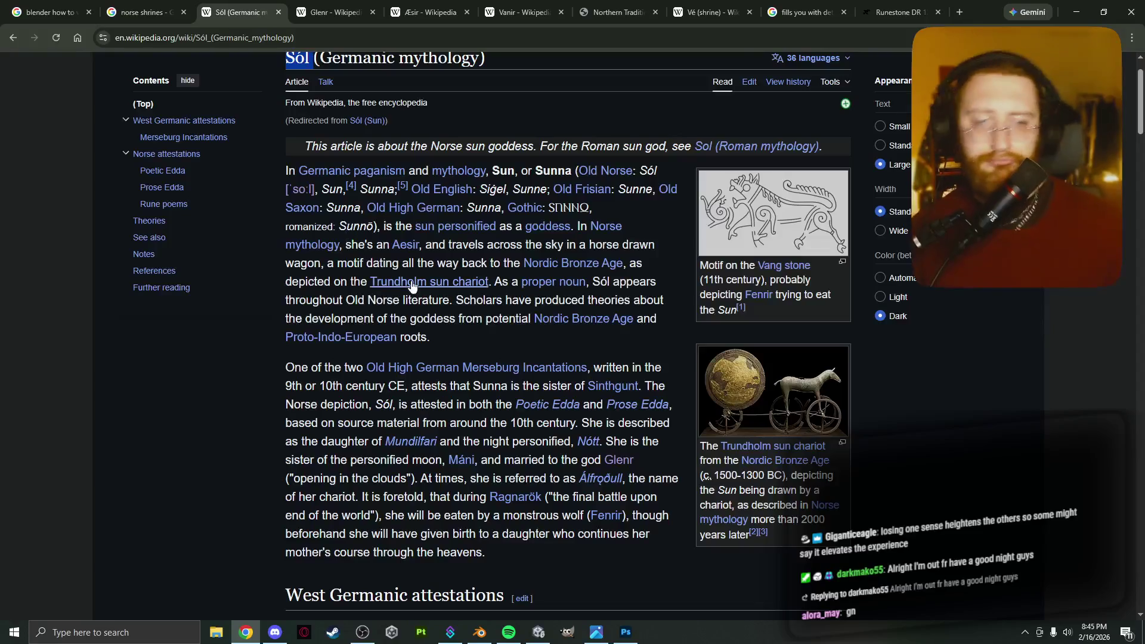
mouse_move(415, 255)
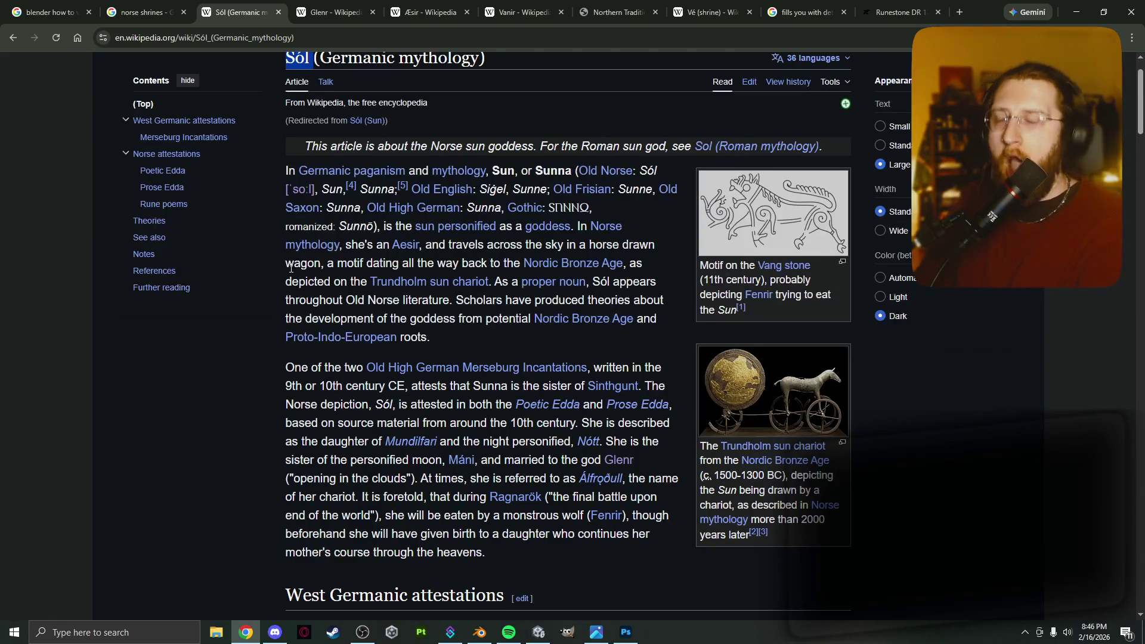
Select the sentence on Sól's parents, then open the linked Máni article.
mouse_move(443, 444)
mouse_down()
mouse_move(599, 442)
mouse_move(583, 423)
mouse_move(604, 441)
mouse_up()
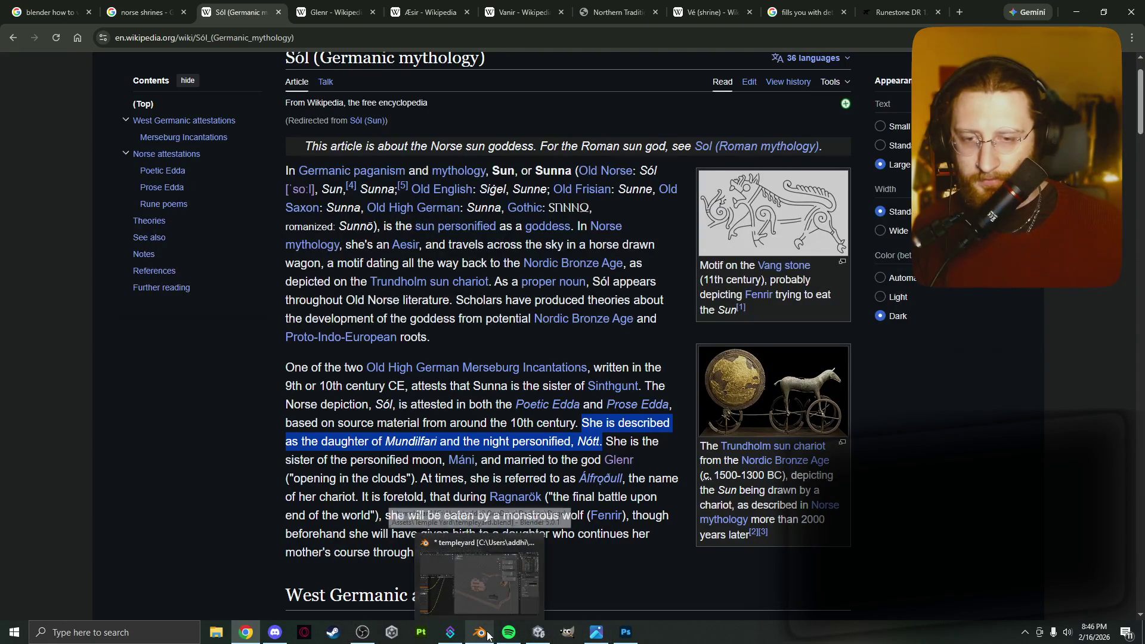
click(297, 633)
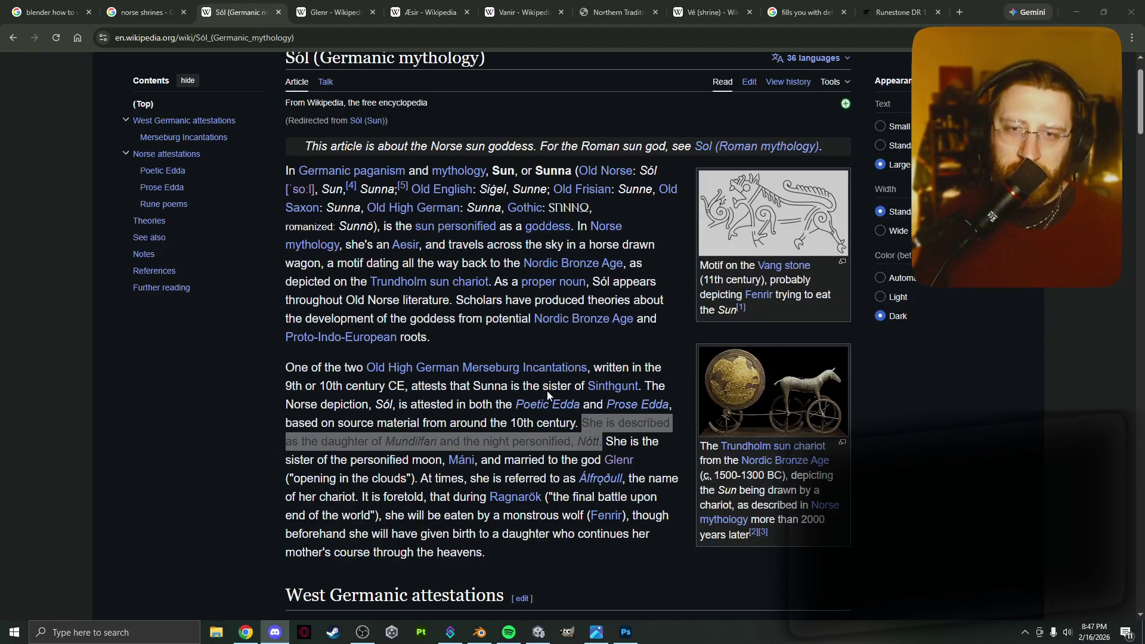
click(929, 23)
click(504, 401)
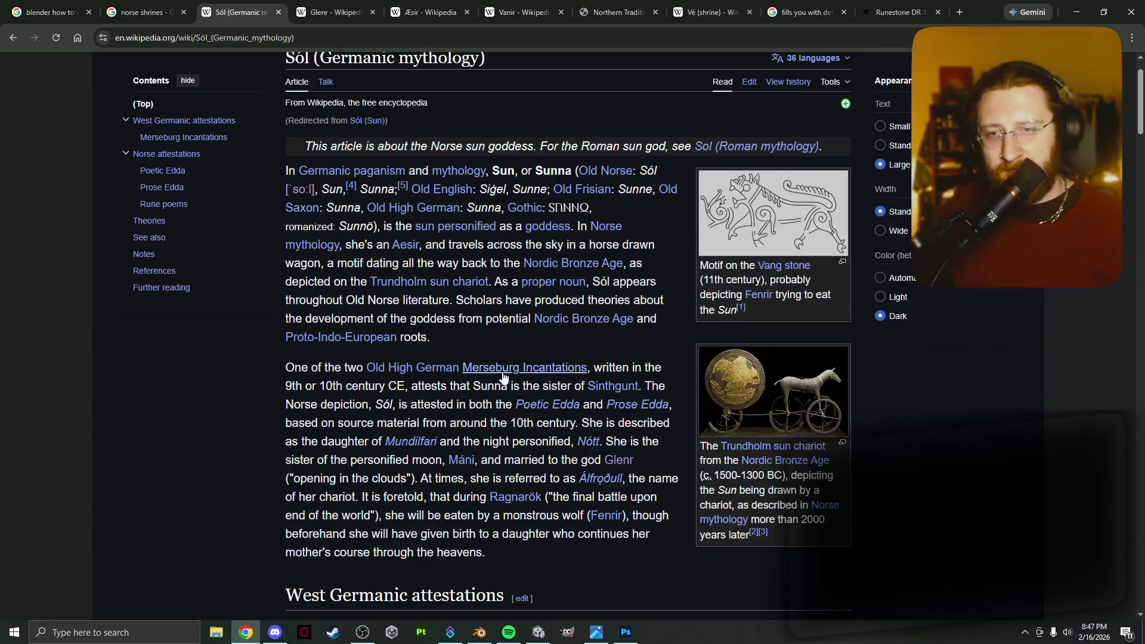
mouse_move(504, 377)
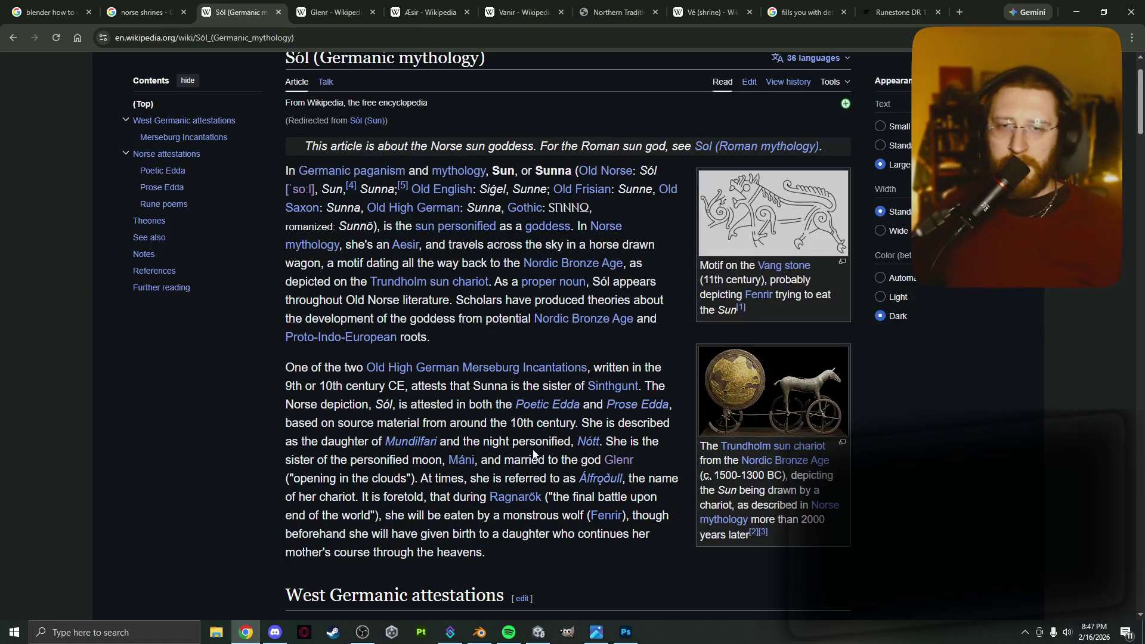
click(465, 458)
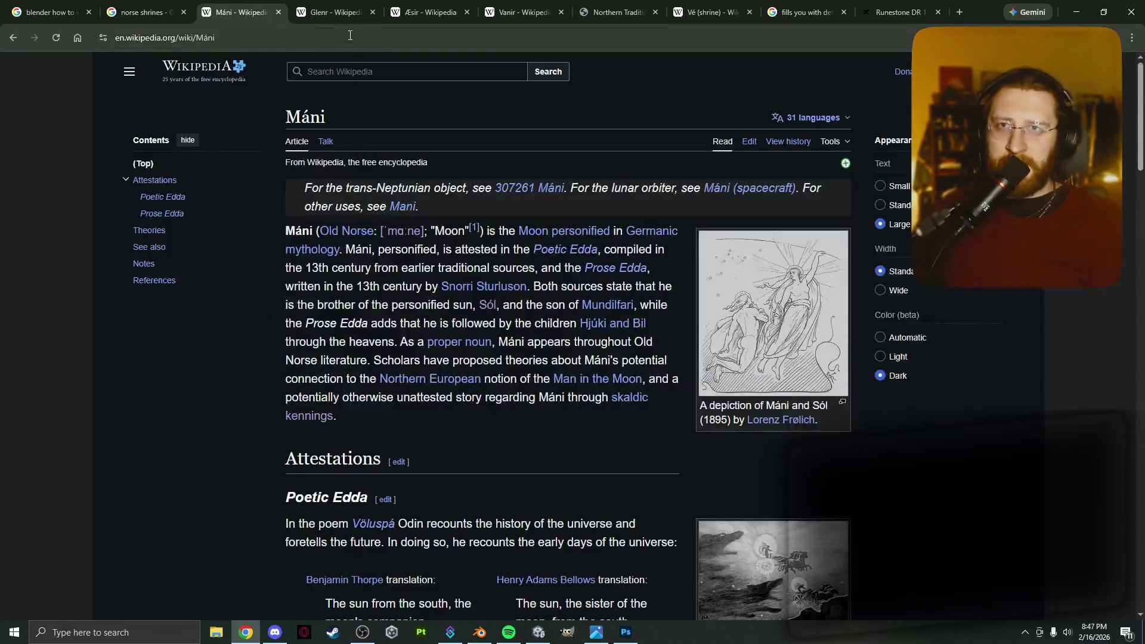
Close the two unrelated Google and Runestone tabs and show the Vanir article.
click(335, 4)
click(424, 7)
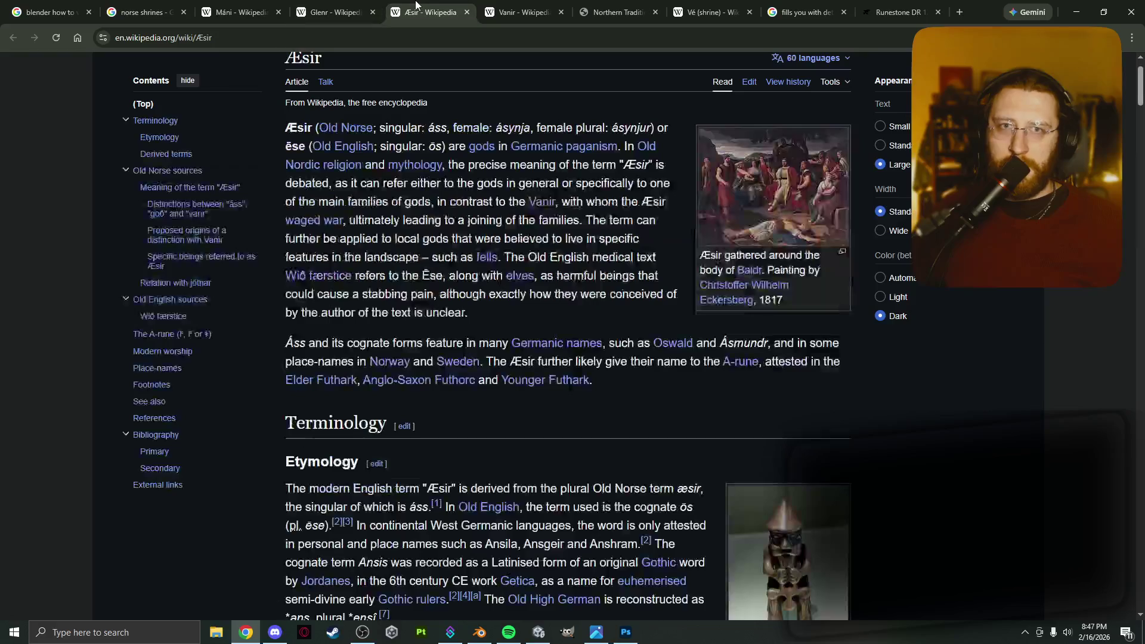
click(839, 16)
click(839, 16)
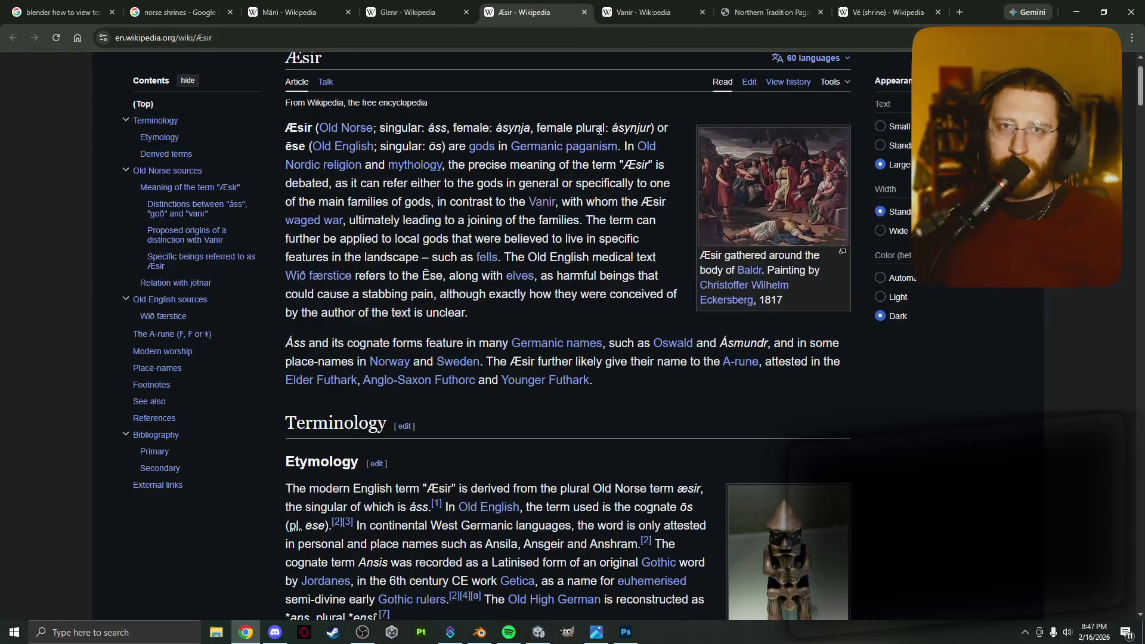
click(650, 12)
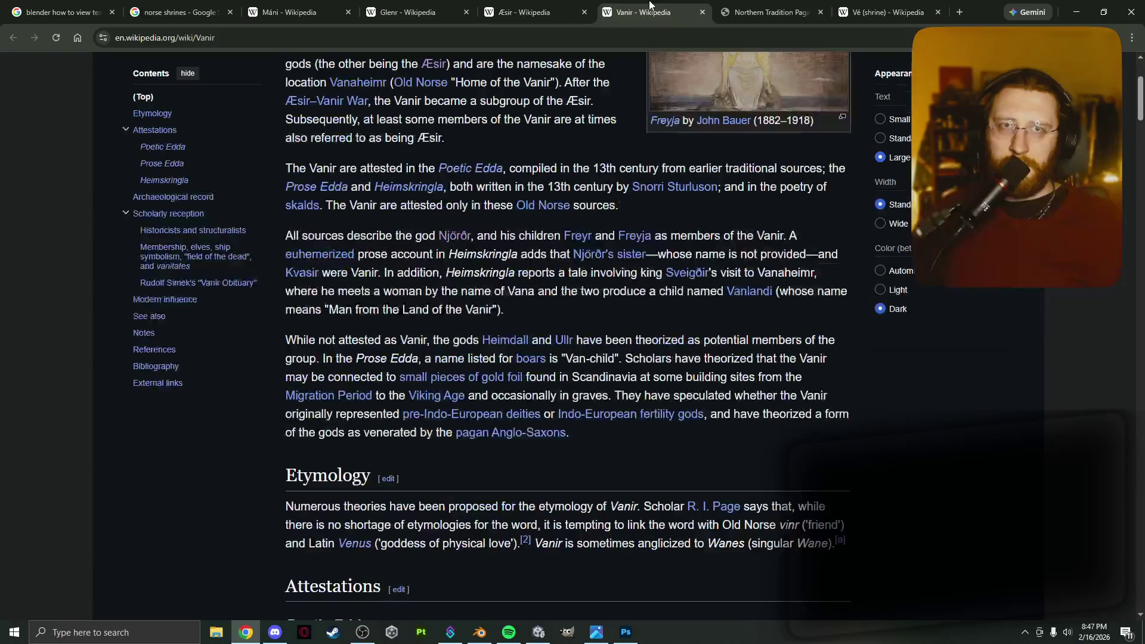
scroll(435, 245, up, 3)
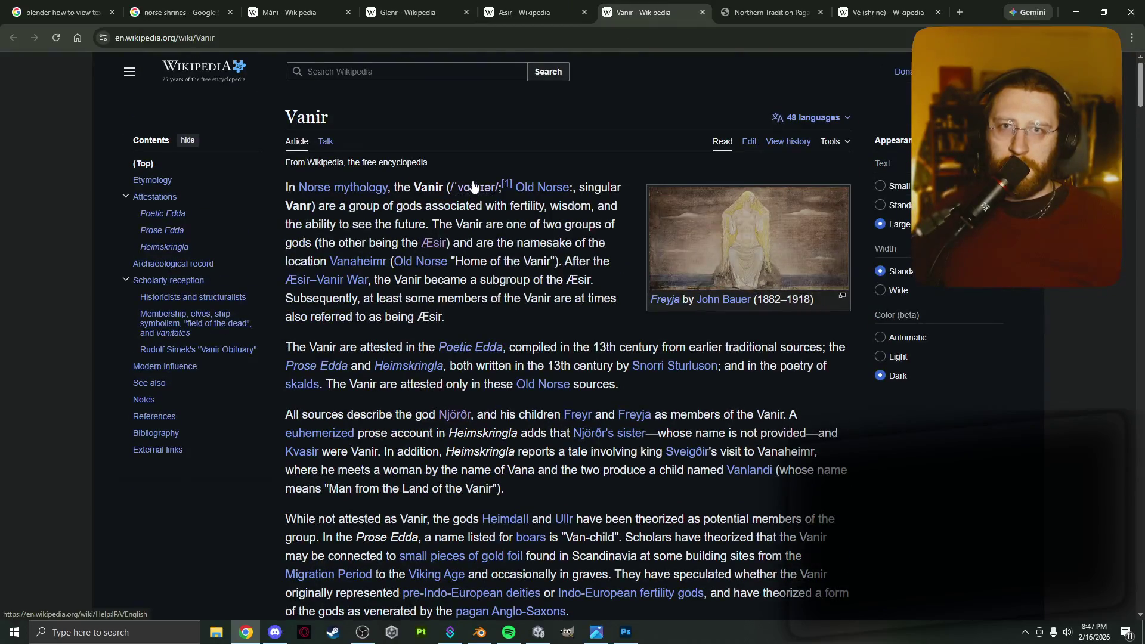
click(472, 184)
scroll(442, 493, down, 5)
scroll(442, 493, down, 5)
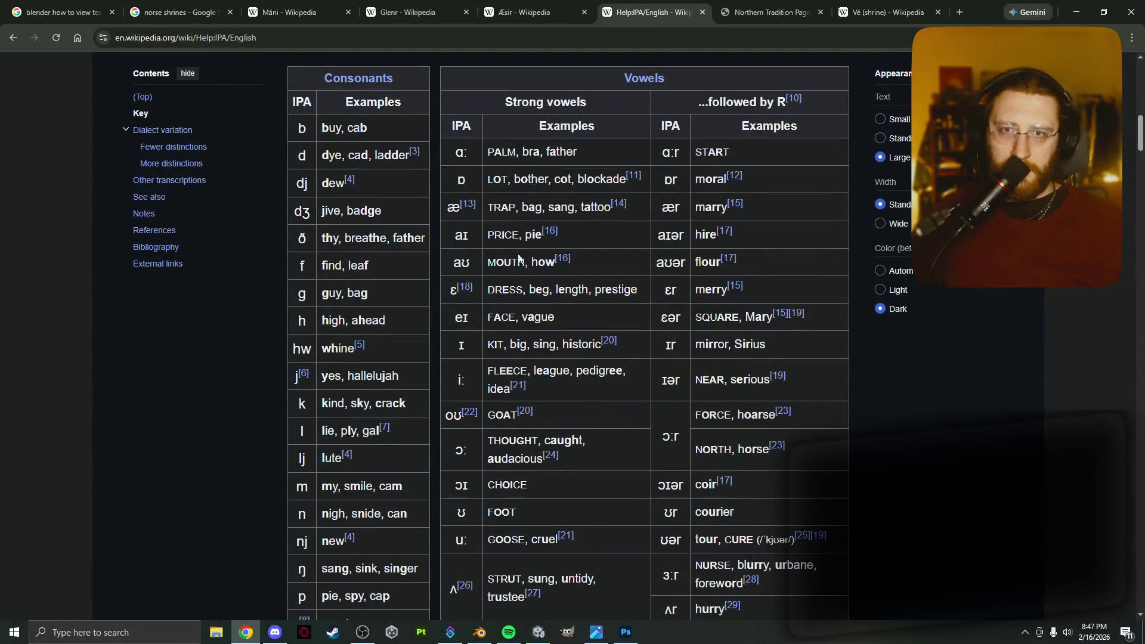
scroll(643, 197, up, 3)
scroll(630, 237, up, 2)
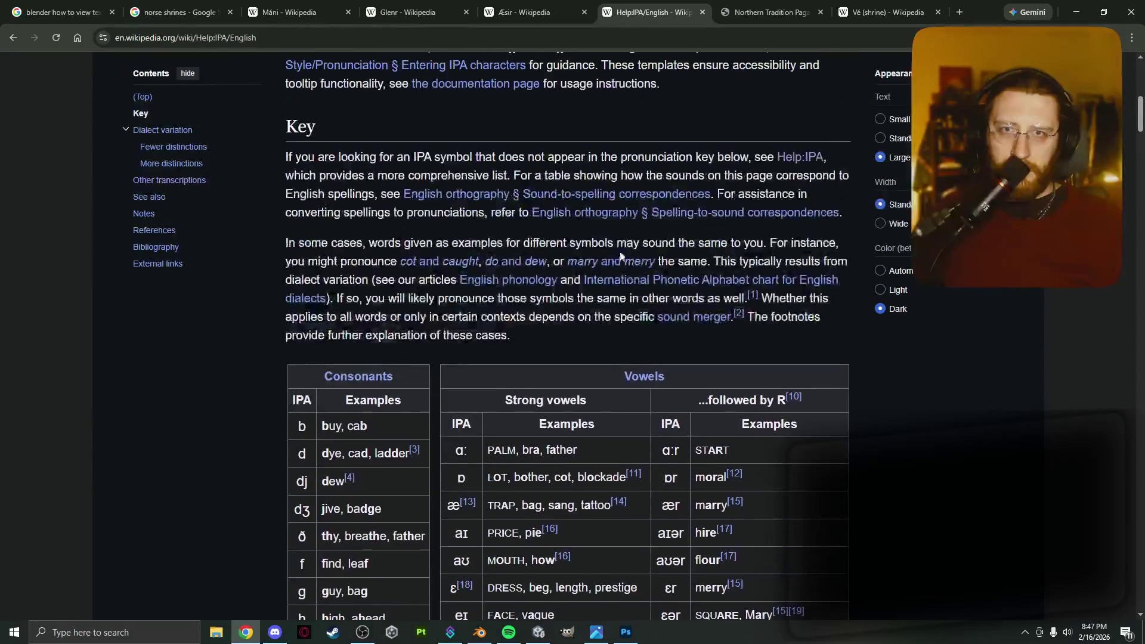
scroll(447, 324, down, 4)
scroll(439, 324, down, 15)
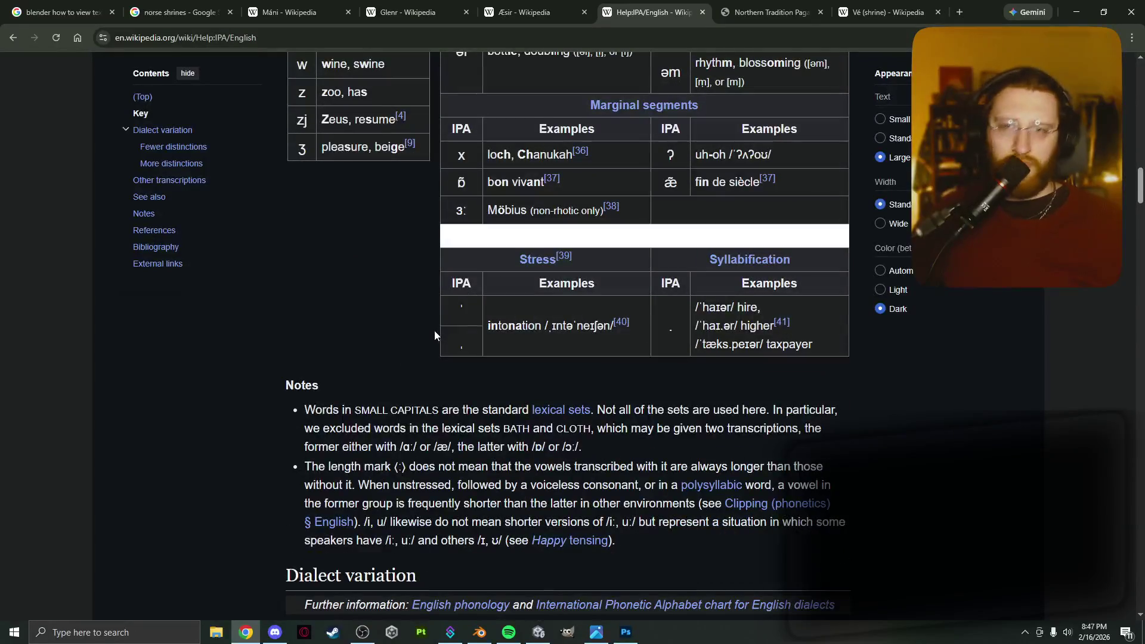
scroll(434, 330, down, 4)
click(551, 172)
key(alt+Left)
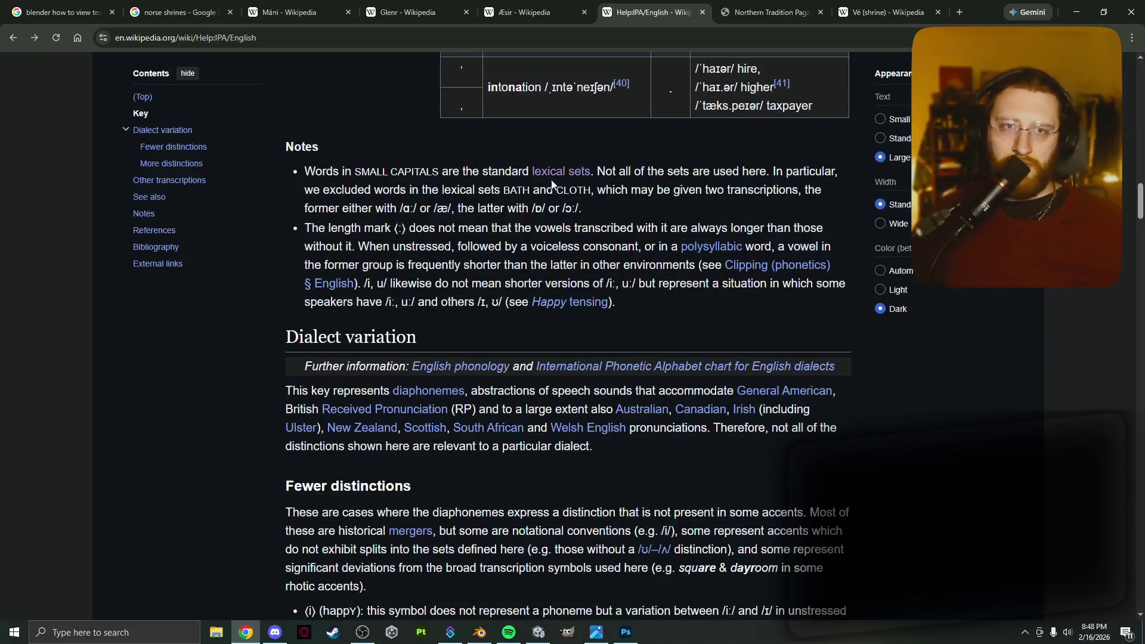
click(551, 178)
scroll(543, 189, up, 3)
key(alt+Left)
scroll(501, 219, up, 3)
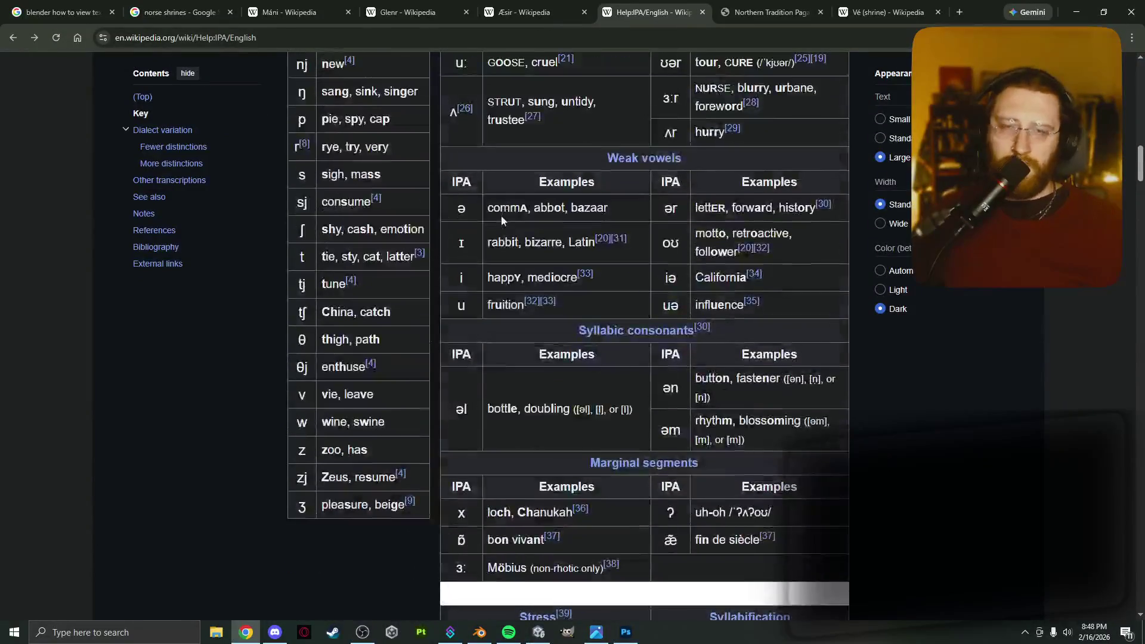
scroll(489, 245, up, 3)
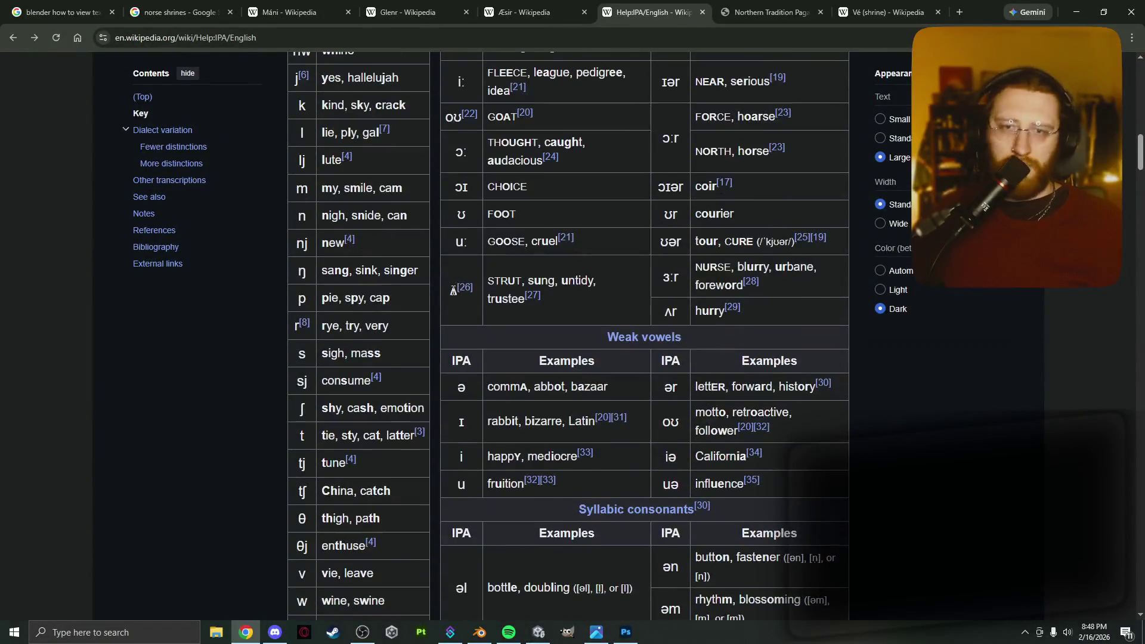
scroll(453, 291, up, 1)
scroll(453, 293, up, 1)
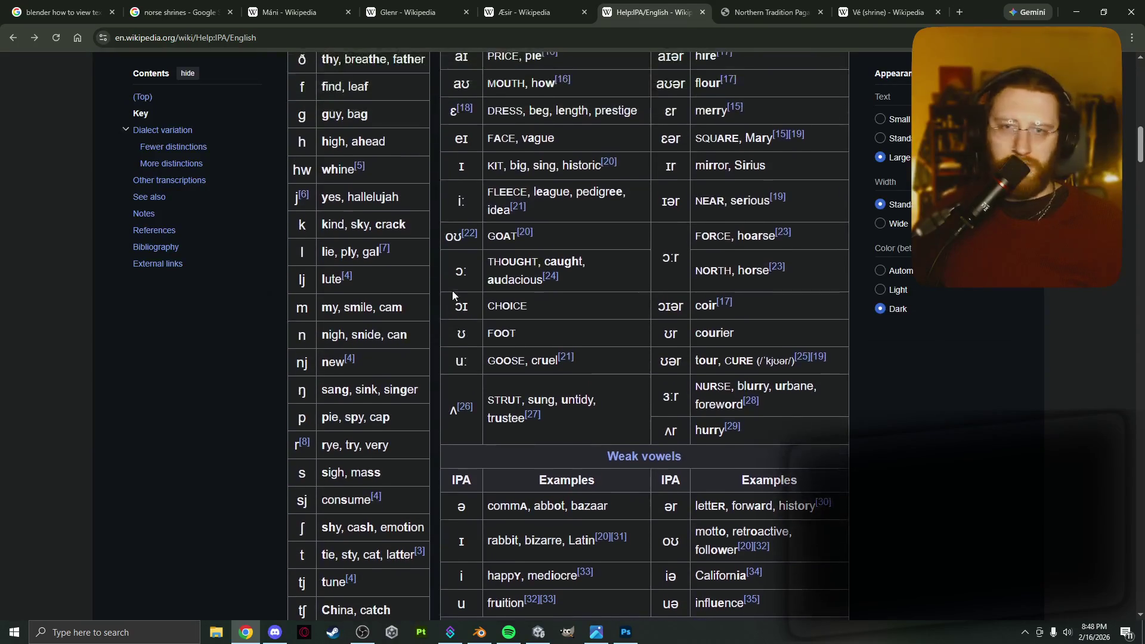
scroll(451, 291, up, 4)
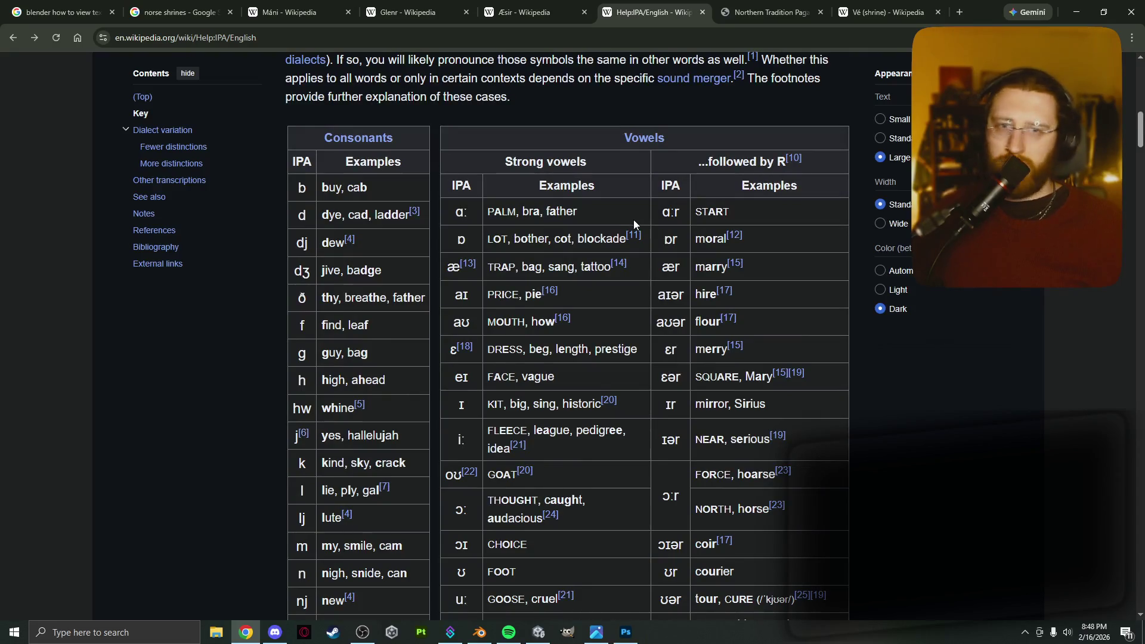
scroll(631, 220, down, 2)
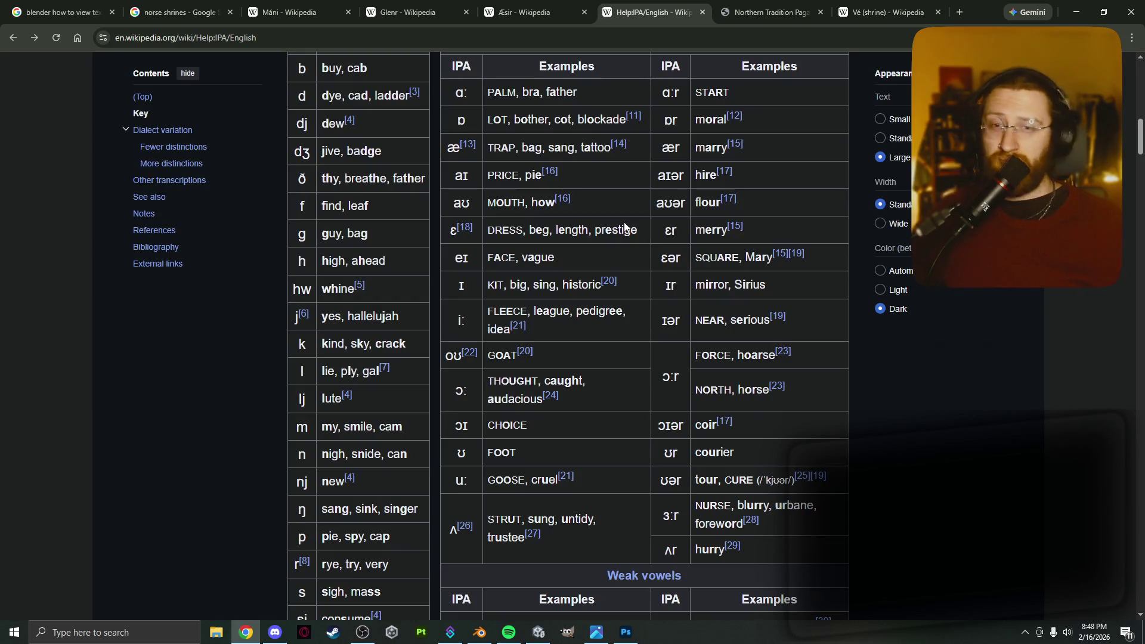
scroll(624, 227, down, 2)
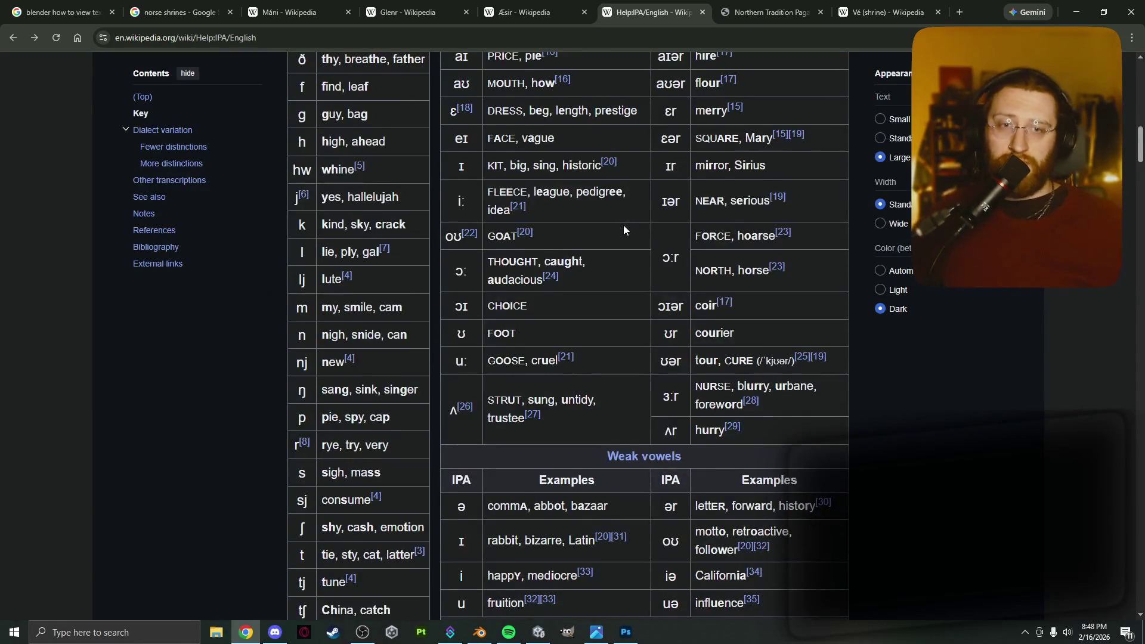
scroll(622, 227, down, 6)
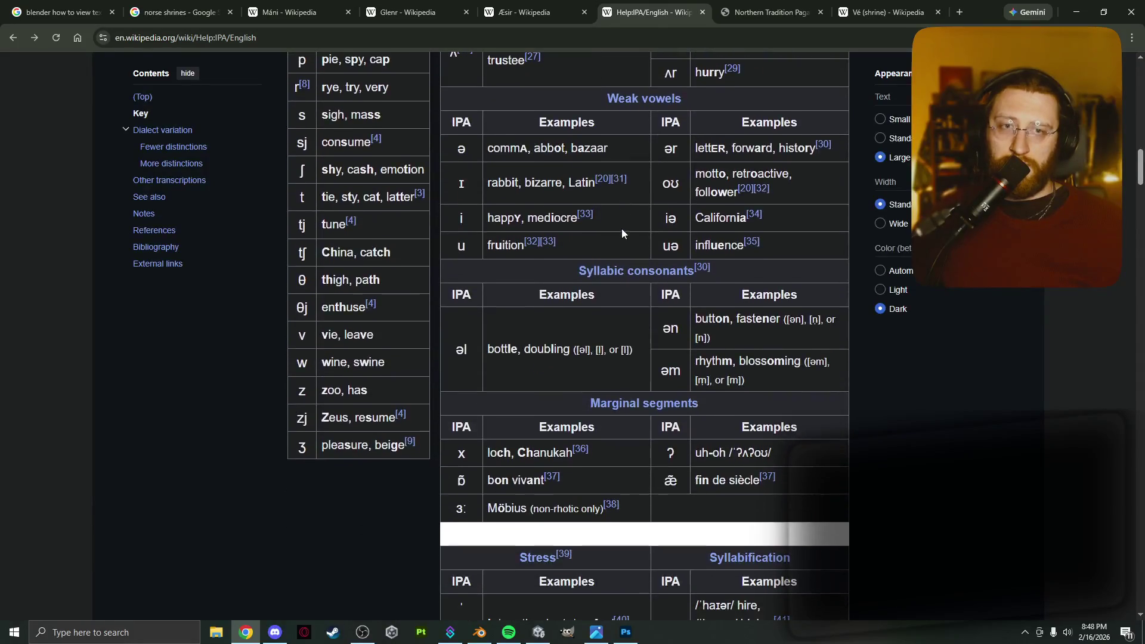
scroll(621, 228, down, 3)
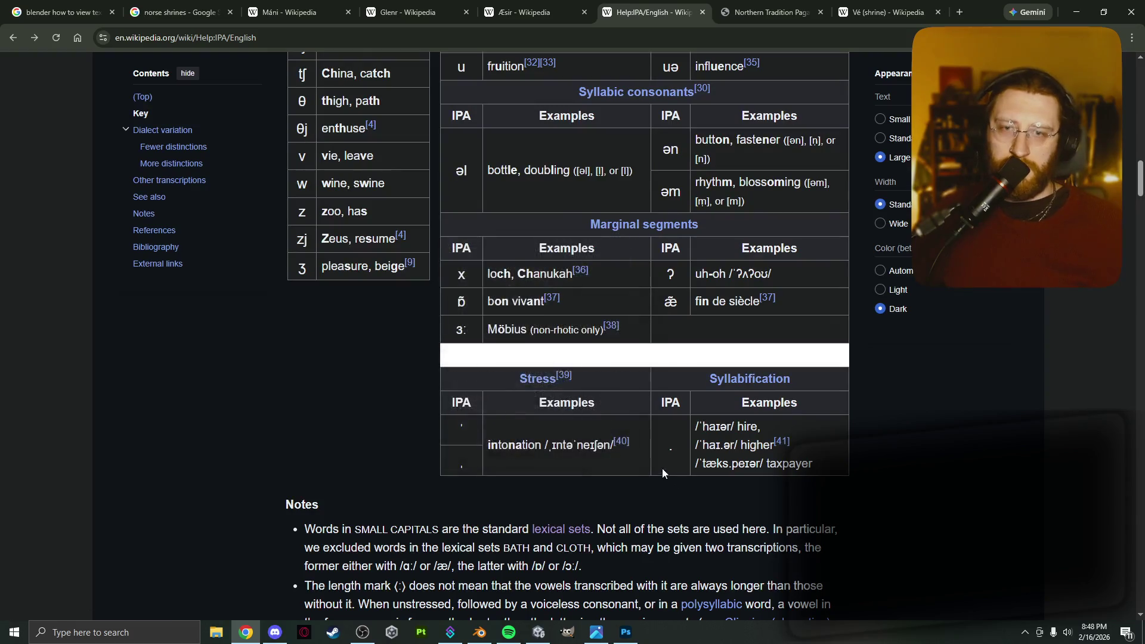
scroll(509, 465, down, 3)
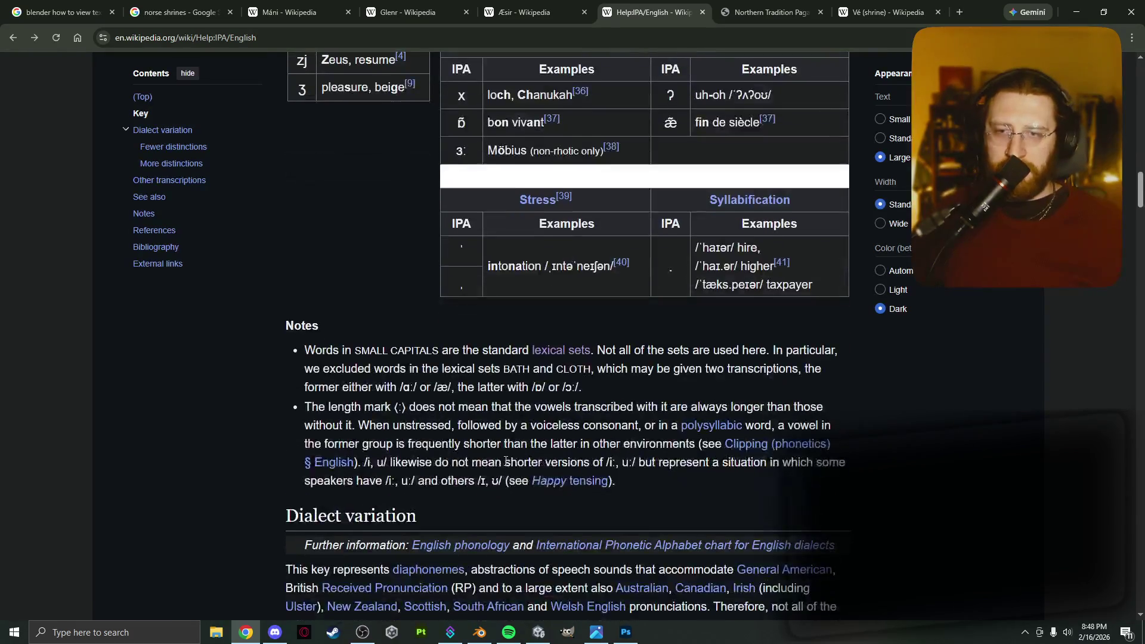
scroll(503, 460, up, 6)
scroll(503, 460, up, 14)
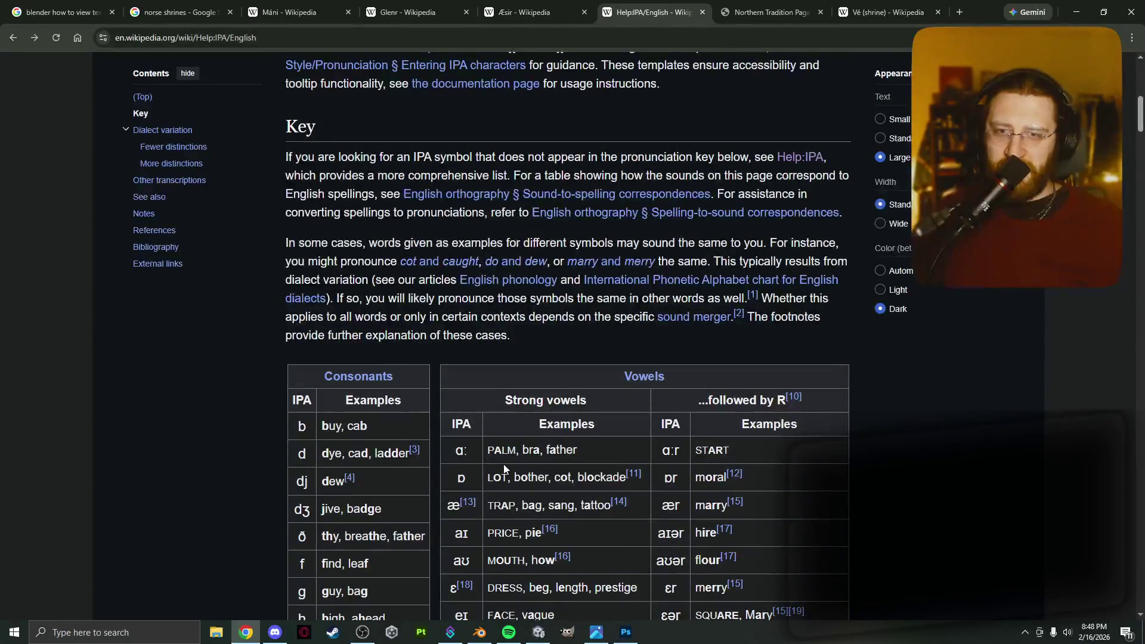
key(alt+Left)
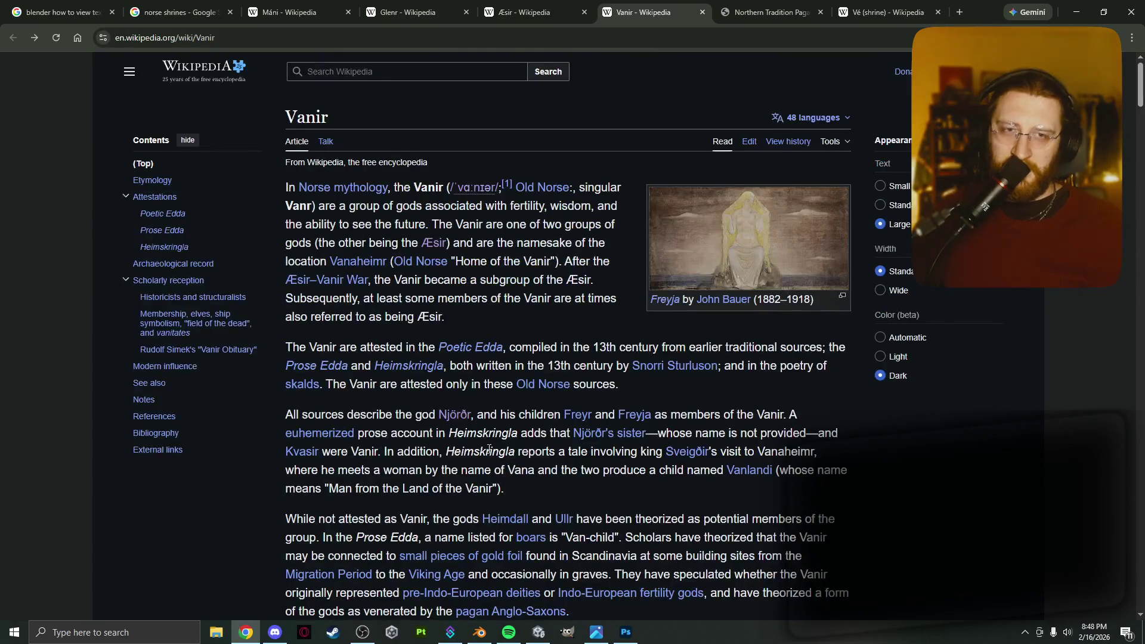
click(700, 13)
Step through the Æsir and Glenr tabs to the Máni article and select the á in its title.
click(534, 12)
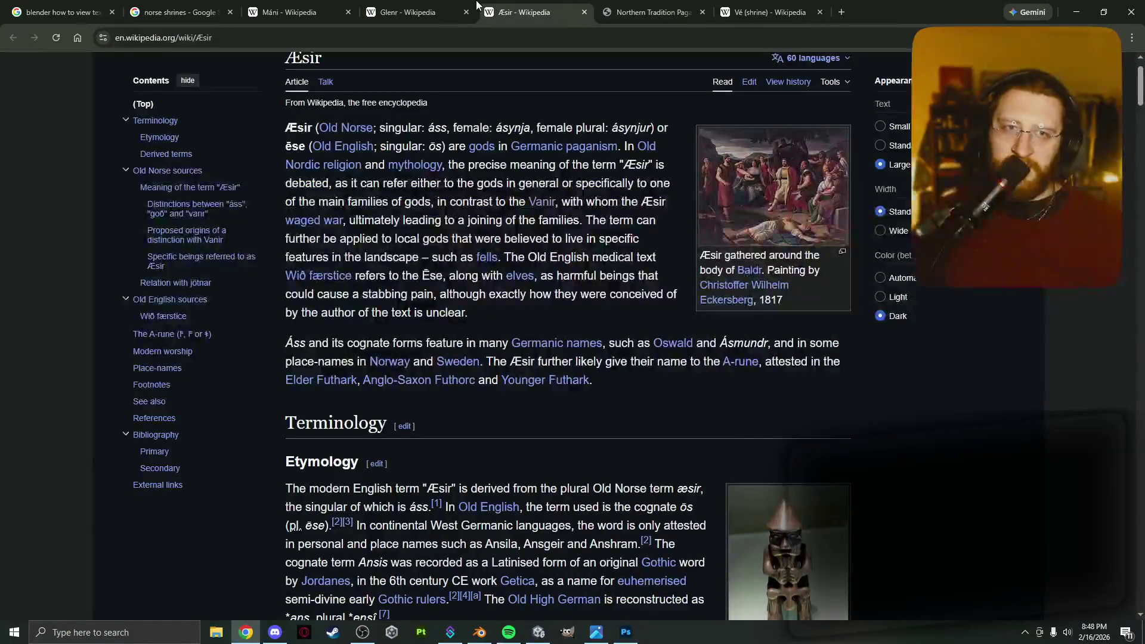
click(469, 6)
click(525, 12)
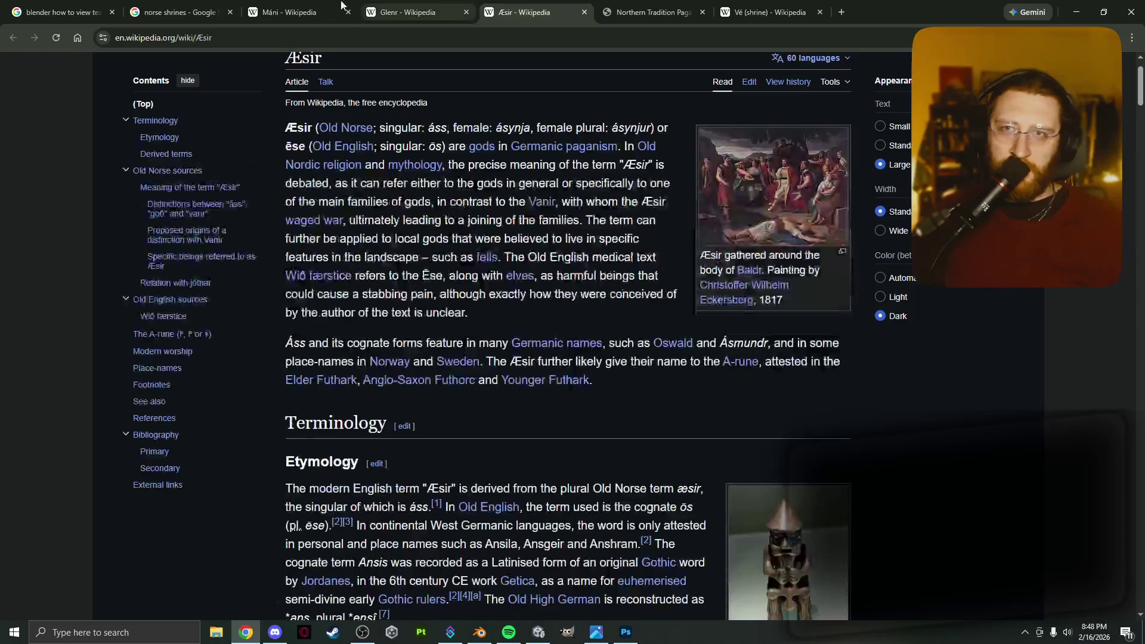
click(327, 5)
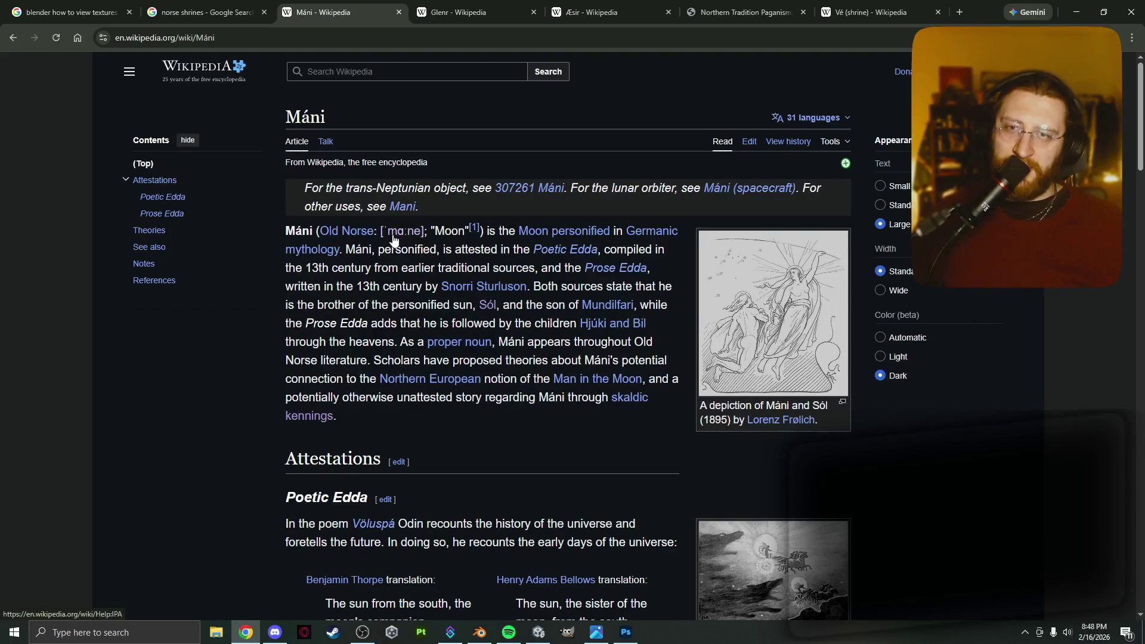
drag(296, 234, 304, 241)
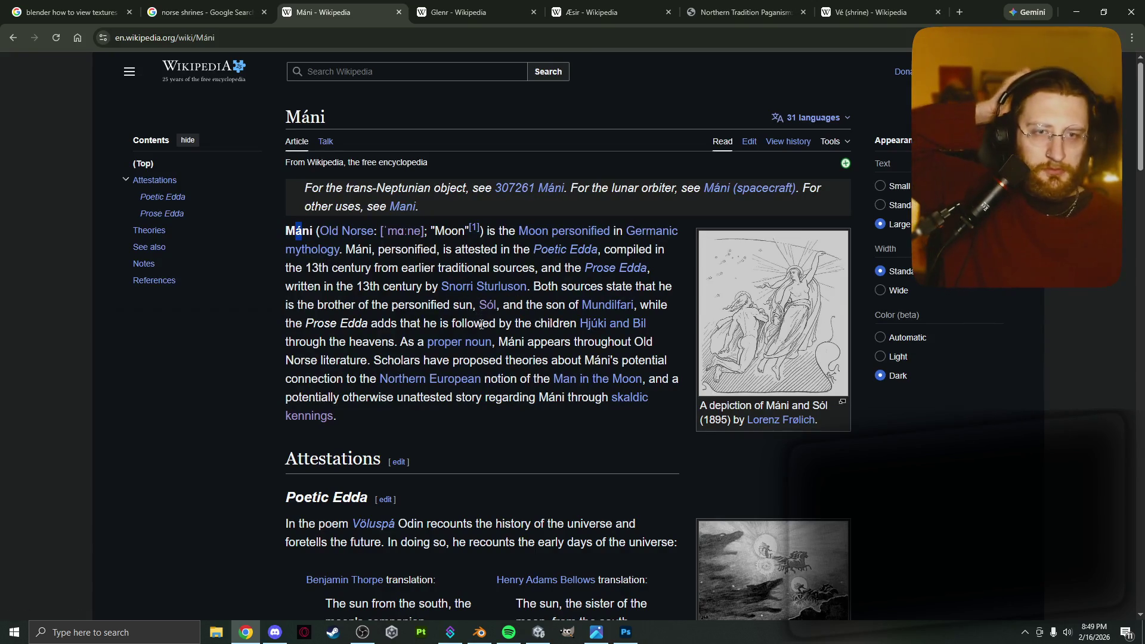
scroll(481, 324, down, 3)
click(509, 632)
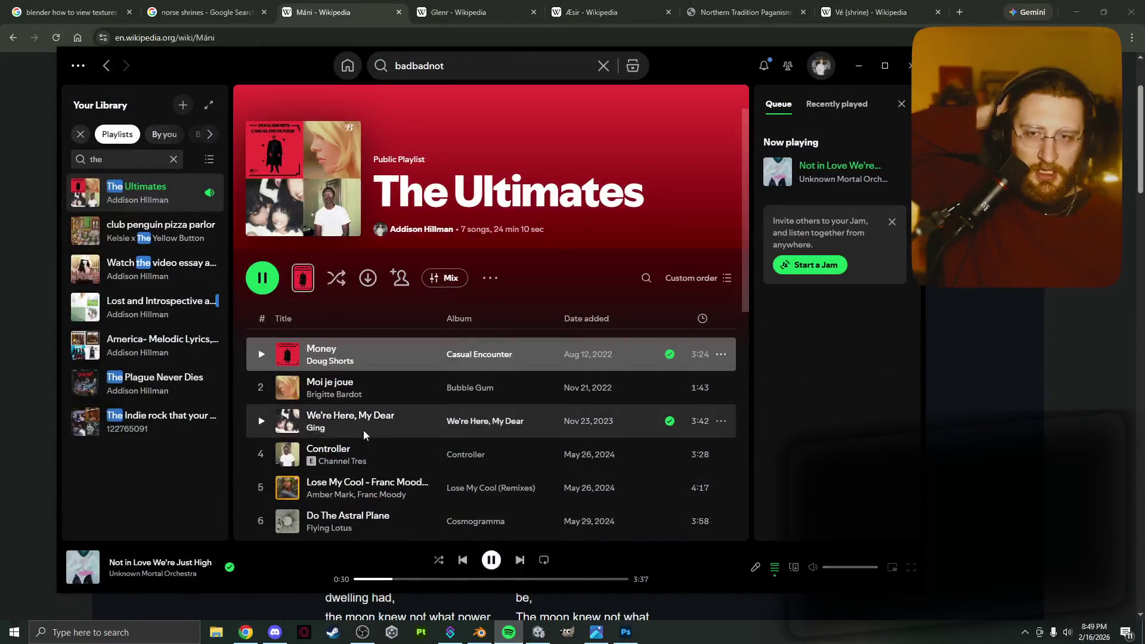
scroll(363, 431, down, 4)
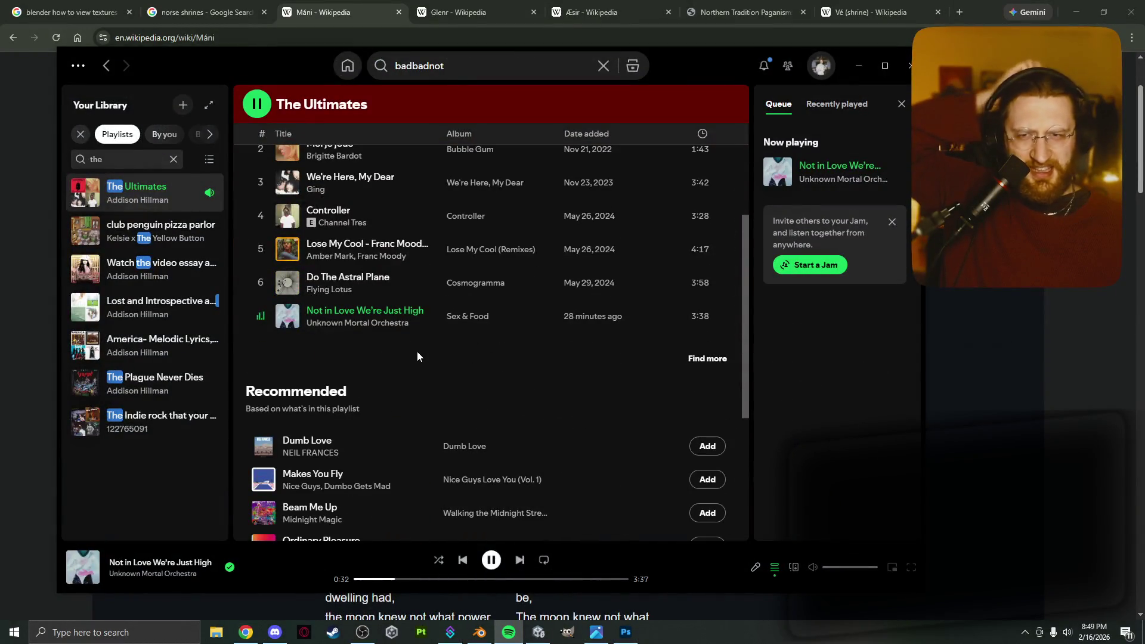
click(859, 66)
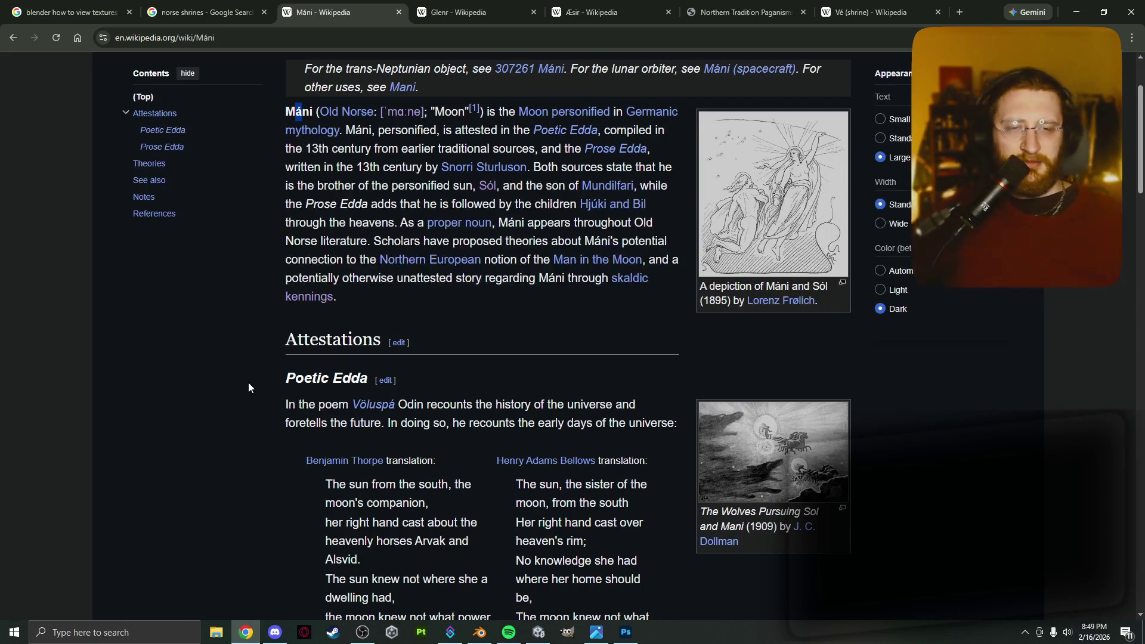
Select the Máni article's Poetic Edda passage through the Thorpe translation under Attestations.
scroll(248, 385, down, 2)
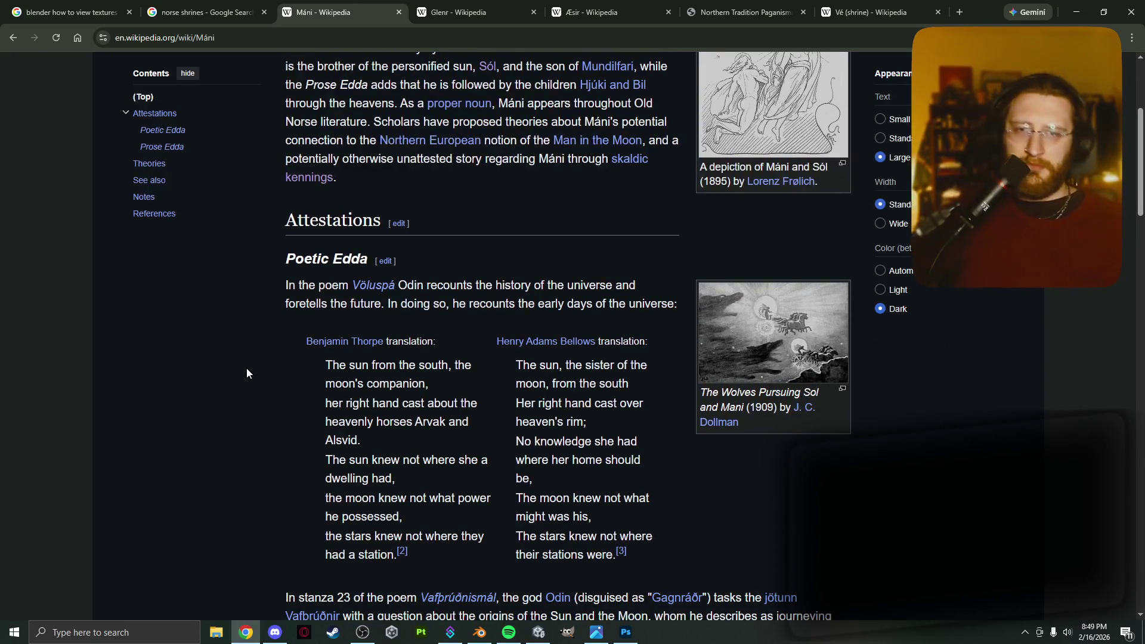
scroll(247, 369, down, 2)
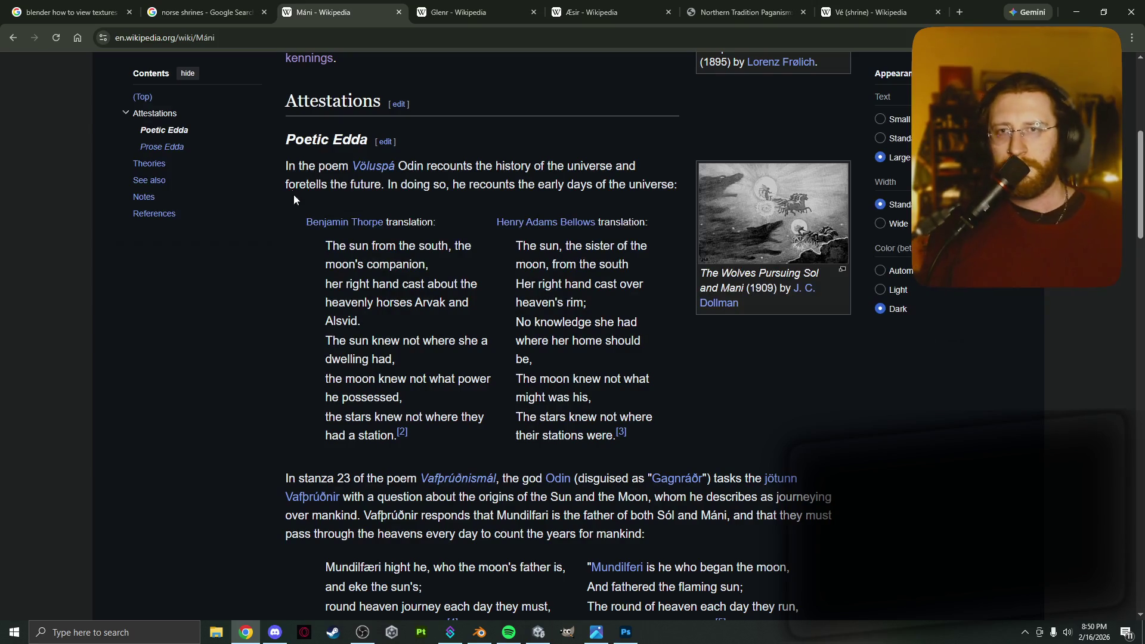
mouse_move(282, 140)
mouse_down()
mouse_move(409, 324)
mouse_move(413, 436)
mouse_up()
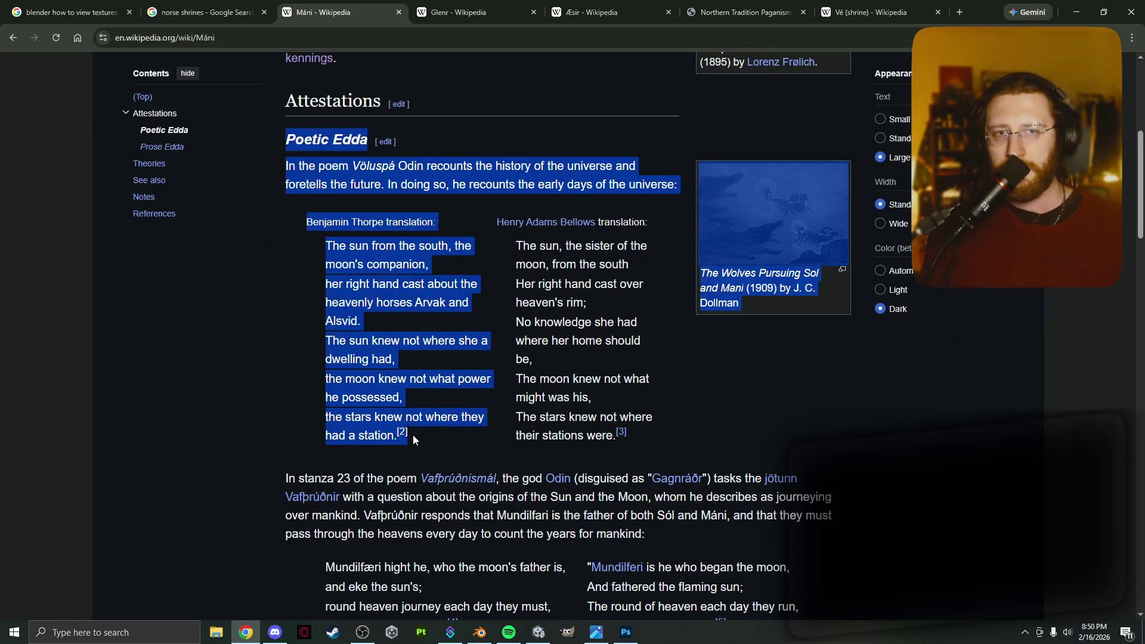
click(202, 12)
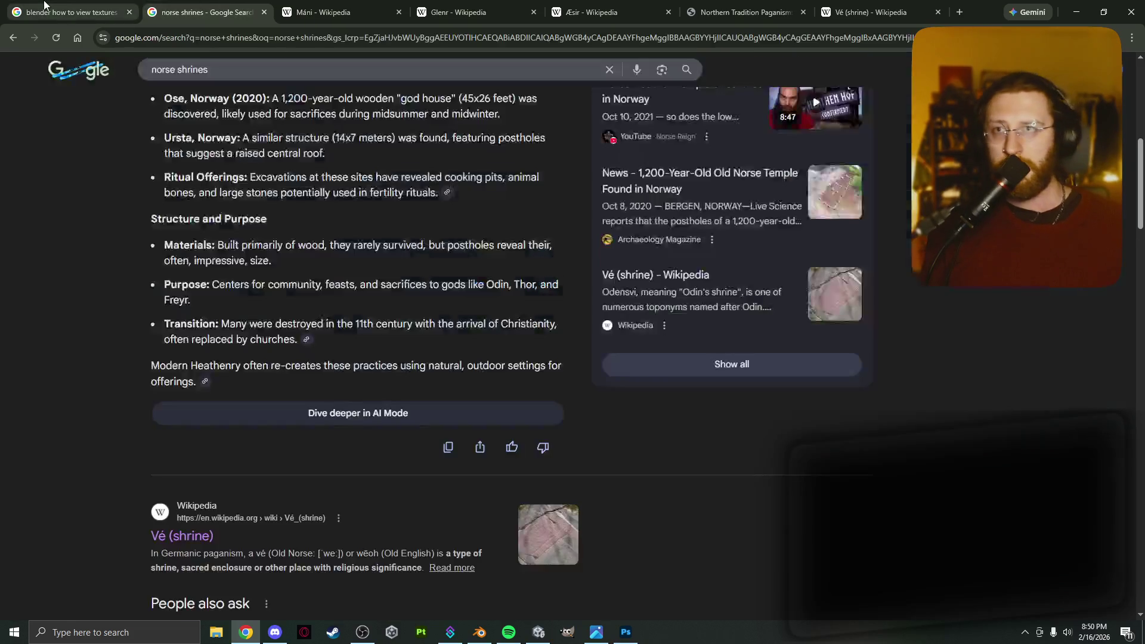
Load Notion and switch to the DIRGE workspace.
click(66, 12)
click(226, 39)
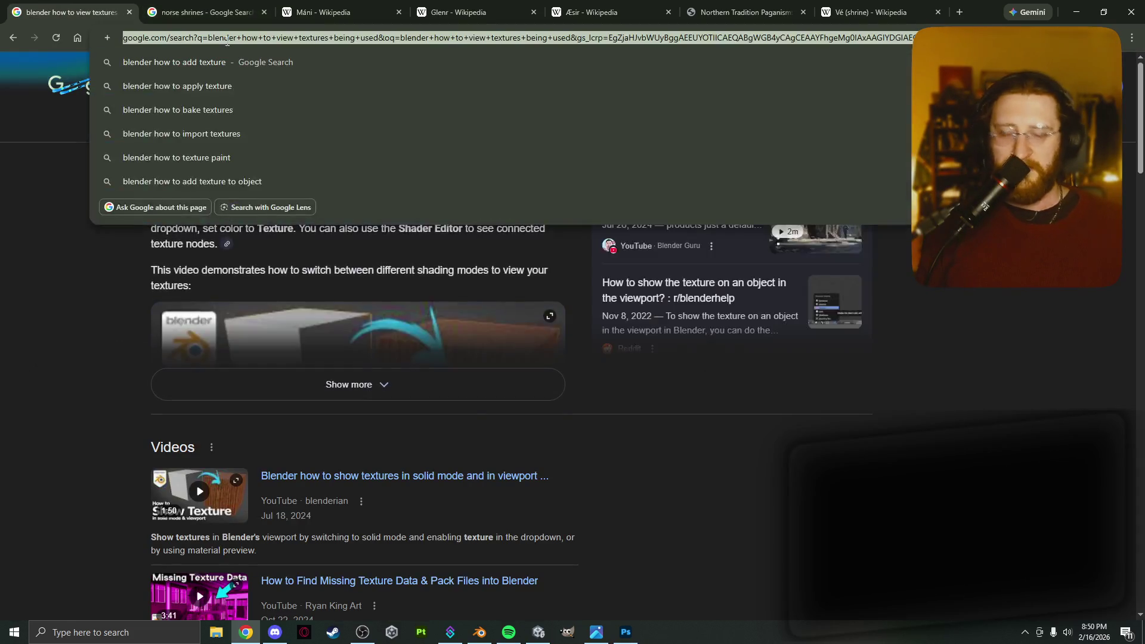
text(notion)
key(Return)
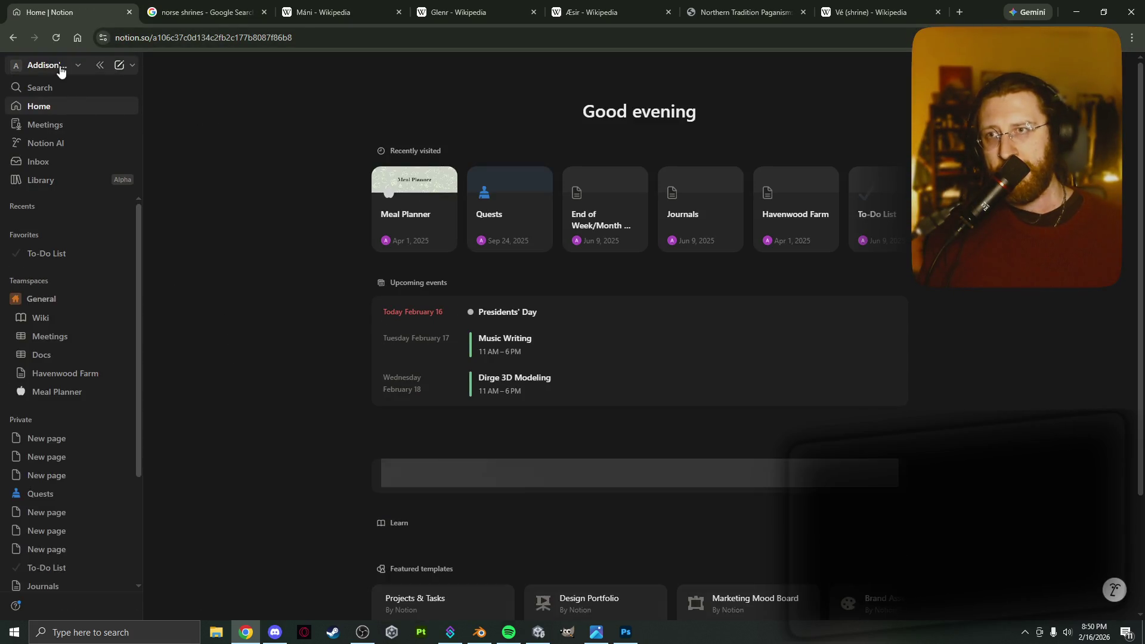
click(60, 66)
click(70, 183)
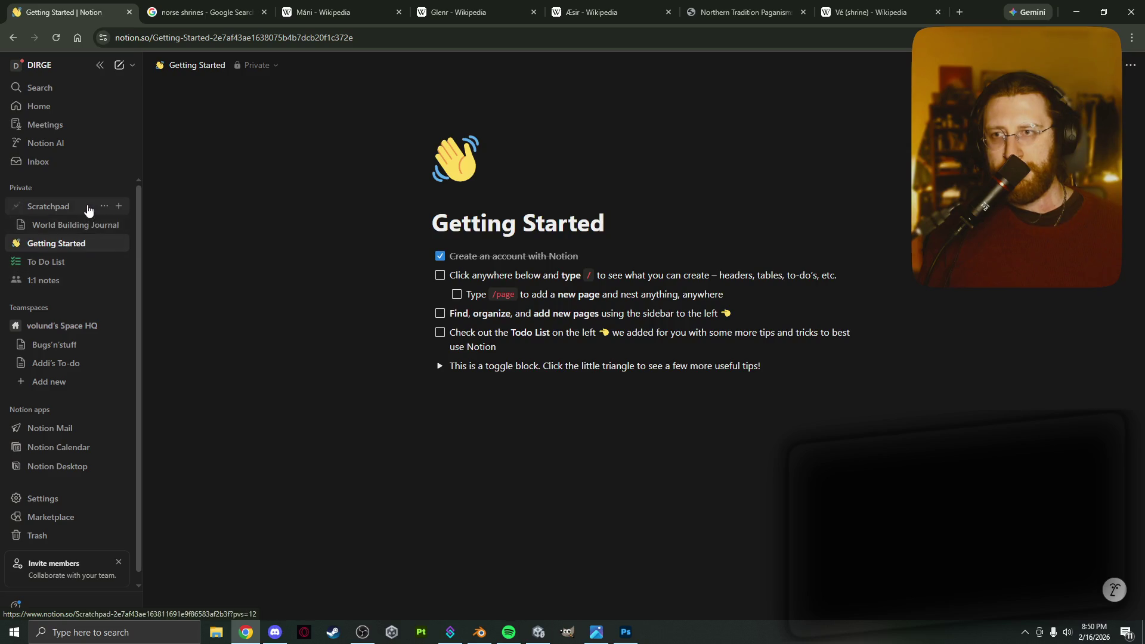
Add a Poems page under Scratchpad holding the pasted Poetic Edda excerpt, then open Scratchpad.
click(120, 207)
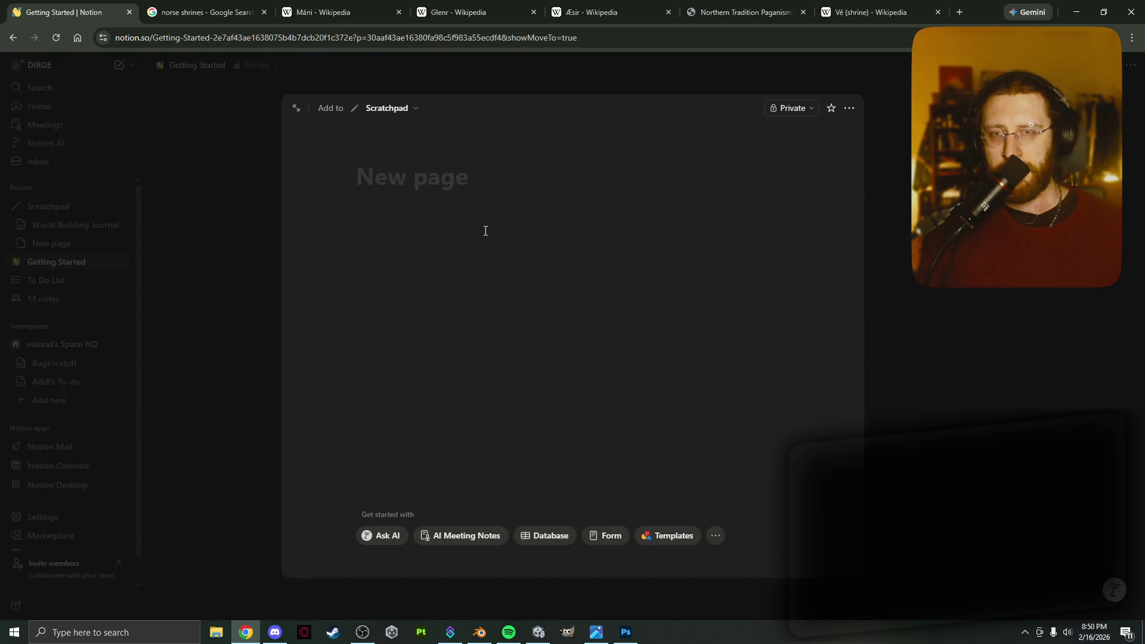
text(Poems)
key(Return)
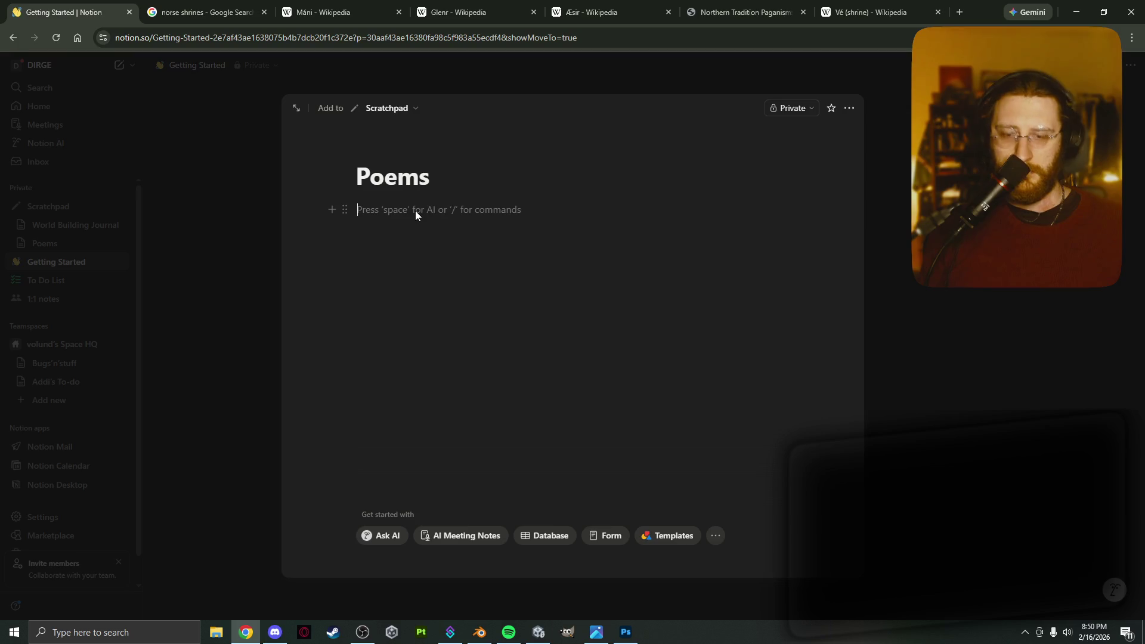
text(Poetic Edda The Wolves Pursuing Sol and Mani (1909) by J. C. Dollman In the poem Völuspá Odin recounts the history of the universe and foretells the future. In doing so, he recounts the early days of the universe: Benjamin Thorpe translation: The sun from the south, the moon's companion,her right hand cast about the heavenly horses Arvak and Alsvid.The sun knew not where she a dwelling had,the moon knew not what power he possessed,the stars knew not where they had a station.[2])
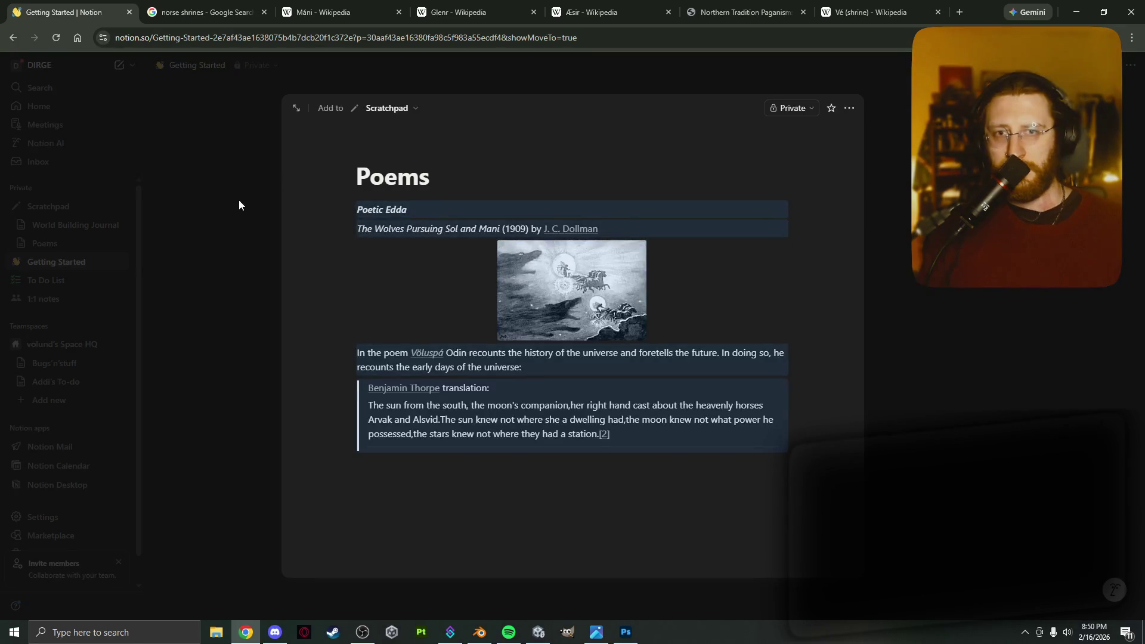
click(238, 201)
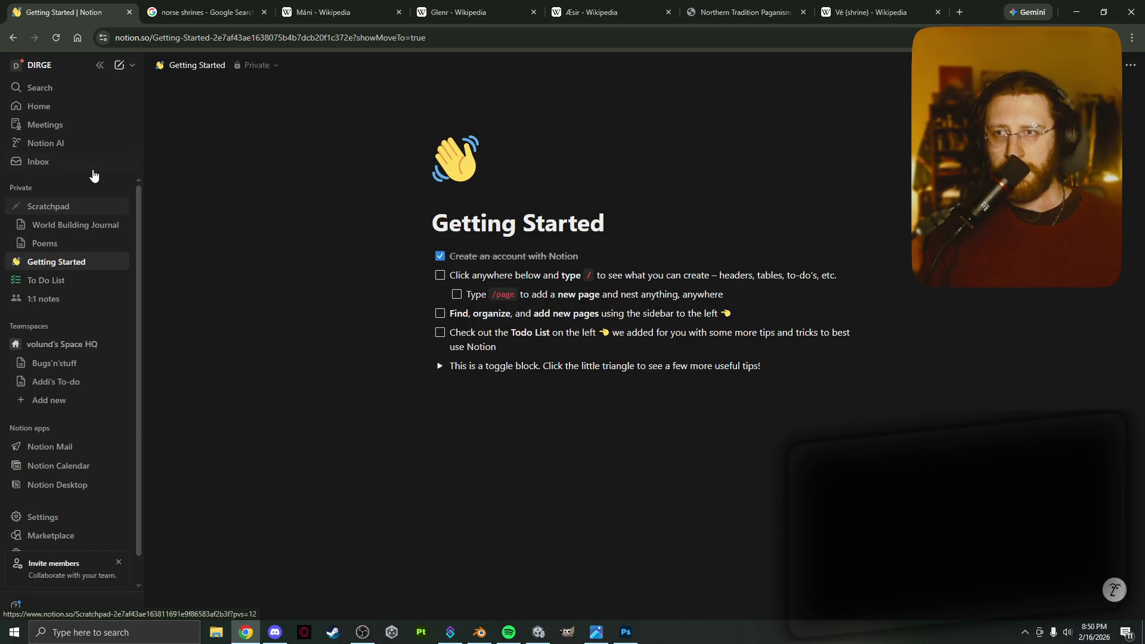
click(77, 206)
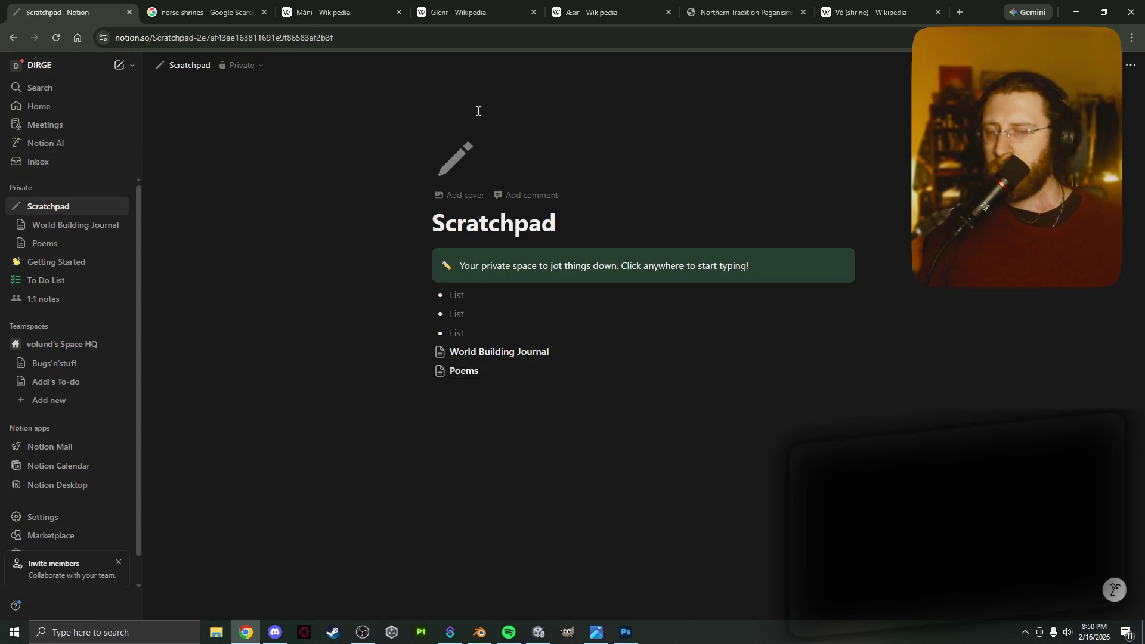
click(239, 11)
Return to the Máni article and clear the selection on the Poetic Edda text.
click(325, 5)
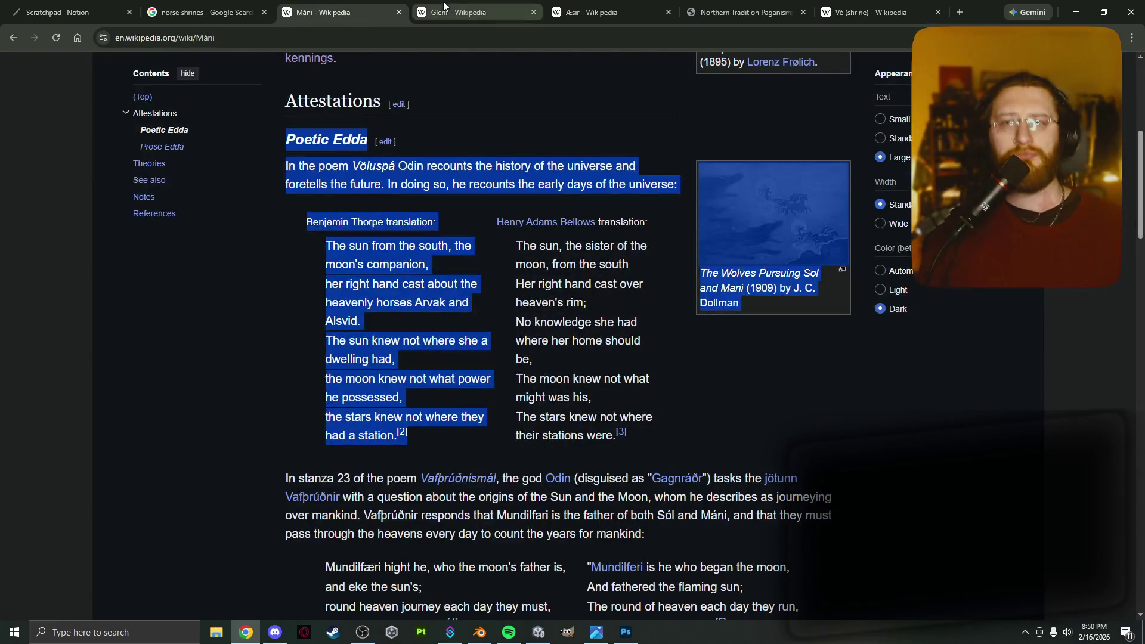
click(379, 300)
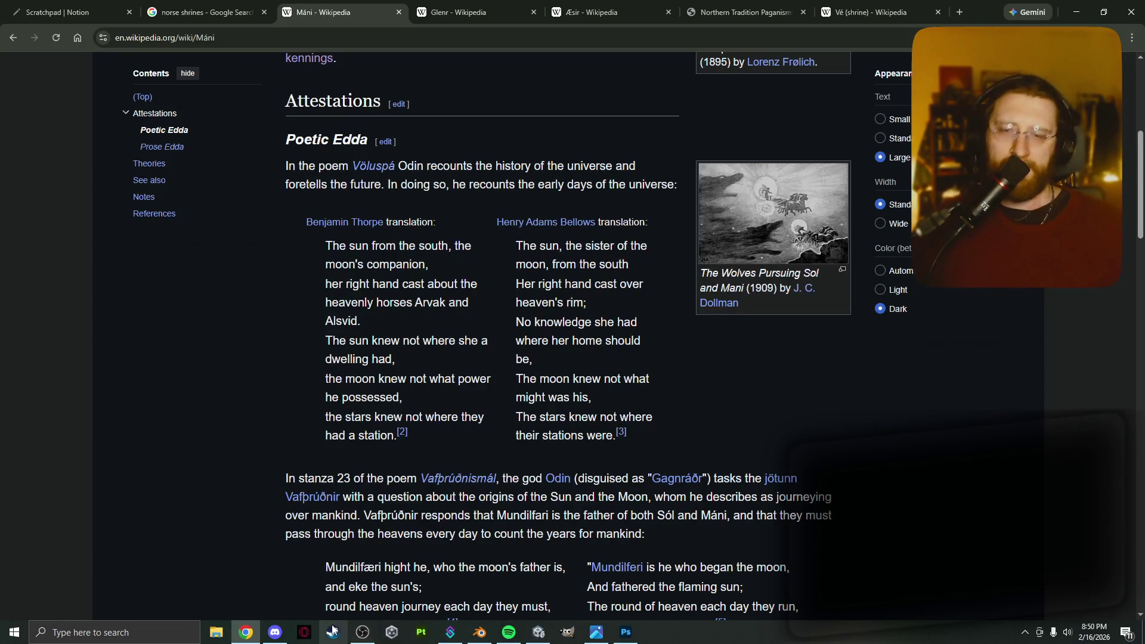
Bring up Spotify and play 'A God Called Hubris' from the Sex & Food album.
click(508, 632)
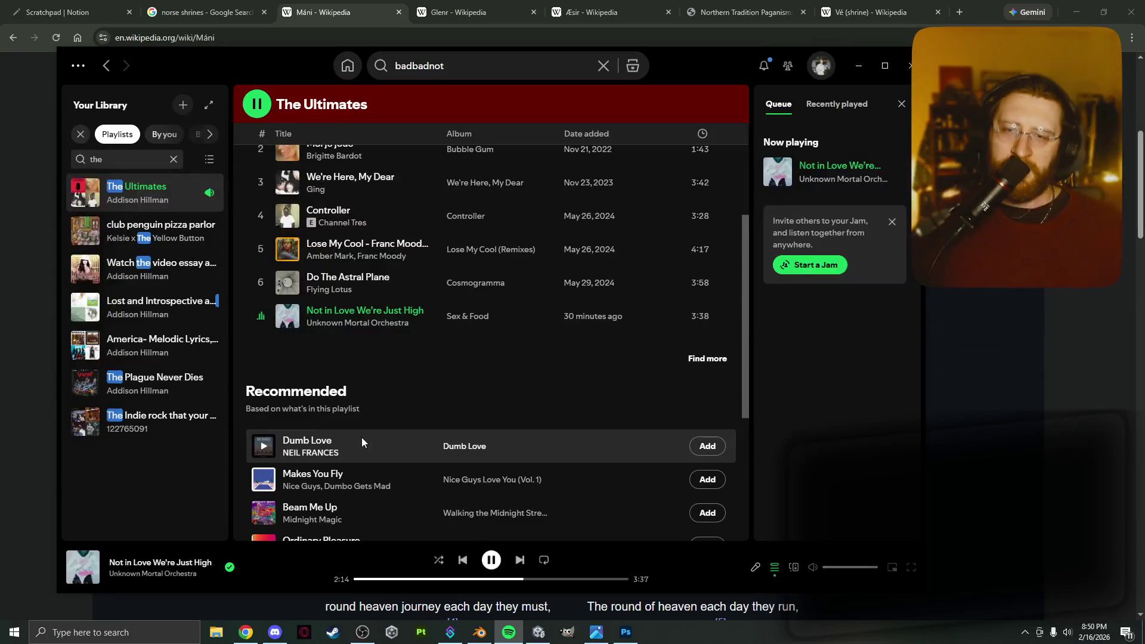
click(472, 318)
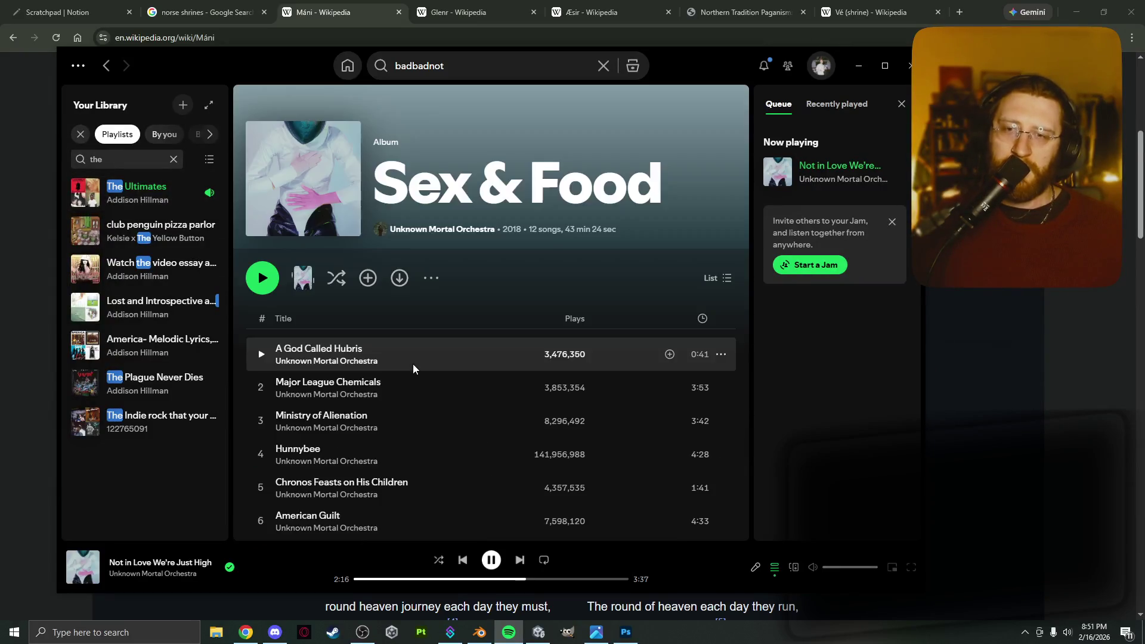
double_click(414, 367)
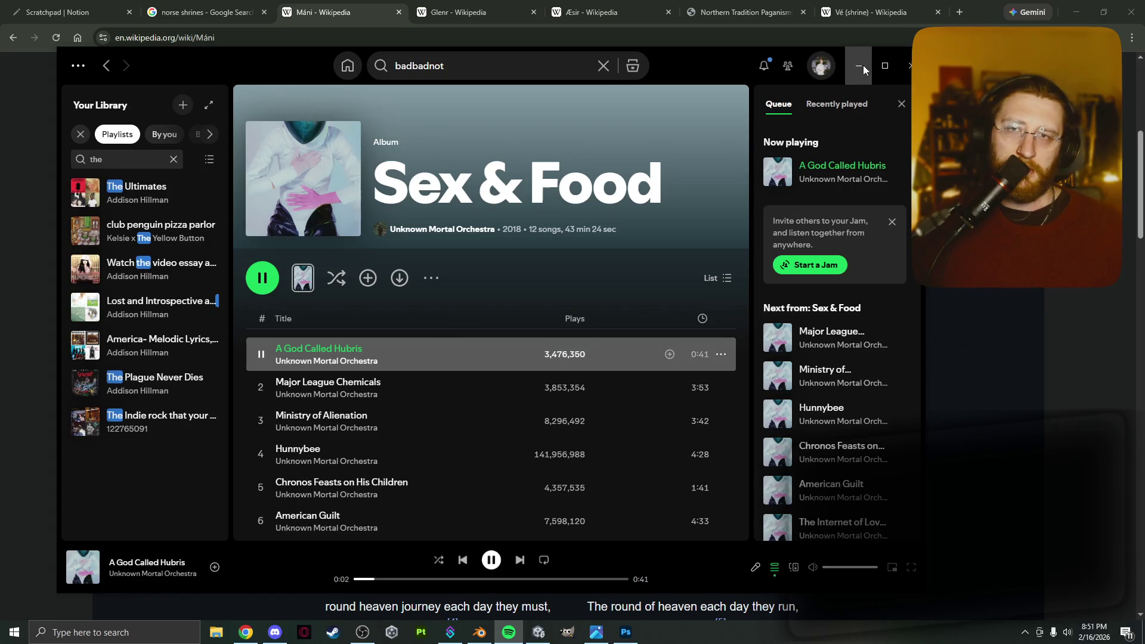
Open the IC-02 Bogotá album from the Unknown Mortal Orchestra artist page's Albums filter.
click(470, 228)
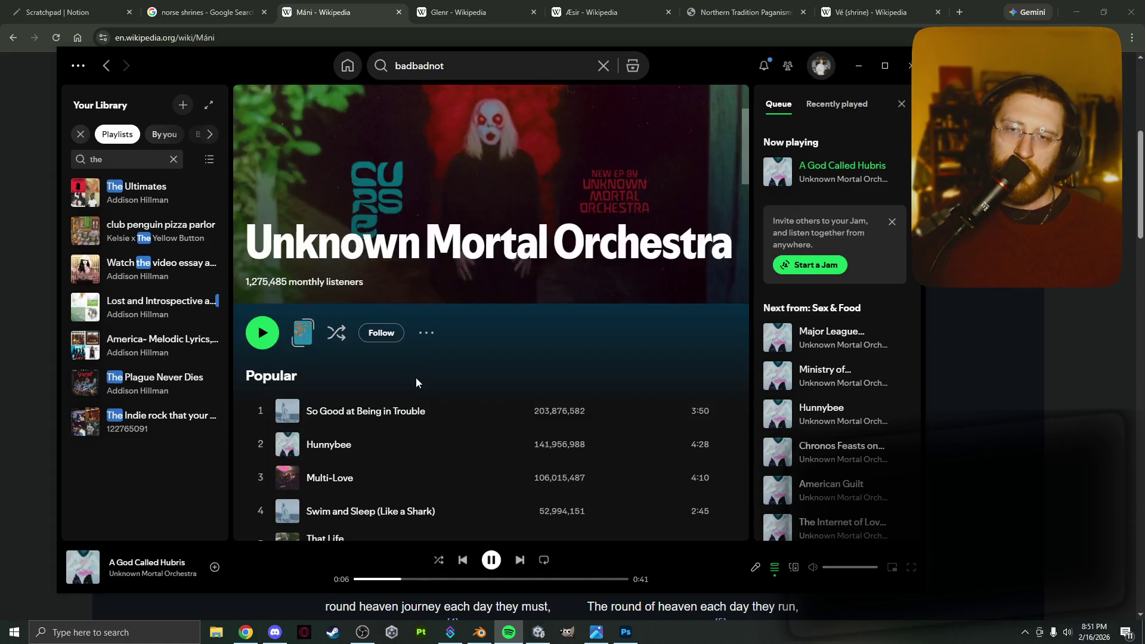
scroll(408, 390, down, 6)
scroll(408, 390, down, 1)
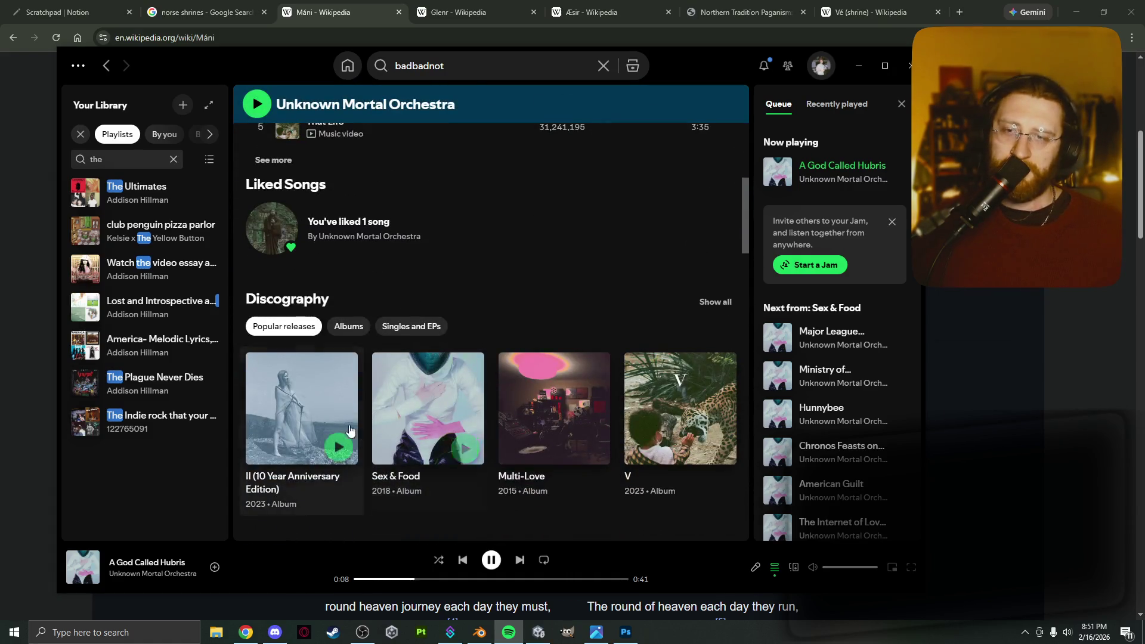
click(351, 330)
click(334, 375)
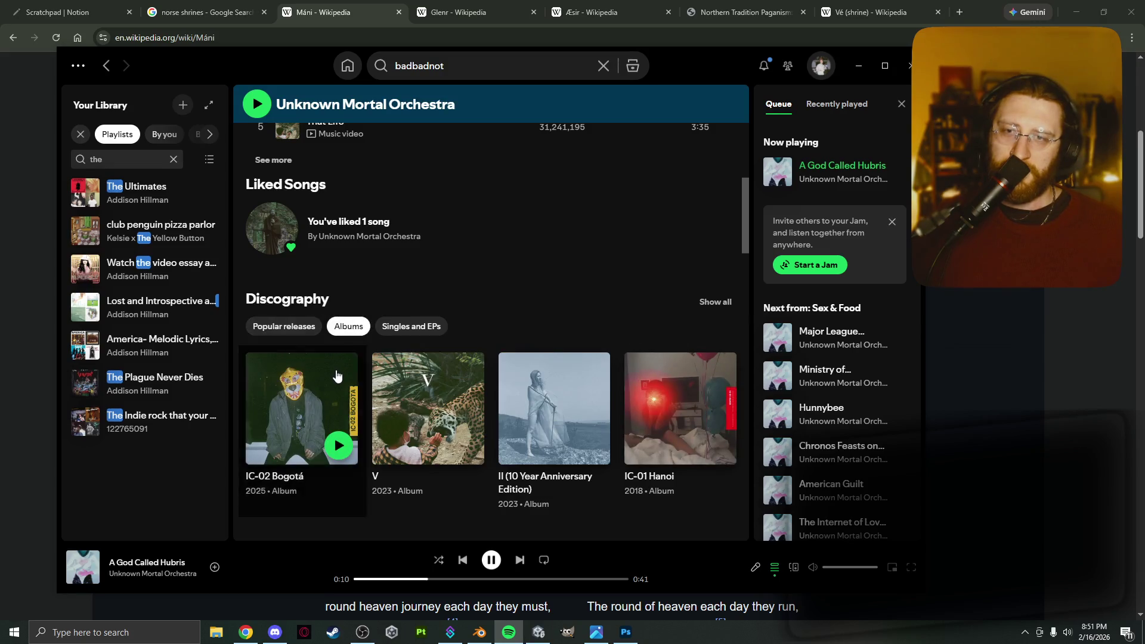
Sample Earth 2 at 1:47, then settle on playing Earth 1 and minimize Spotify.
double_click(374, 353)
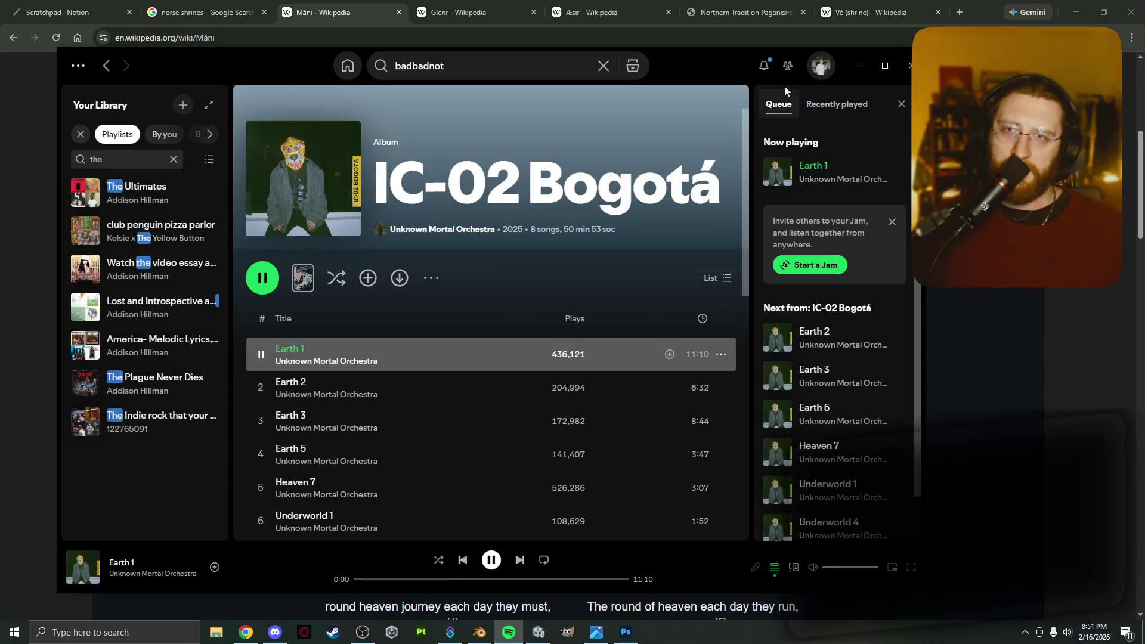
double_click(455, 382)
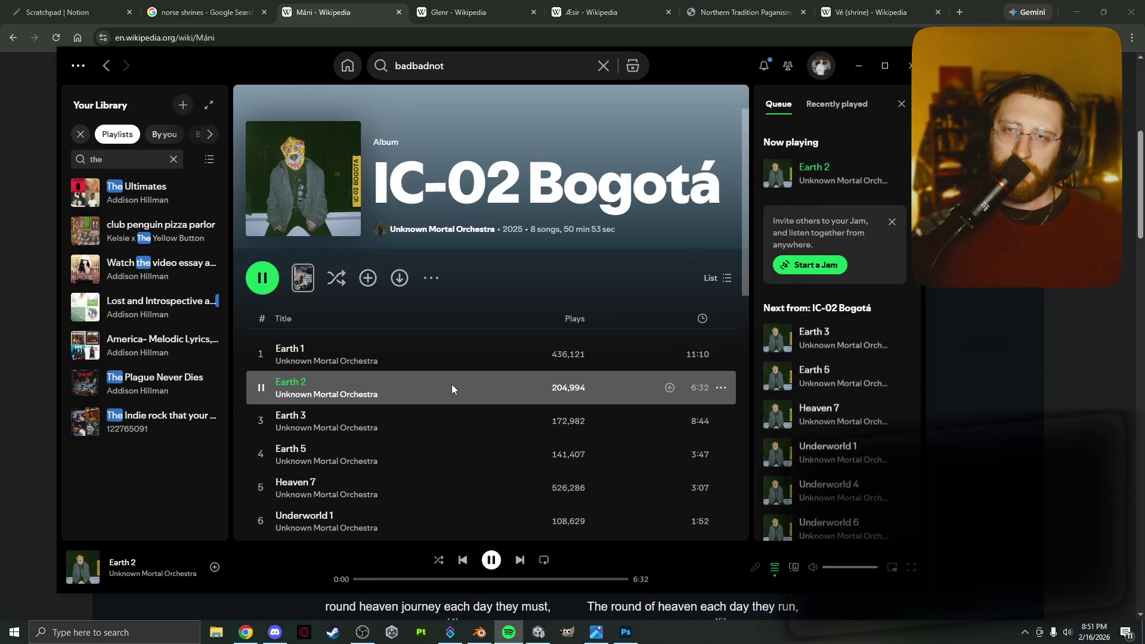
click(429, 579)
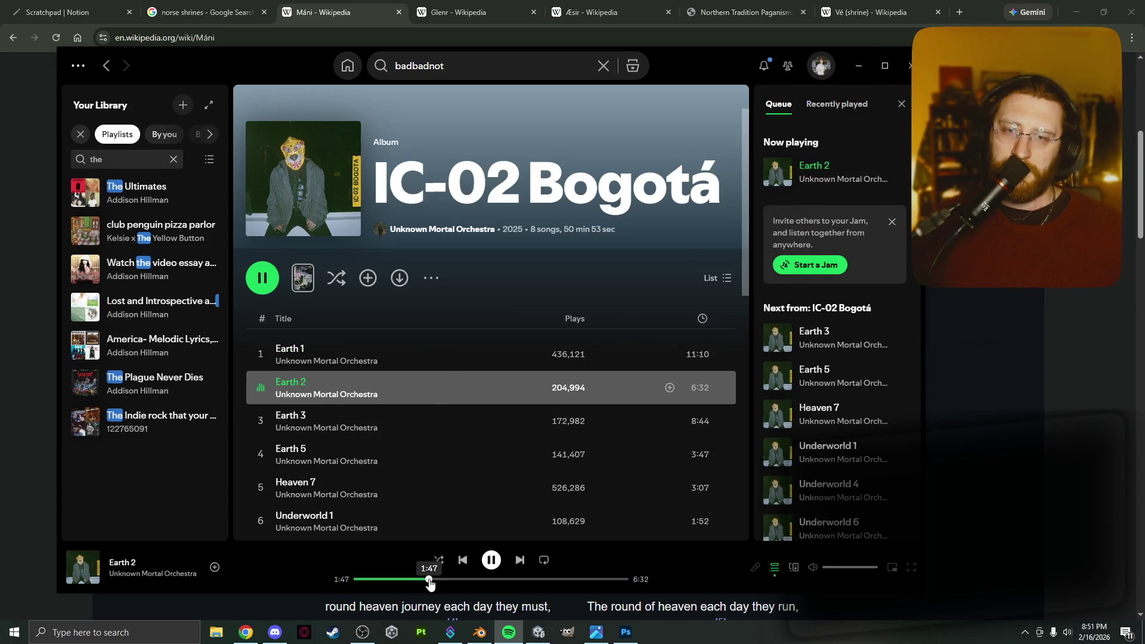
double_click(432, 359)
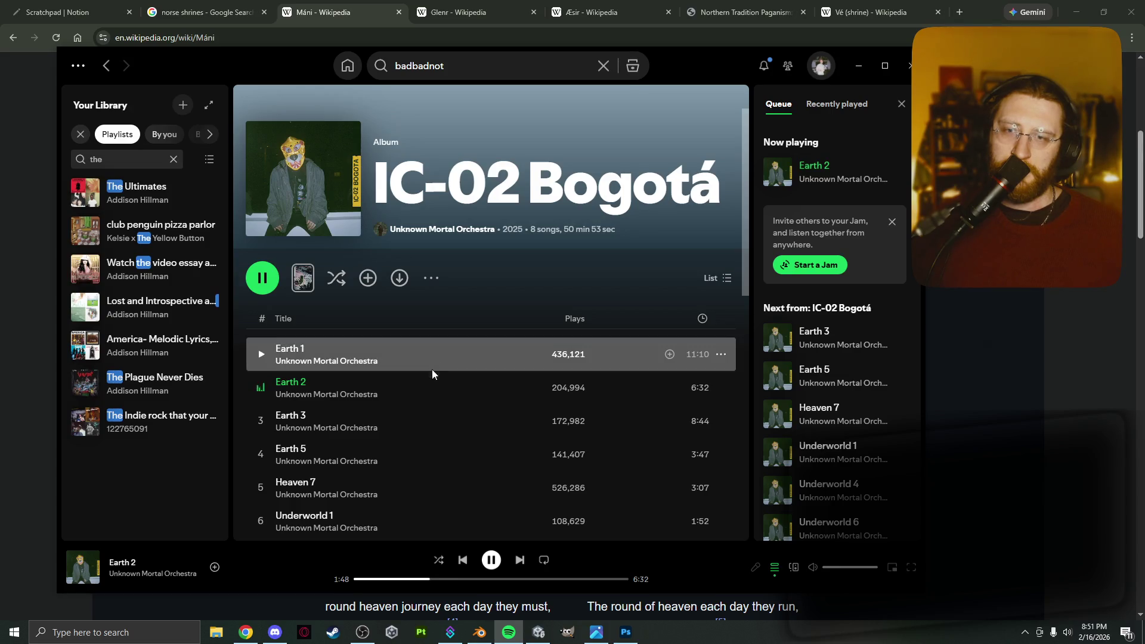
click(430, 581)
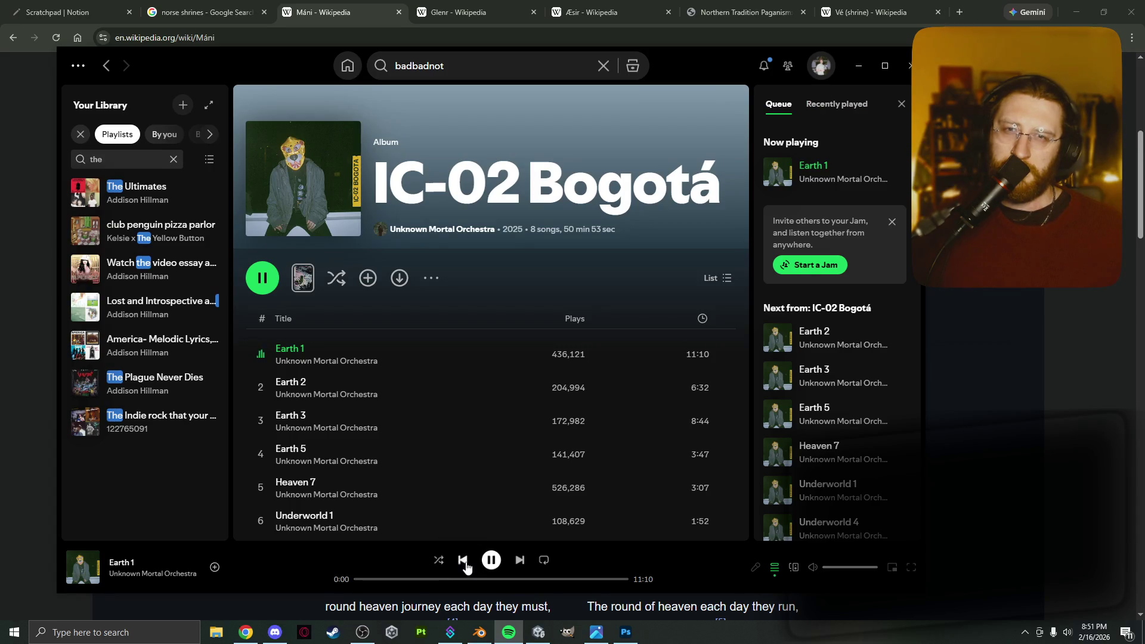
click(859, 66)
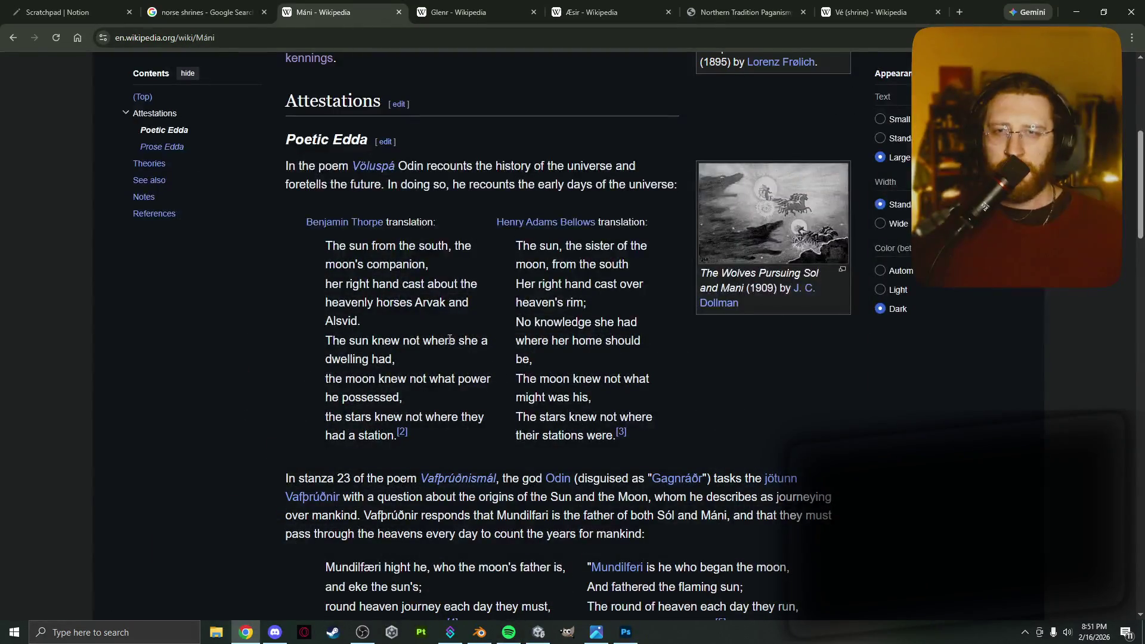
Scroll up and down through the Máni article's introduction.
scroll(429, 352, down, 2)
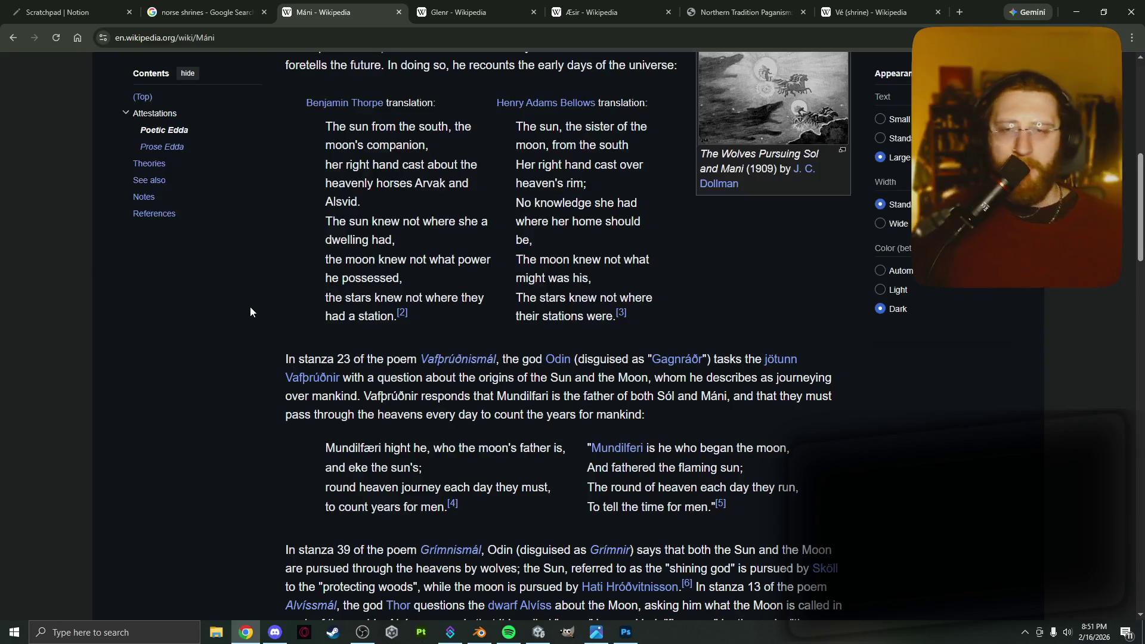
scroll(232, 316, up, 1)
scroll(233, 318, down, 1)
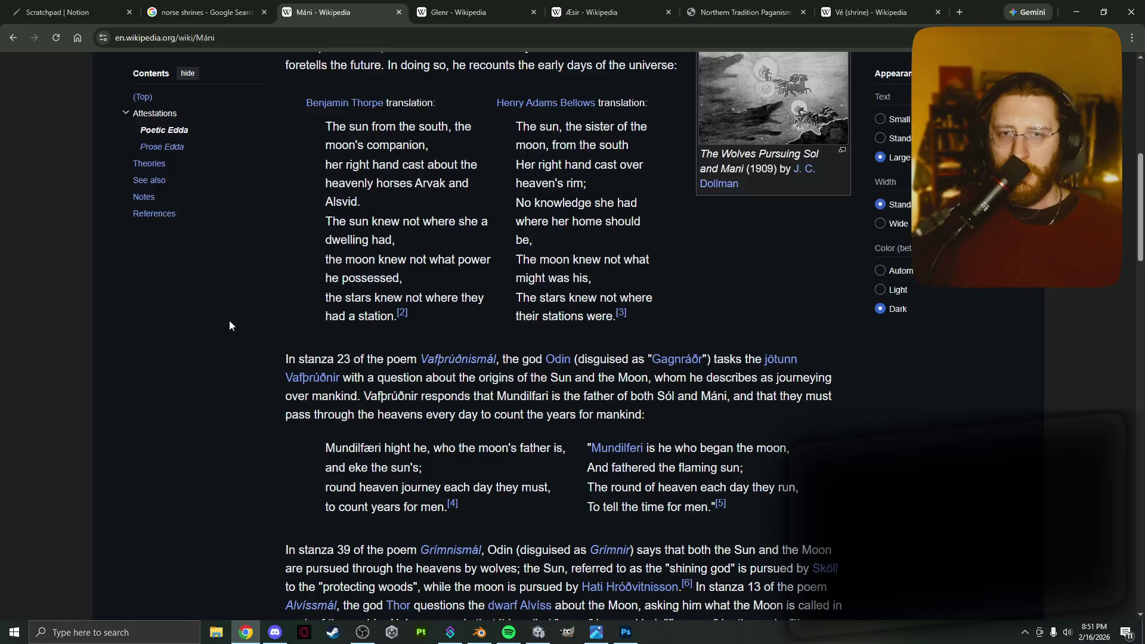
scroll(229, 321, down, 5)
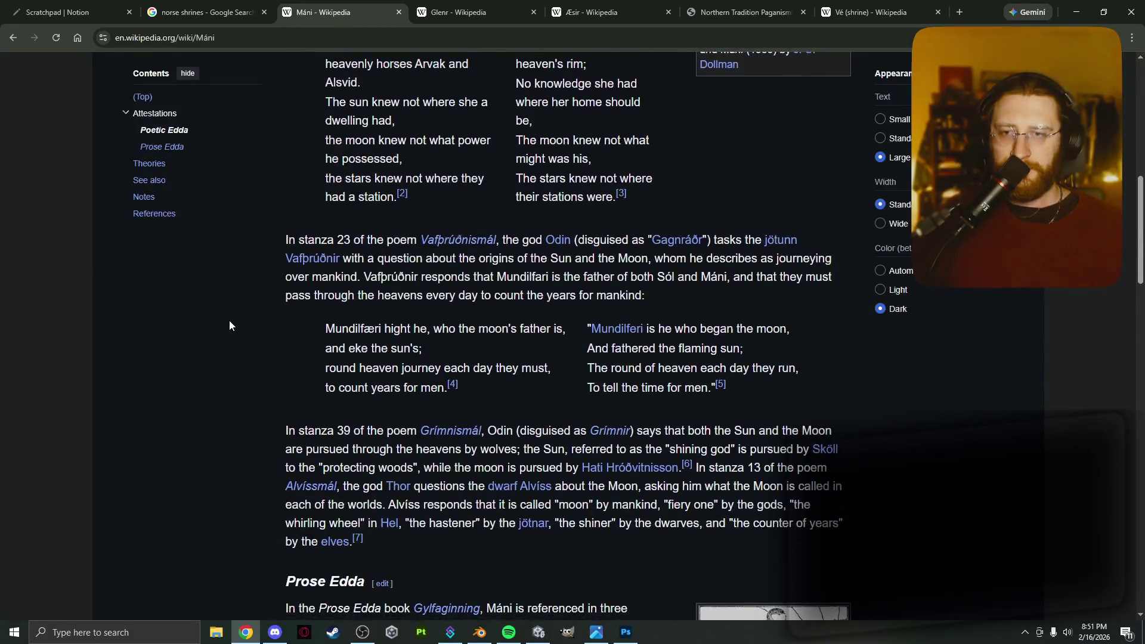
scroll(255, 348, up, 10)
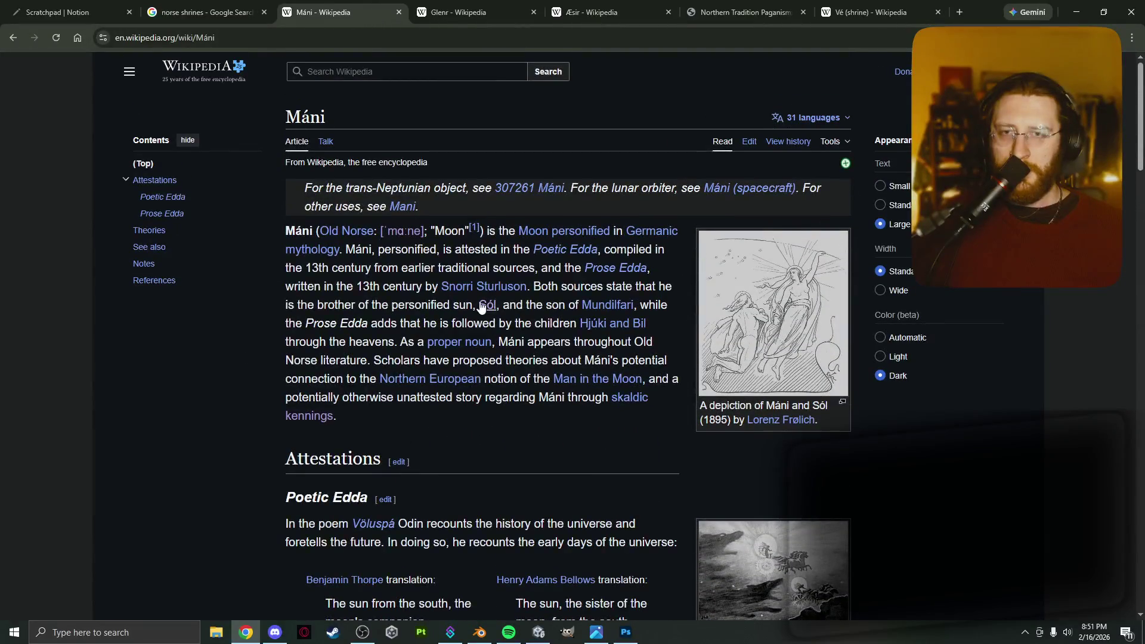
Glance at the Glenr, Æsir and Northern Tradition Paganism tabs, then return to Máni and follow its Sól link.
click(528, 6)
click(599, 10)
click(740, 10)
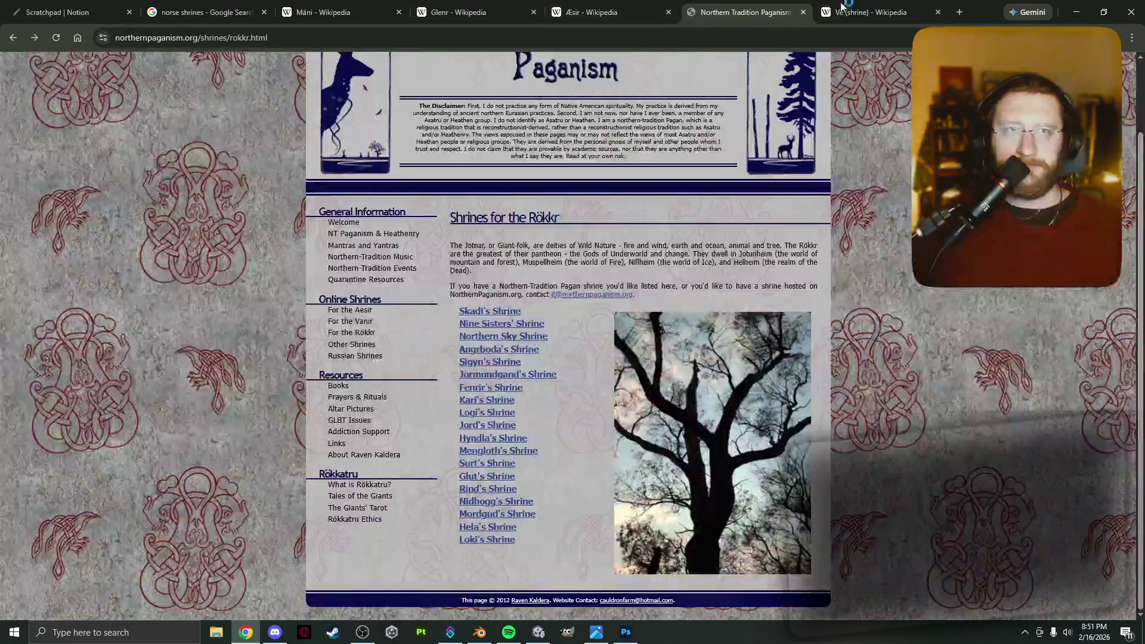
click(322, 12)
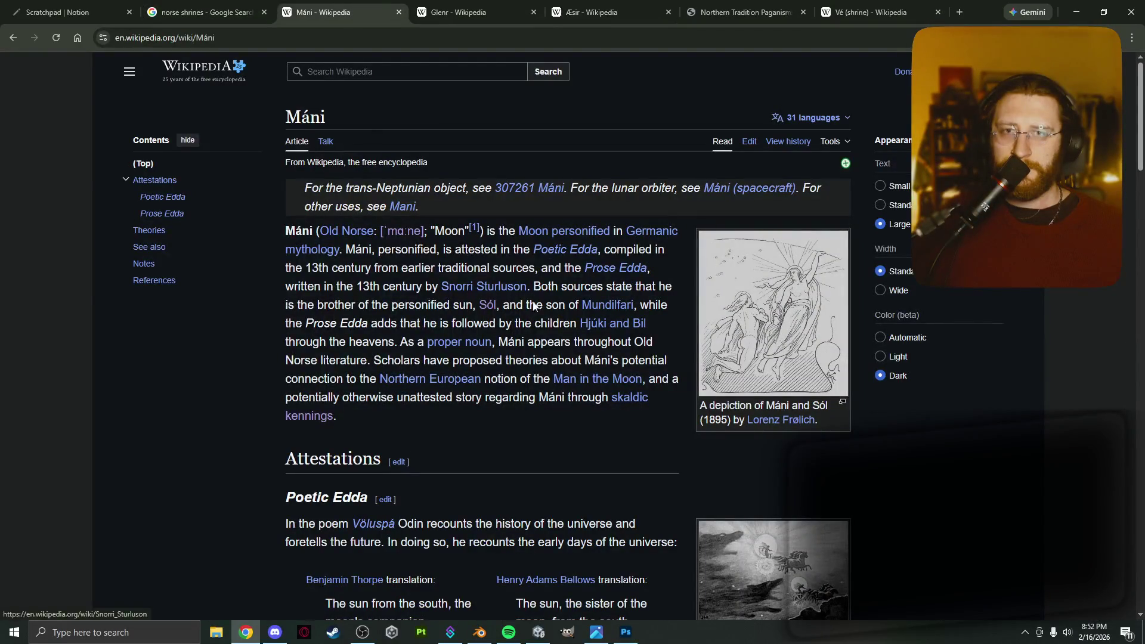
click(487, 305)
Read down the Sól article to its Poetic Edda attestations from Vafþrúðnismál, Grímnismál and Alvíssmál.
scroll(482, 346, down, 7)
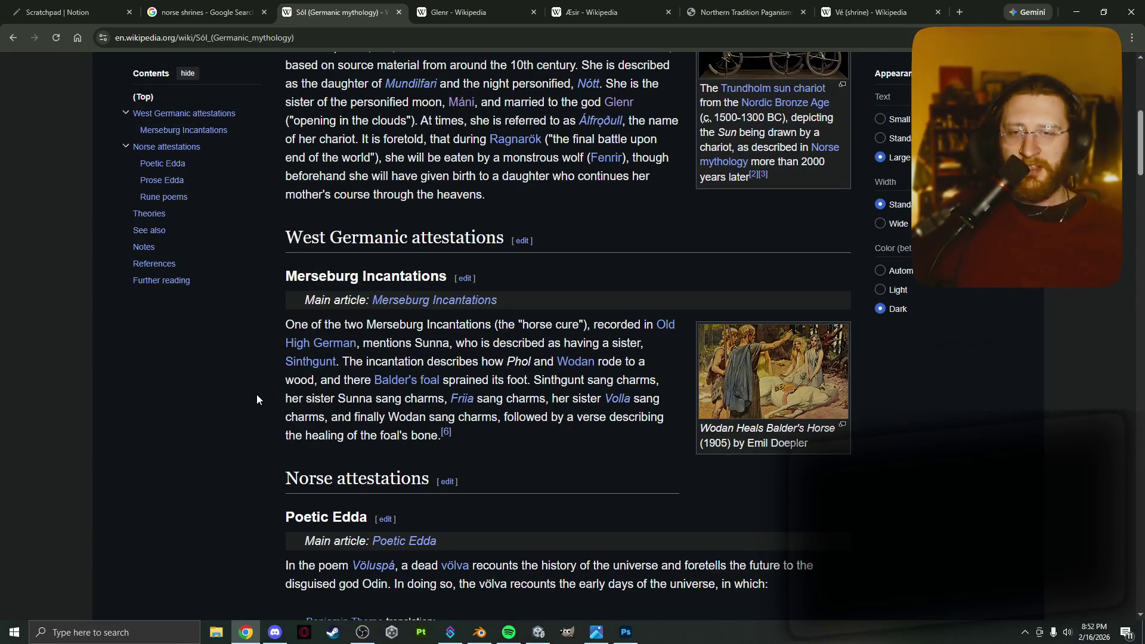
scroll(425, 353, down, 1)
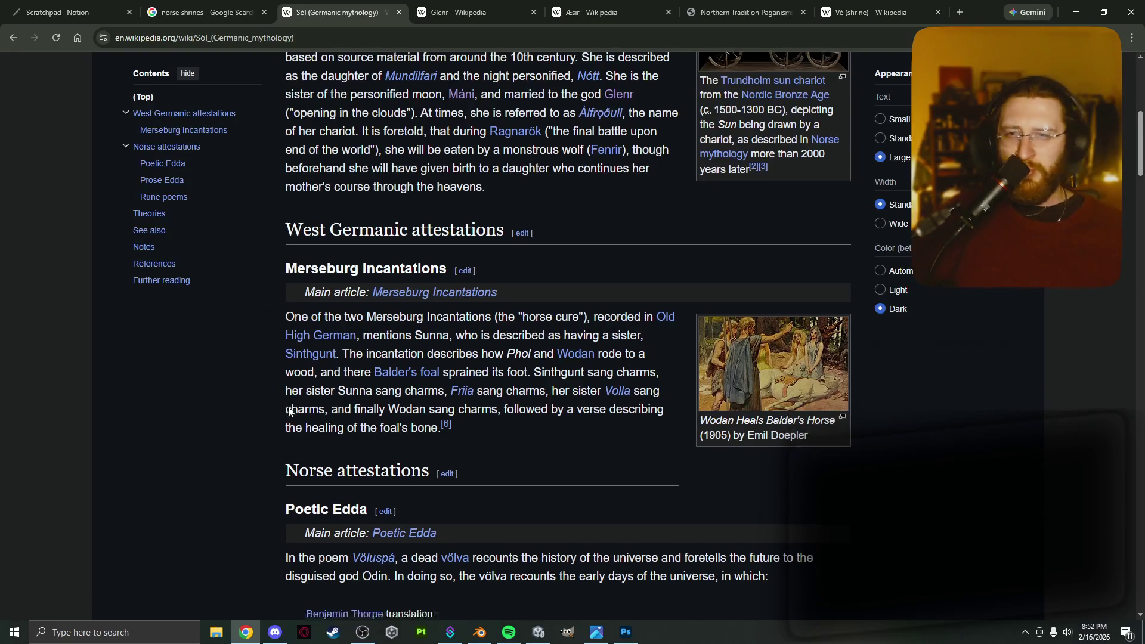
scroll(271, 378, down, 3)
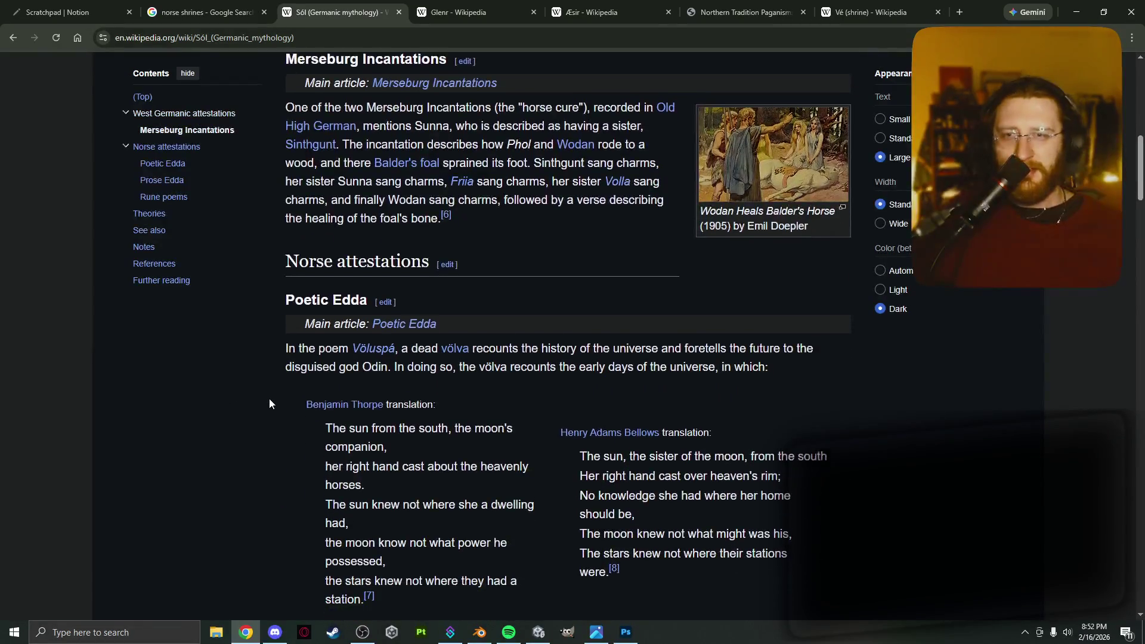
scroll(265, 406, down, 1)
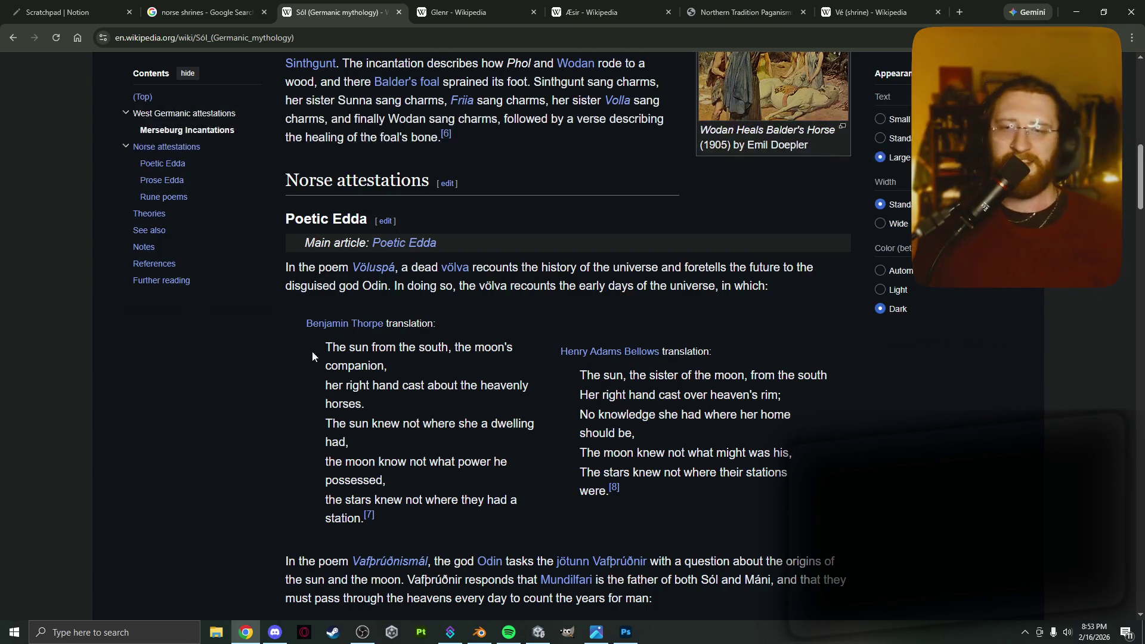
scroll(312, 350, down, 3)
scroll(202, 381, down, 5)
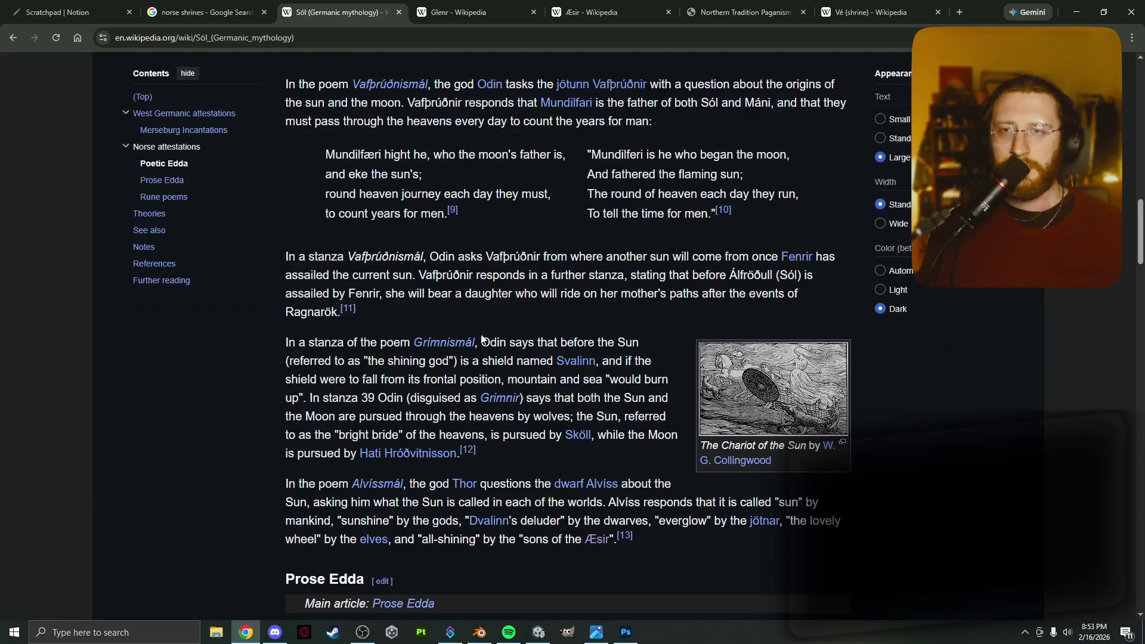
scroll(416, 339, down, 1)
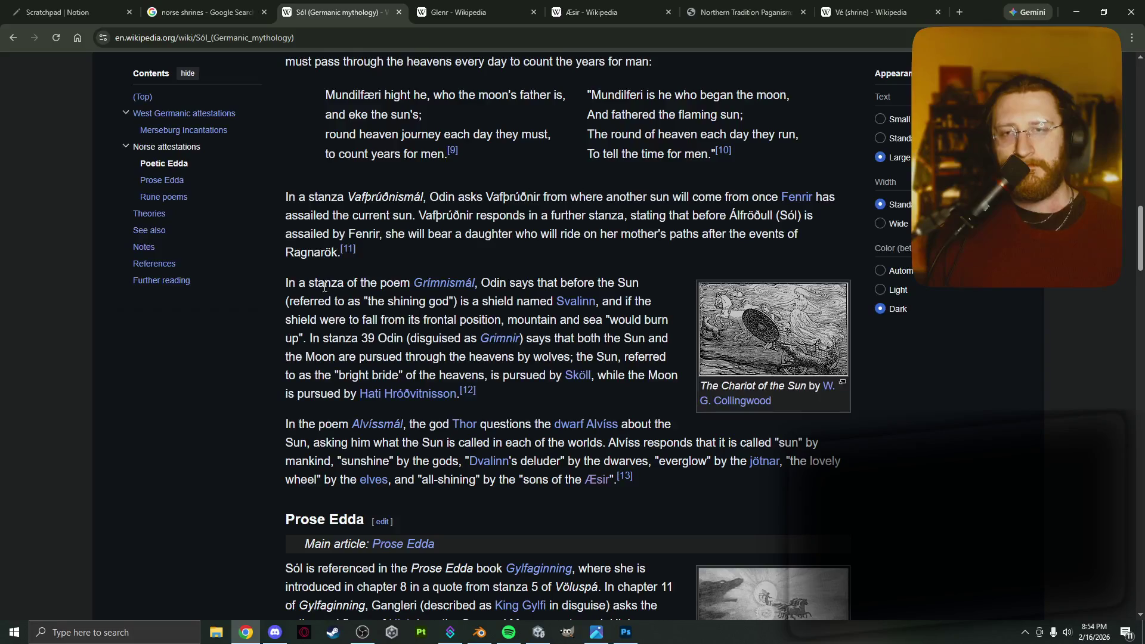
mouse_move(278, 192)
mouse_down()
mouse_move(346, 233)
mouse_move(284, 194)
mouse_up()
click(347, 234)
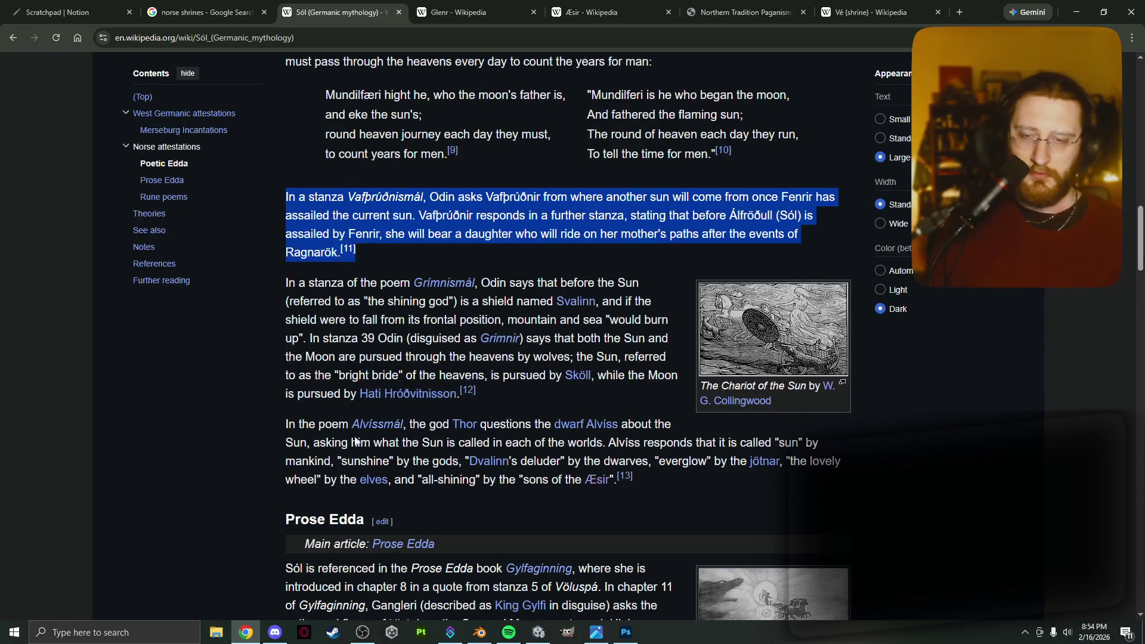
click(274, 632)
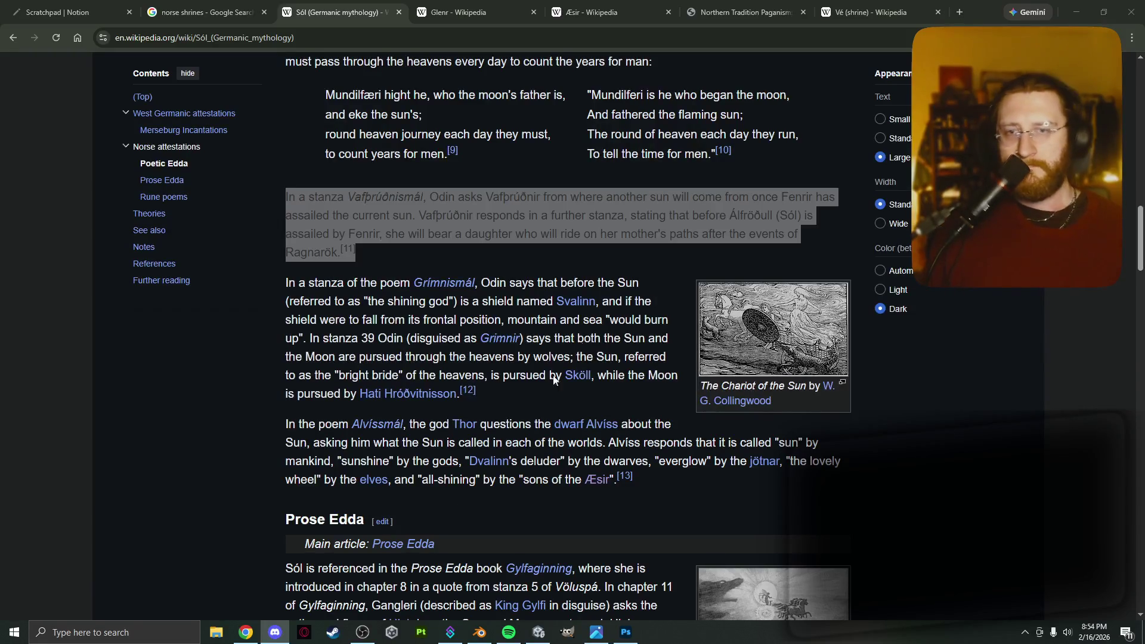
click(1037, 320)
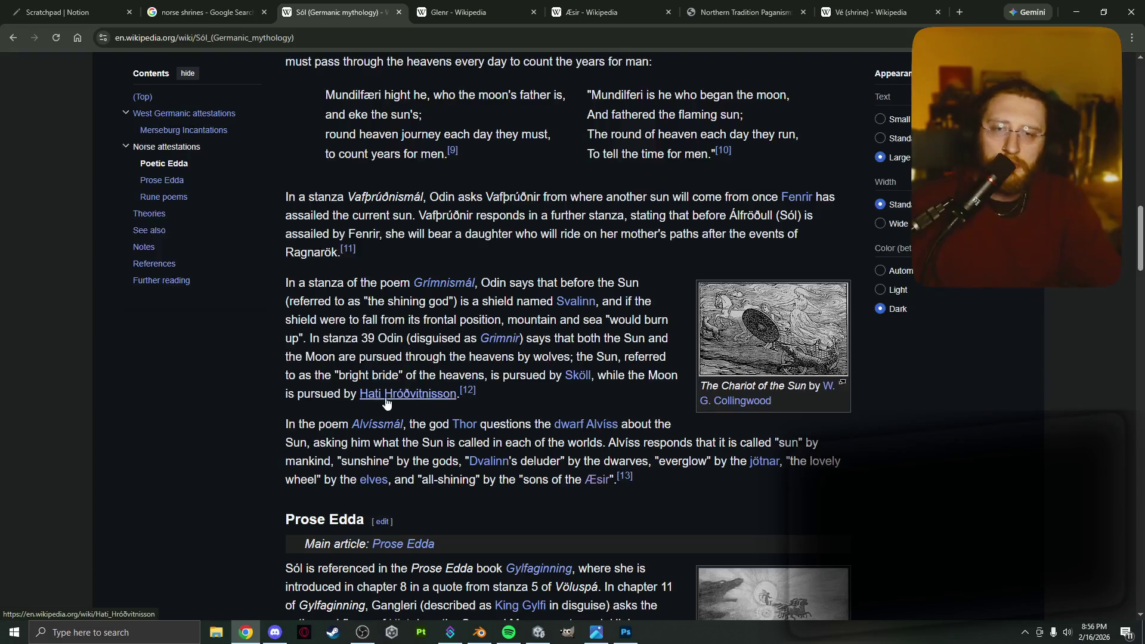
mouse_move(412, 399)
scroll(382, 400, down, 2)
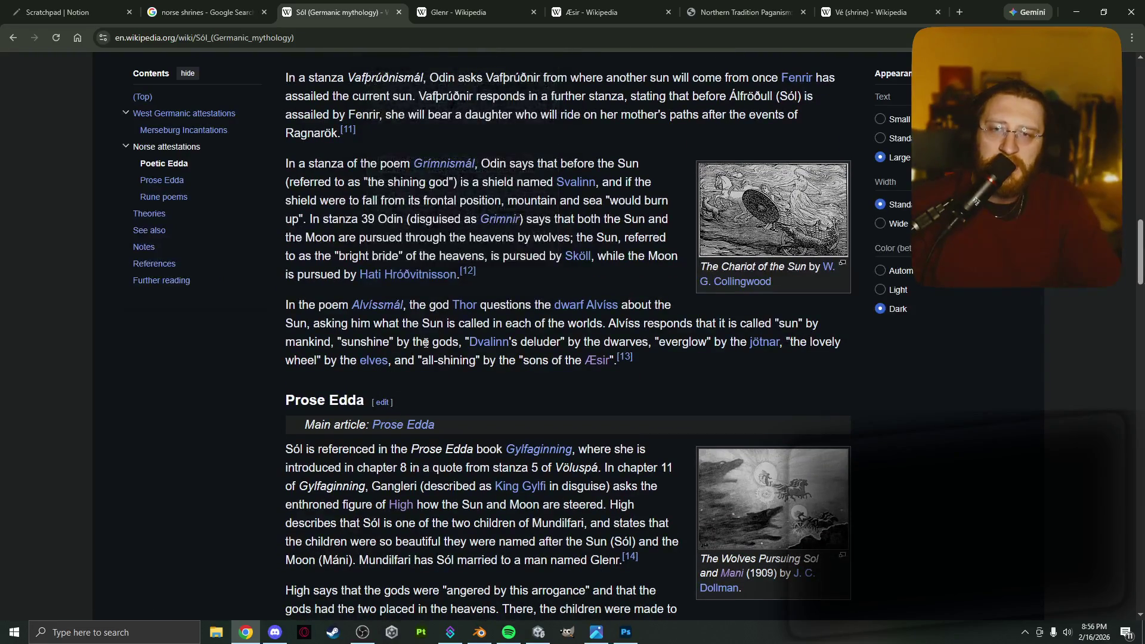
scroll(450, 332, down, 2)
scroll(450, 332, down, 2)
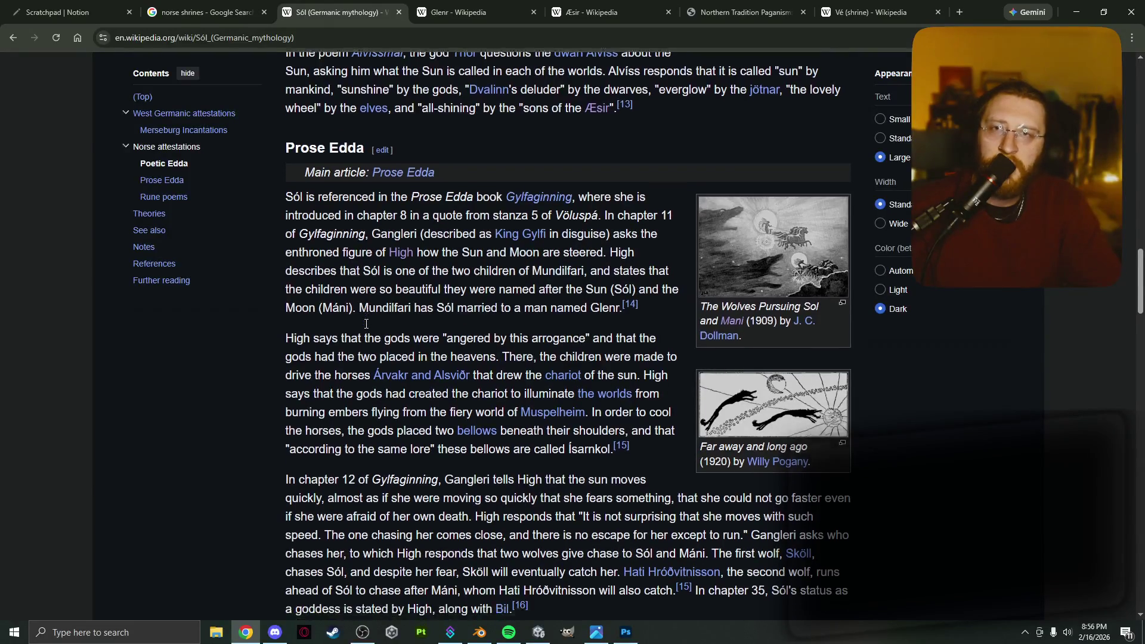
scroll(357, 292, down, 1)
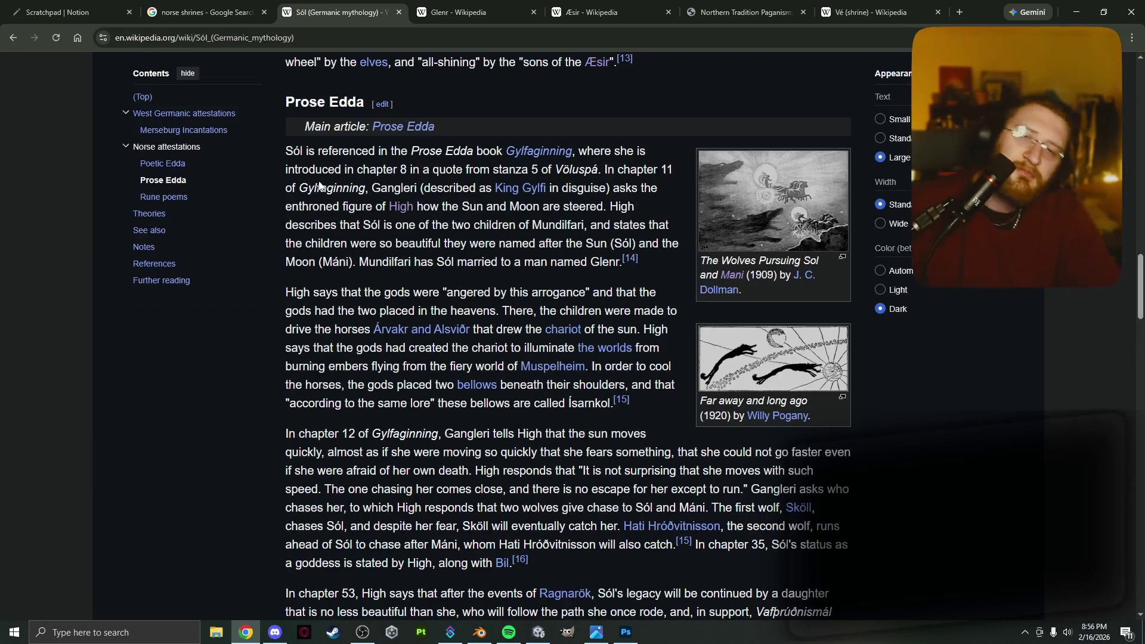
scroll(251, 187, down, 1)
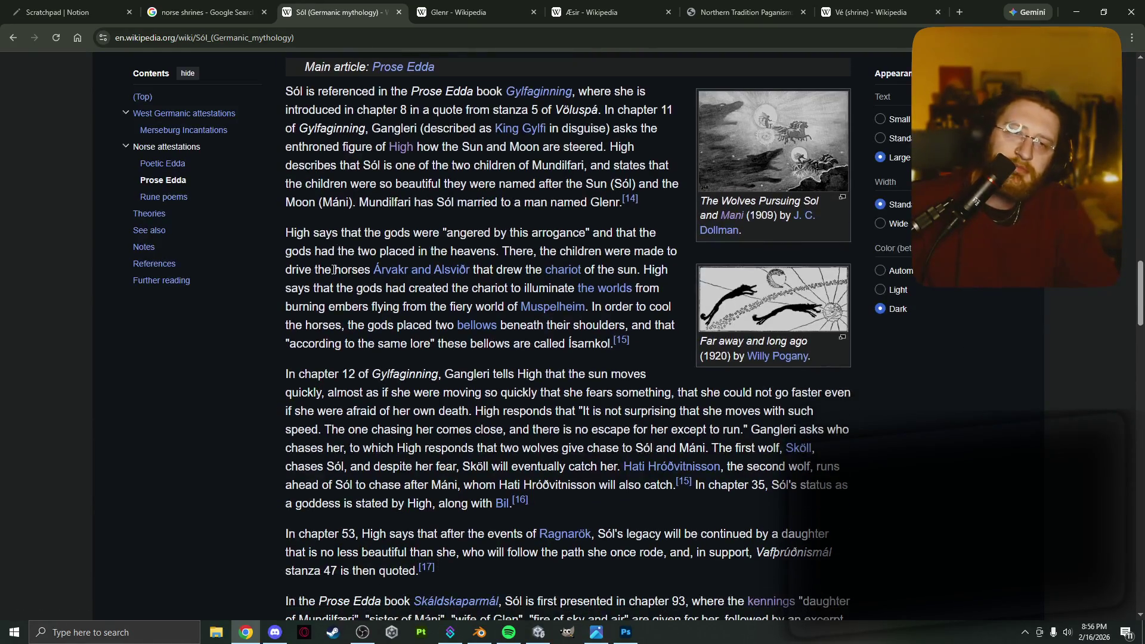
scroll(332, 273, down, 1)
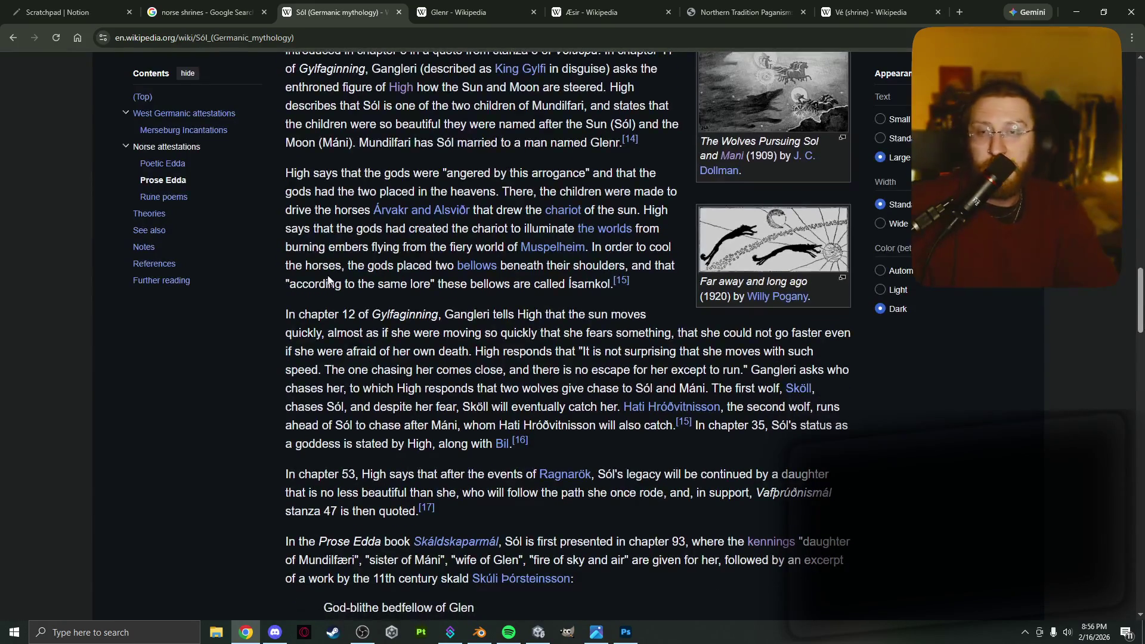
scroll(317, 302, down, 2)
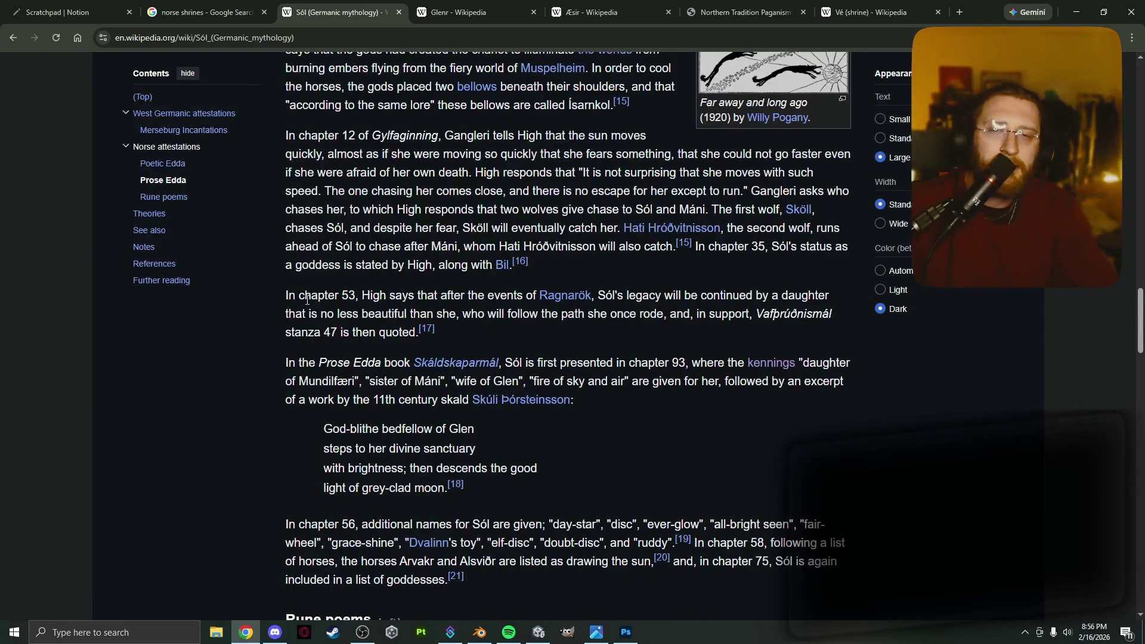
scroll(316, 298, down, 2)
scroll(307, 300, down, 1)
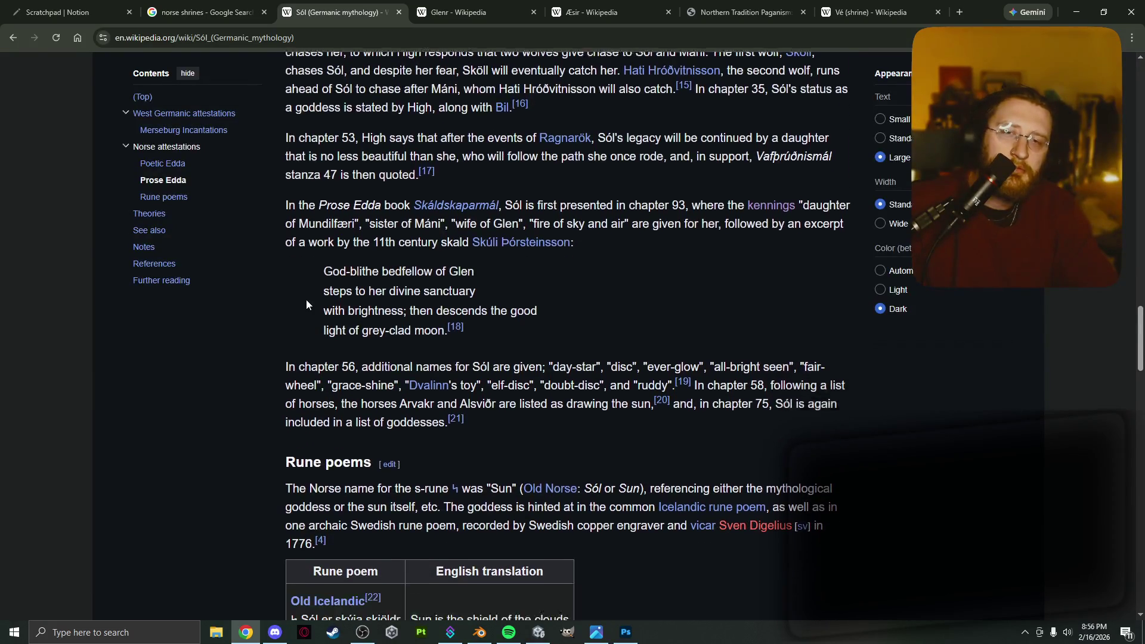
scroll(306, 299, down, 5)
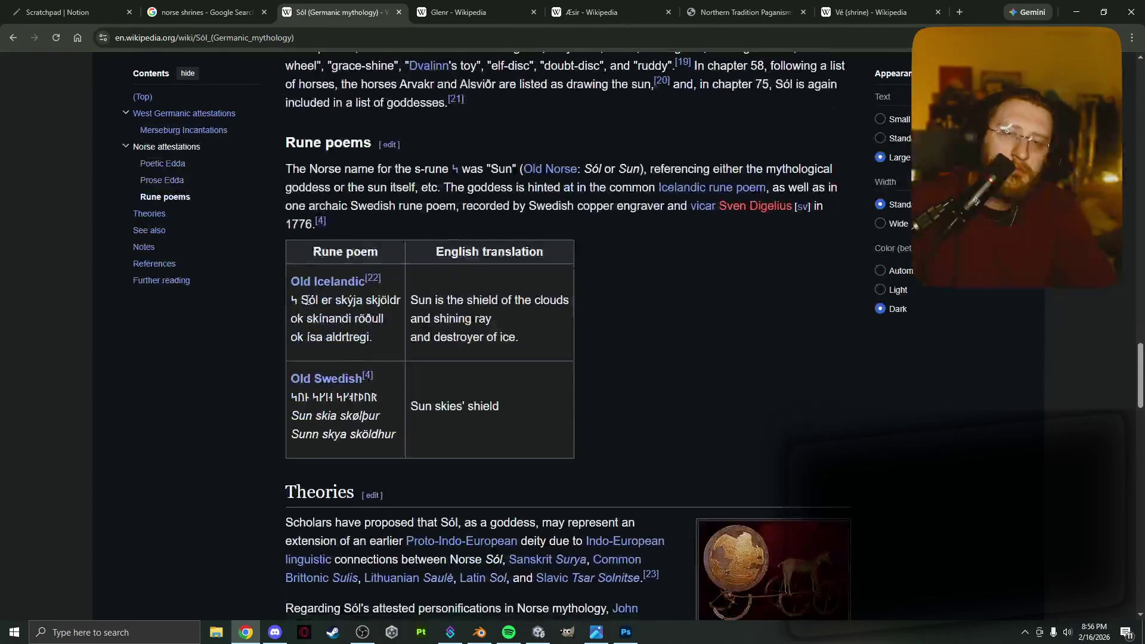
scroll(475, 325, down, 2)
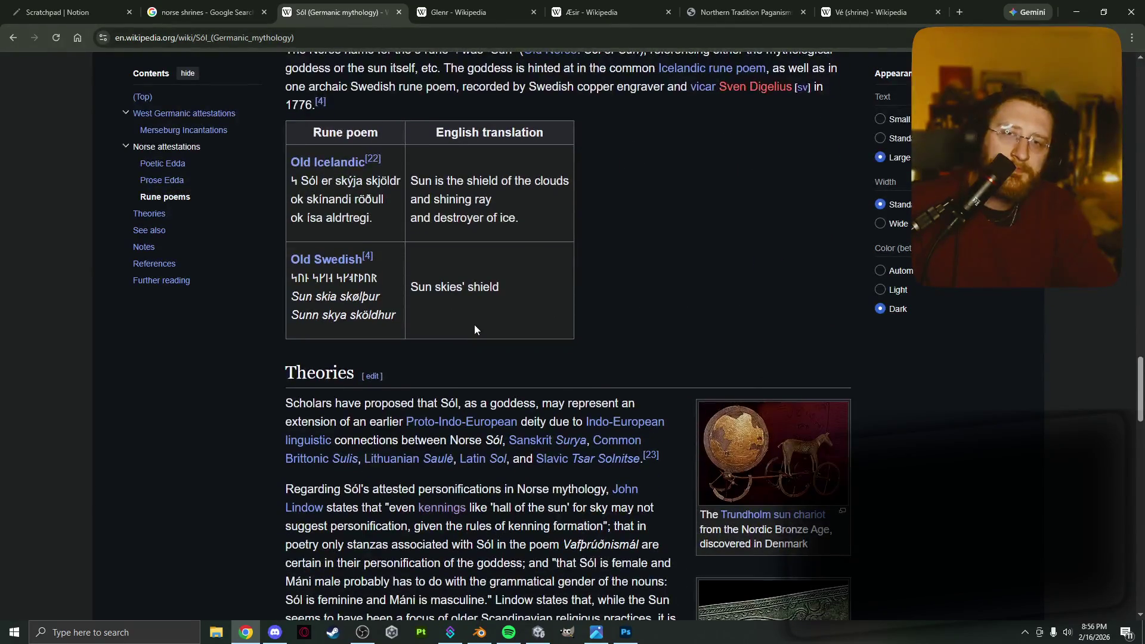
scroll(474, 325, down, 1)
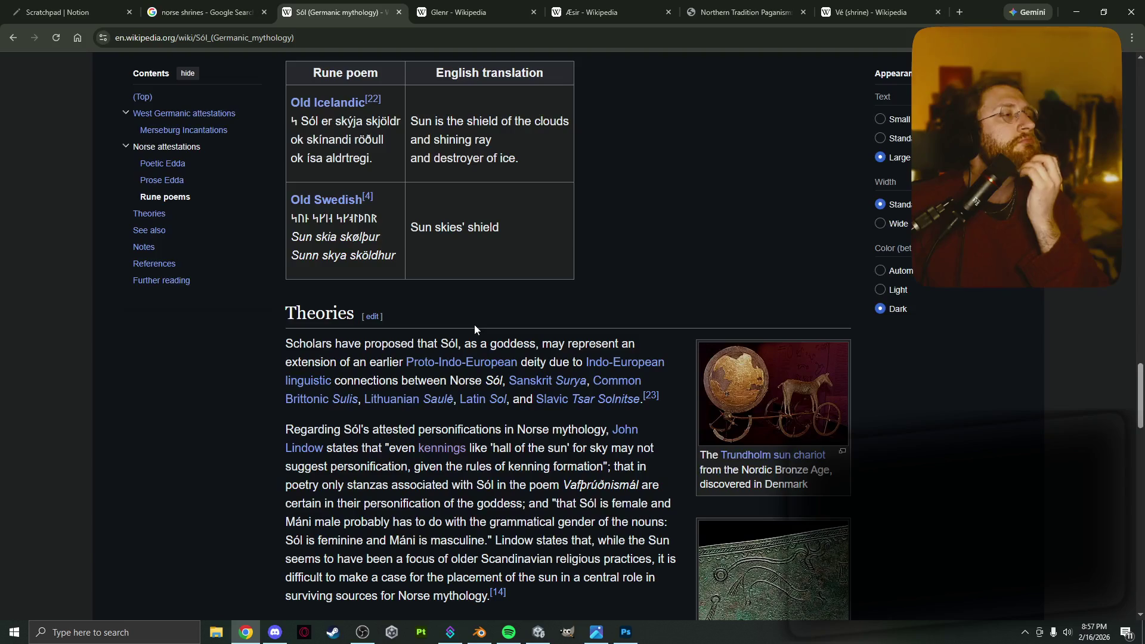
key(alt+Tab)
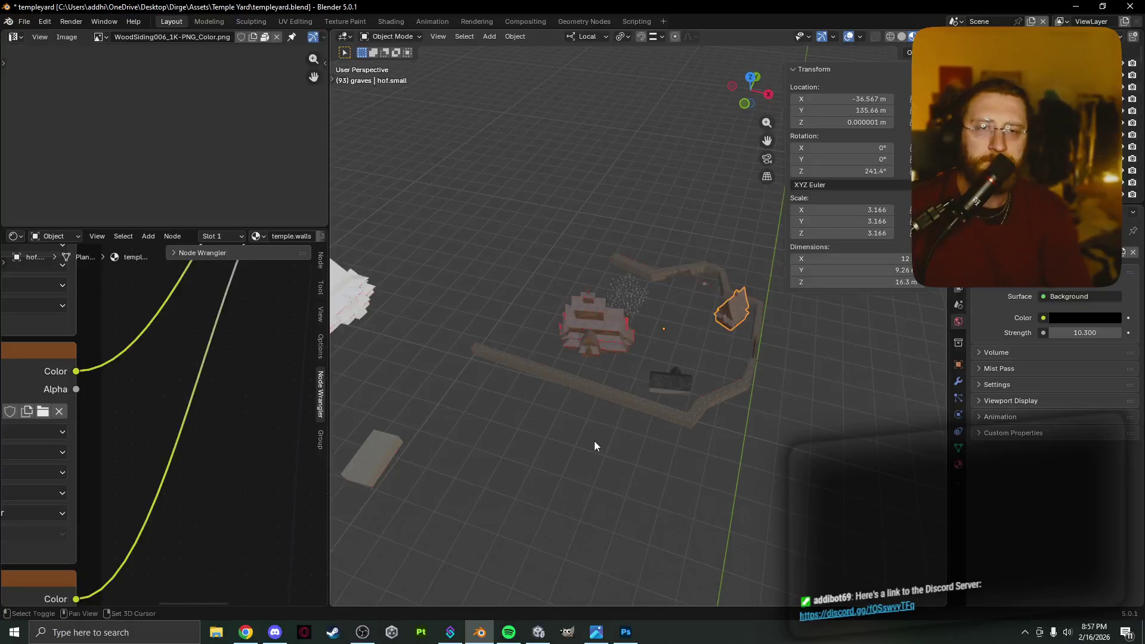
Select Plane.056 beside the character figure, frame it with numpad period, and zoom out.
mouse_move(580, 411)
middle_down()
mouse_move(582, 427)
mouse_move(553, 464)
mouse_move(602, 456)
middle_up()
click(704, 426)
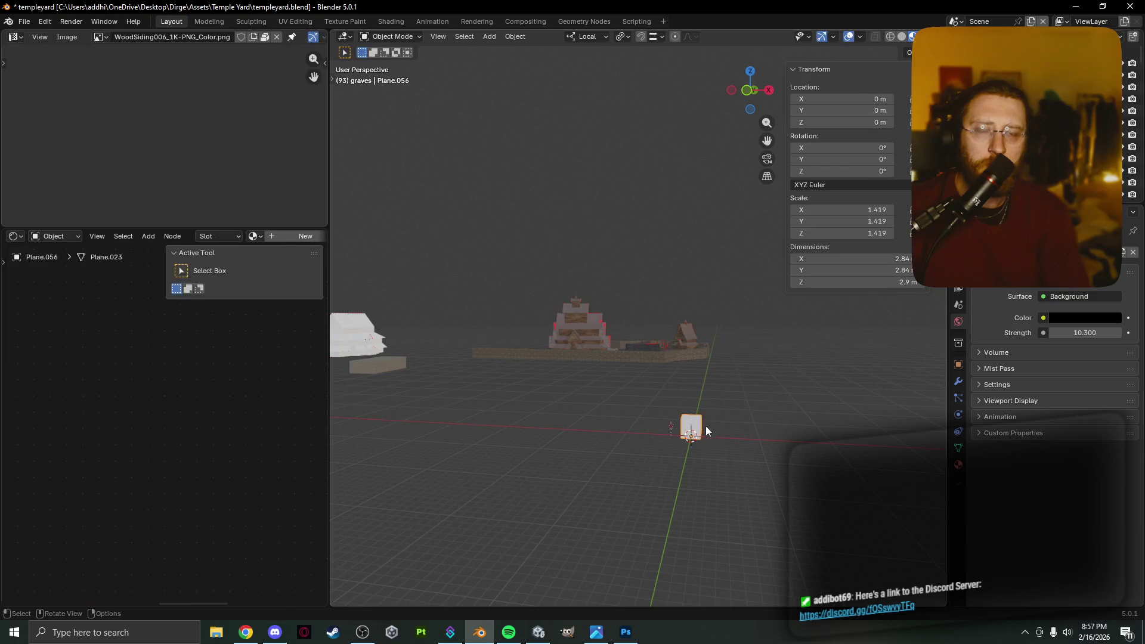
key(KP_Decimal)
scroll(691, 482, down, 2)
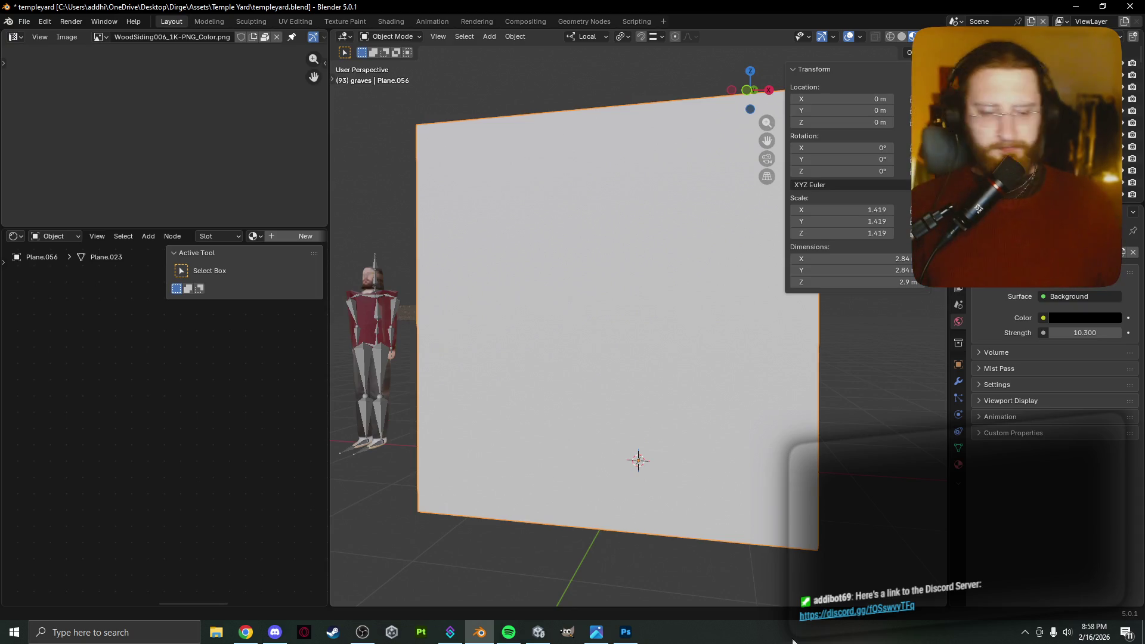
Shrink the cube to a 1.123 scale and shift the plane along its local X axis.
mouse_move(649, 371)
middle_down()
mouse_move(631, 398)
mouse_move(638, 420)
mouse_move(787, 420)
mouse_move(822, 407)
mouse_move(821, 440)
middle_up()
key(s)
click(776, 427)
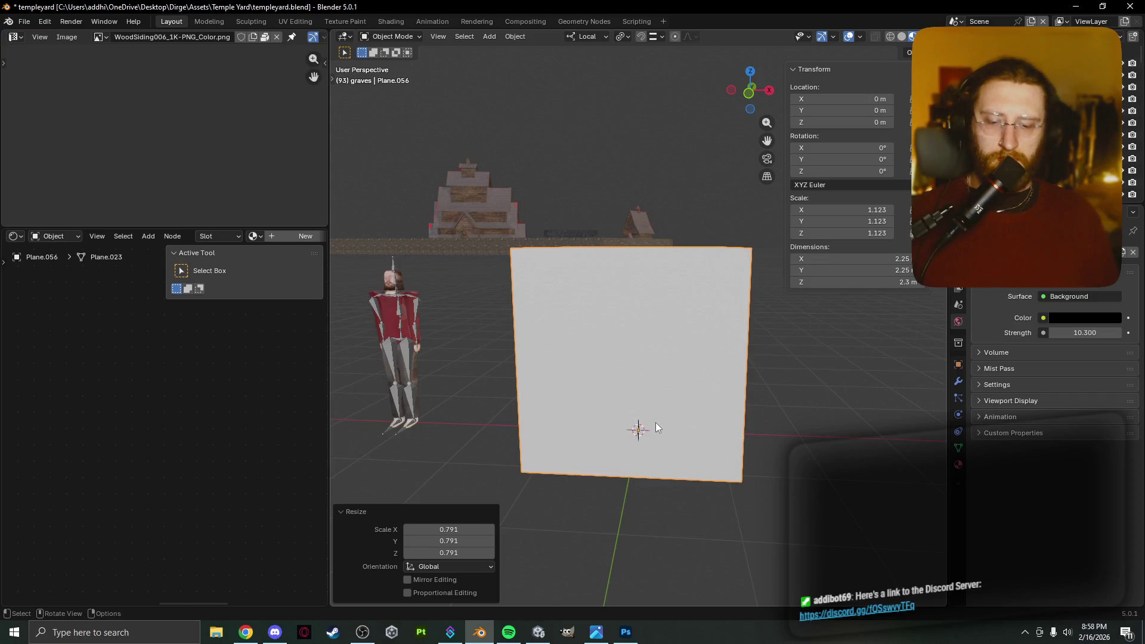
key(x)
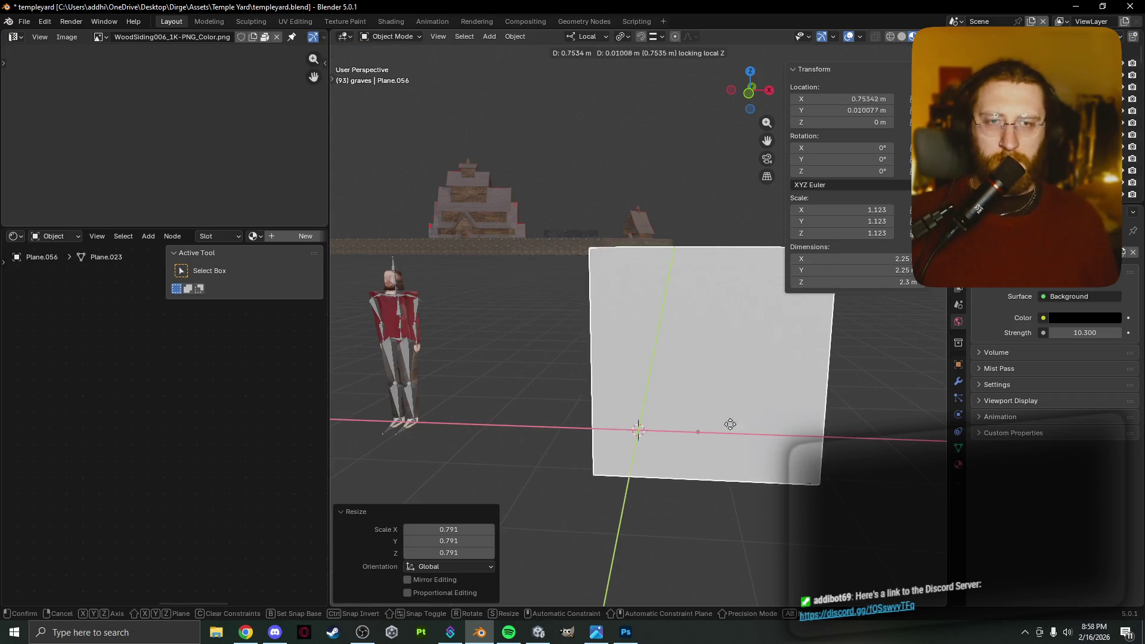
click(907, 438)
mouse_move(907, 438)
middle_down()
mouse_move(864, 456)
mouse_move(685, 428)
middle_up()
Add a new cube, then cancel and undo it.
key(shift+a)
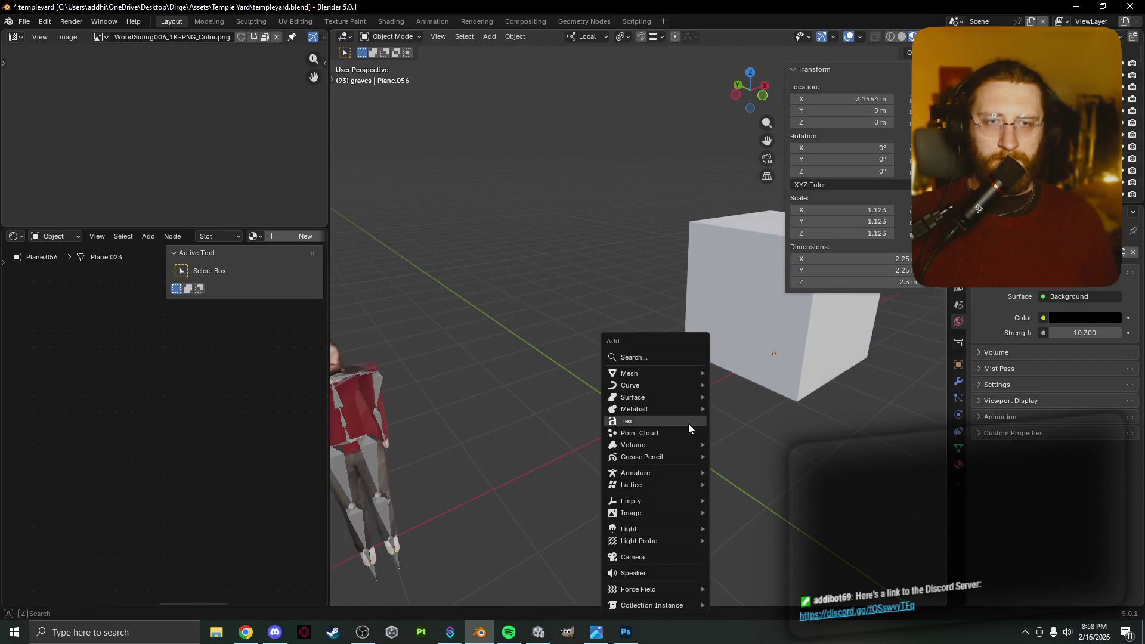
mouse_move(679, 369)
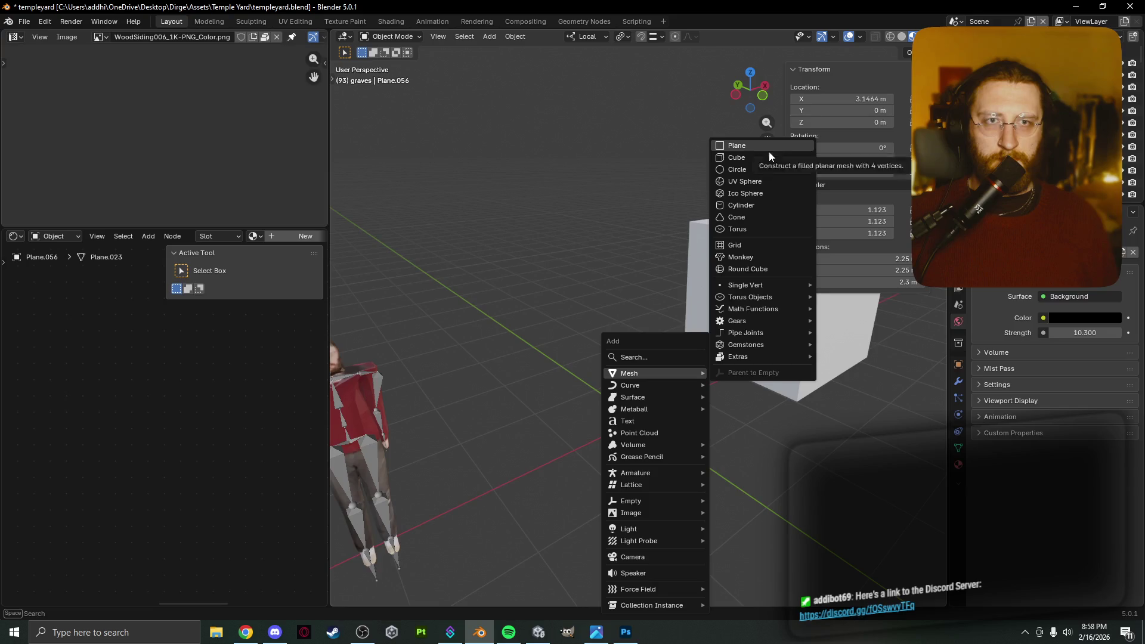
click(769, 157)
middle_drag(676, 410, 701, 395)
key(s)
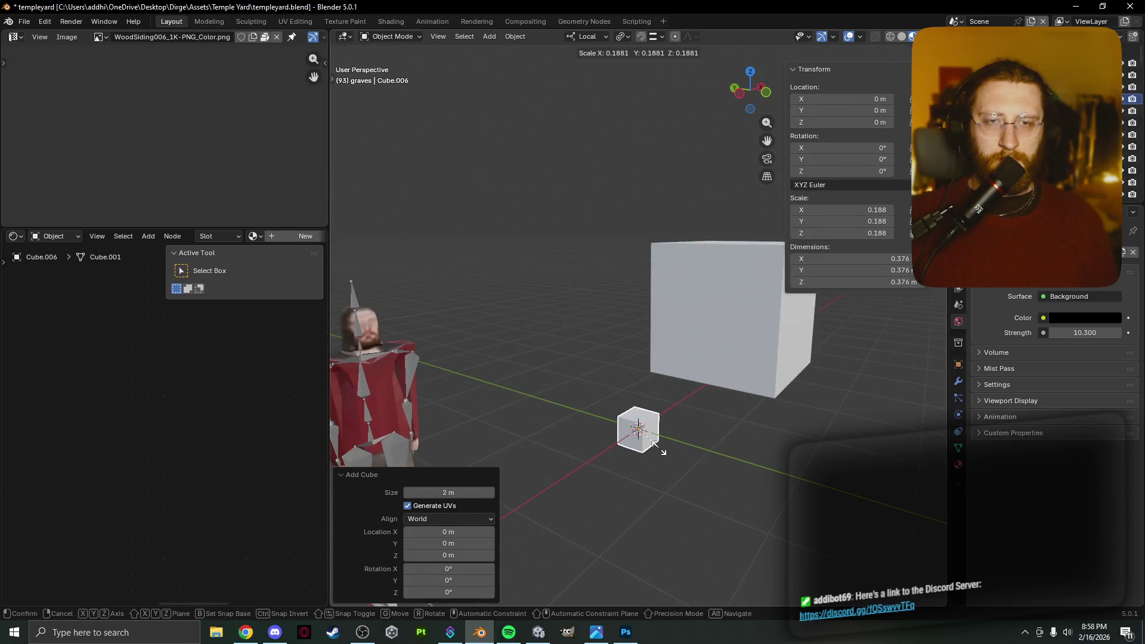
key(Escape)
key(ctrl+z)
Add a new plane at the origin, scale it down to 0.196, and enter Edit Mode.
key(shift+a)
mouse_move(692, 441)
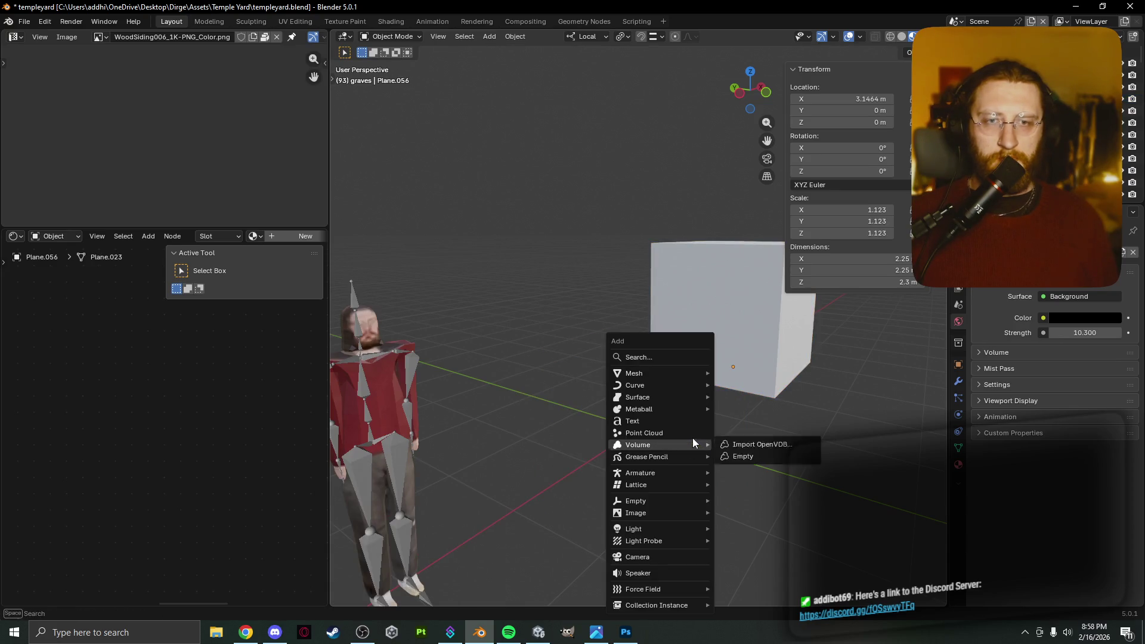
mouse_move(687, 373)
click(782, 144)
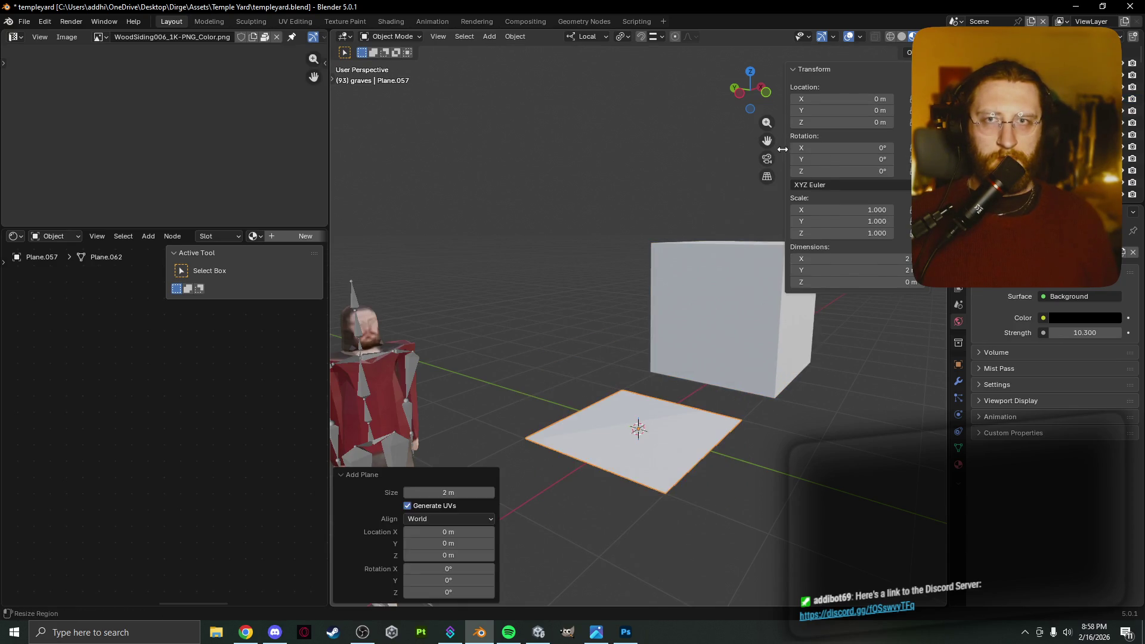
middle_drag(703, 446, 737, 452)
key(s)
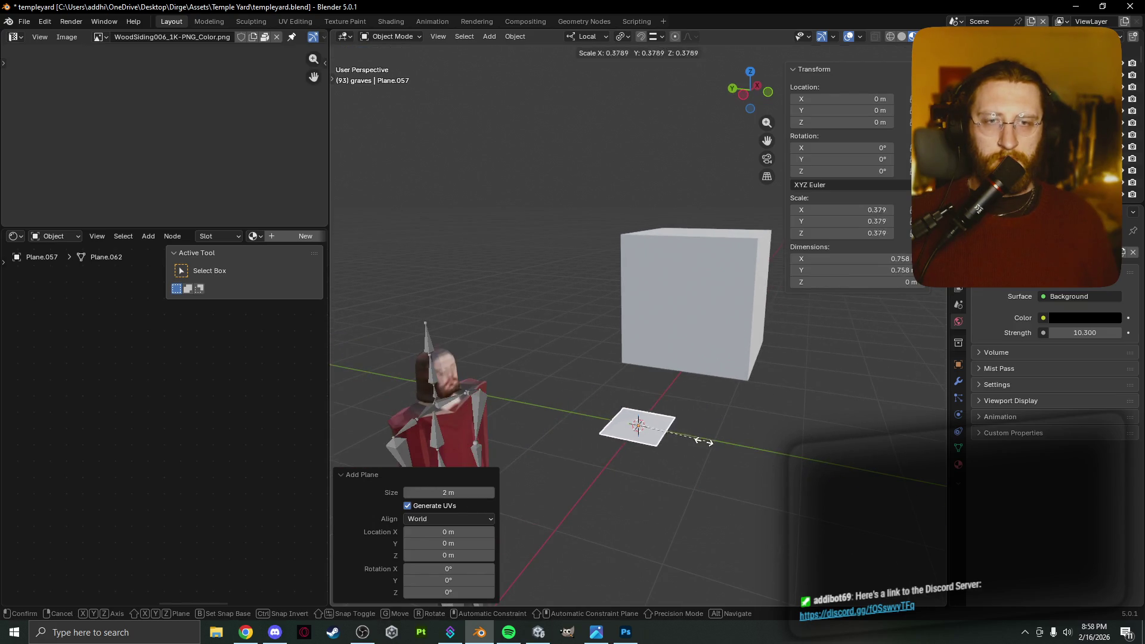
click(671, 437)
mouse_move(672, 437)
middle_down()
mouse_move(723, 429)
mouse_move(749, 388)
mouse_move(696, 417)
mouse_move(678, 449)
middle_up()
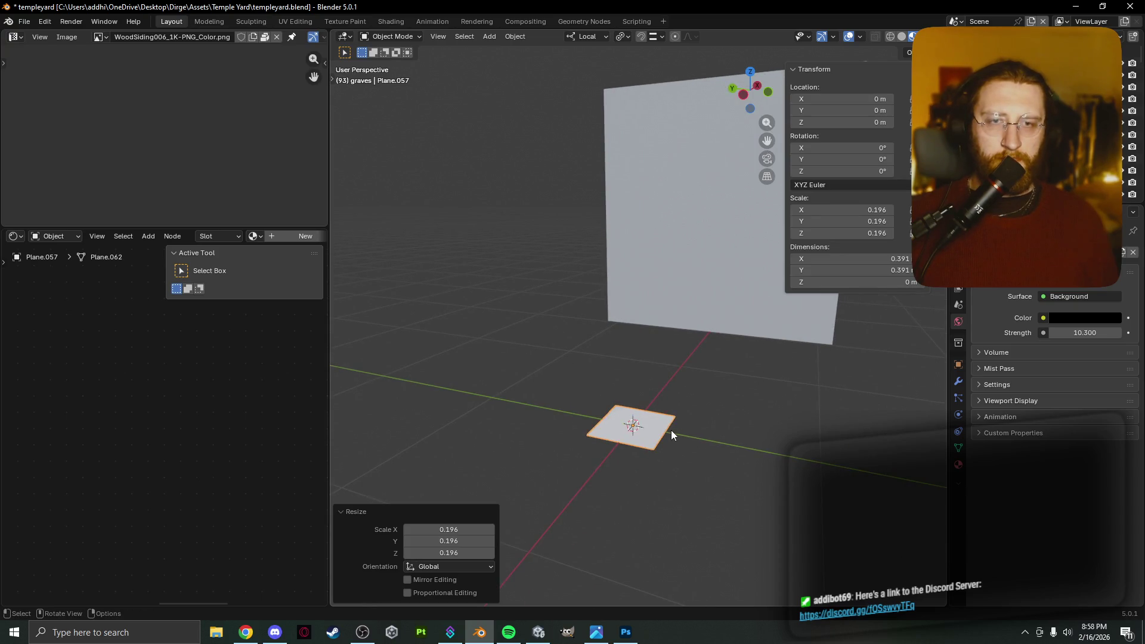
key(Tab)
Raise the plane 0.1015 m along Z into a box, then narrow the whole box to 0.356 along X.
key(g)
key(z)
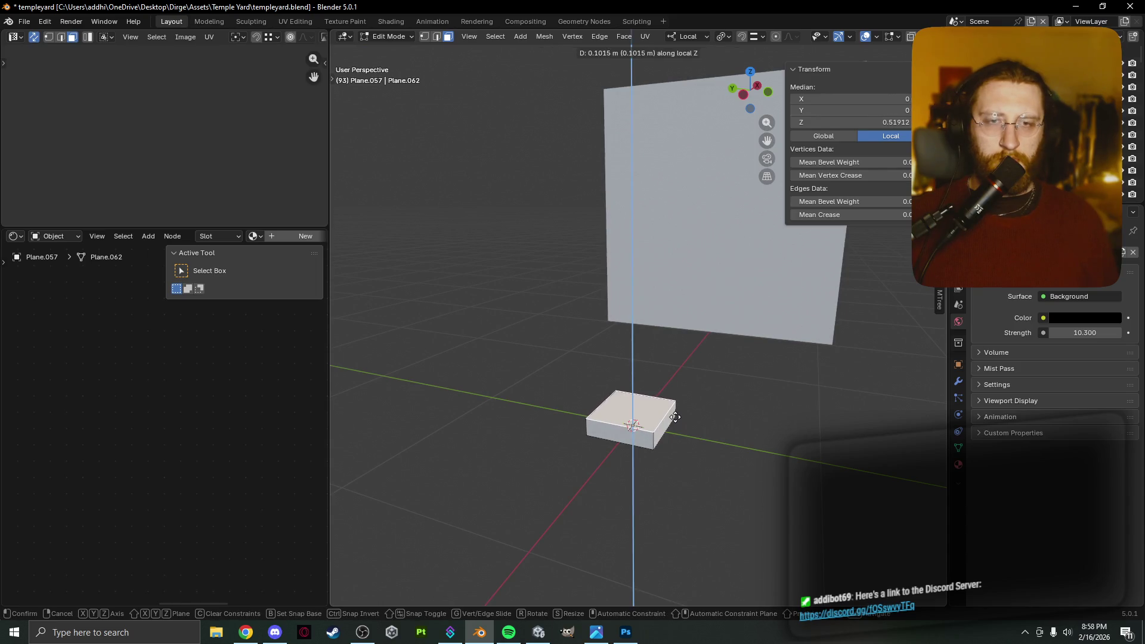
click(675, 417)
key(s)
key(x)
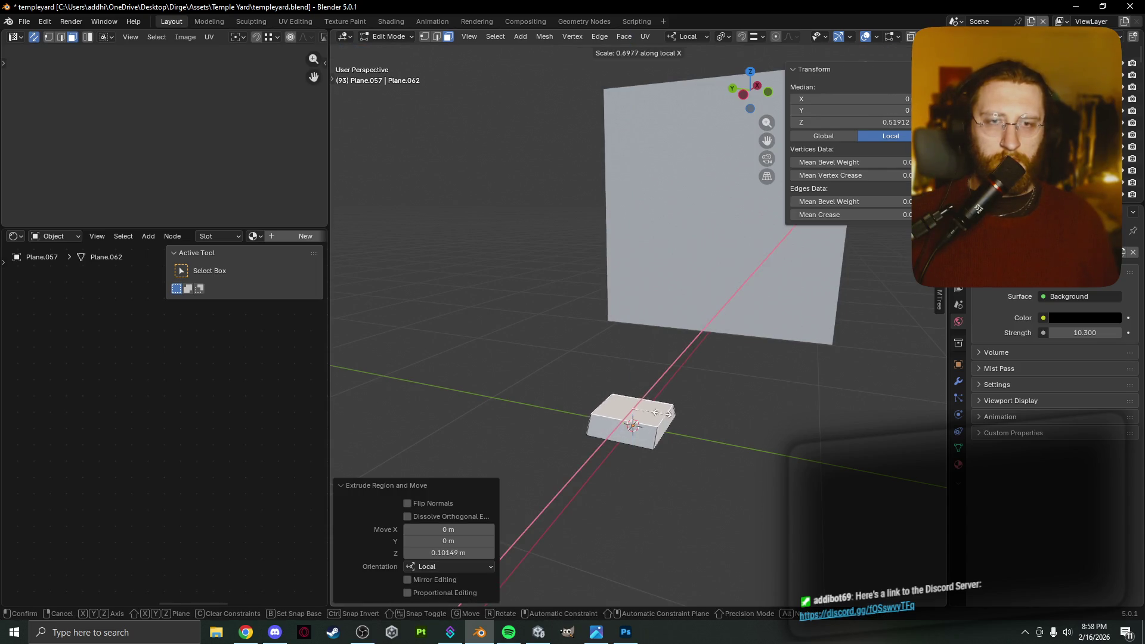
right_click(658, 412)
key(a)
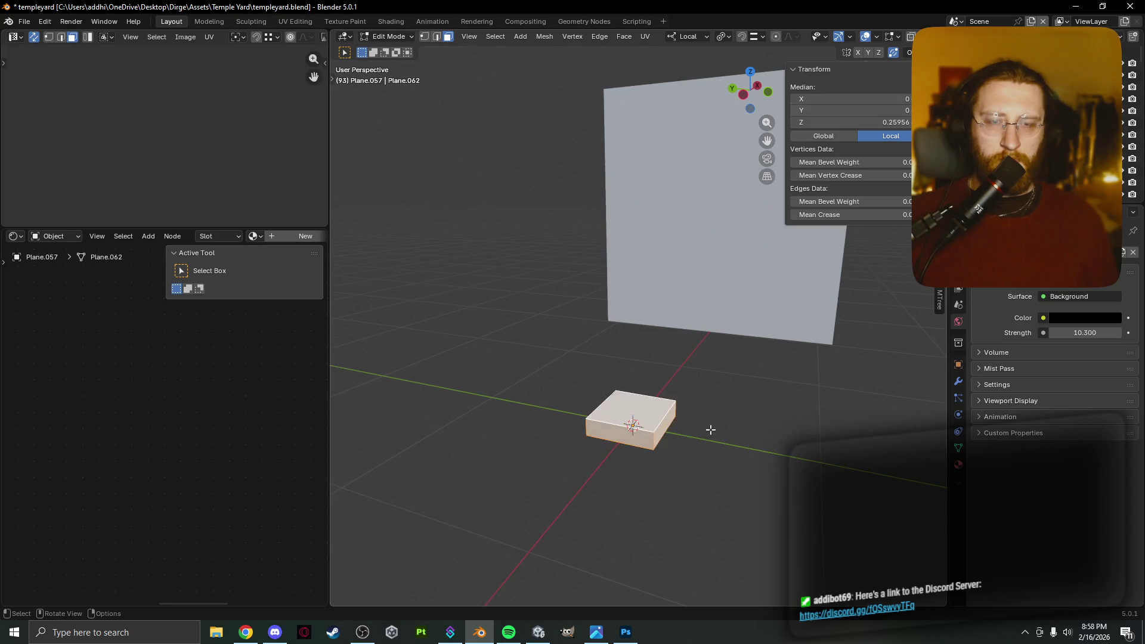
key(s)
key(x)
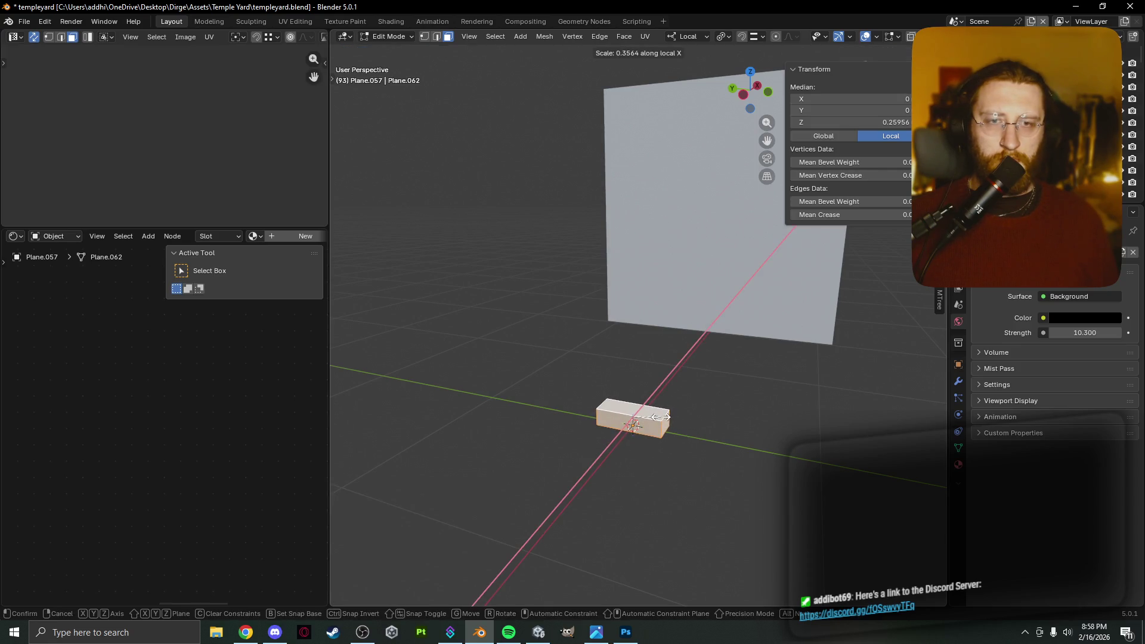
click(659, 417)
mouse_move(677, 434)
middle_down()
mouse_move(746, 446)
mouse_move(692, 468)
middle_up()
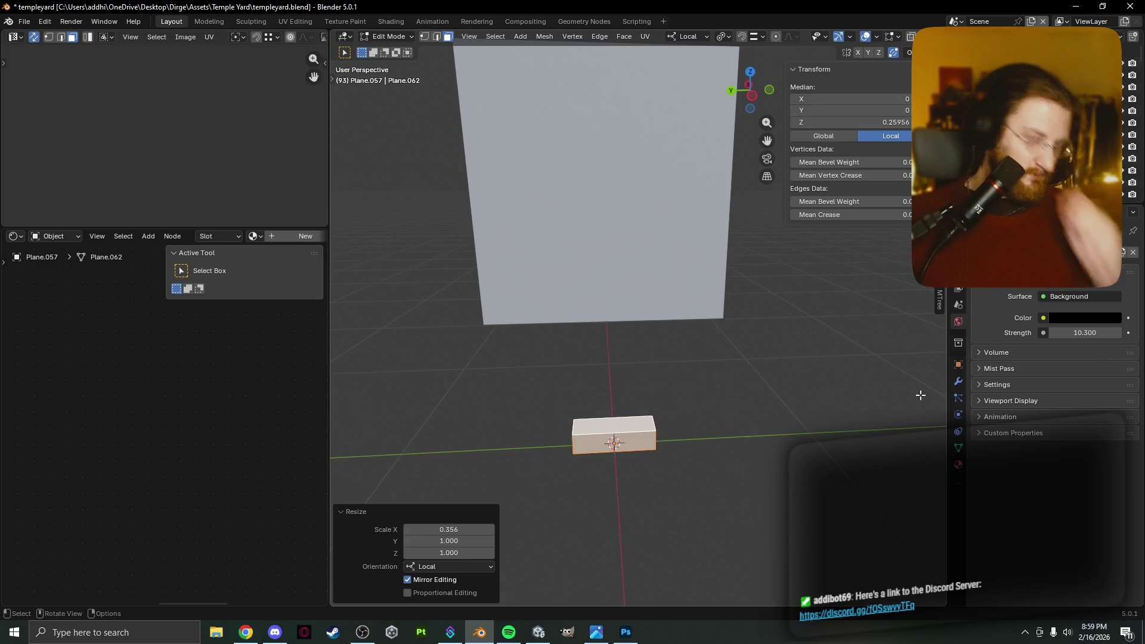
Add an Array modifier to the brick from the Modifier tab.
click(963, 383)
click(993, 253)
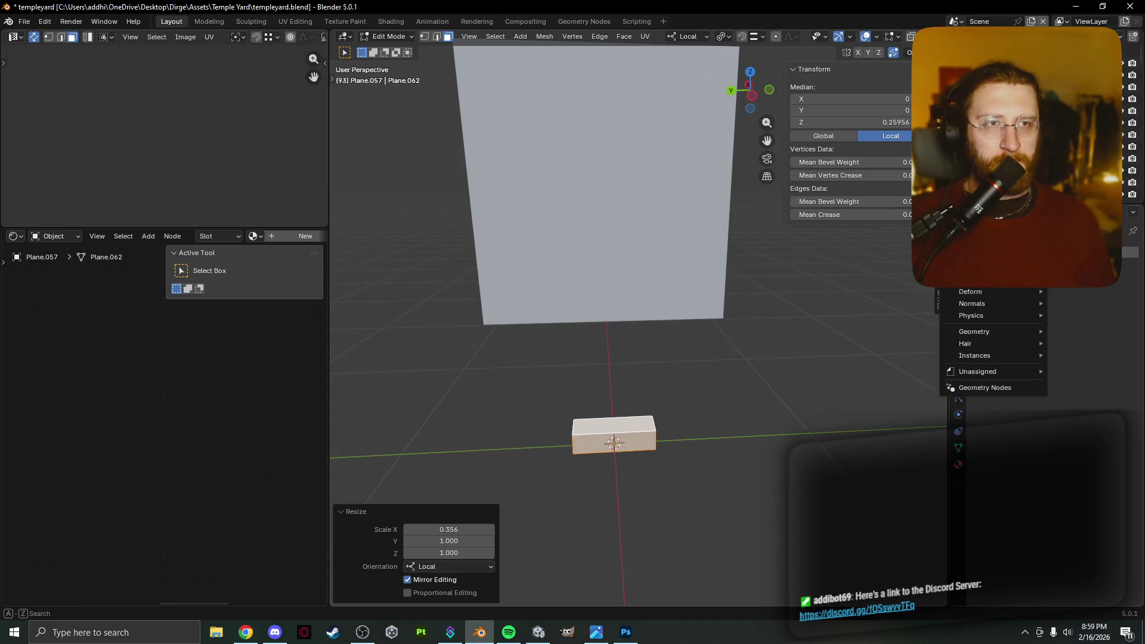
text(arra)
key(Return)
mouse_move(775, 375)
middle_down()
mouse_move(680, 352)
mouse_move(841, 400)
mouse_move(835, 358)
middle_up()
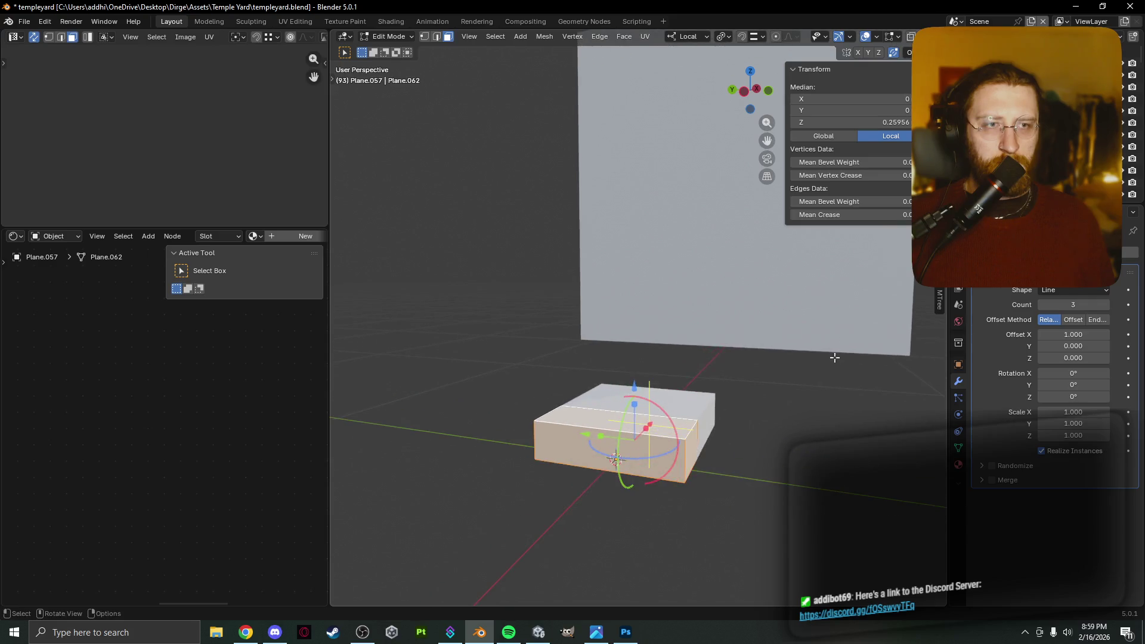
scroll(707, 437, up, 2)
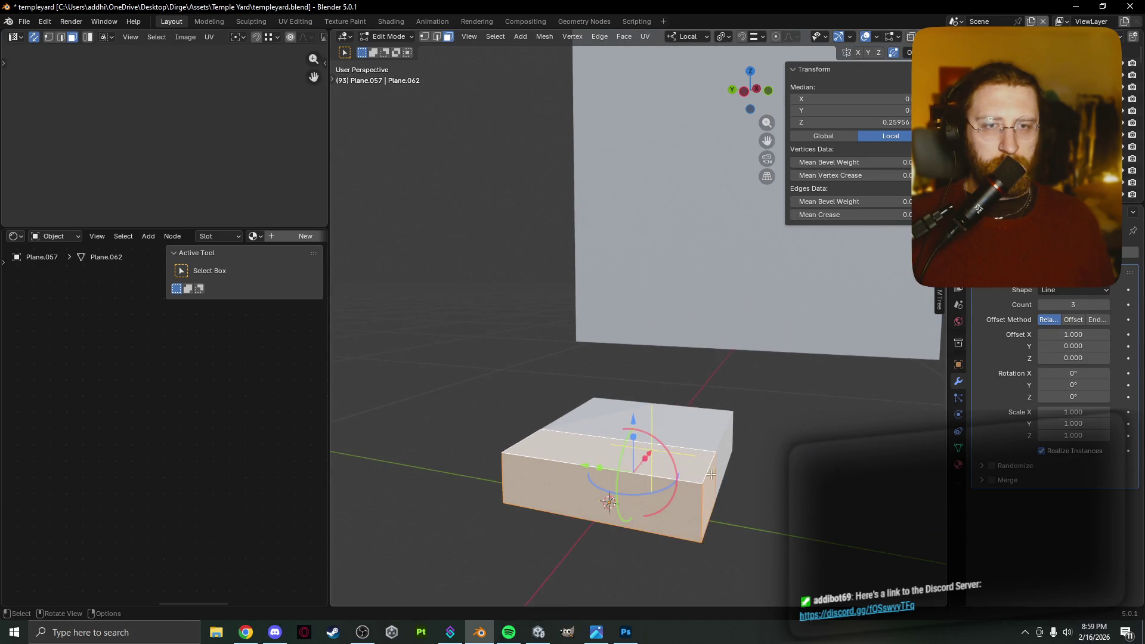
middle_drag(678, 513, 662, 527)
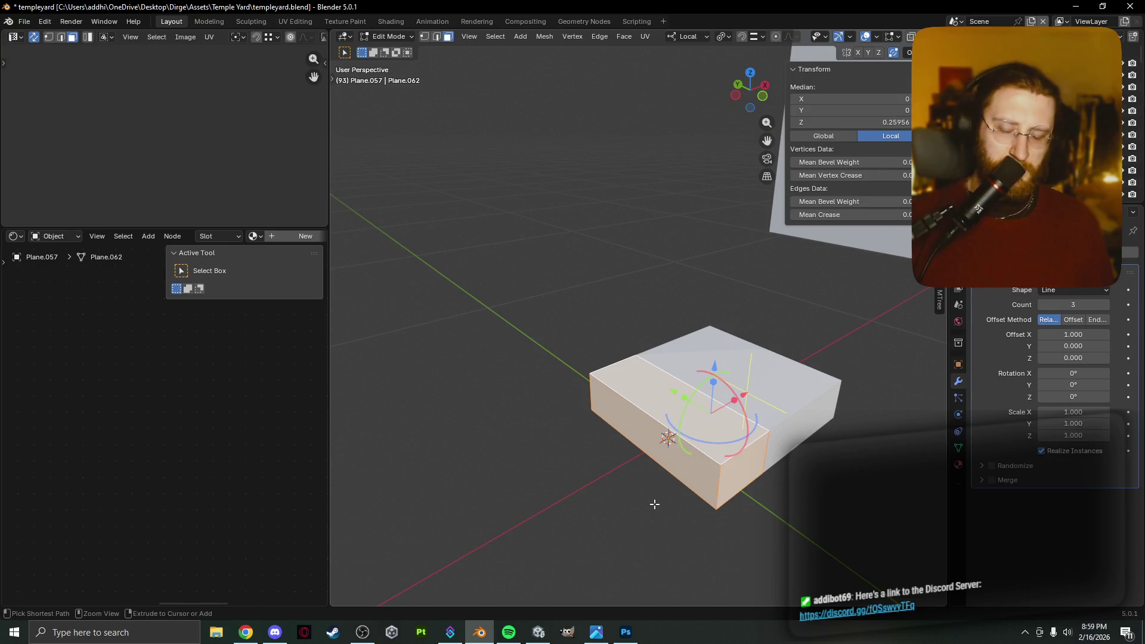
Bevel the brick's edges by 0.0303 m.
key(ctrl+b)
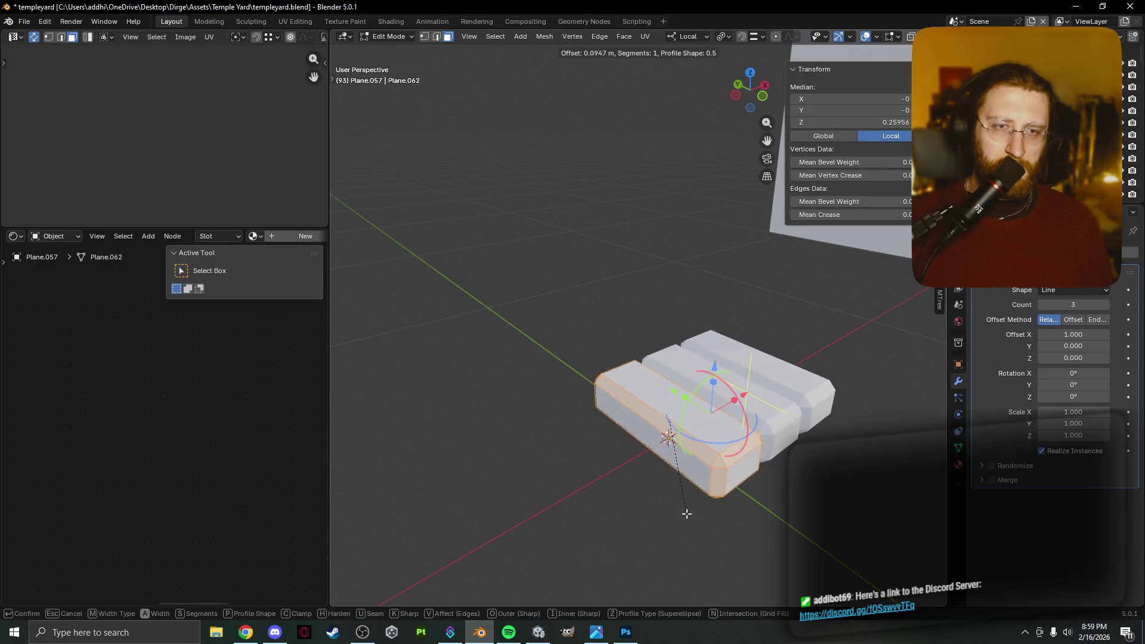
click(687, 508)
middle_drag(687, 508, 668, 525)
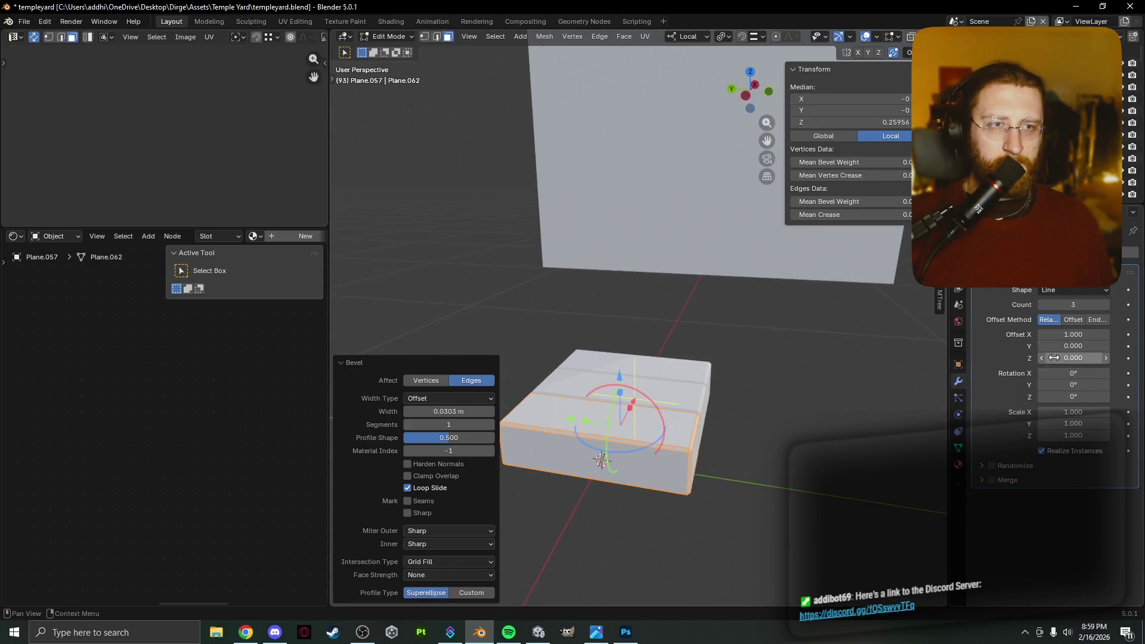
Switch the array to a constant offset with 0.73 m X translation.
click(1068, 320)
click(1049, 318)
click(1077, 320)
drag(1067, 335, 1043, 335)
middle_drag(882, 382, 823, 381)
click(1074, 335)
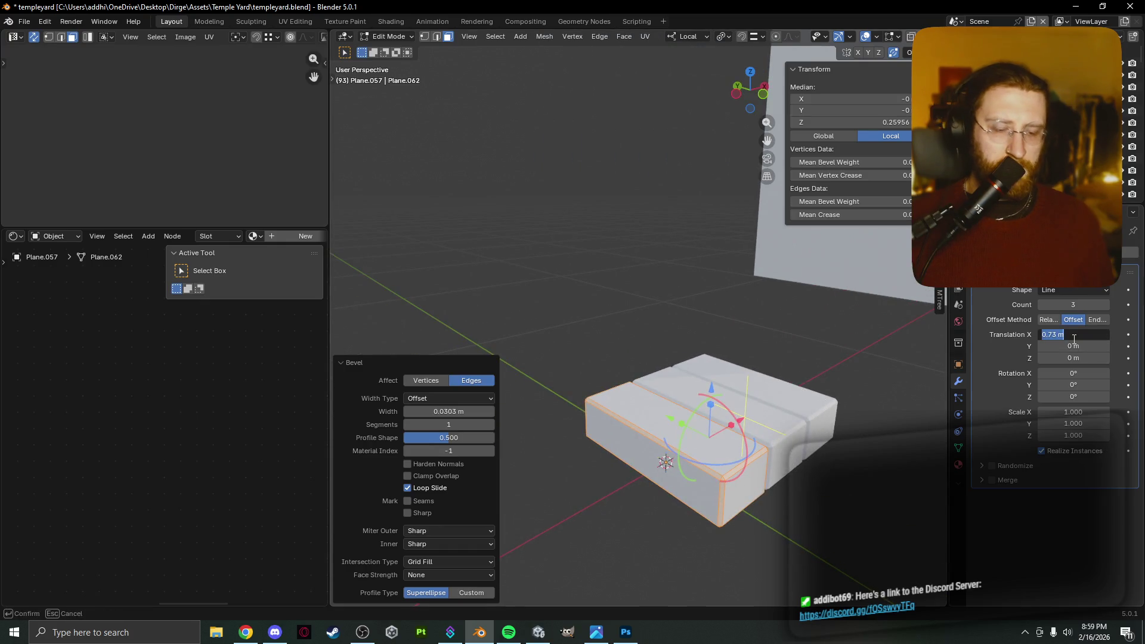
Set the array's X translation to 0 and give it a small Y offset.
text(0)
key(Return)
drag(1060, 346, 1086, 357)
Bevel the box's bottom edges and deselect the mesh.
scroll(596, 417, up, 5)
mouse_move(596, 418)
middle_down()
mouse_move(294, 499)
mouse_move(450, 397)
mouse_move(653, 472)
middle_up()
scroll(653, 472, up, 3)
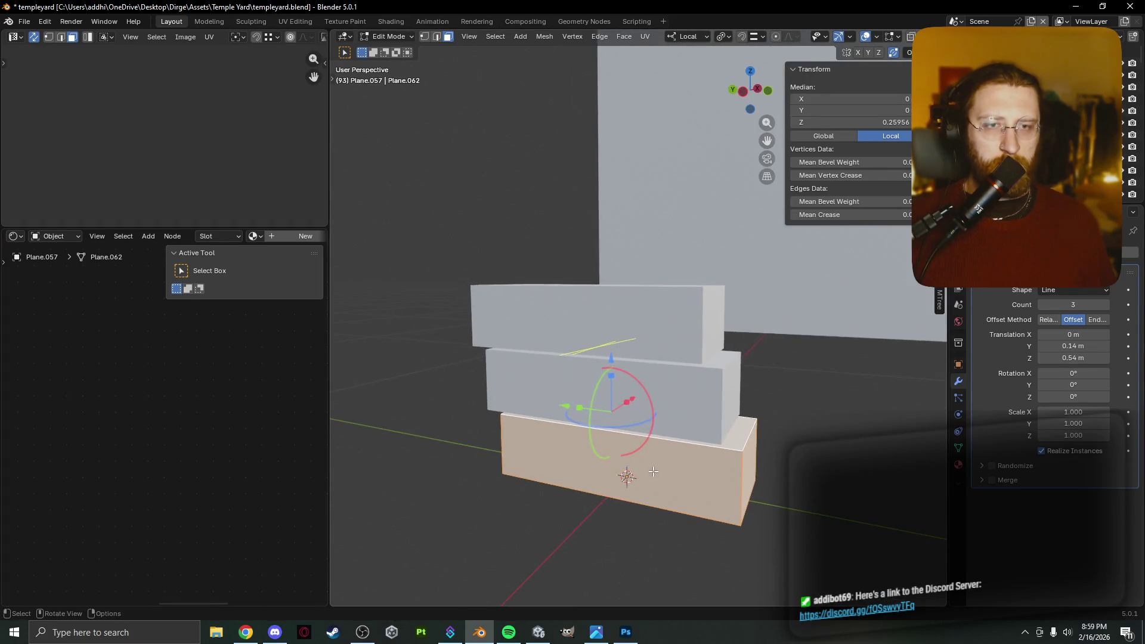
key(ctrl+b)
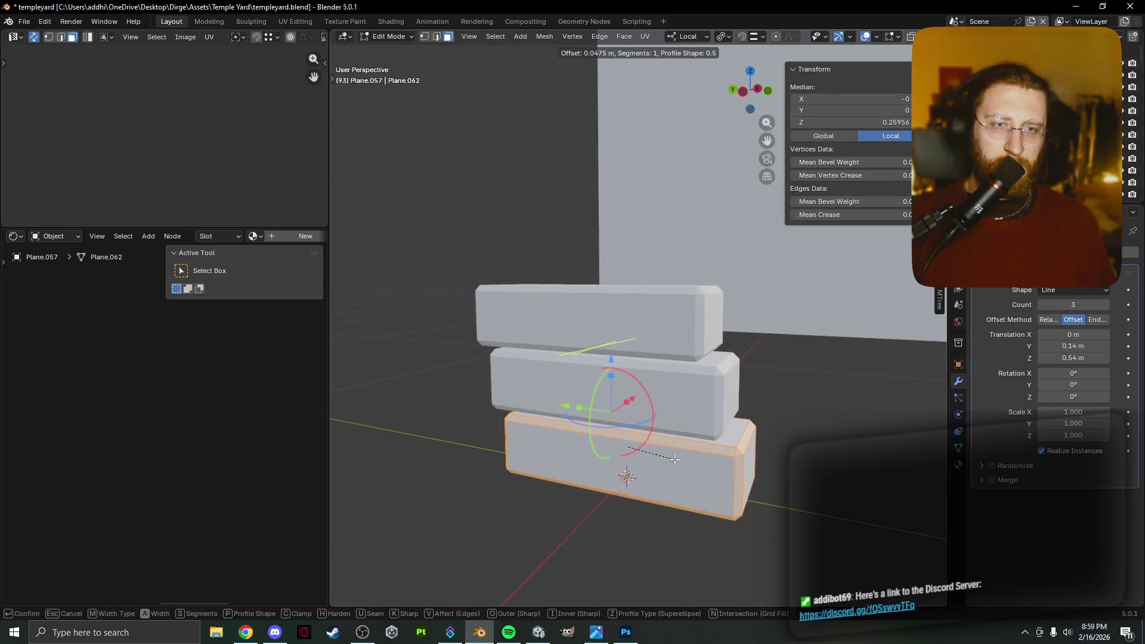
click(674, 459)
click(879, 449)
Reset the array's Y offset to 0, then raise it toward 2.05 m.
drag(1058, 347, 1037, 347)
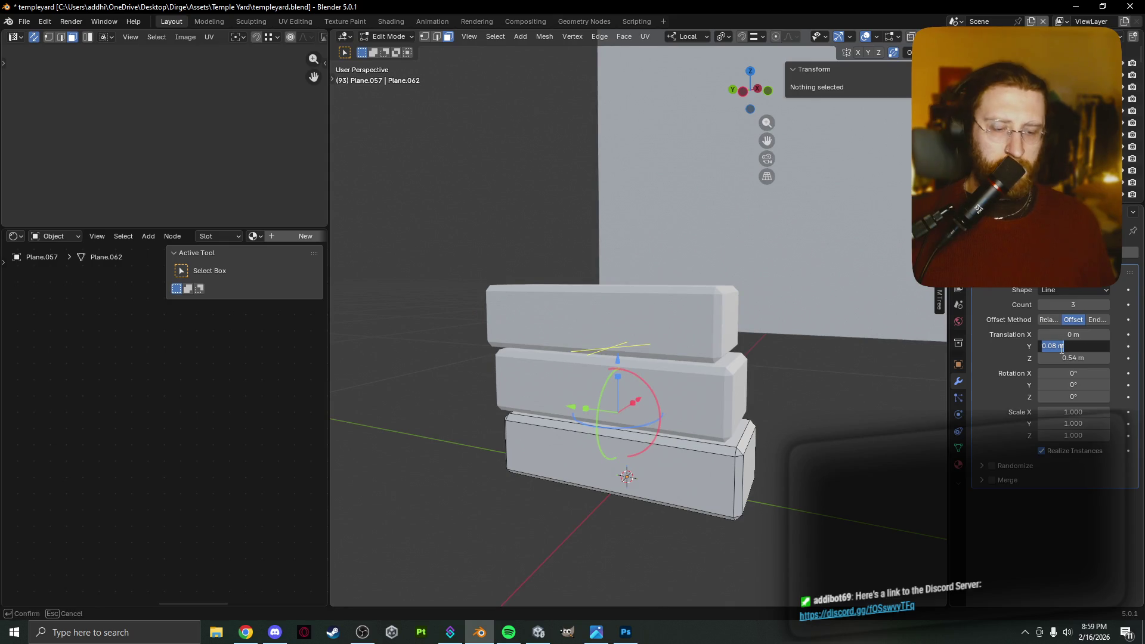
text(0)
key(Return)
mouse_move(882, 441)
middle_down()
mouse_move(854, 439)
mouse_move(876, 426)
middle_up()
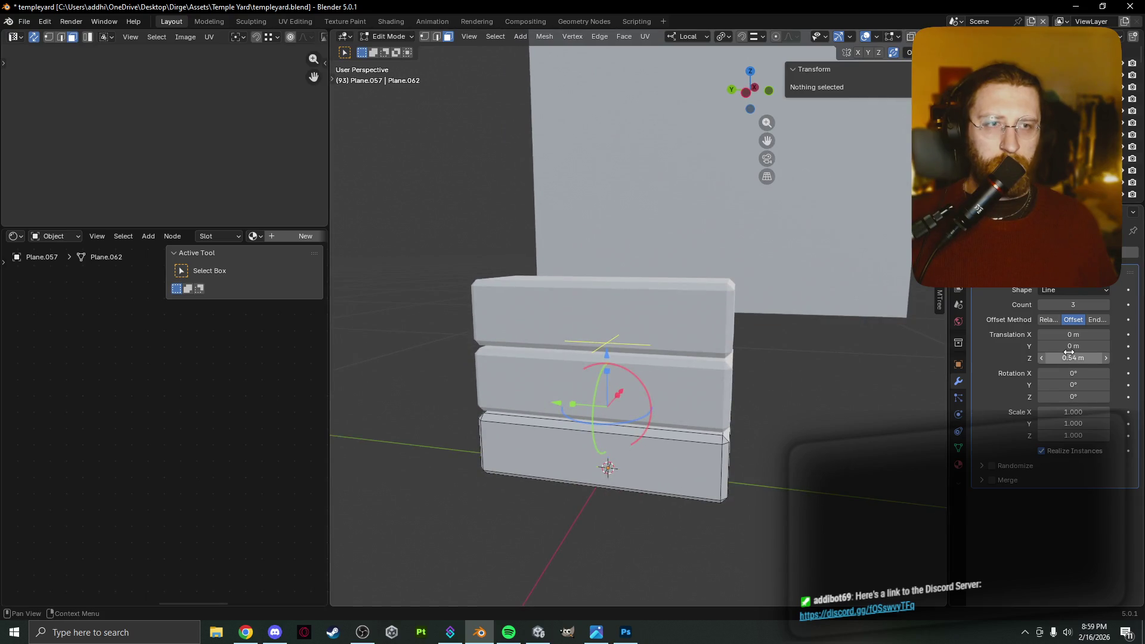
drag(1069, 347, 1138, 347)
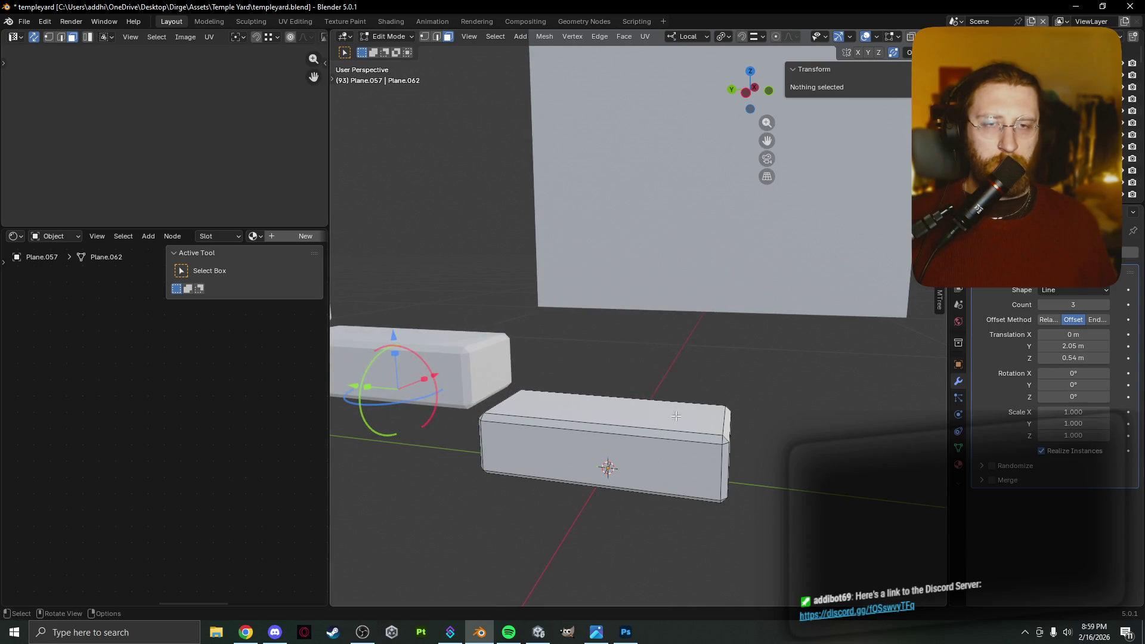
Select the whole brick and place a duplicate 0.397 m along local Y beside it.
scroll(676, 416, down, 2)
scroll(677, 418, down, 3)
click(629, 393)
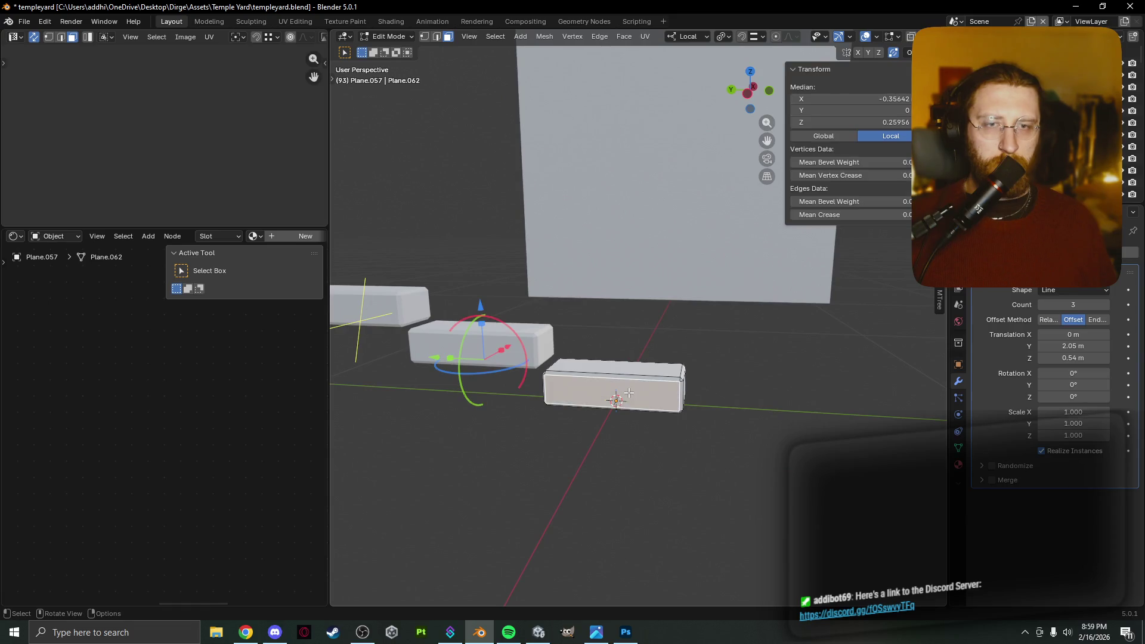
key(Tab)
key(Tab)
key(ctrl+l)
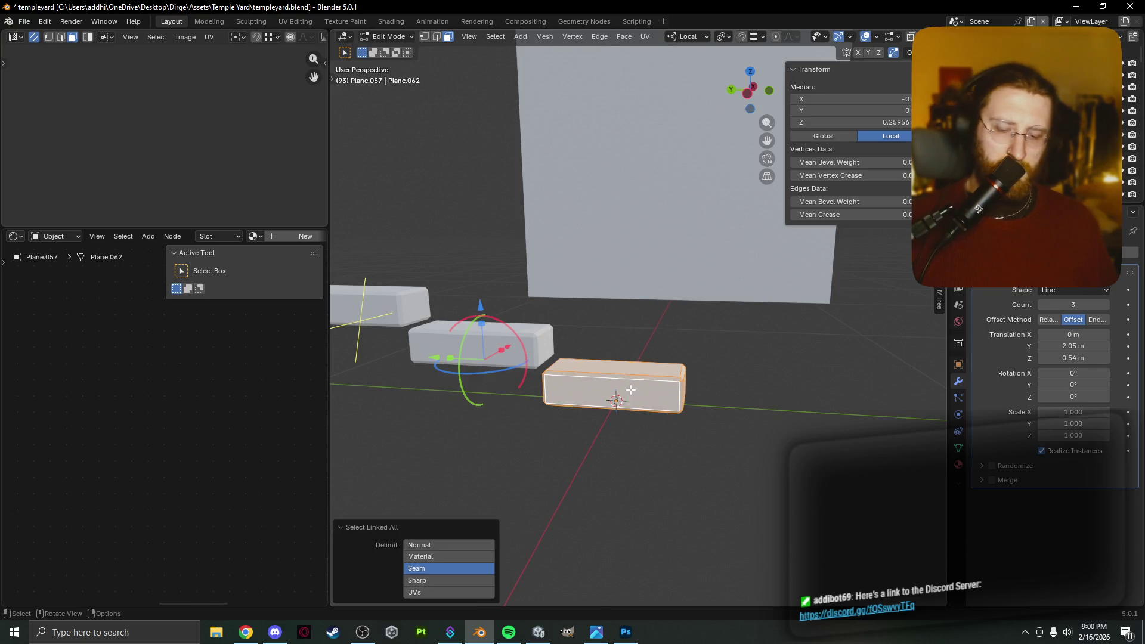
key(g)
key(y)
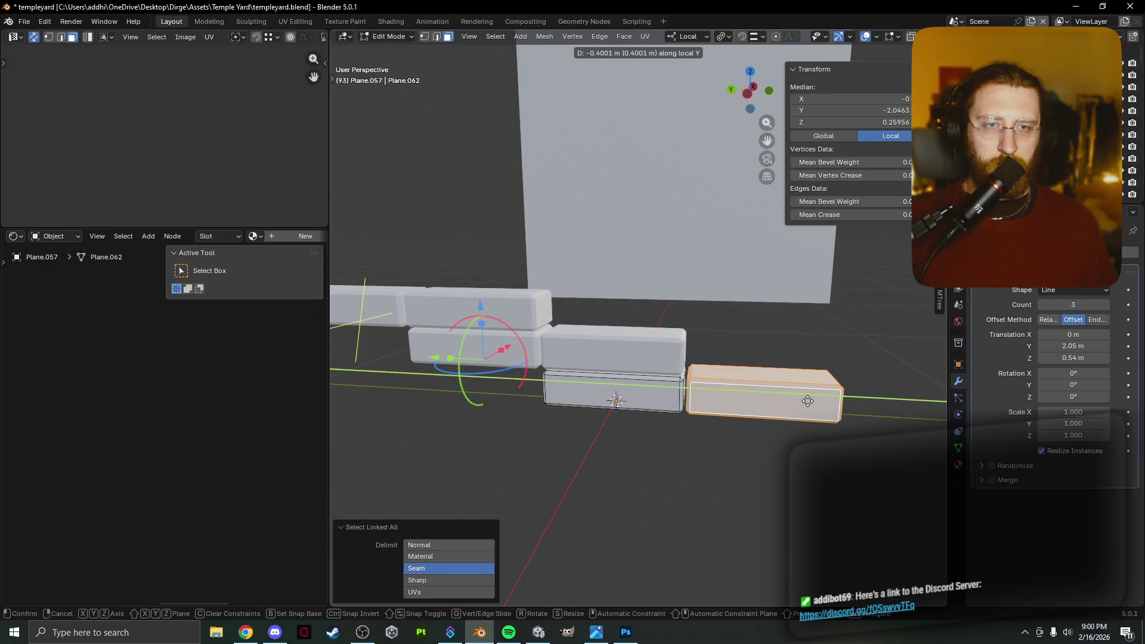
click(806, 400)
Duplicate again for a third brick at the row's end and adjust the array's X translation.
middle_drag(812, 401, 759, 443)
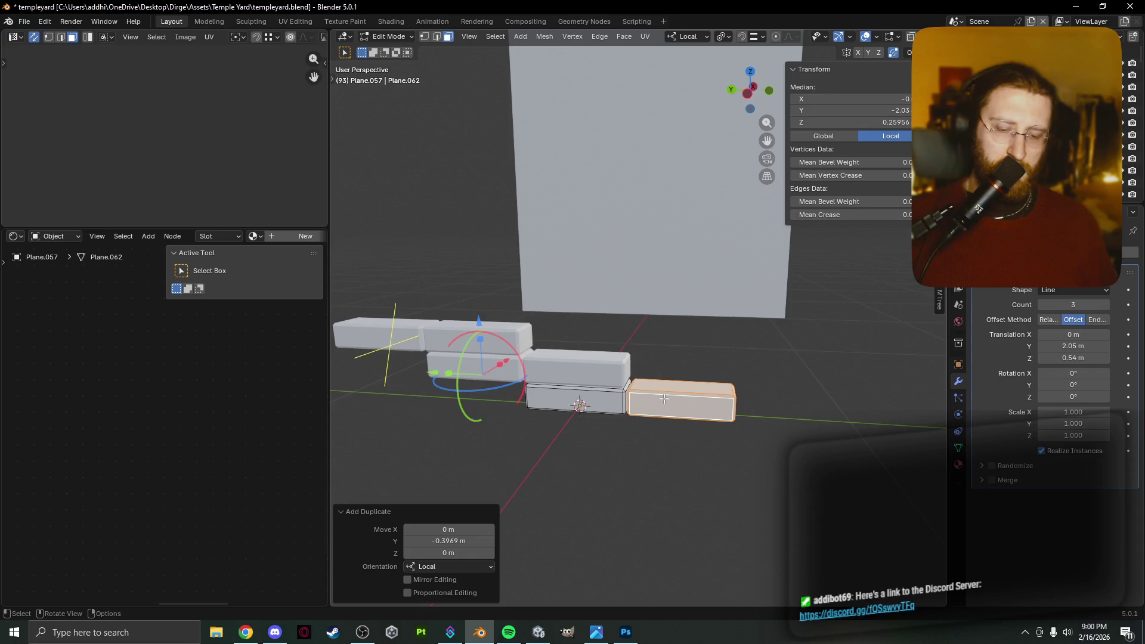
key(shift+d)
key(y)
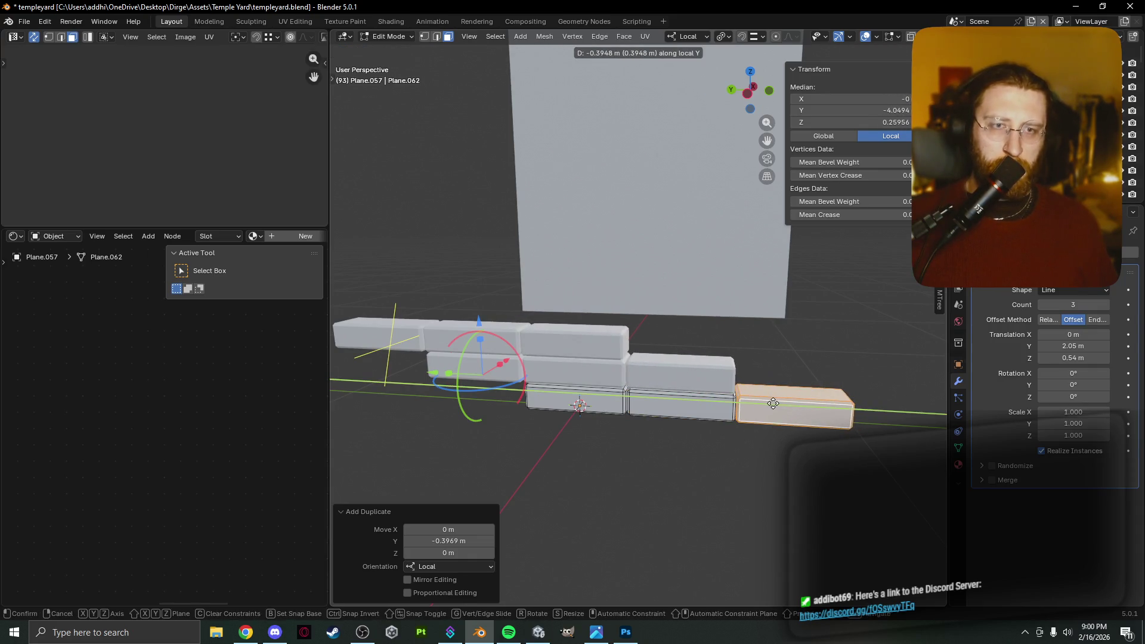
click(773, 404)
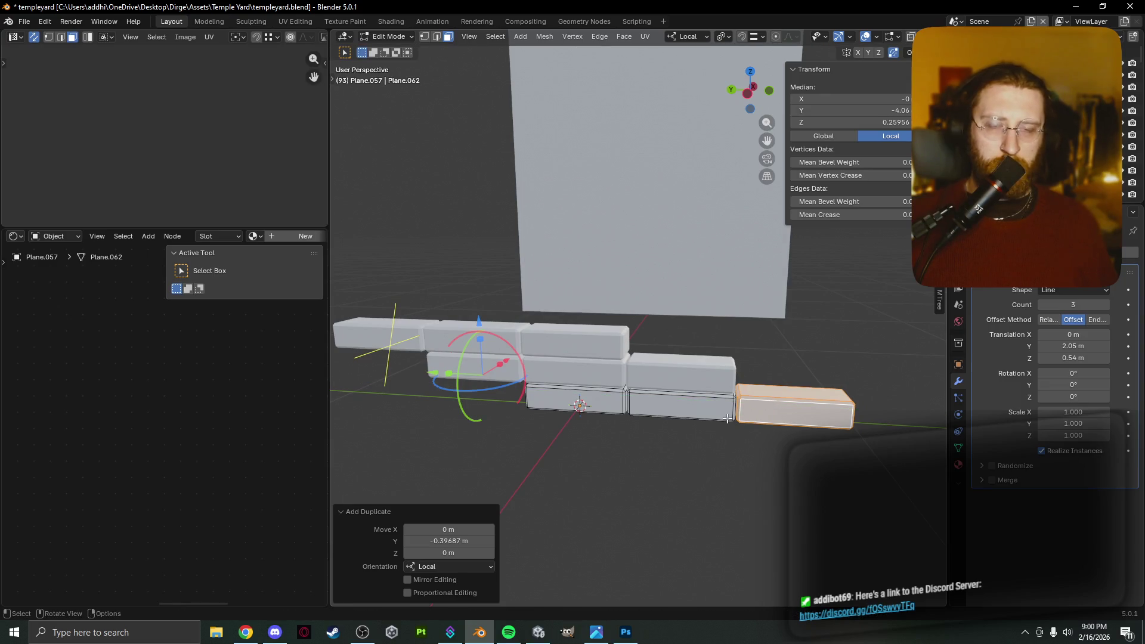
mouse_move(1073, 334)
mouse_down()
mouse_move(1121, 334)
mouse_move(1076, 335)
mouse_up()
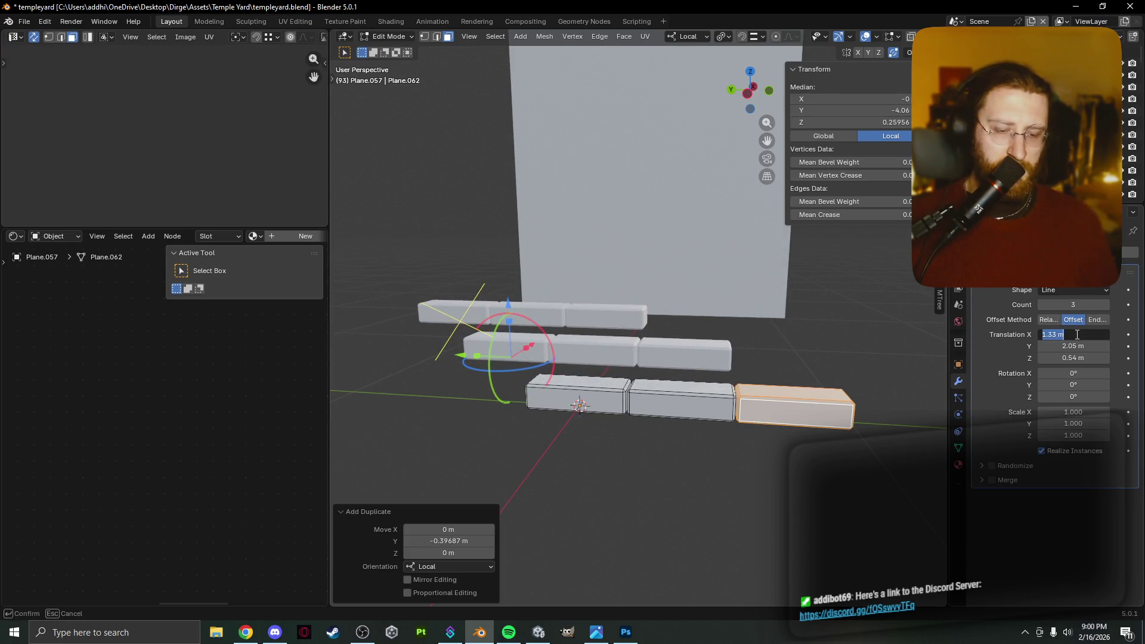
text(0)
Set the array's random rotation to 0° on X and Y and 1.53° on Z, then leave Edit Mode.
key(Return)
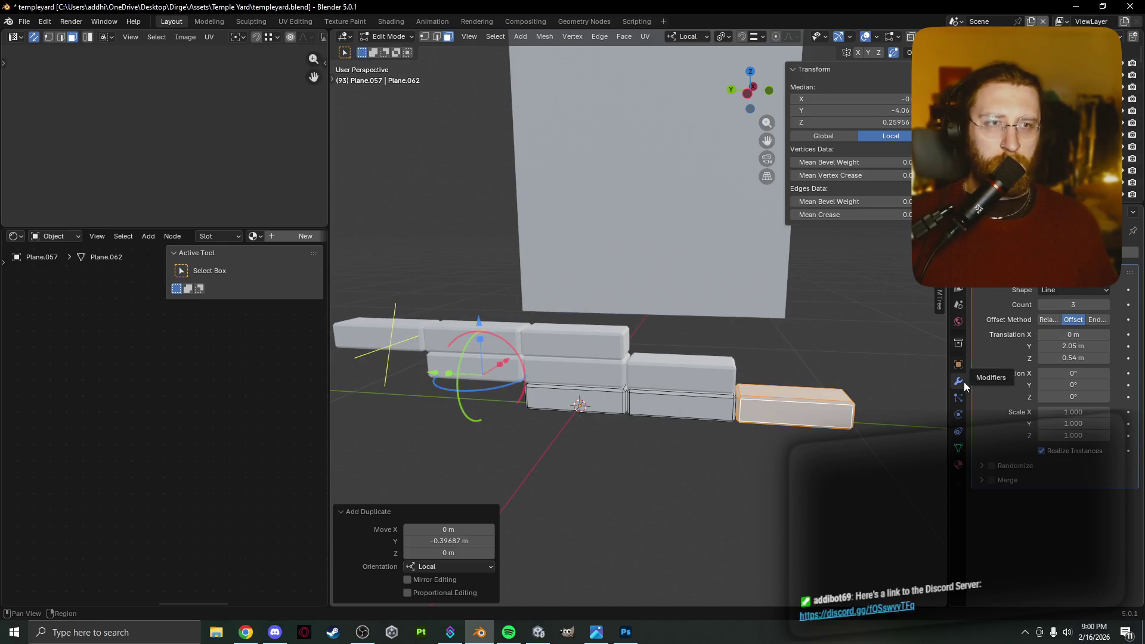
drag(1104, 376, 1042, 374)
key(ctrl+z)
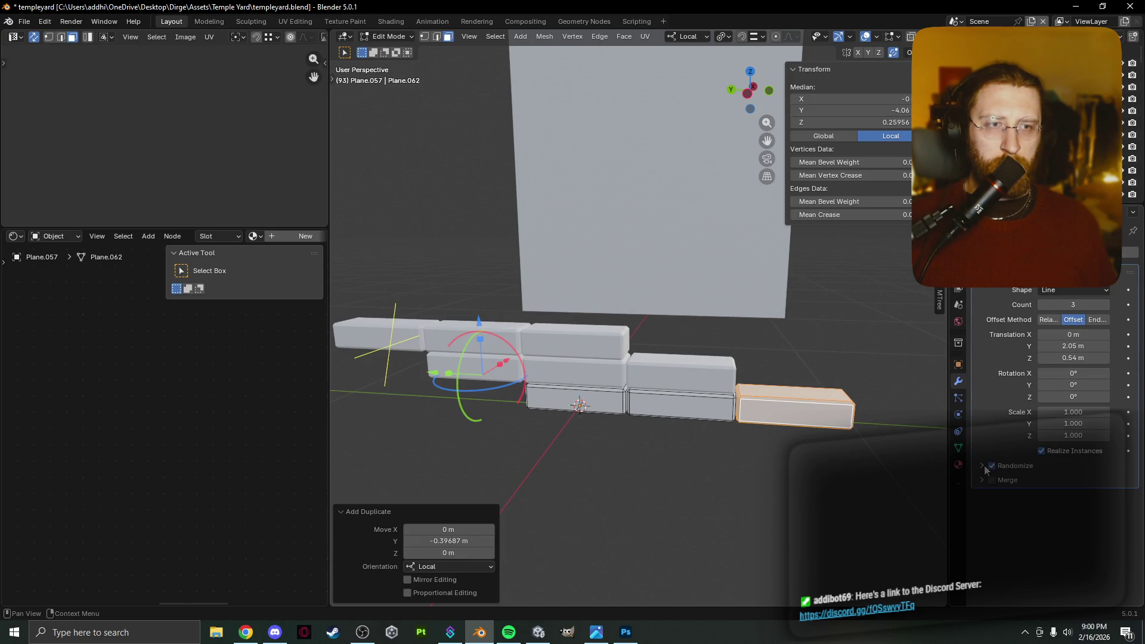
click(984, 468)
click(1105, 483)
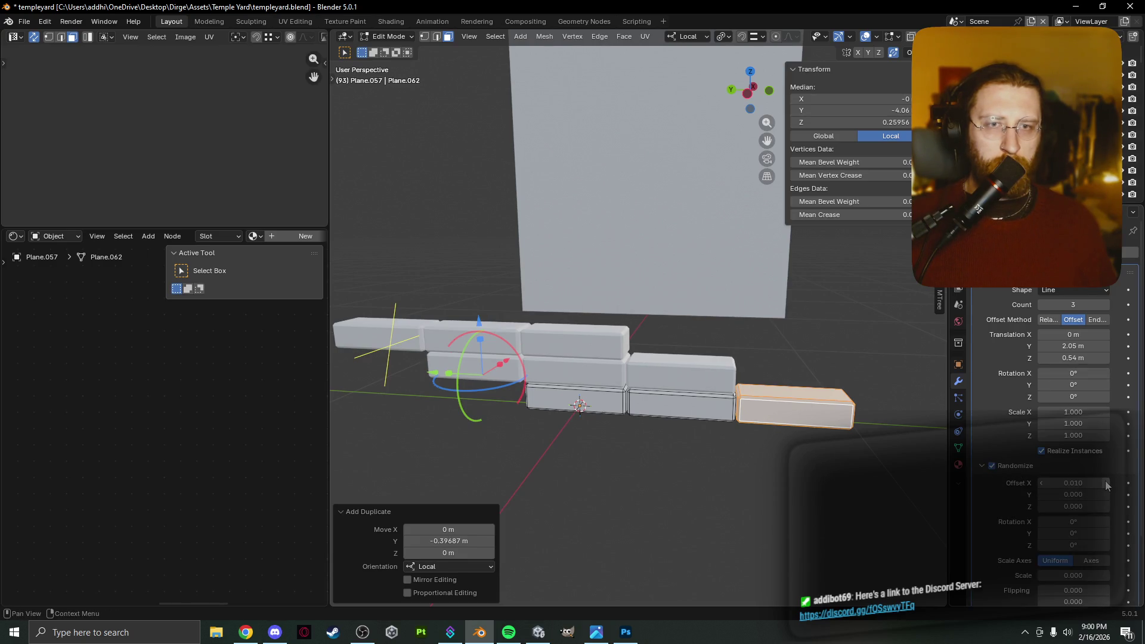
drag(1109, 522, 1103, 533)
middle_drag(703, 453, 662, 463)
mouse_move(1092, 531)
mouse_down()
mouse_move(1106, 533)
mouse_move(1078, 521)
mouse_move(1073, 545)
mouse_move(1085, 545)
mouse_move(1068, 545)
mouse_up()
middle_drag(864, 453, 1032, 440)
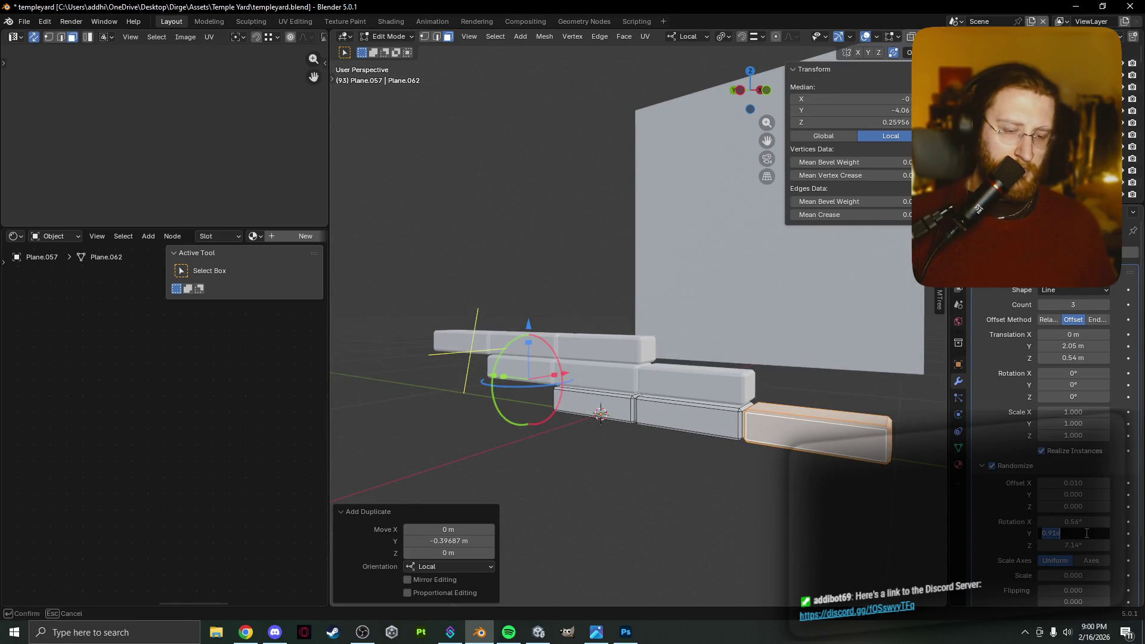
key(Return)
key(Return)
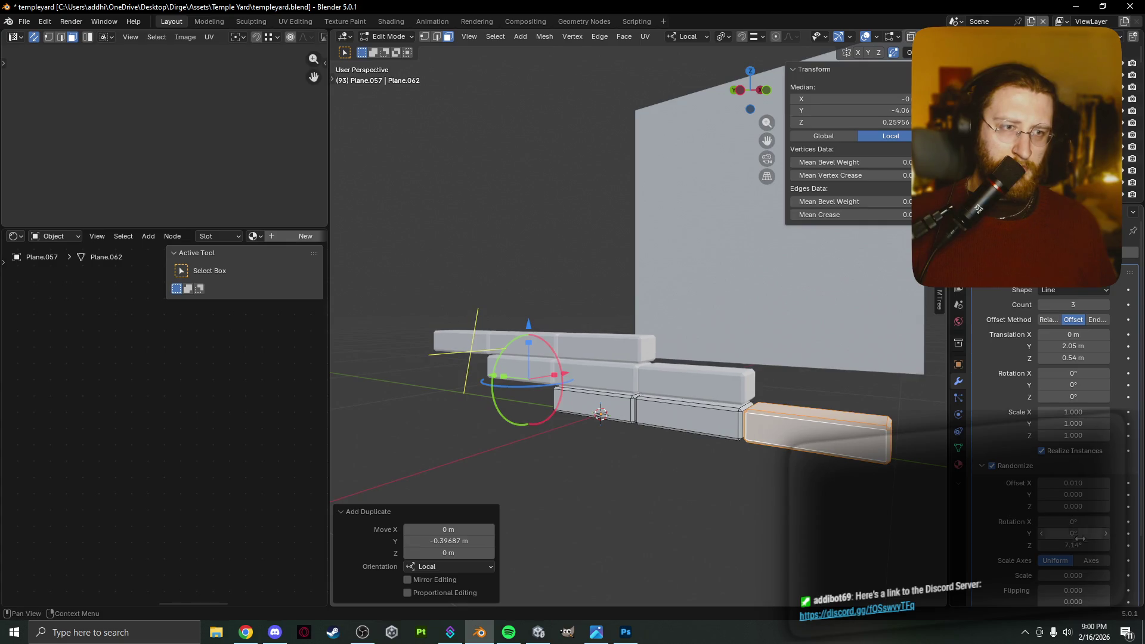
mouse_move(1073, 545)
mouse_down()
mouse_move(1043, 545)
mouse_move(1062, 545)
mouse_up()
mouse_move(596, 477)
middle_down()
mouse_move(825, 501)
mouse_move(777, 513)
mouse_move(761, 480)
middle_up()
key(Tab)
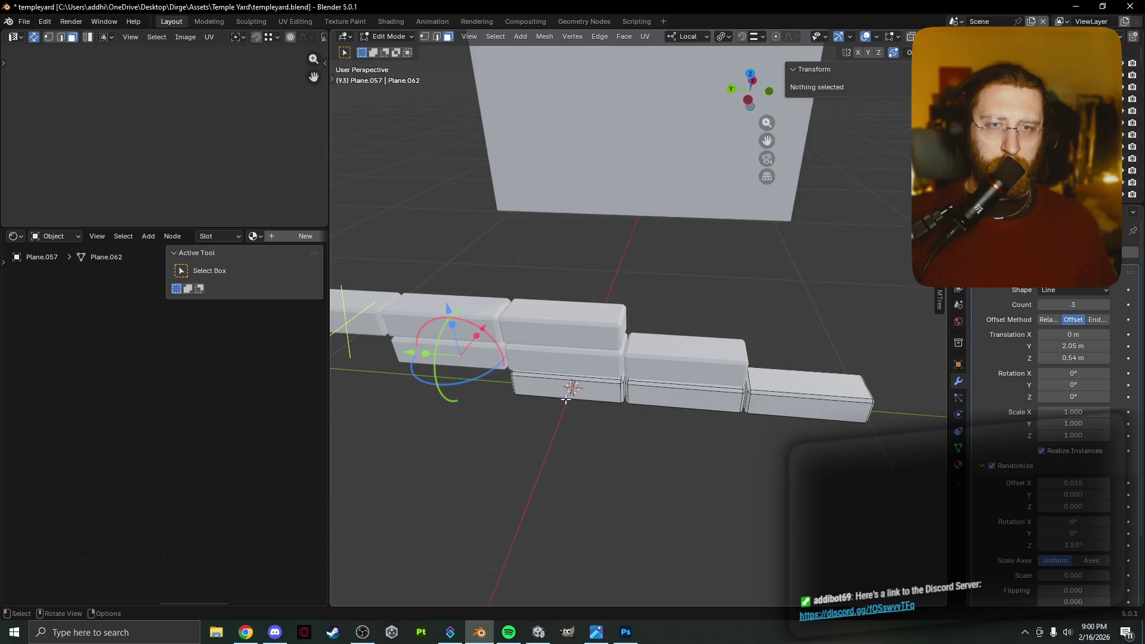
scroll(576, 400, down, 3)
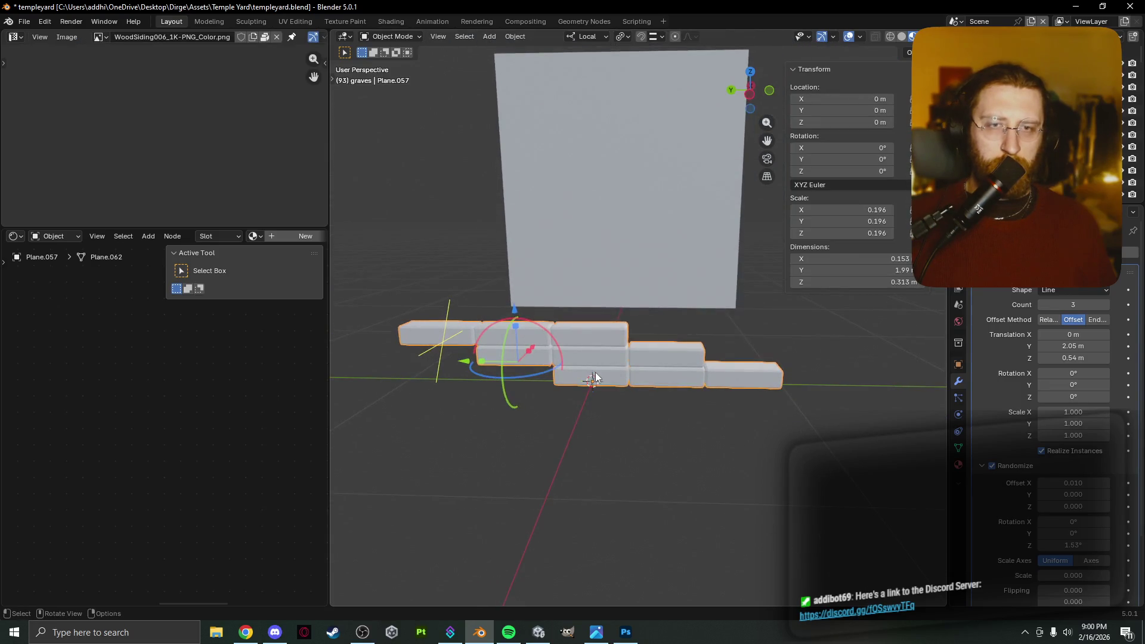
key(shift+d)
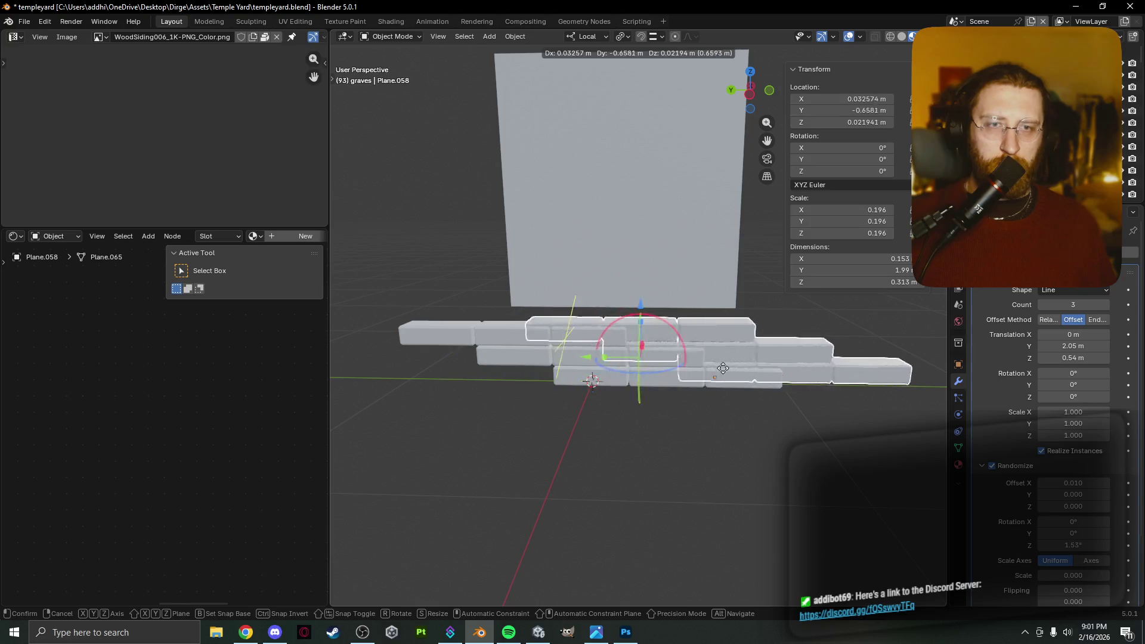
key(y)
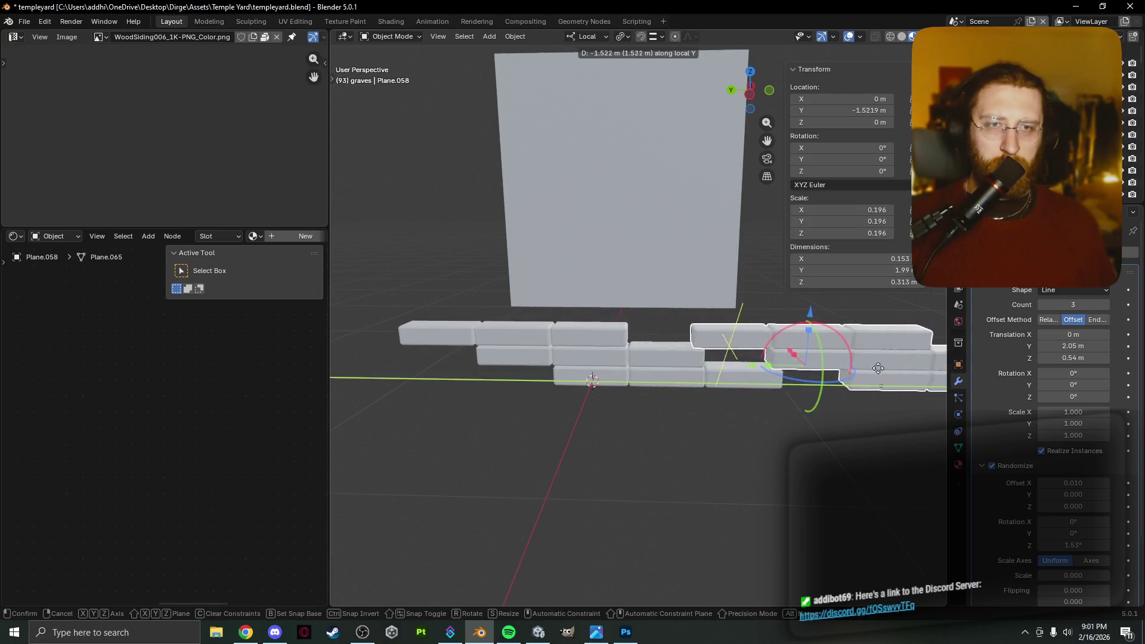
click(822, 370)
mouse_move(823, 370)
middle_down()
mouse_move(815, 411)
mouse_move(832, 388)
middle_up()
click(775, 388)
click(790, 367)
key(Tab)
key(ctrl+z)
key(ctrl+z)
key(ctrl+z)
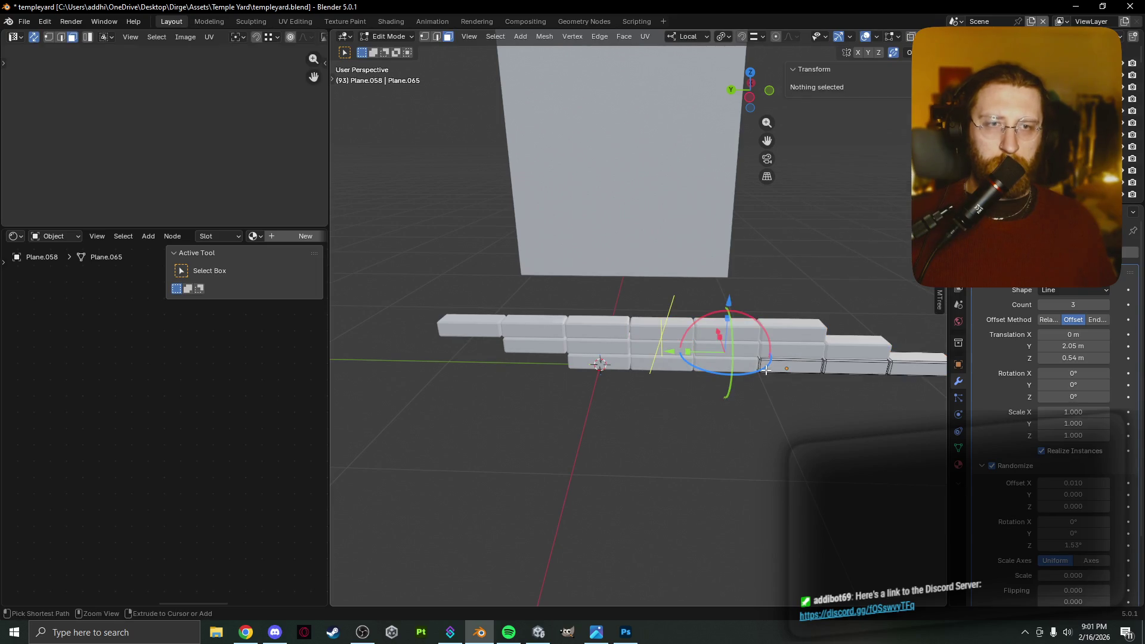
key(ctrl+z)
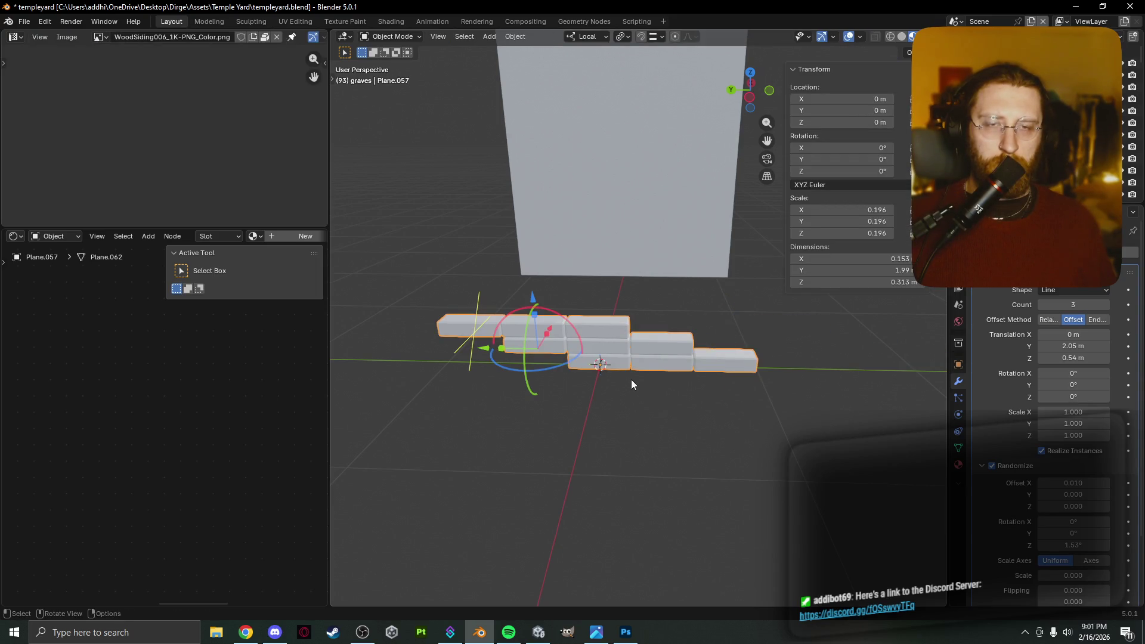
scroll(631, 381, up, 2)
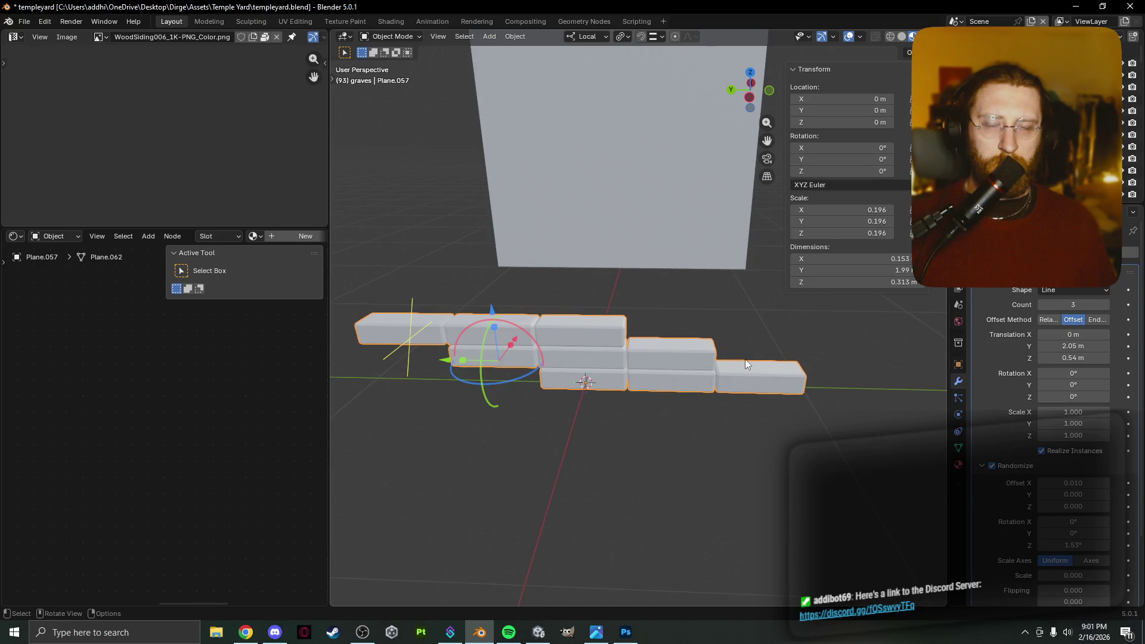
key(Tab)
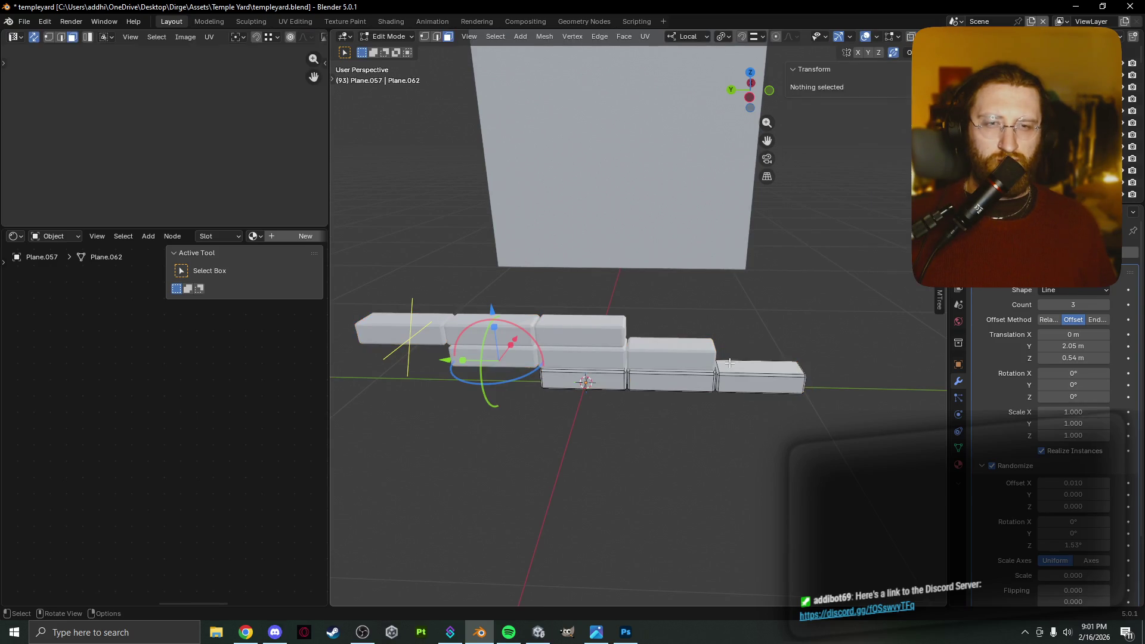
Try duplicating the bottom-left brick and rotating it about Z, then cancel and undo it.
click(604, 387)
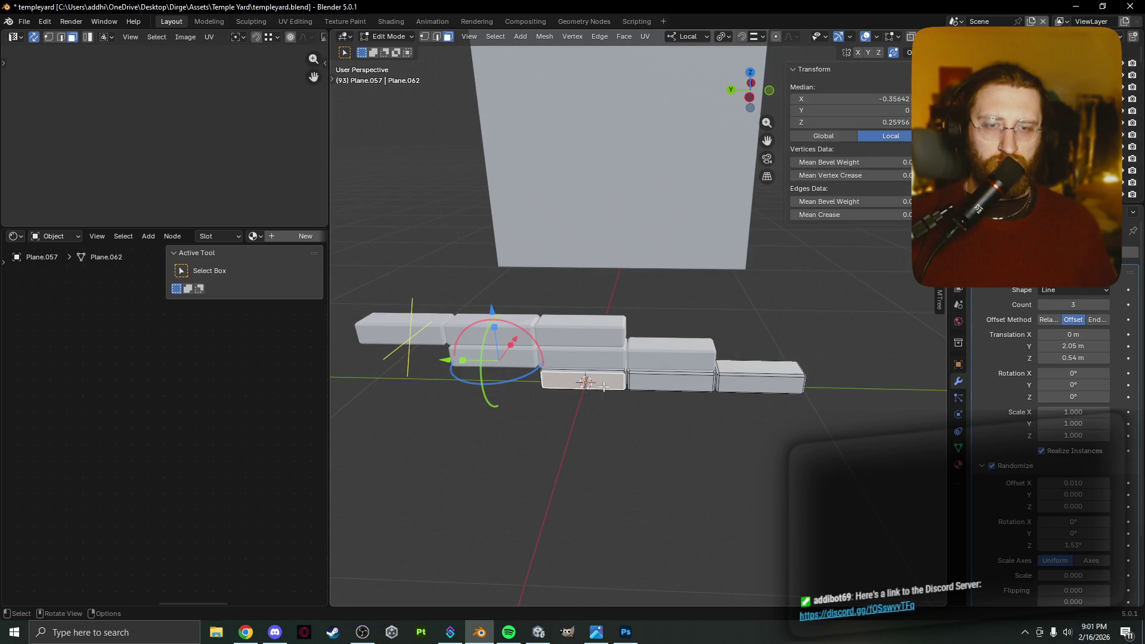
key(ctrl+l)
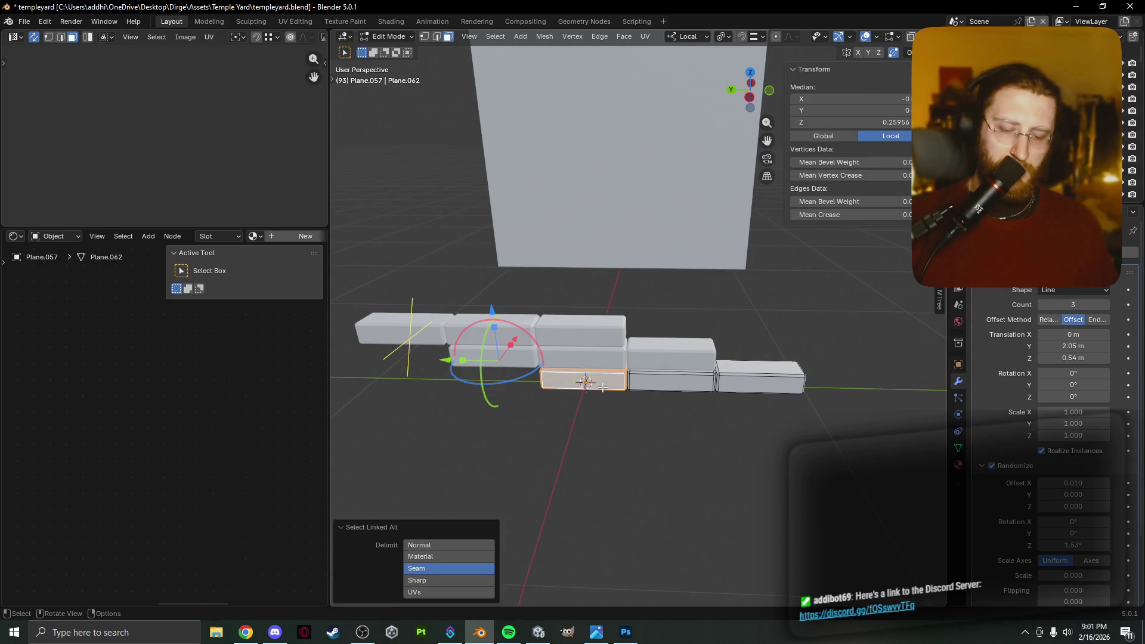
key(l)
click(584, 383)
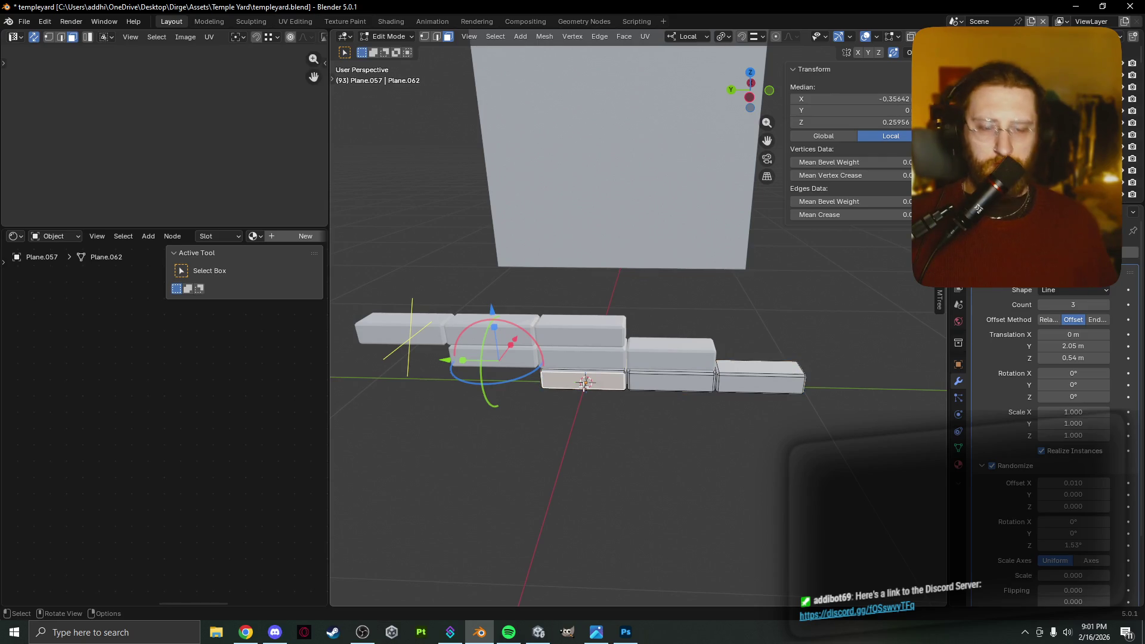
key(ctrl+l)
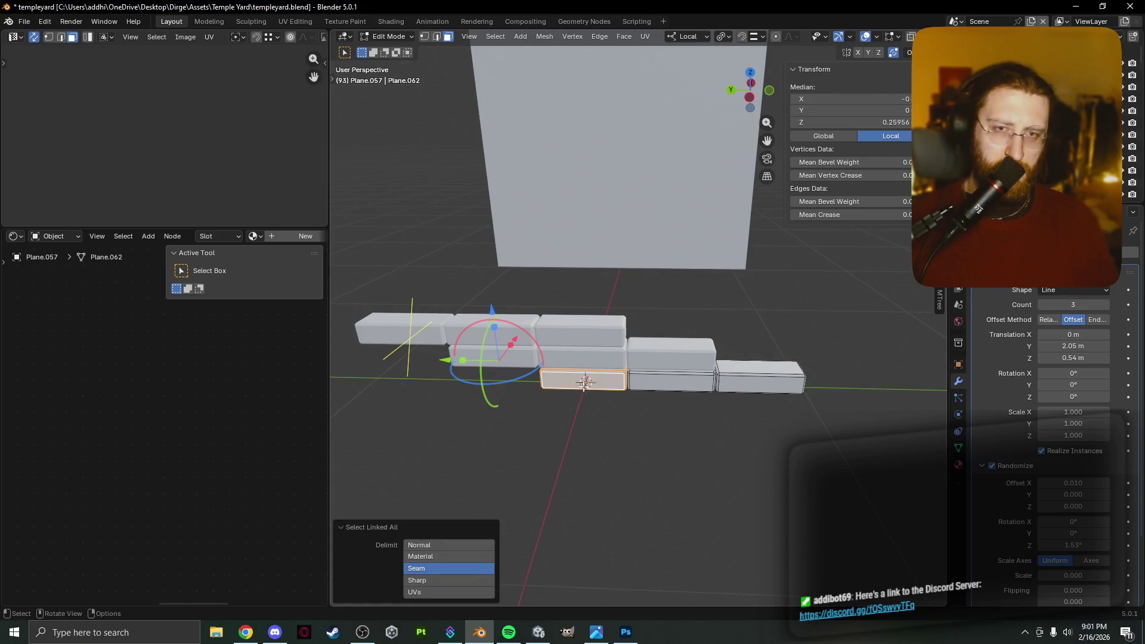
key(shift+d)
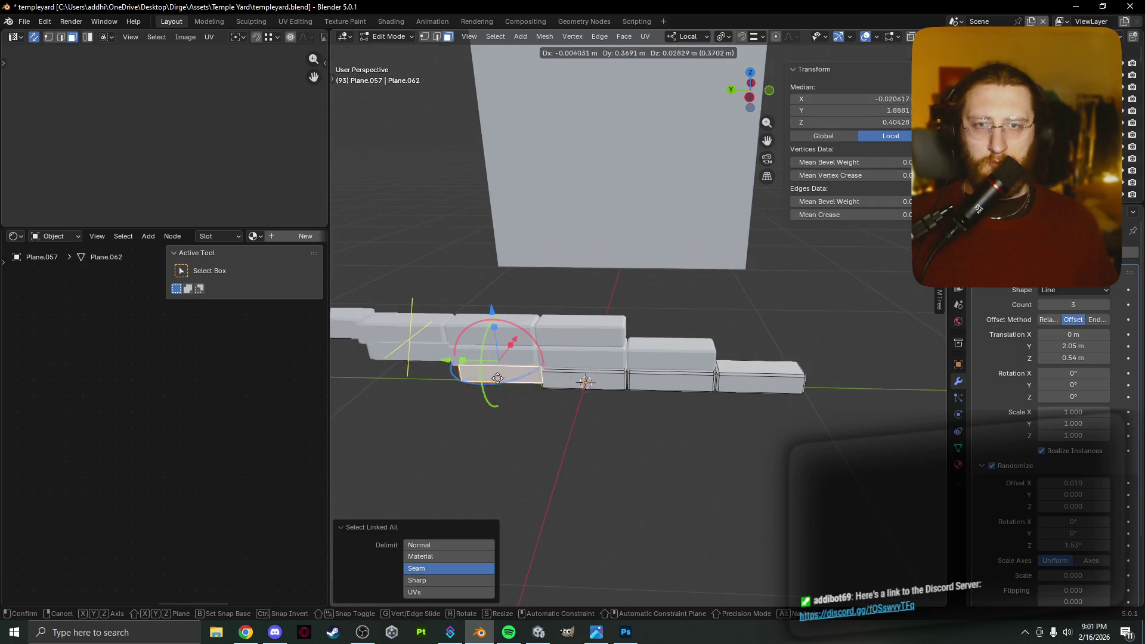
click(500, 385)
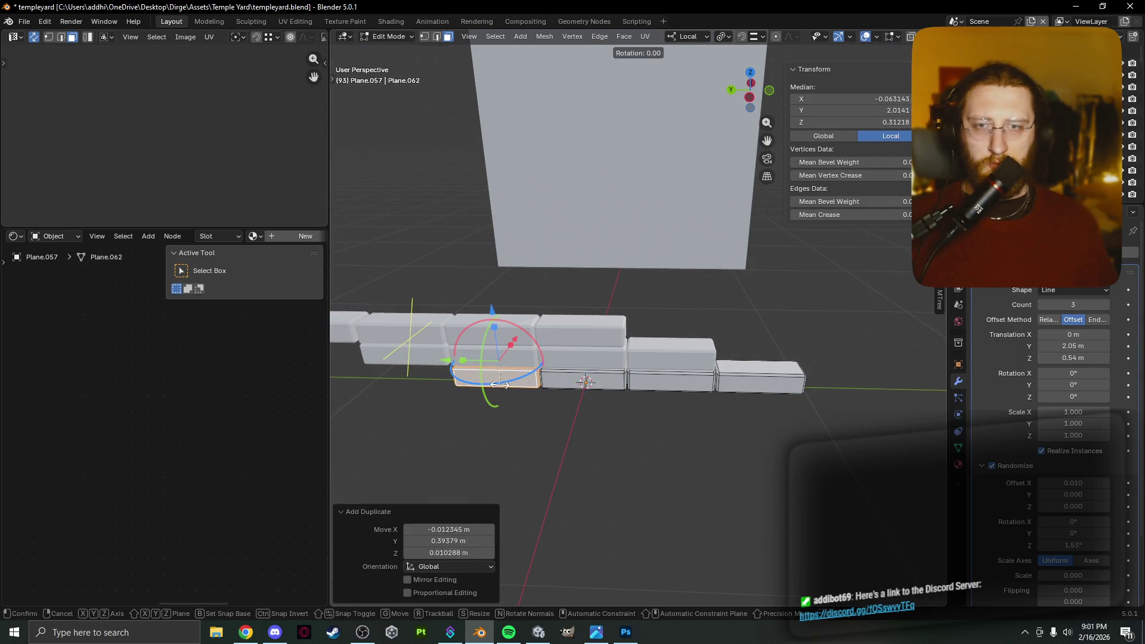
key(r)
key(z)
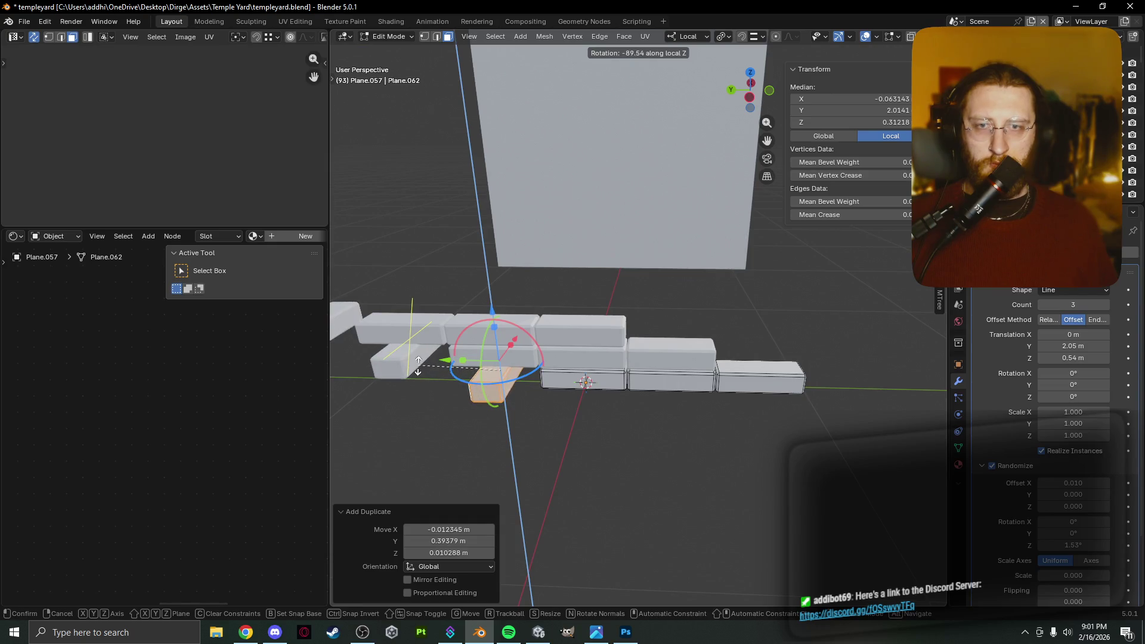
key(Escape)
middle_drag(645, 393, 587, 400)
key(ctrl+z)
key(ctrl+z)
key(ctrl+z)
key(ctrl+z)
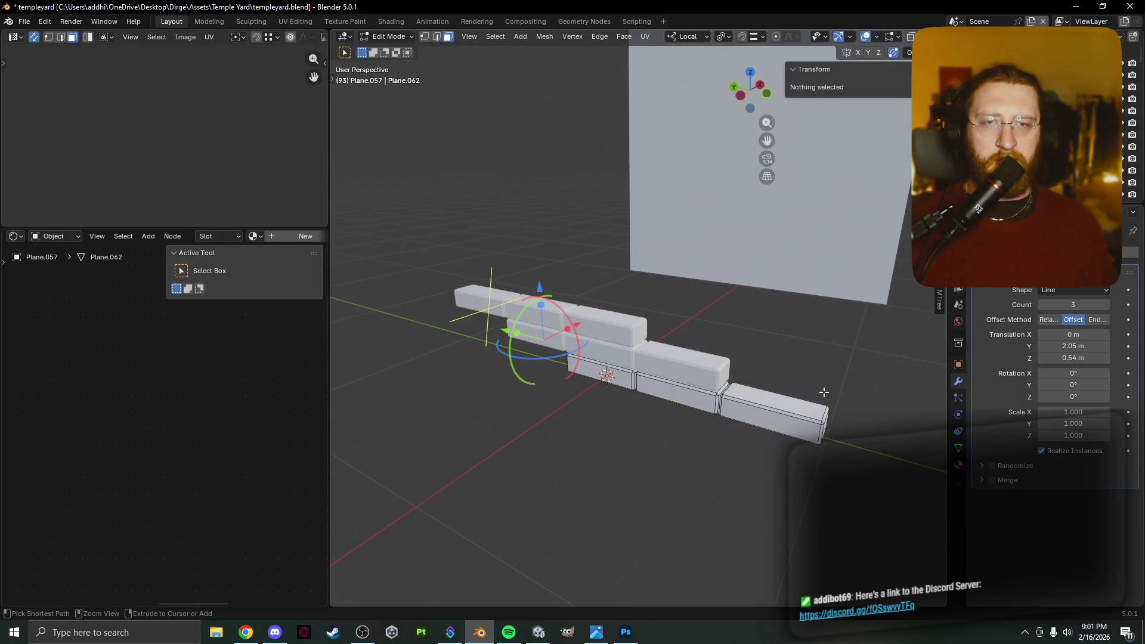
key(ctrl+z)
key(ctrl+z)
Delete the brick row object Plane.057 and select the large grey block.
key(x)
click(817, 398)
mouse_move(816, 400)
middle_down()
mouse_move(721, 395)
mouse_move(589, 414)
middle_up()
click(857, 284)
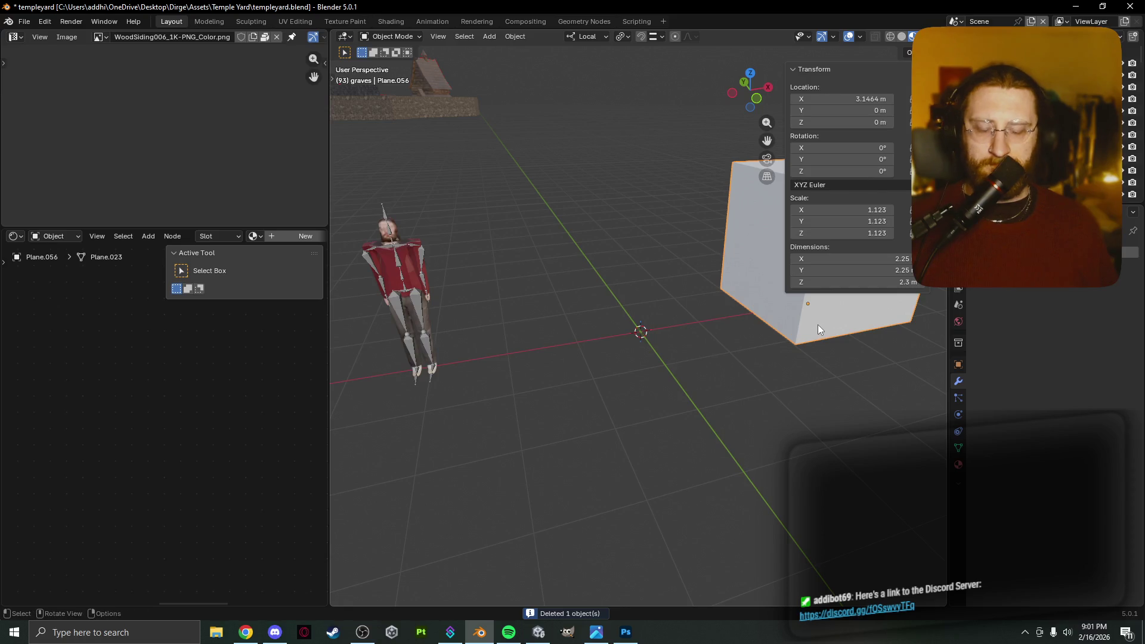
Snap the cube to the 3D cursor at the world origin and enter Edit Mode.
key(shift+s)
click(806, 273)
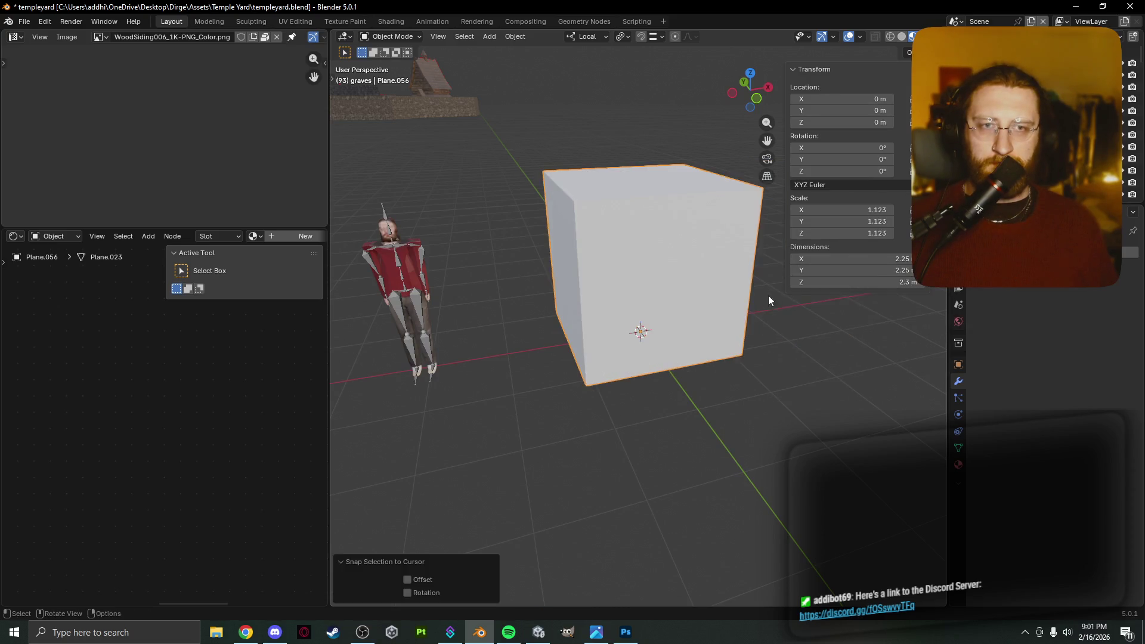
key(Tab)
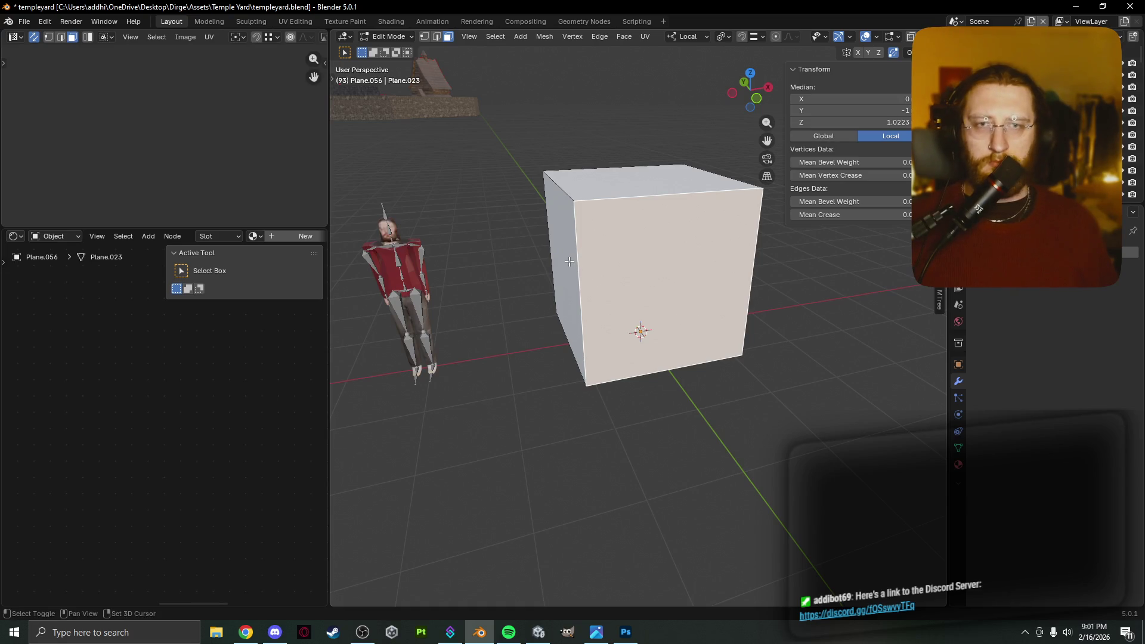
Inset the cube's front face by 0.2628 m, narrow the panel, and raise it 0.3487 m.
key(i)
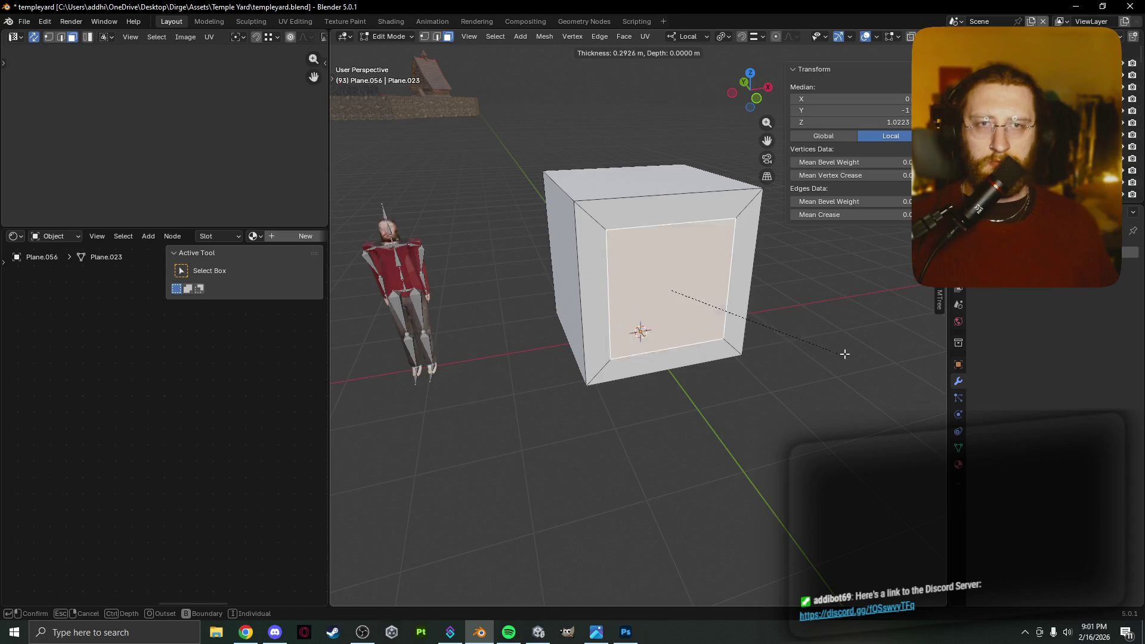
click(839, 356)
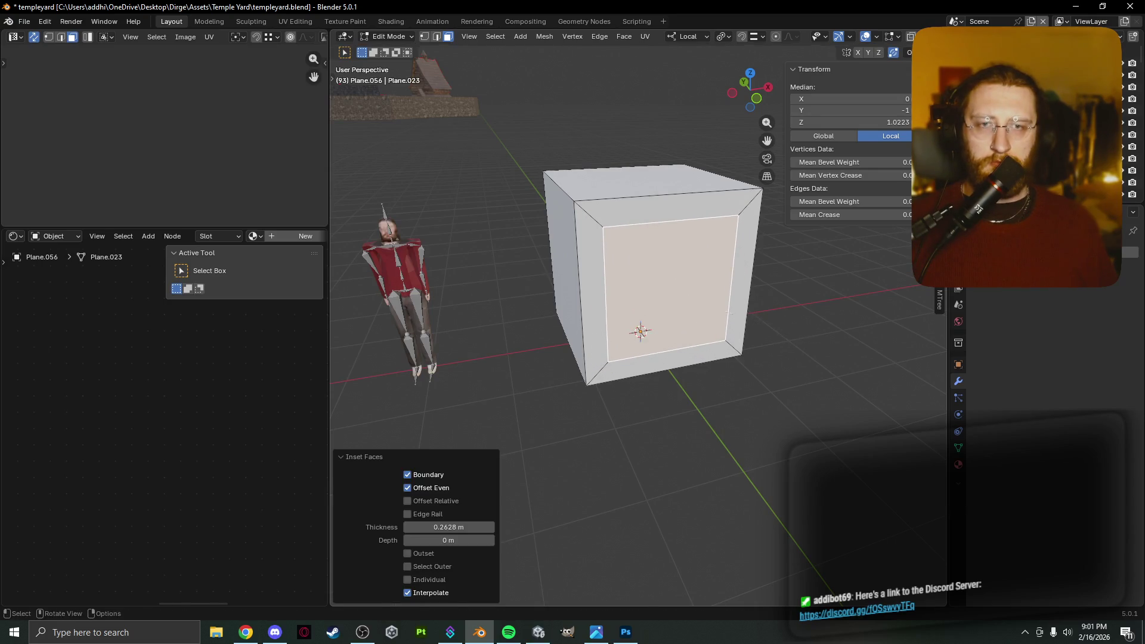
key(s)
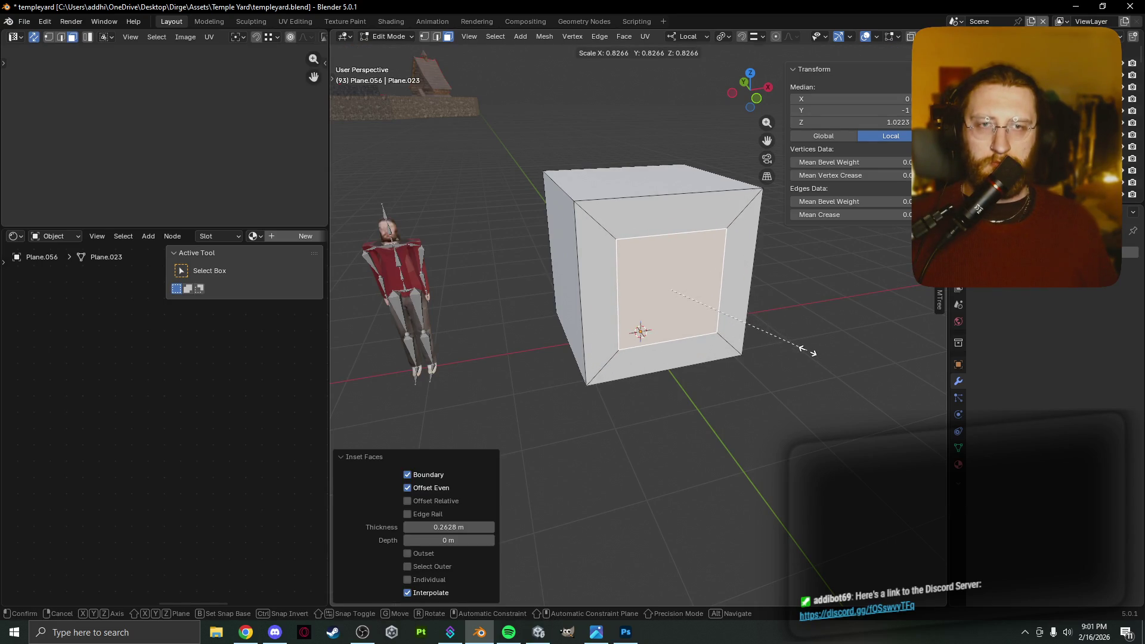
key(x)
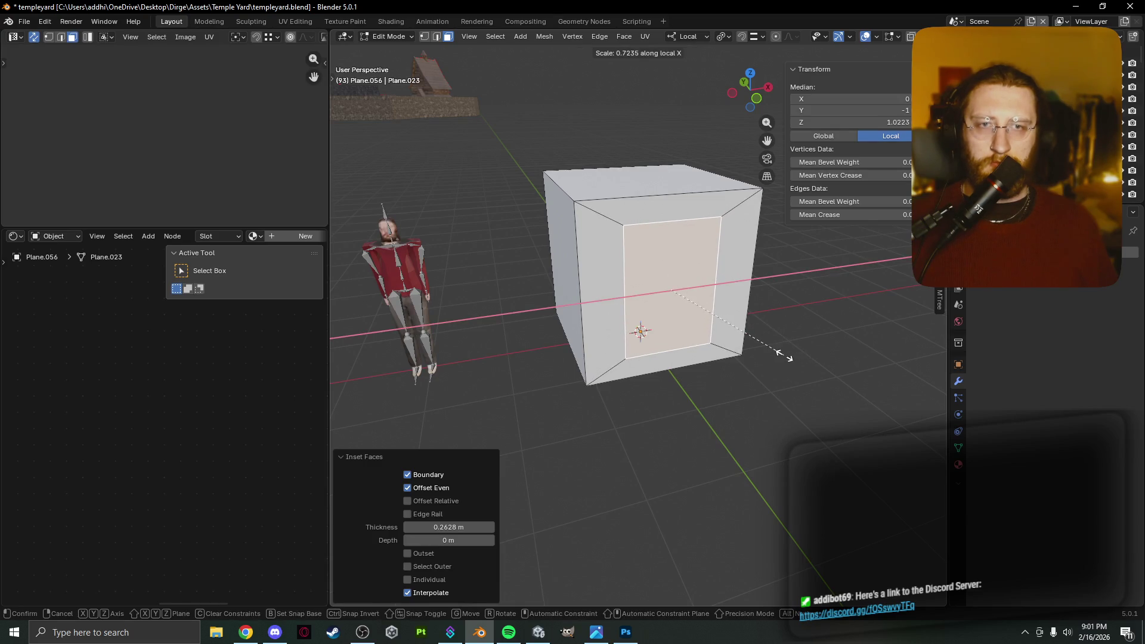
key(z)
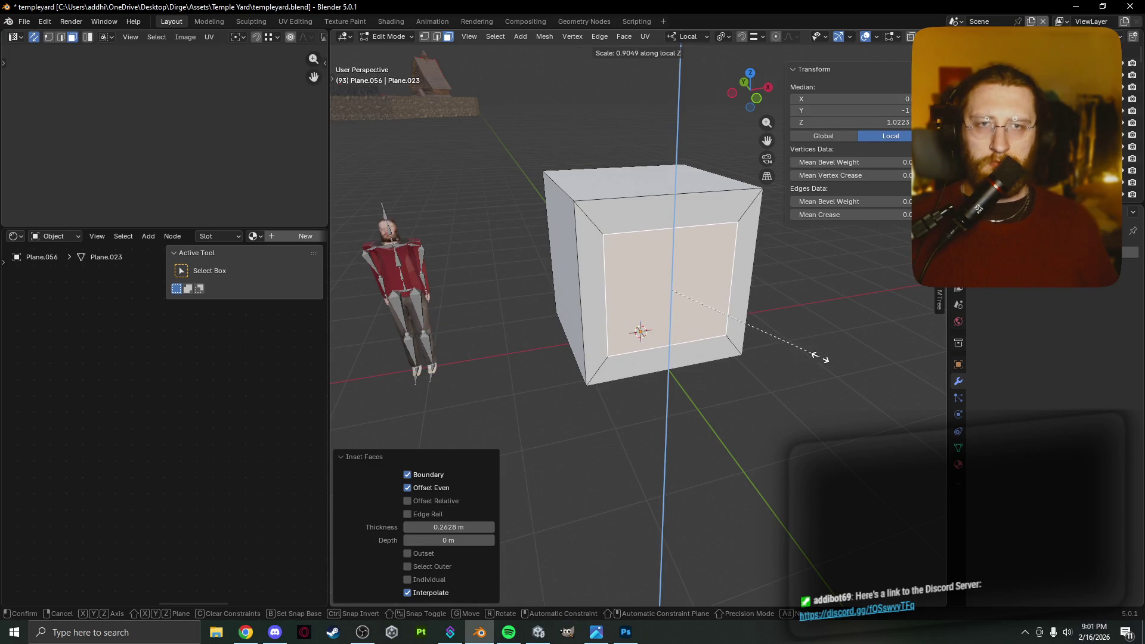
click(788, 357)
key(g)
key(z)
click(784, 330)
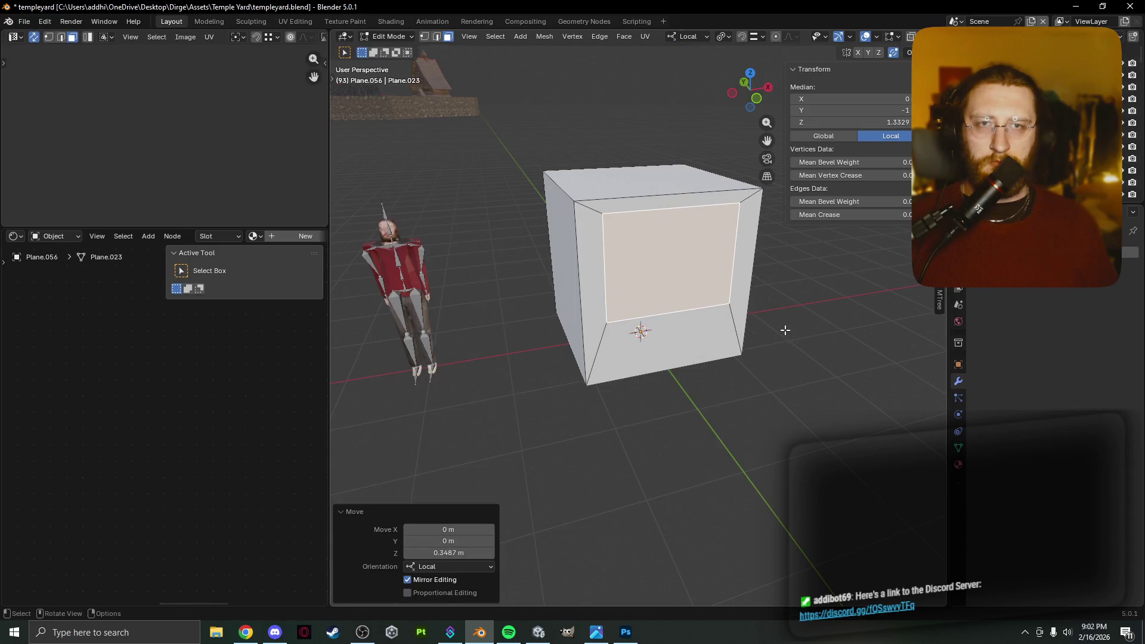
middle_drag(790, 331, 721, 334)
click(613, 340)
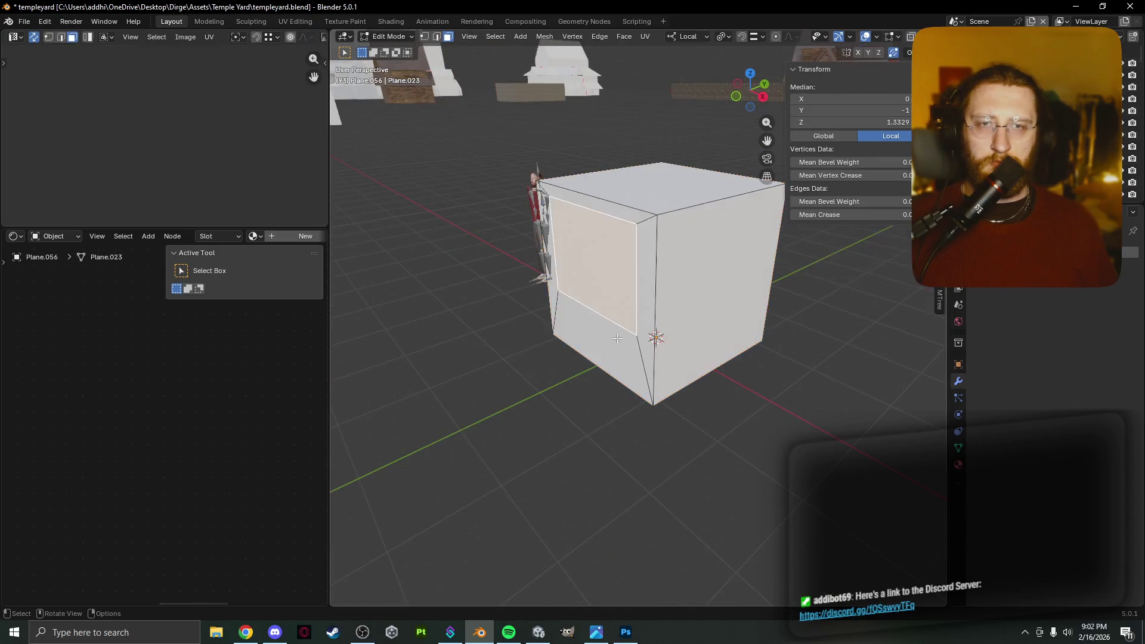
Select the cube's right side face and delete it.
shift+click(659, 309)
click(626, 219)
shift+click(590, 315)
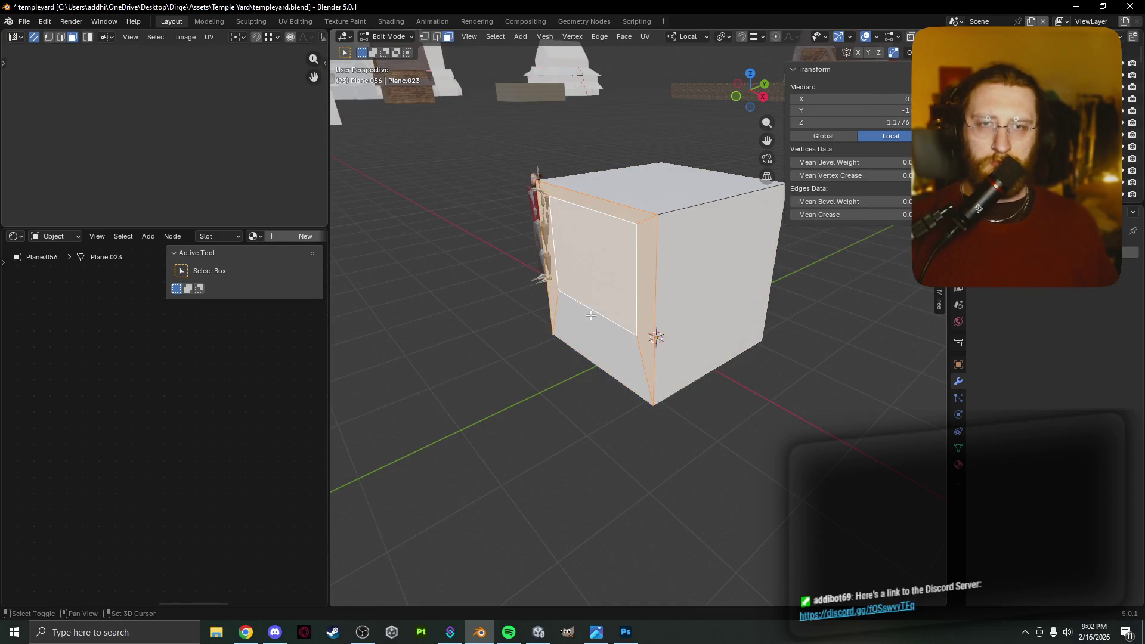
click(716, 267)
key(x)
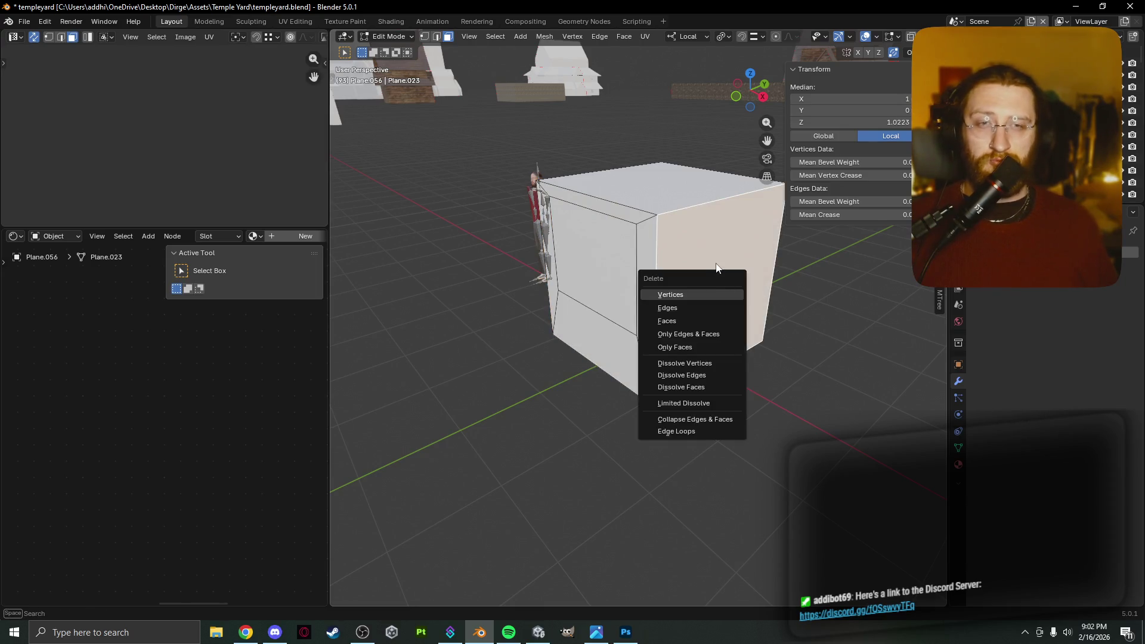
click(702, 321)
Delete further side faces and the front window panel face.
click(700, 235)
key(x)
click(699, 234)
mouse_move(699, 234)
middle_down()
mouse_move(654, 238)
mouse_move(638, 268)
middle_up()
click(654, 238)
key(x)
click(655, 240)
click(638, 268)
key(x)
click(638, 267)
Select the front wall faces: bottom strip, pillar, top beam and wall.
middle_drag(638, 269, 625, 277)
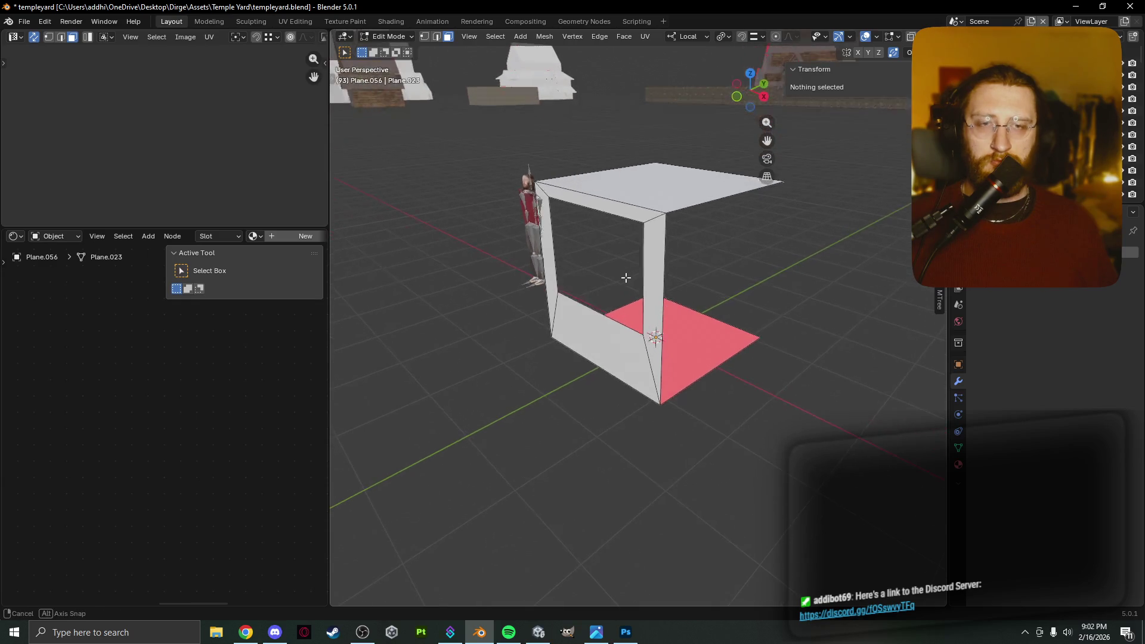
click(639, 339)
shift+click(647, 301)
shift+click(579, 198)
shift+click(546, 237)
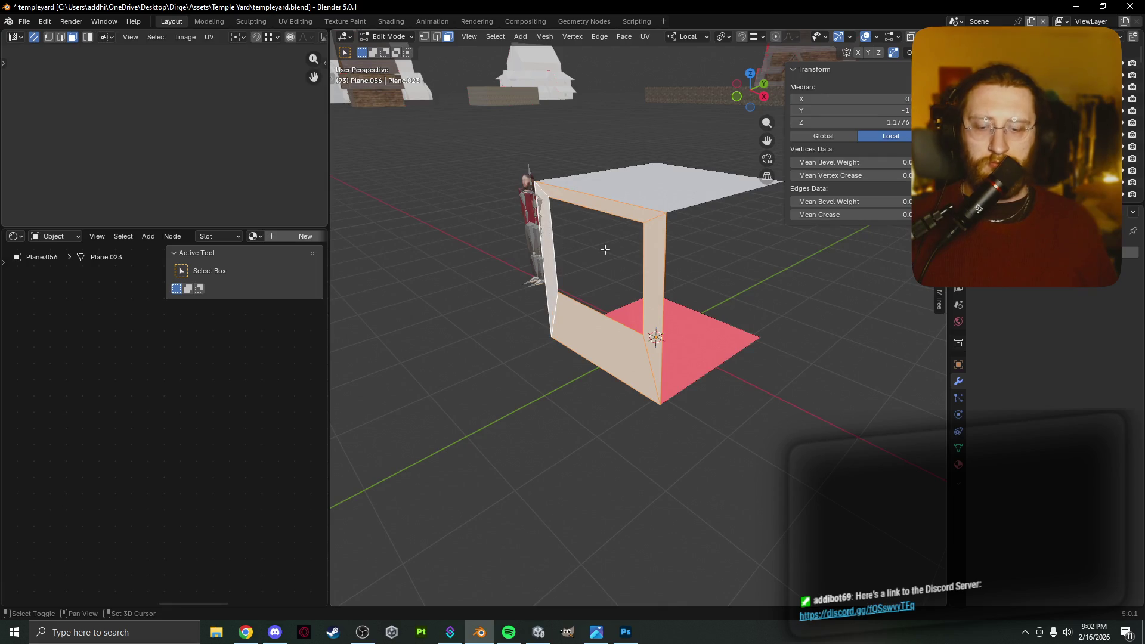
Try rotating a copy of the front wall 90° and undo the misplaced result.
text(r90)
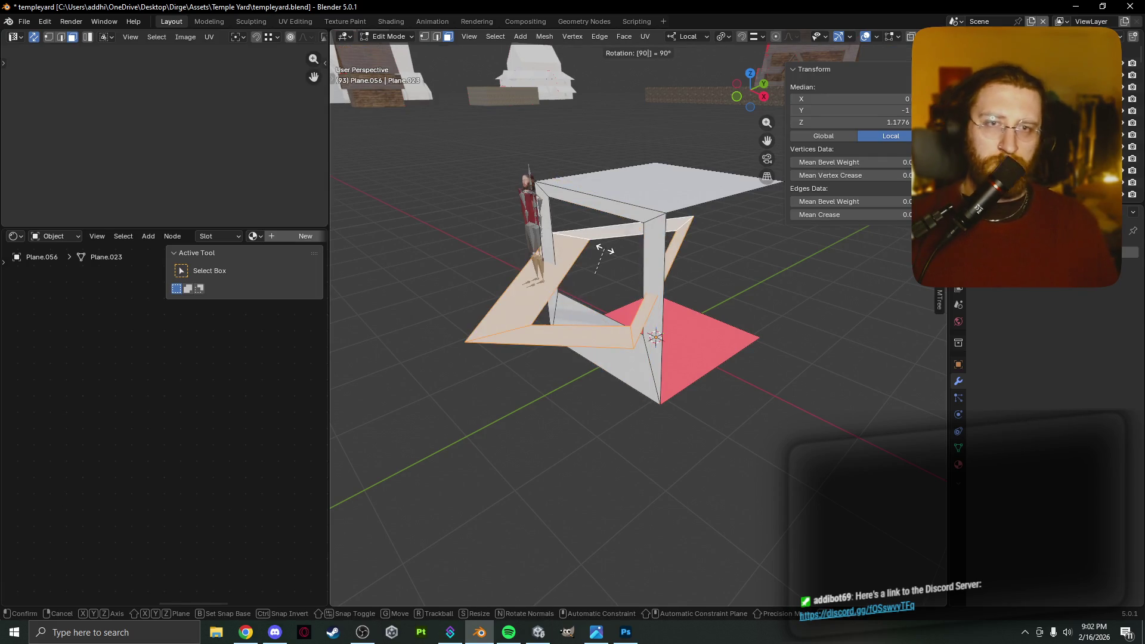
key(Return)
key(z)
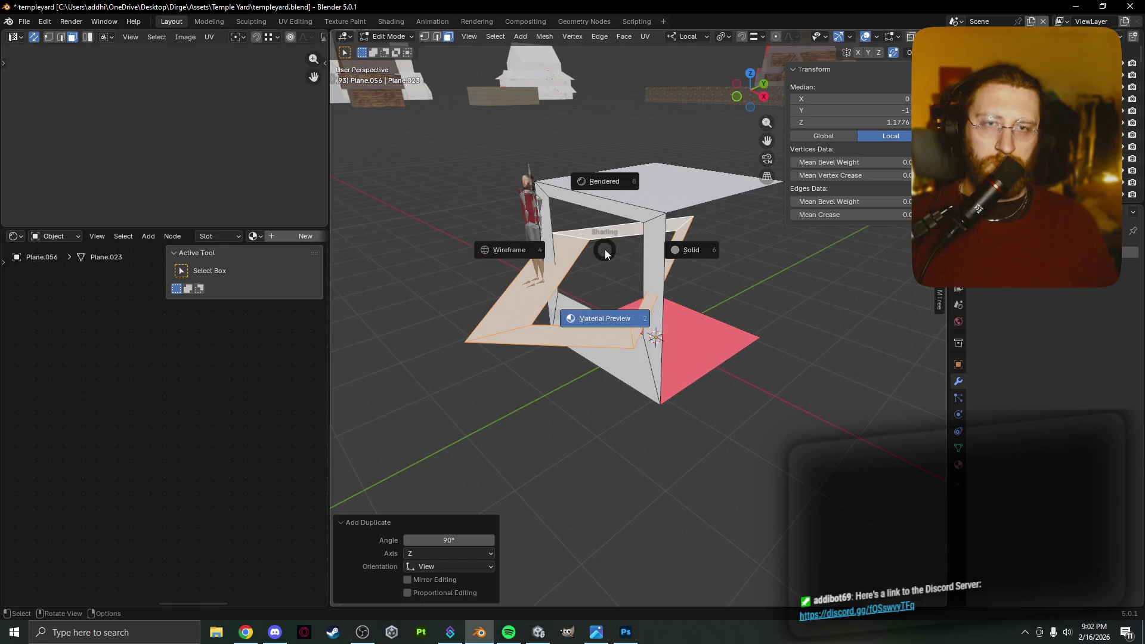
key(z)
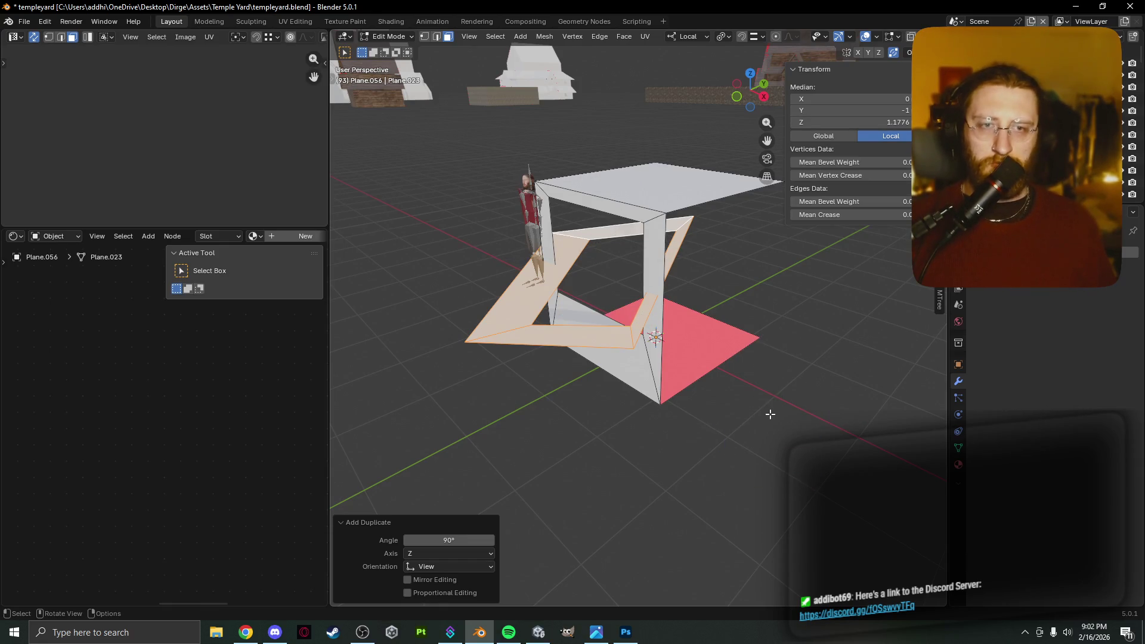
key(ctrl+z)
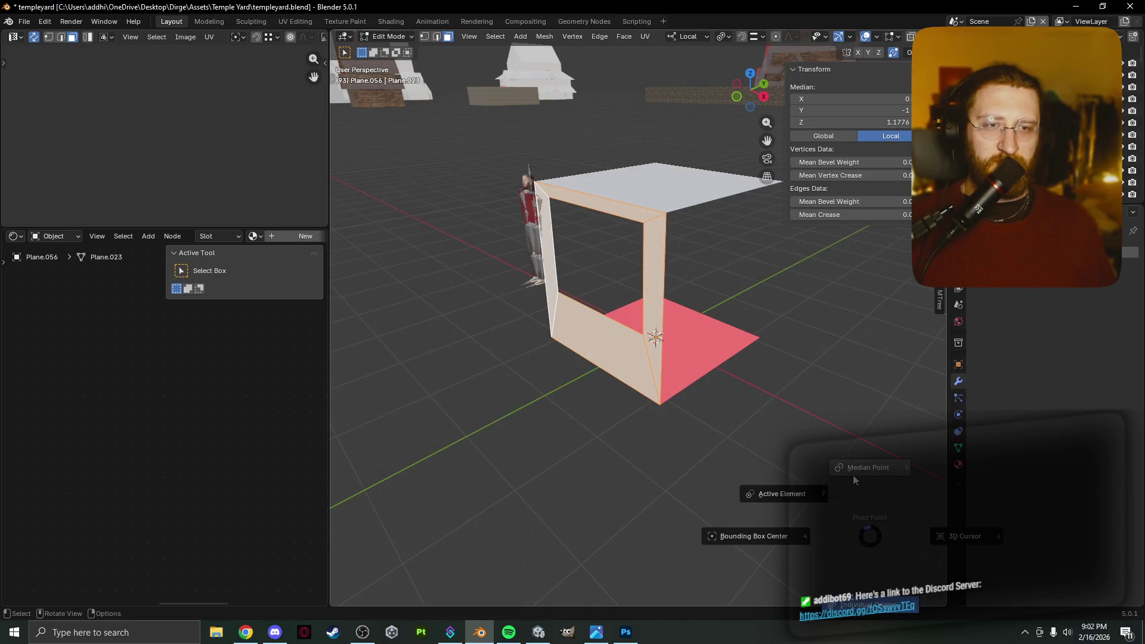
Set the pivot to the 3D Cursor, test a 90° Z rotation, and reselect the front wall faces.
click(978, 537)
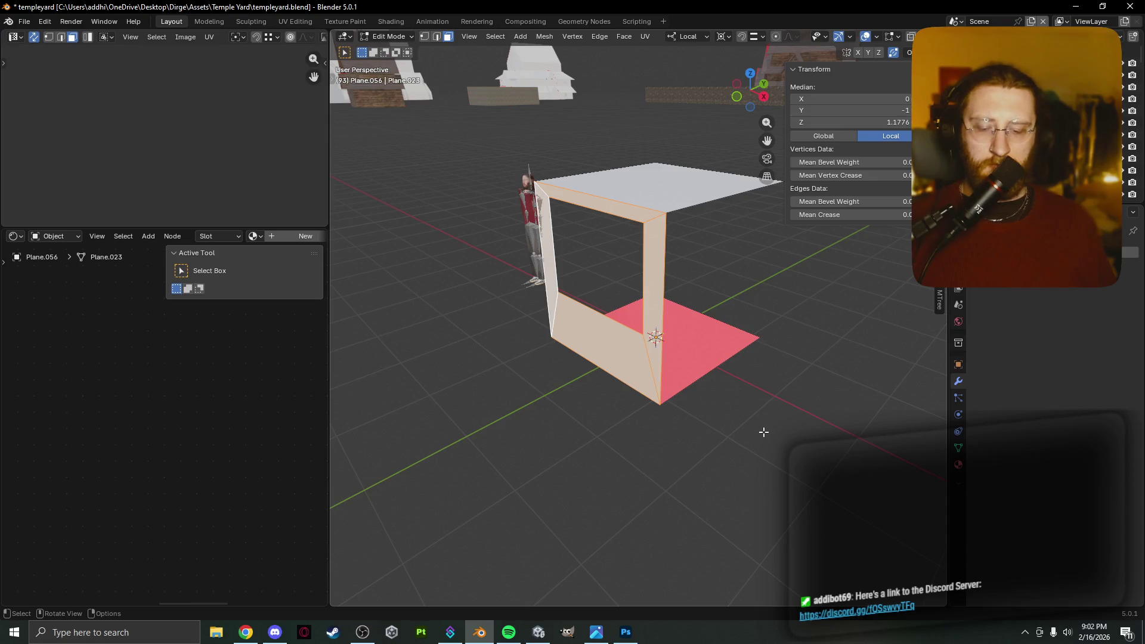
text(r90)
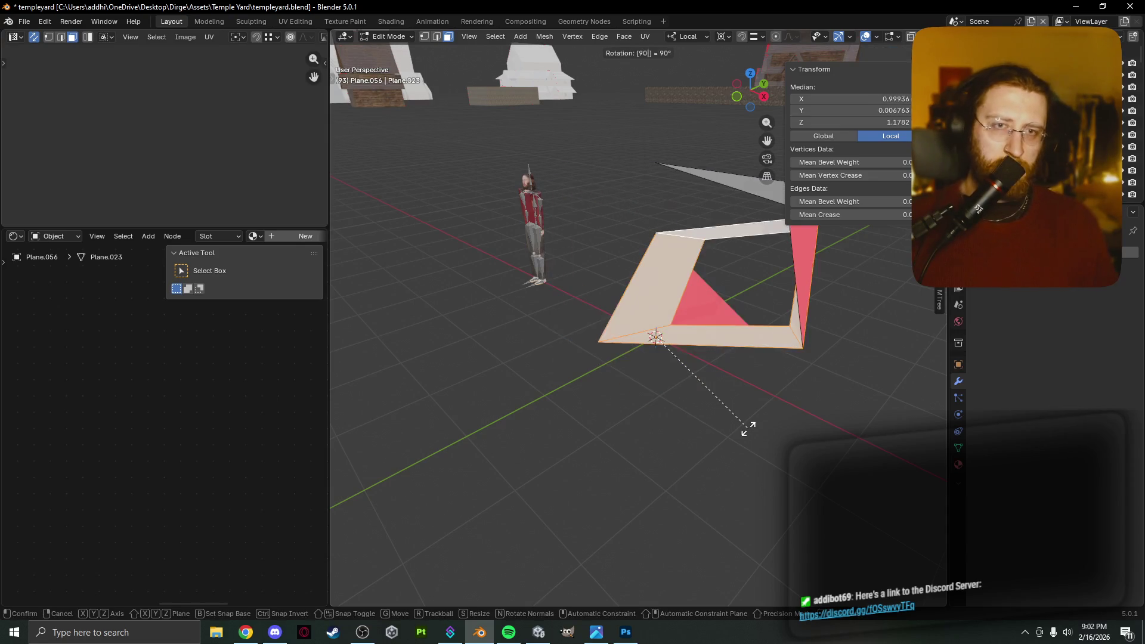
text(z)
key(Return)
text(g)
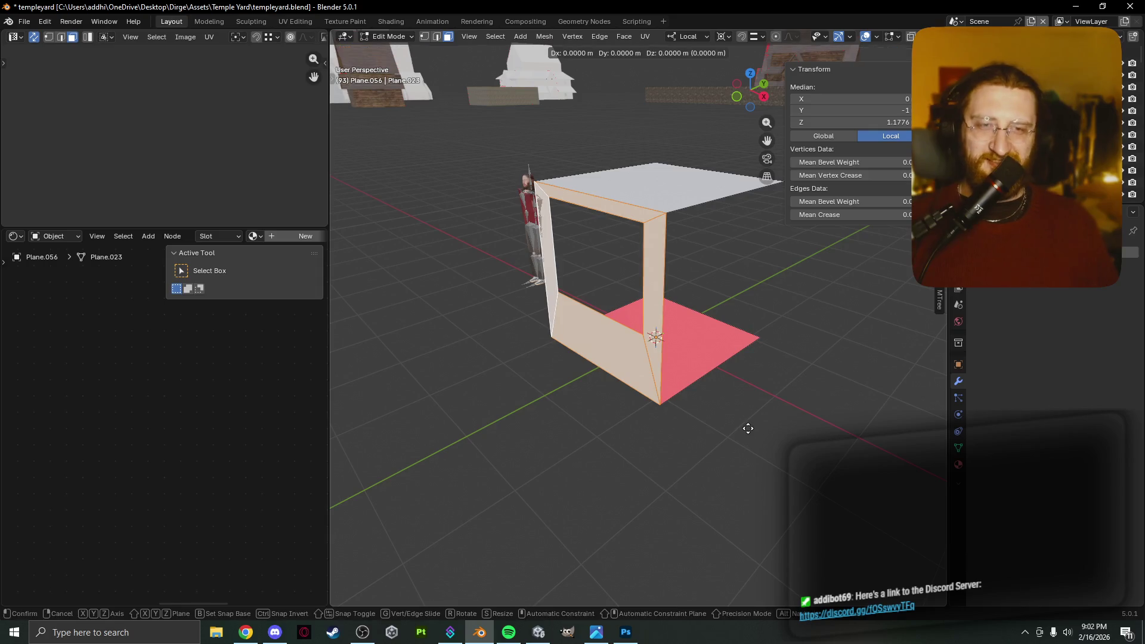
text(x90)
key(z)
key(z)
key(Return)
key(ctrl+z)
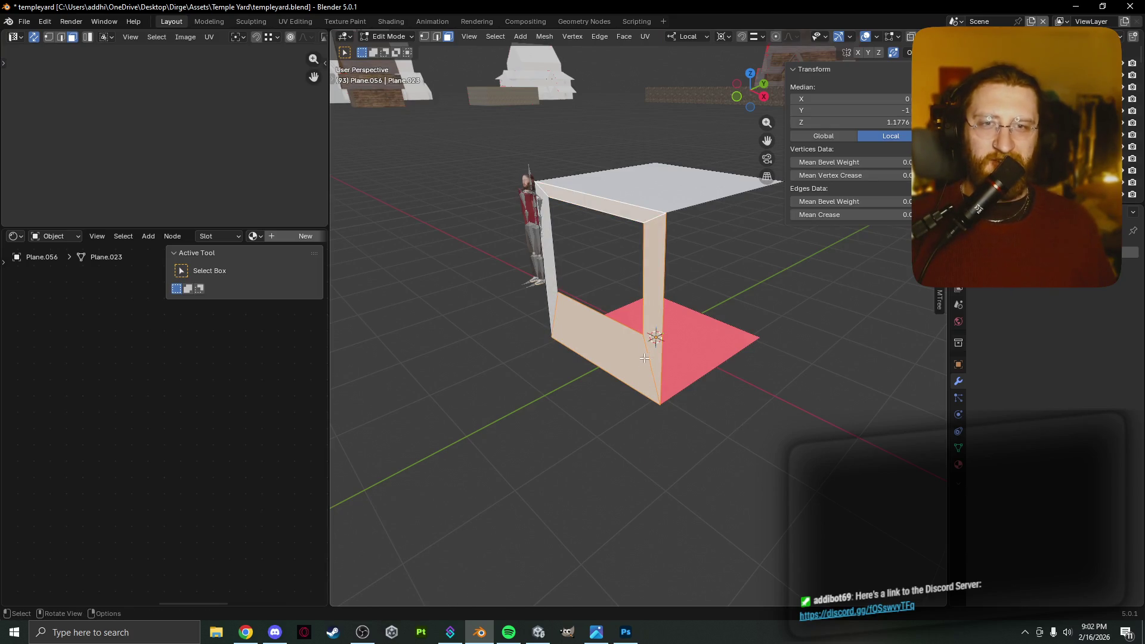
shift+click(619, 229)
shift+click(624, 212)
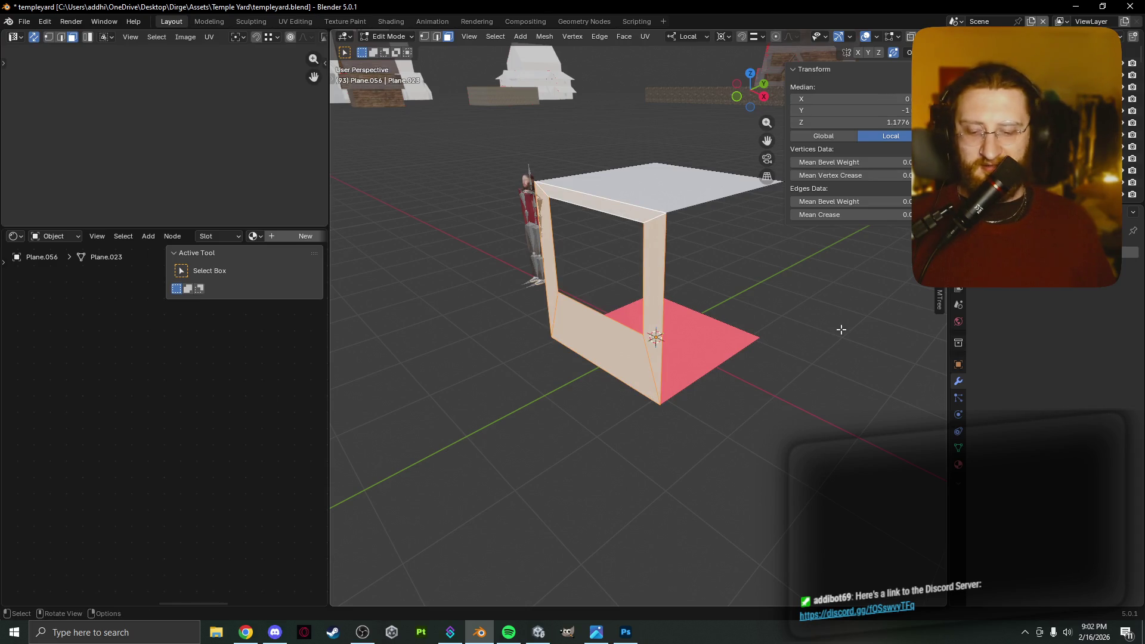
Duplicate the wall three times, each copy rotated 90° about Z, forming four walls.
key(g)
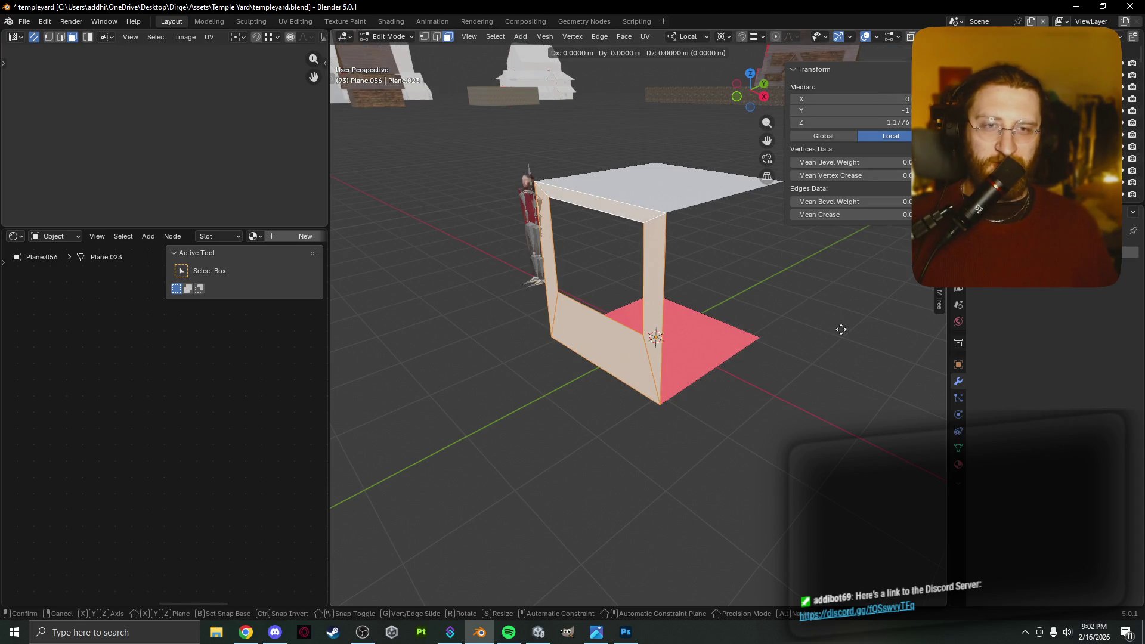
text(rz)
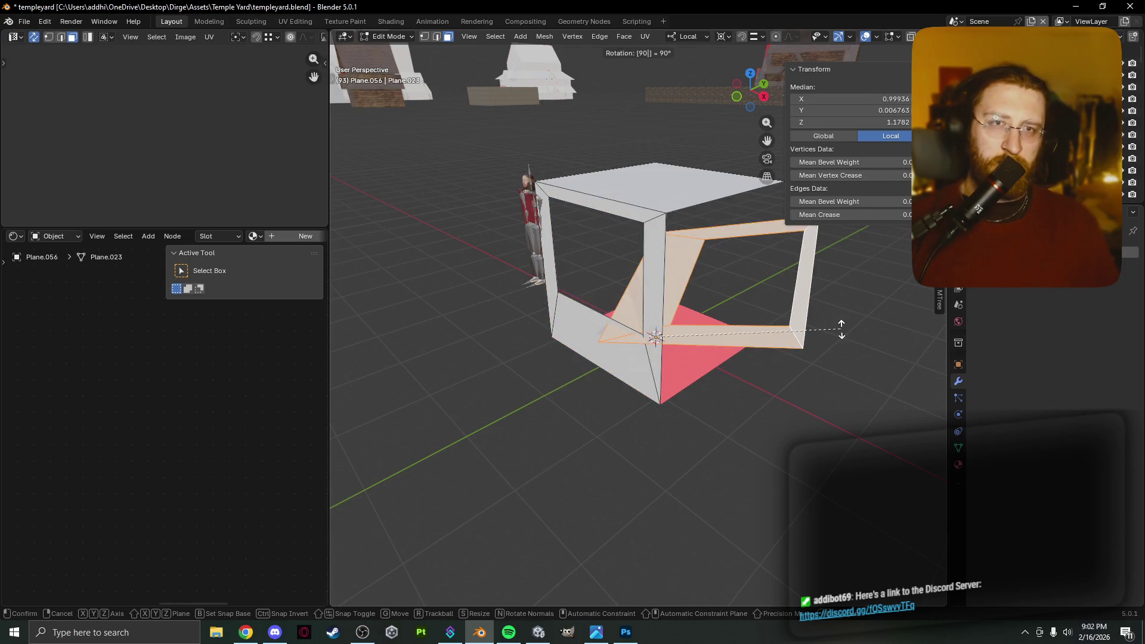
text(90)
key(Return)
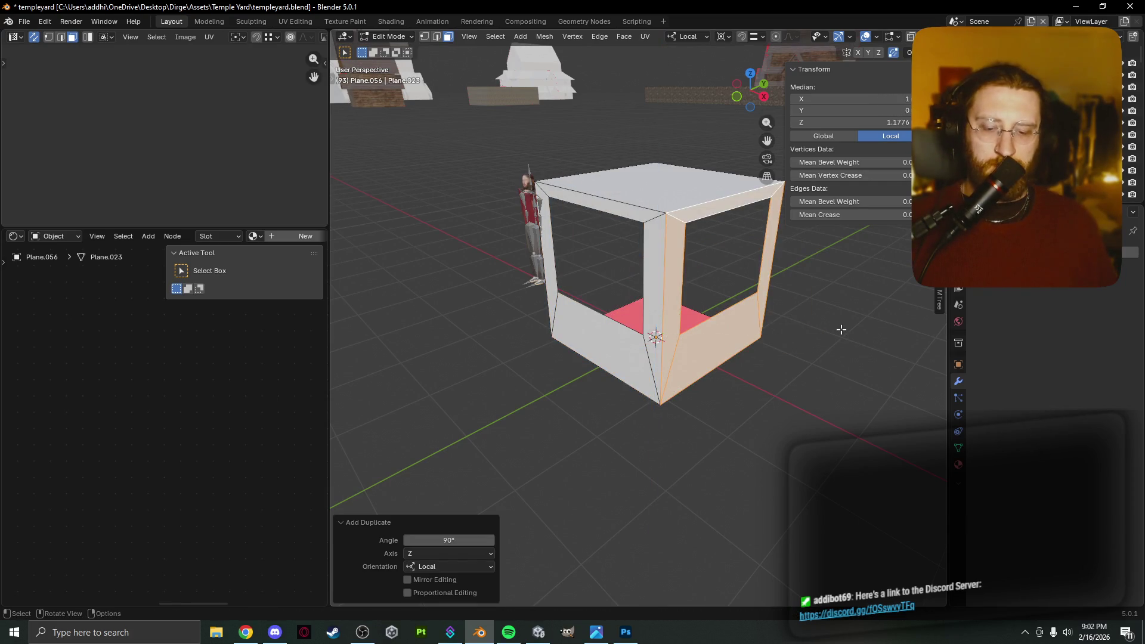
key(shift+d)
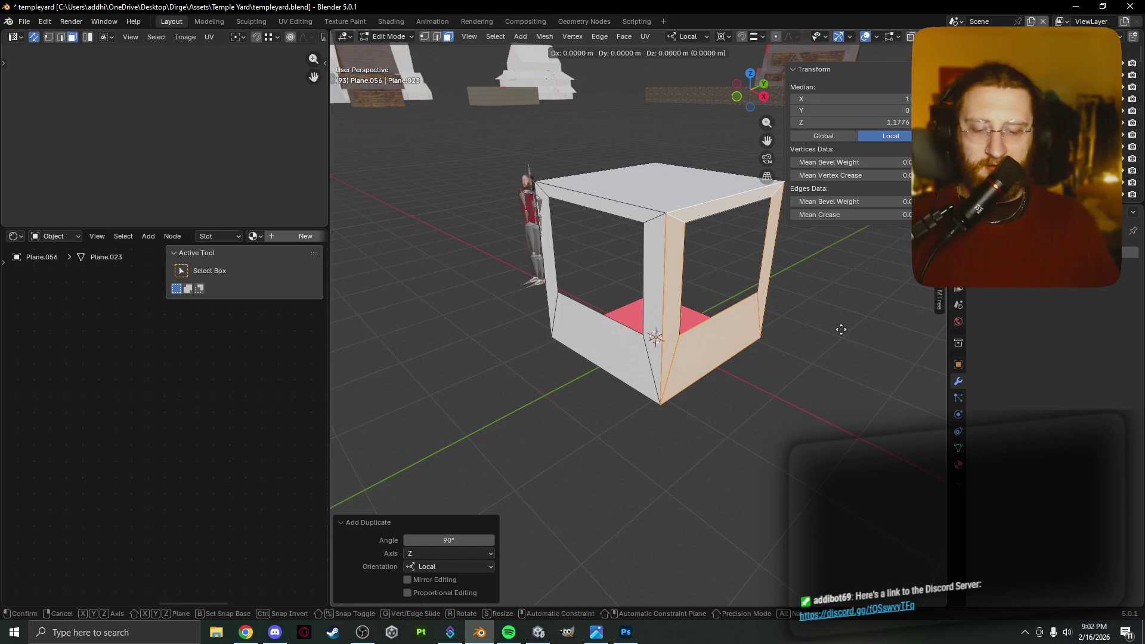
text(rz)
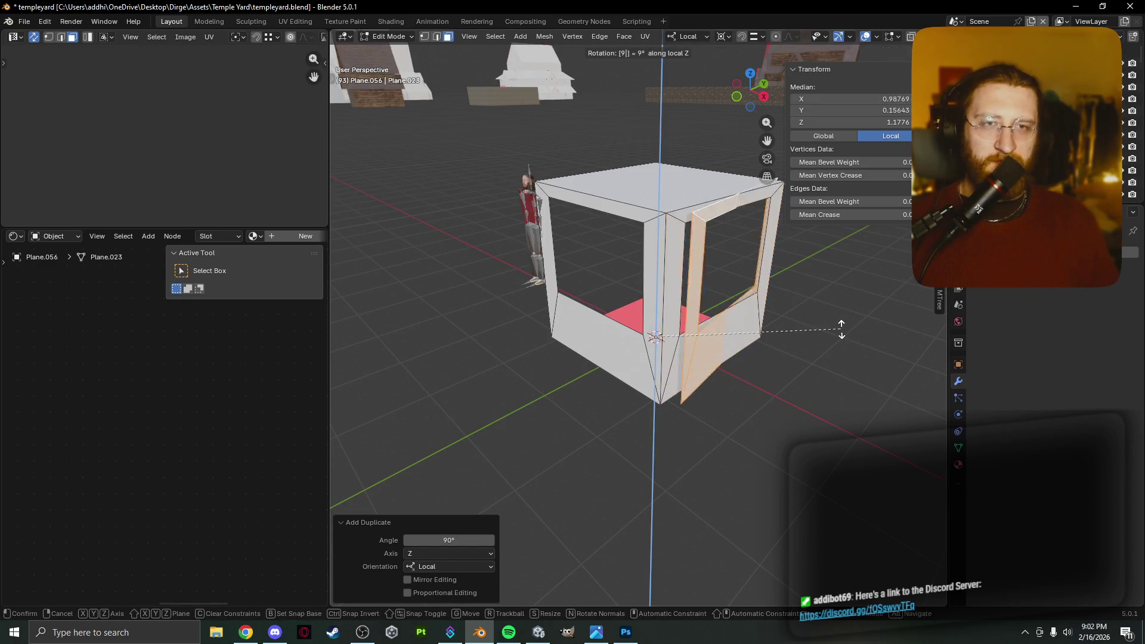
text(90)
key(Return)
key(shift+d)
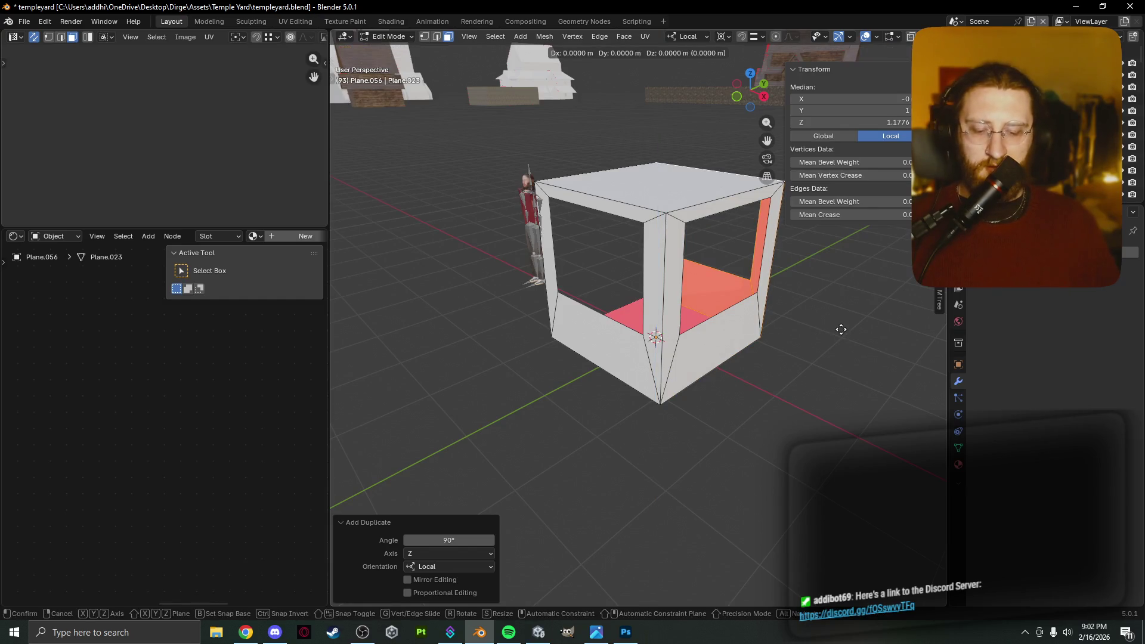
text(rz90)
key(Return)
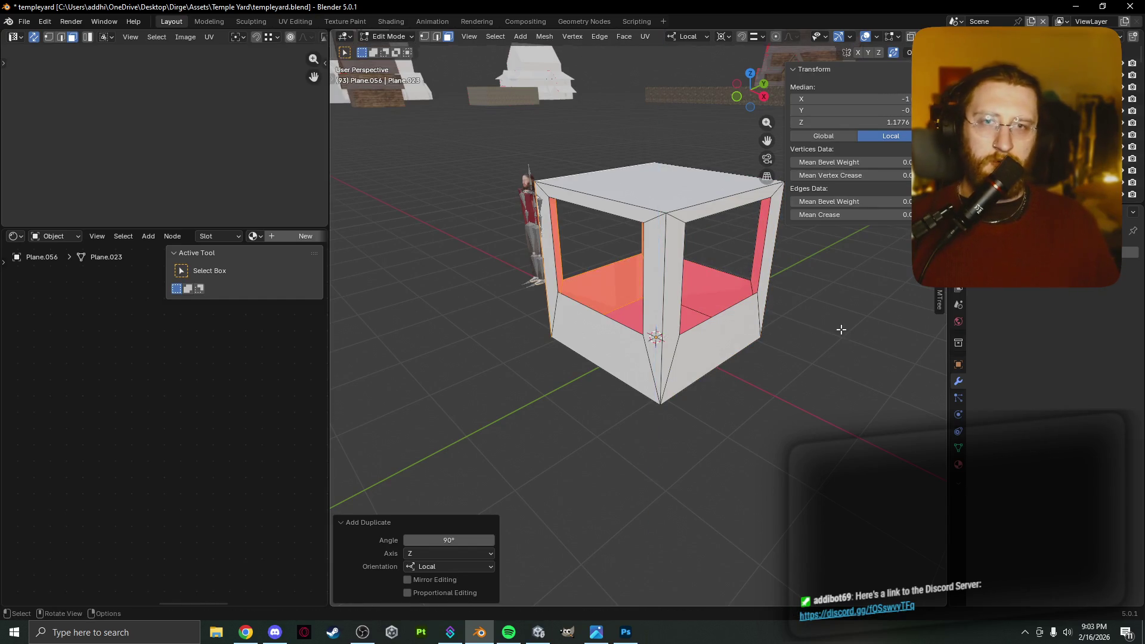
Check the four-walled box in Object Mode, then select its top-right edge in Edit Mode.
key(Tab)
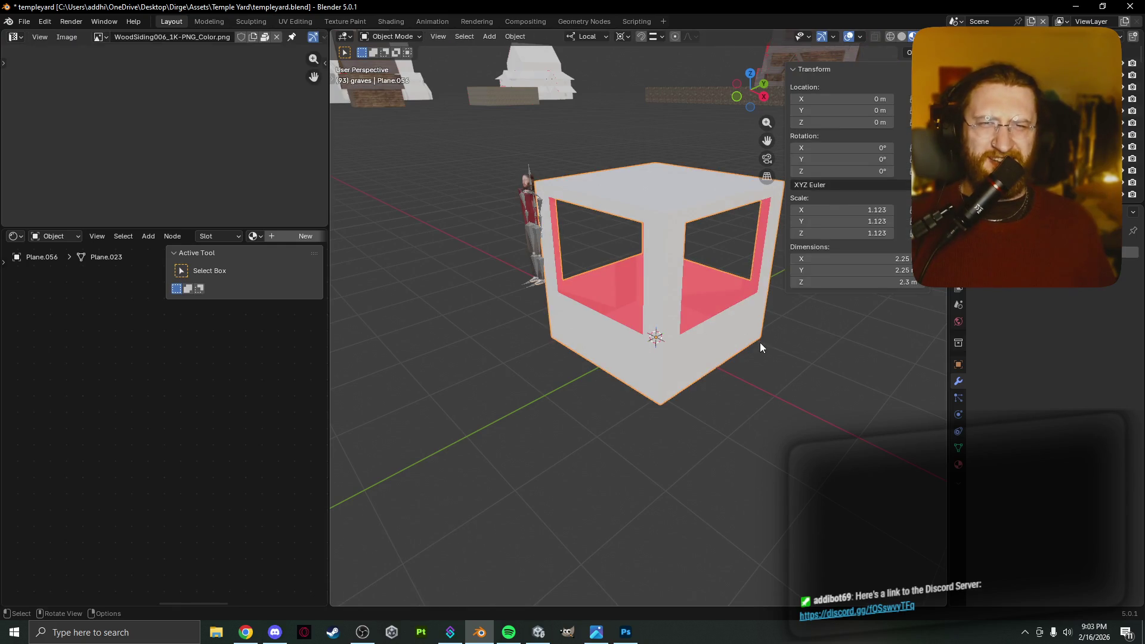
key(Tab)
click(715, 203)
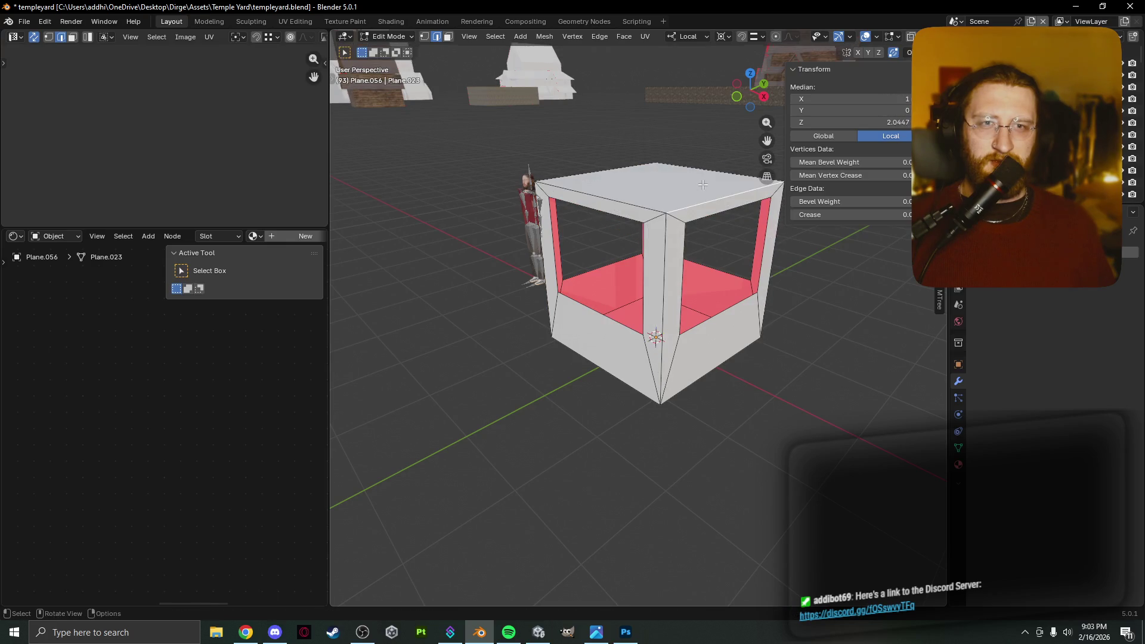
mouse_move(730, 337)
middle_down()
mouse_move(674, 346)
mouse_move(789, 312)
middle_up()
Add a Solidify modifier to the walls with a 0.17 m thickness.
click(1129, 253)
text(soli)
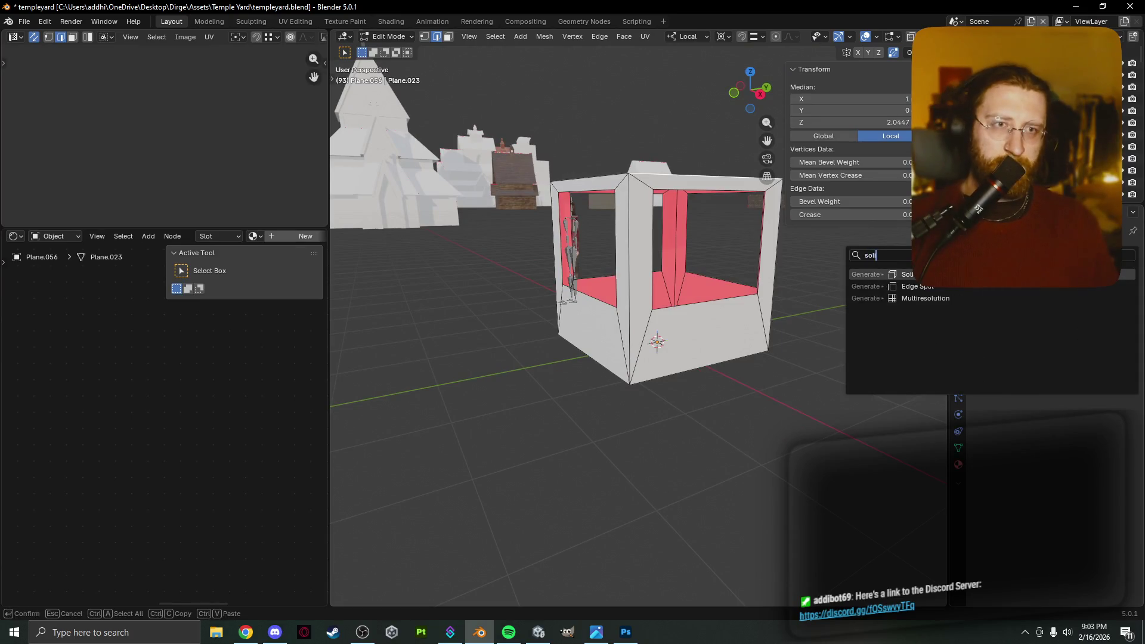
key(Return)
scroll(656, 328, up, 5)
mouse_move(745, 358)
middle_down()
mouse_move(861, 398)
mouse_move(899, 371)
middle_up()
mouse_move(1061, 306)
mouse_down()
mouse_move(1088, 307)
mouse_move(1065, 306)
mouse_up()
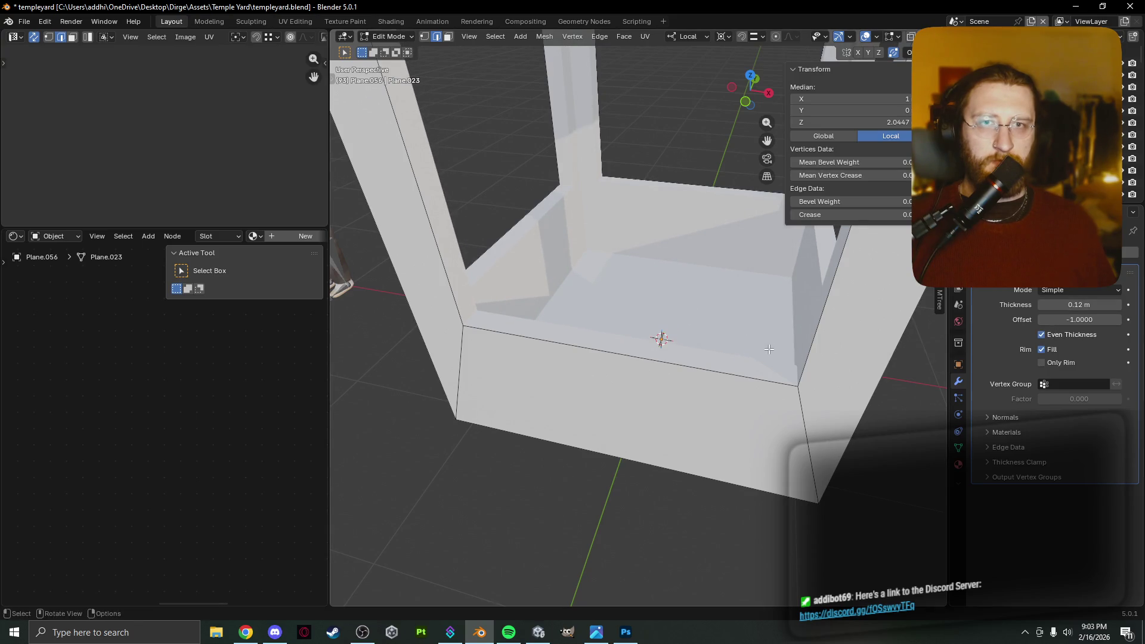
middle_drag(691, 337, 738, 347)
mouse_move(1080, 305)
mouse_down()
mouse_move(1109, 305)
mouse_move(1073, 304)
mouse_up()
Test the rim options, leaving Only Rim off and Rim Fill on.
click(1060, 361)
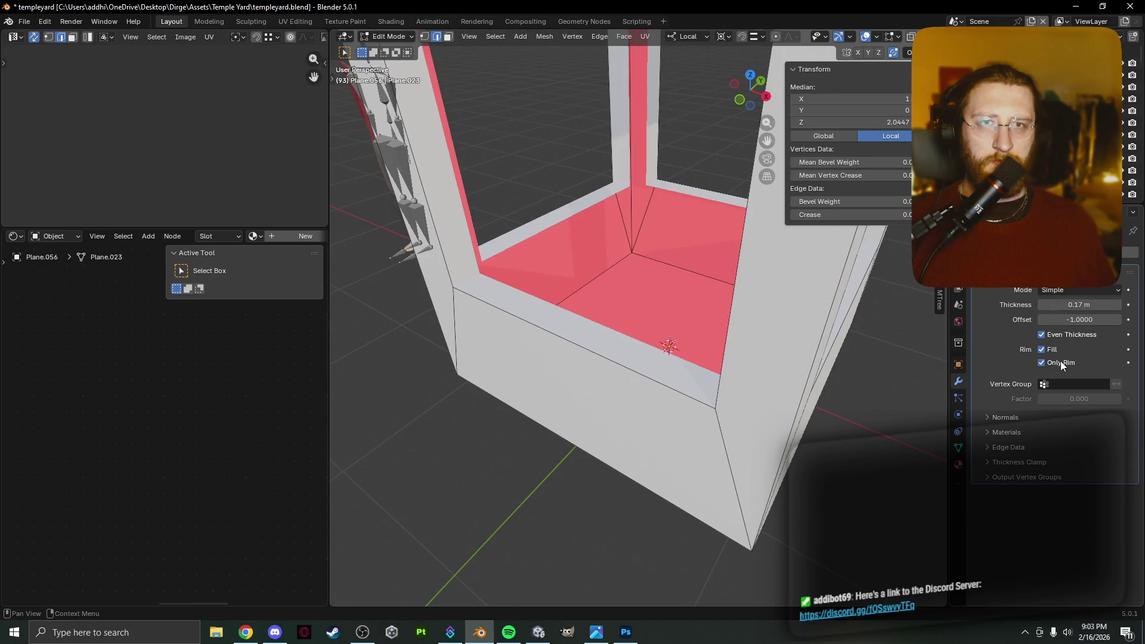
click(1060, 360)
click(1054, 348)
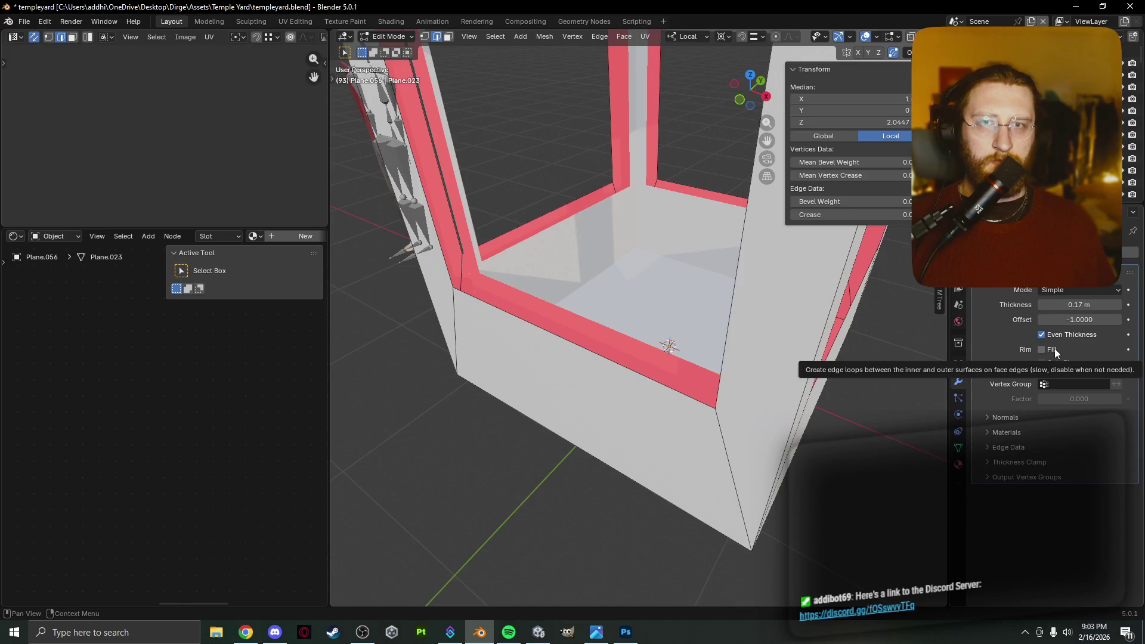
click(1054, 350)
middle_drag(882, 370, 748, 378)
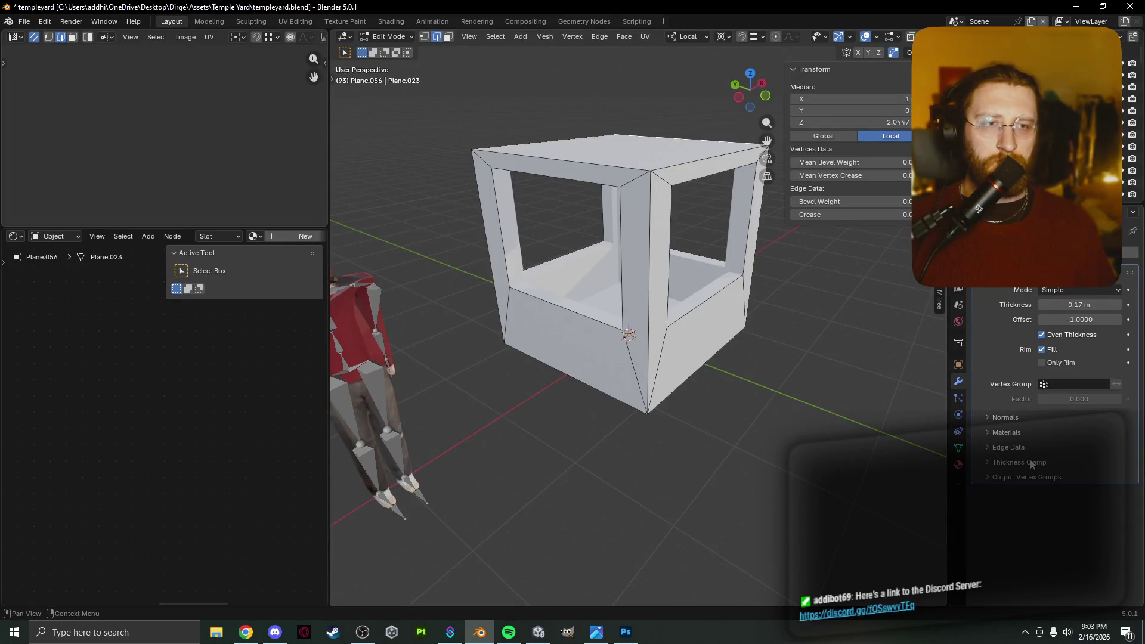
Select the front vertical corner edge after two cancelled bevel attempts.
scroll(739, 325, up, 4)
scroll(745, 327, down, 2)
scroll(750, 328, up, 2)
scroll(740, 323, up, 1)
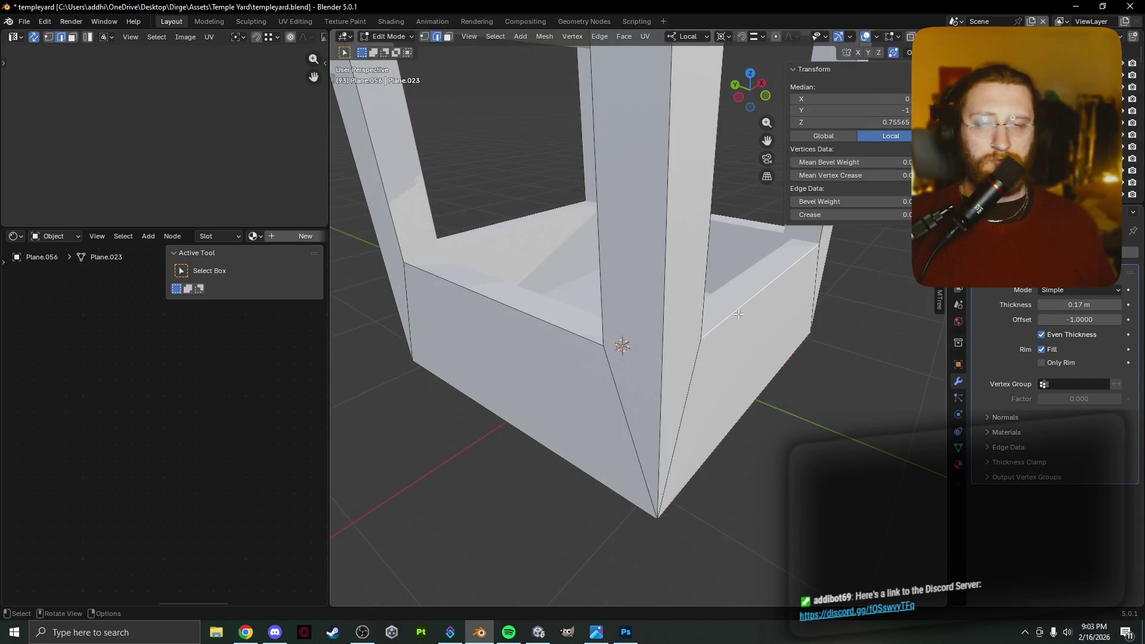
key(ctrl+b)
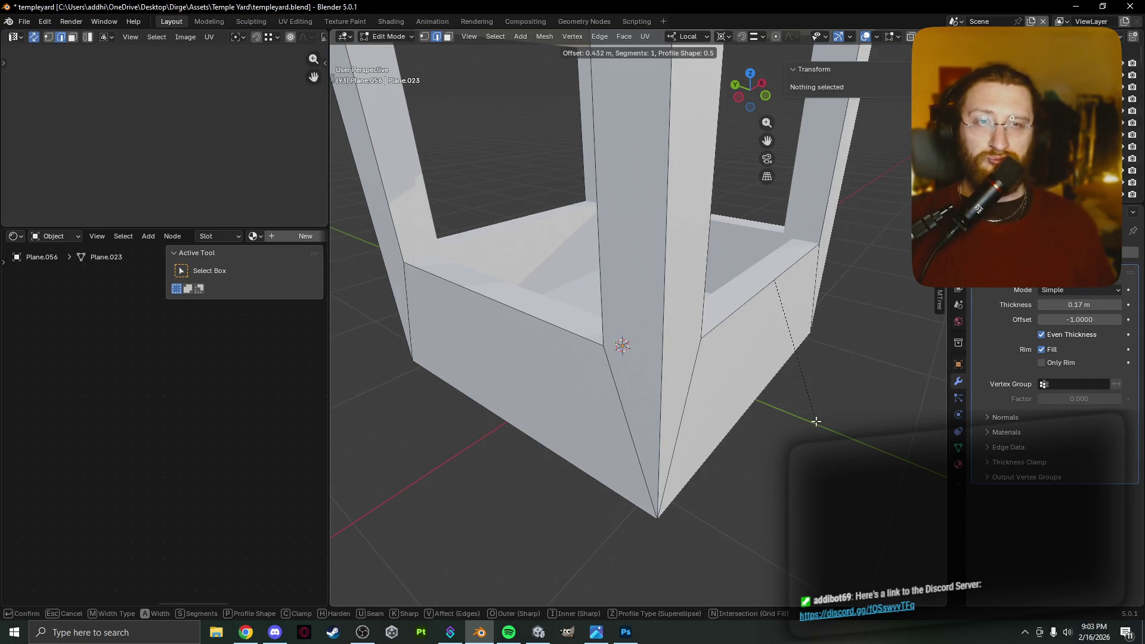
key(Escape)
click(664, 397)
key(ctrl+b)
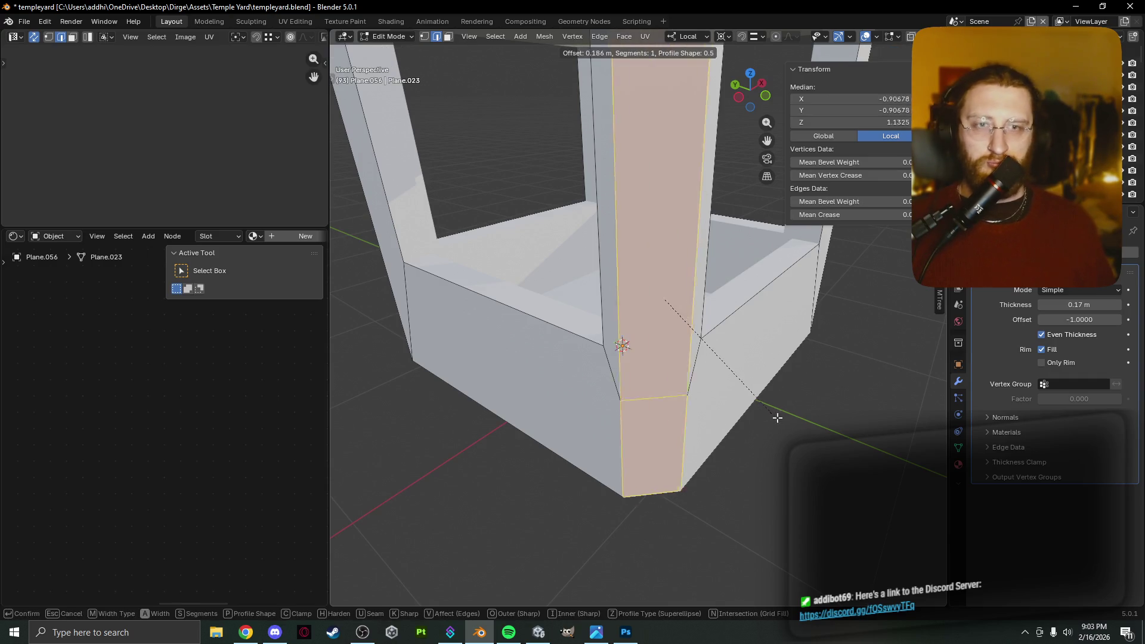
key(Escape)
scroll(748, 418, down, 5)
mouse_move(646, 334)
middle_down()
mouse_move(729, 343)
mouse_move(608, 351)
mouse_move(747, 348)
middle_up()
Add the remaining vertical corner edges and bevel them with a 0.161 m offset.
shift+click(573, 350)
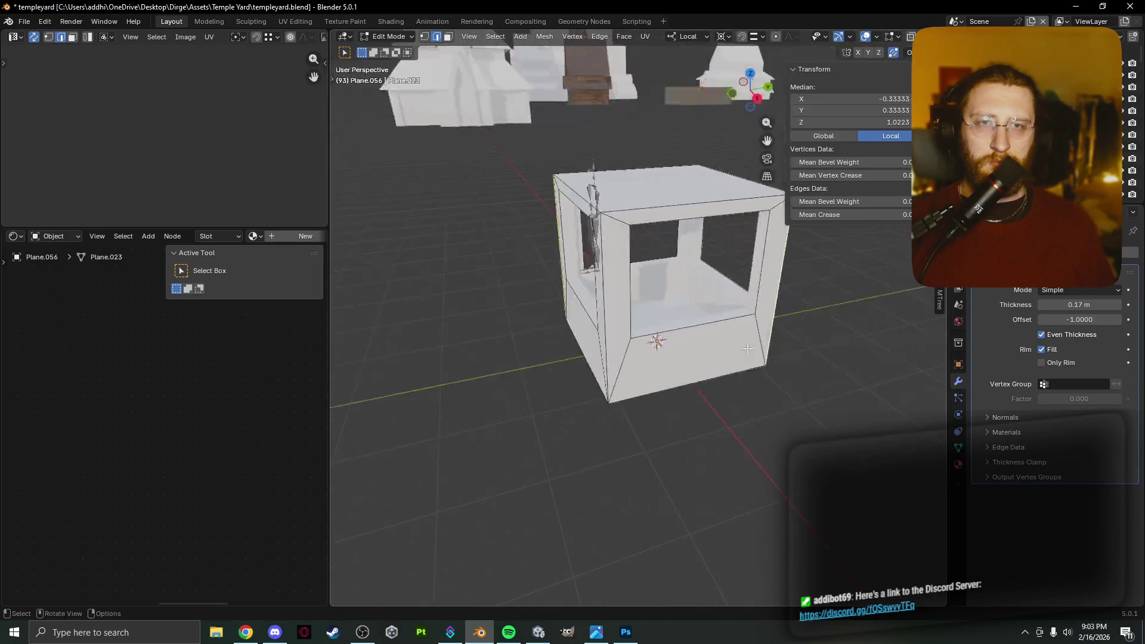
shift+click(608, 353)
shift+click(599, 354)
middle_drag(600, 355, 681, 370)
key(ctrl+b)
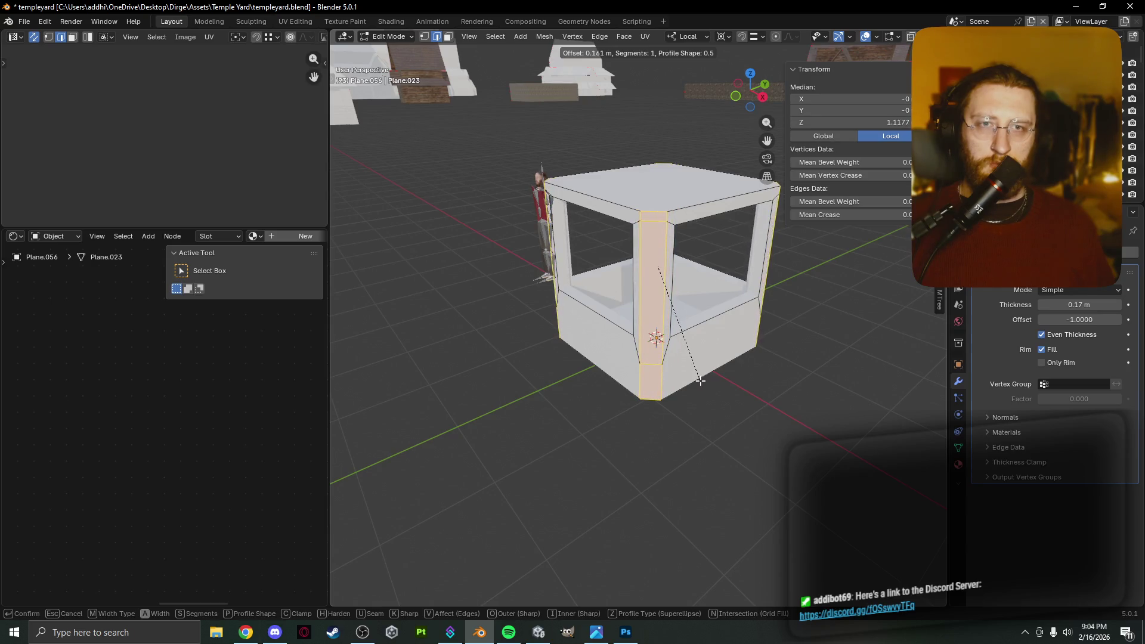
click(701, 379)
mouse_move(700, 379)
middle_down()
mouse_move(790, 378)
mouse_move(619, 386)
middle_up()
scroll(793, 377, up, 3)
key(Tab)
key(Tab)
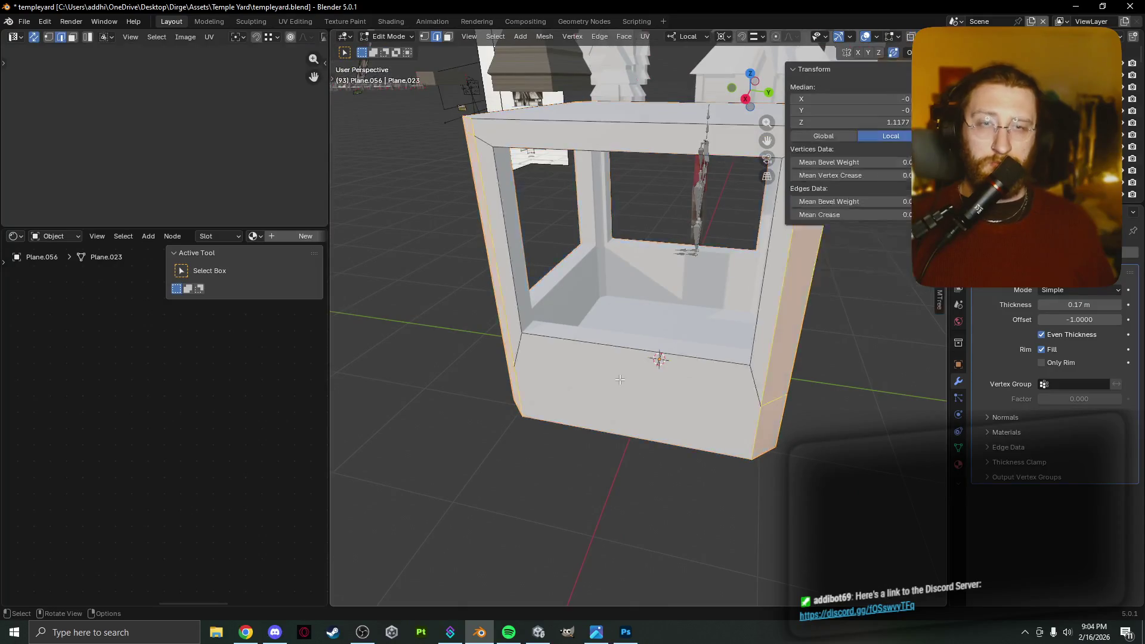
Resize the whole pavilion mesh horizontally, keeping its height, and adjust the Solidify offset.
key(a)
key(s)
key(shift+z)
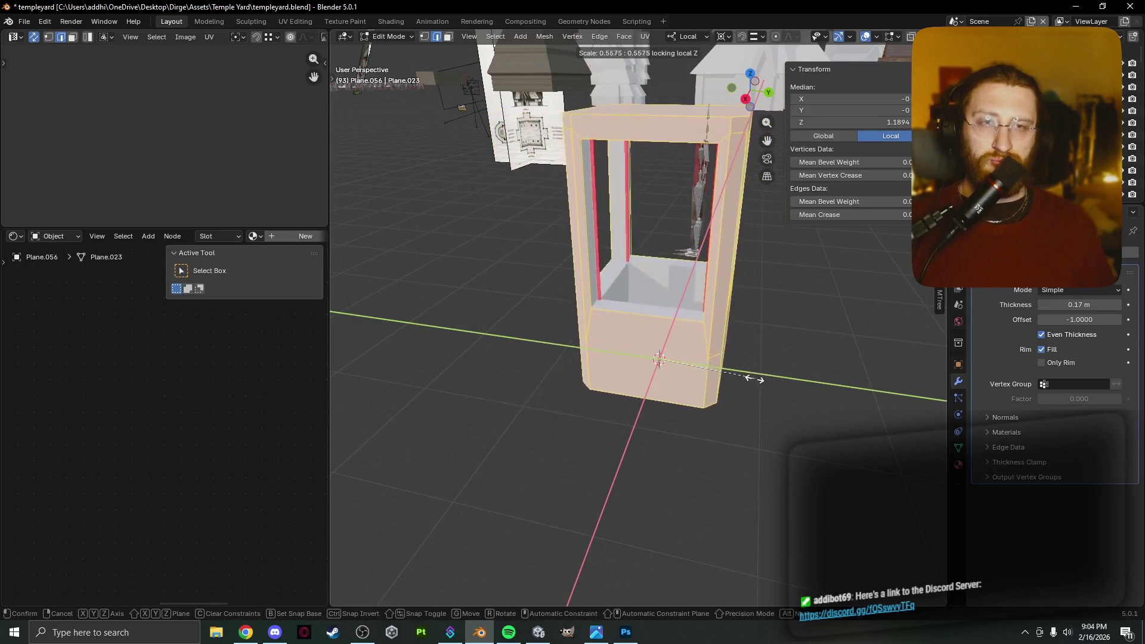
click(825, 389)
drag(1078, 322, 1127, 309)
Narrow the window faces to 0.7 on X and Y and thin the walls to 0.21 m.
key(s)
key(shift+z)
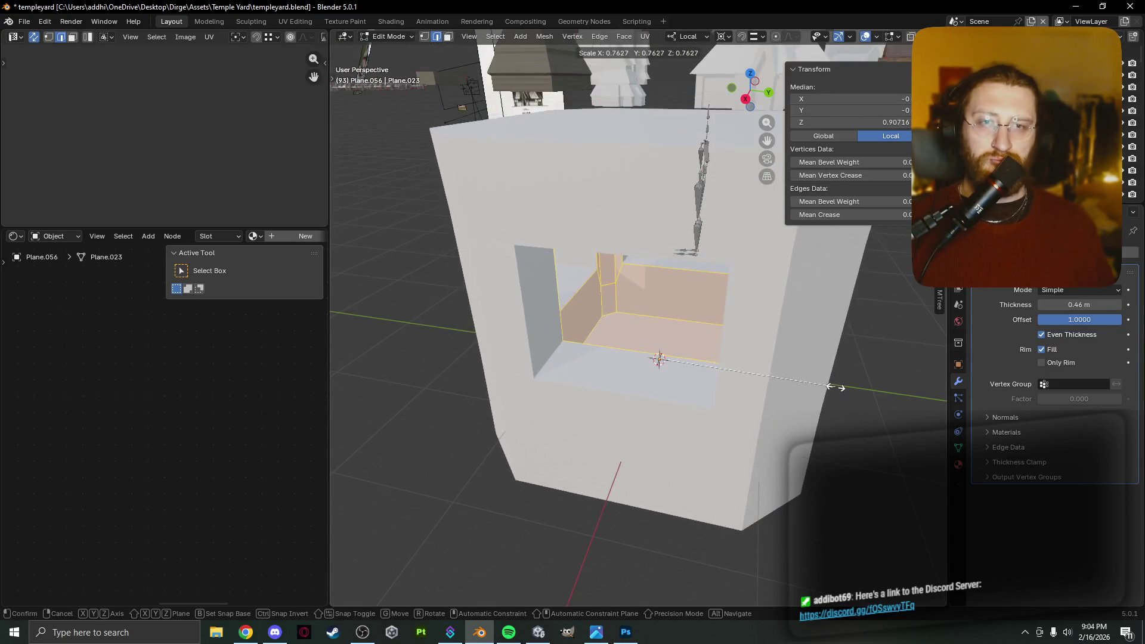
click(826, 379)
mouse_move(826, 379)
middle_down()
mouse_move(861, 358)
mouse_move(784, 361)
middle_up()
drag(1080, 305, 1043, 304)
mouse_move(883, 381)
middle_down()
mouse_move(905, 386)
mouse_move(855, 374)
mouse_move(866, 379)
mouse_move(850, 414)
mouse_move(779, 395)
middle_up()
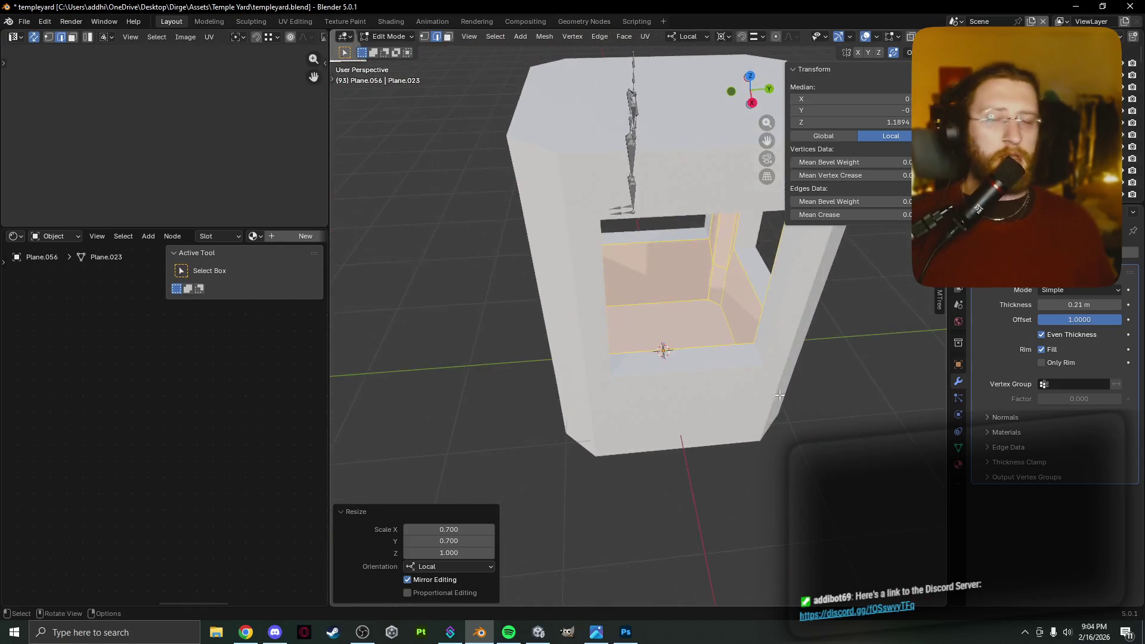
Select the window's inner bottom face in face select mode.
click(664, 334)
middle_drag(664, 334, 684, 351)
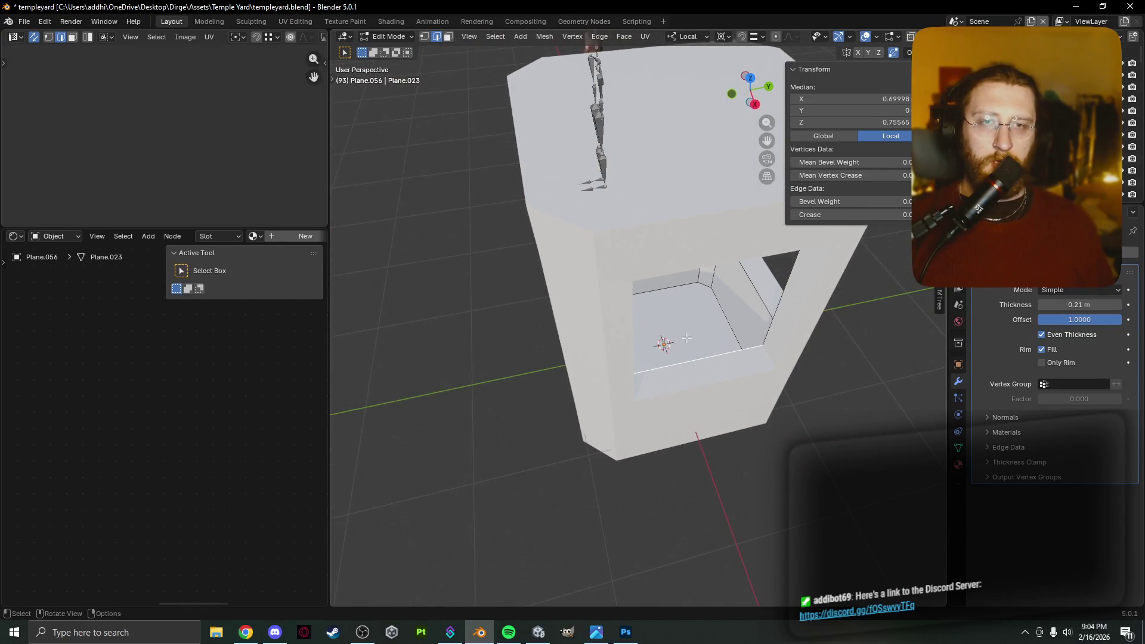
key(3)
click(683, 335)
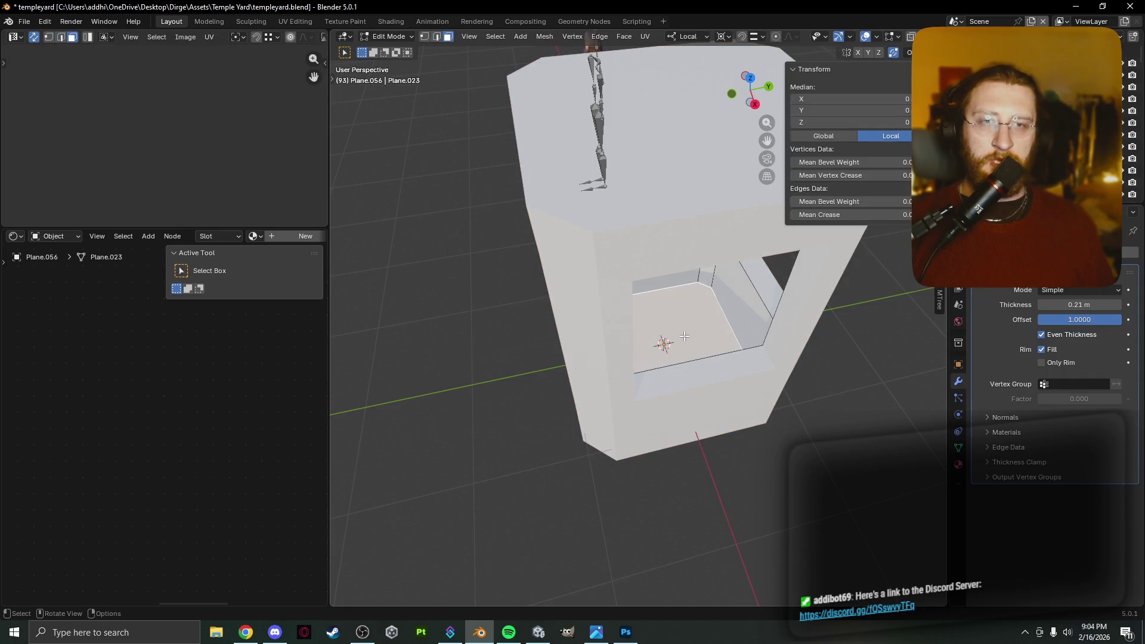
middle_drag(684, 336, 686, 333)
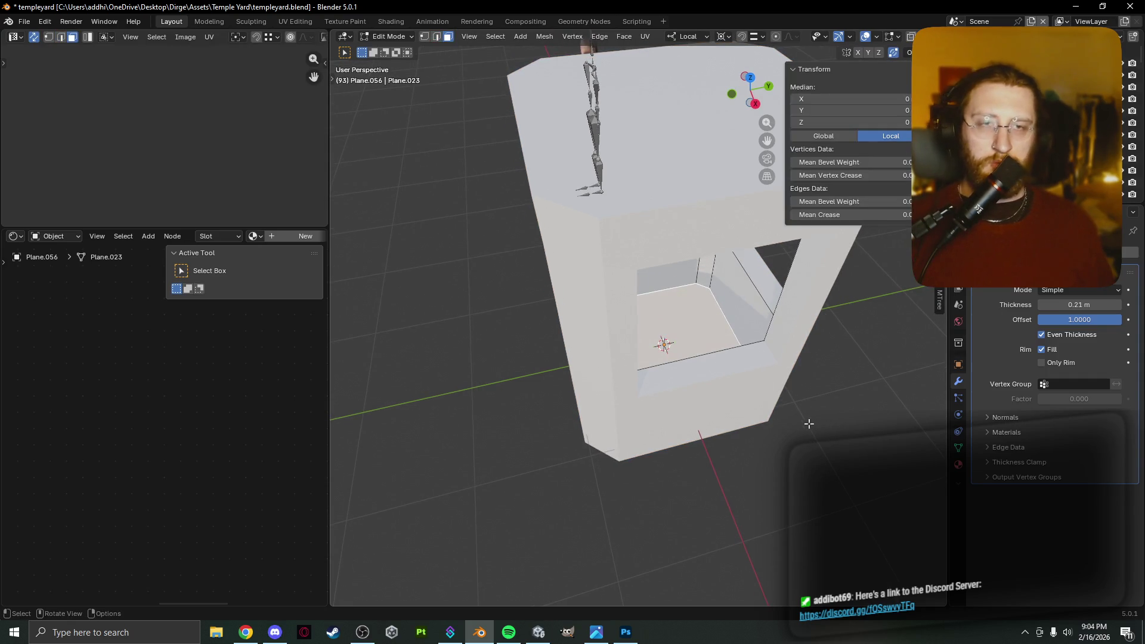
Try moving the inner bottom face along Z and freely, undoing both attempts.
key(g)
key(z)
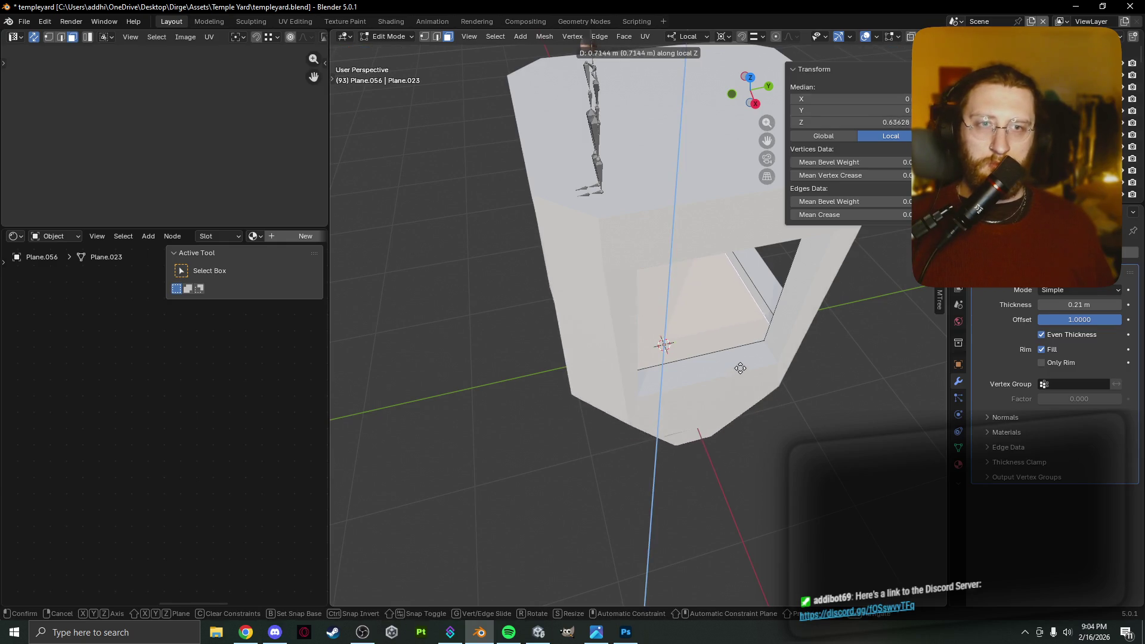
key(Escape)
middle_drag(738, 373, 799, 409)
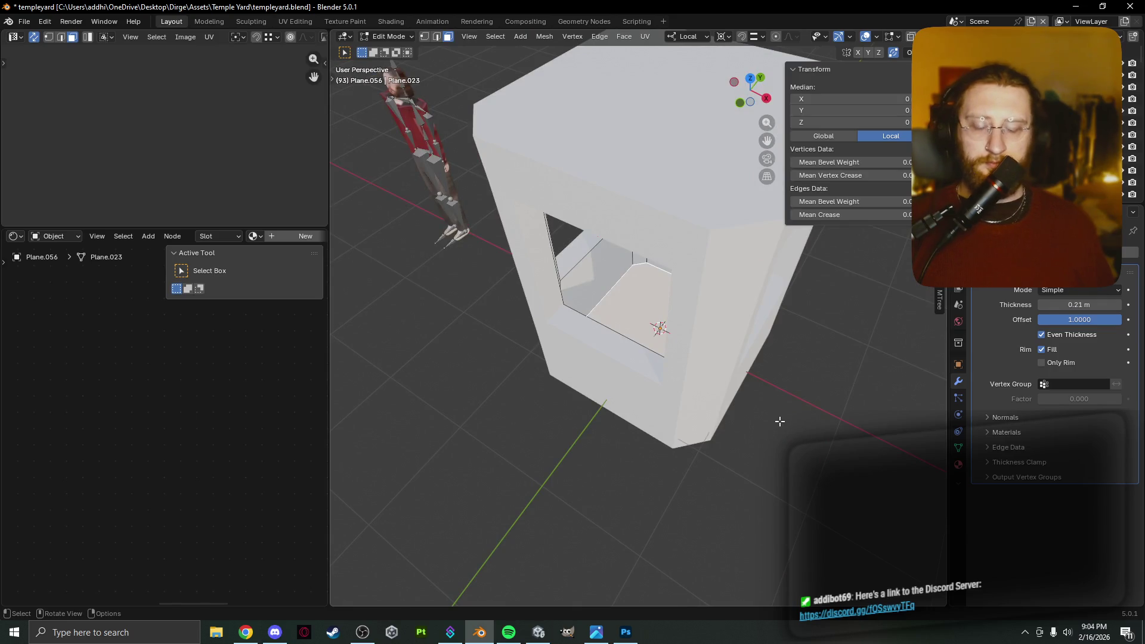
key(g)
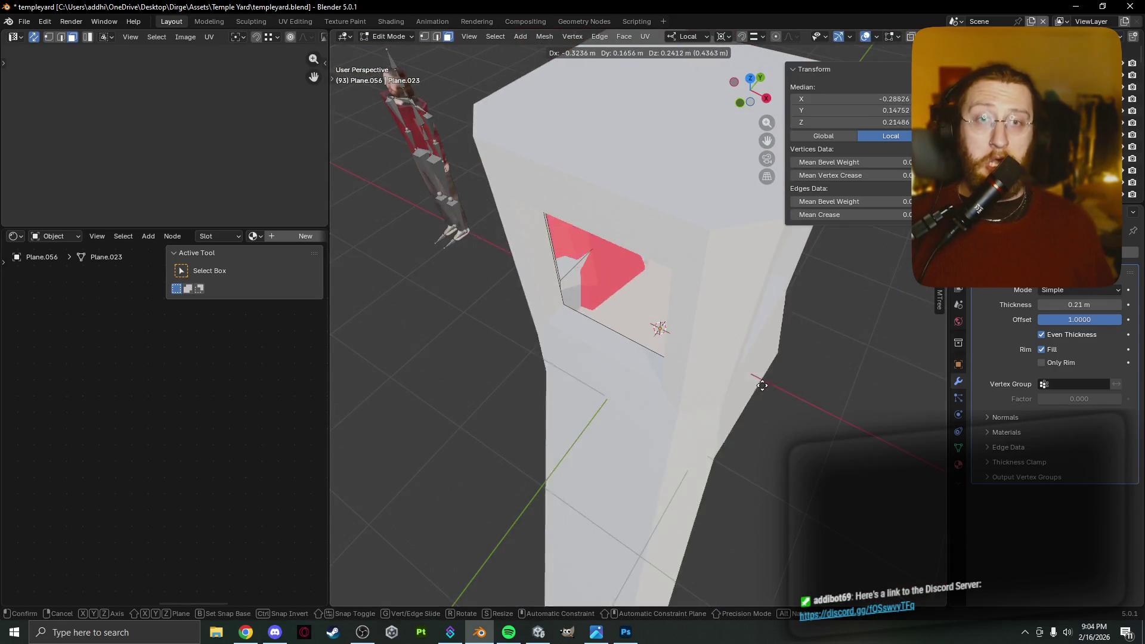
click(762, 387)
key(ctrl+z)
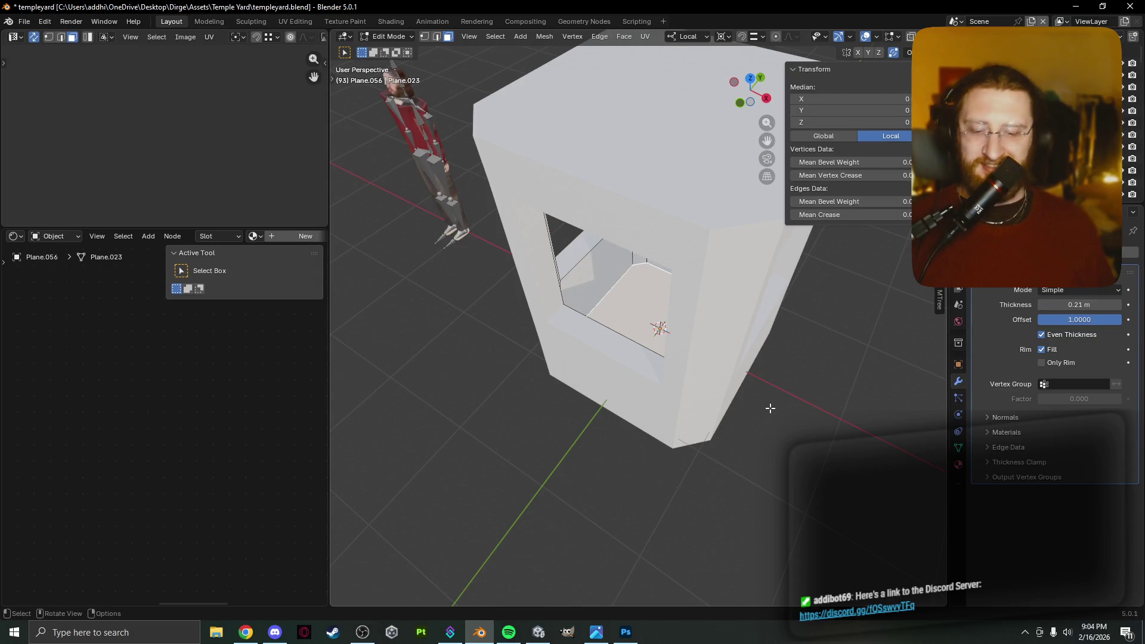
Inset the inner bottom face by 0.0975 m, undoing a trial raise of it.
key(i)
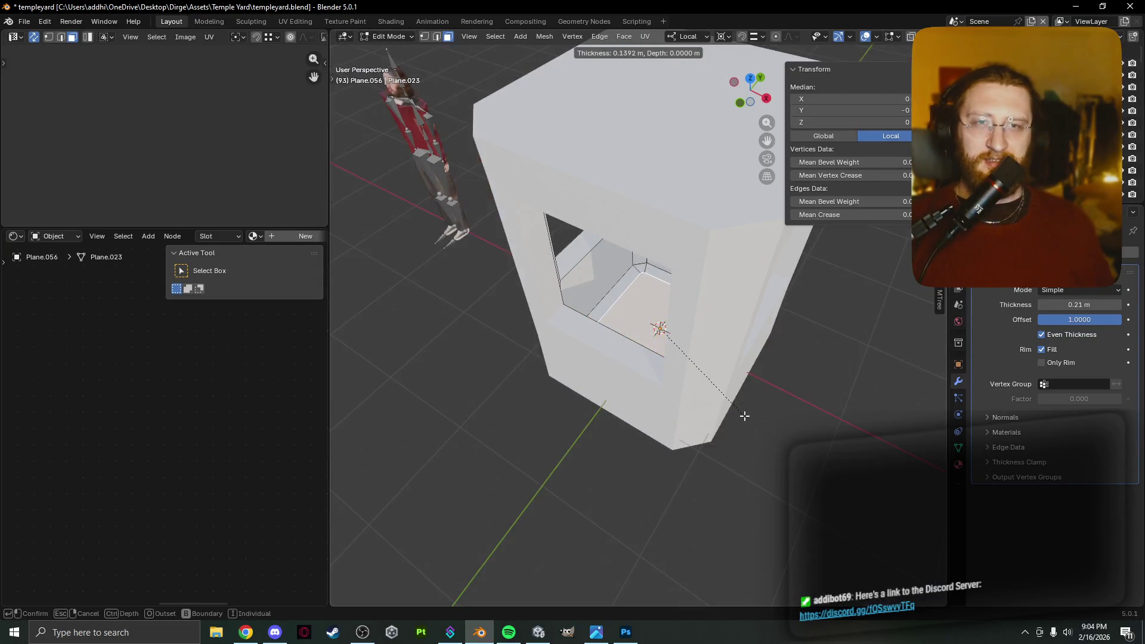
click(747, 420)
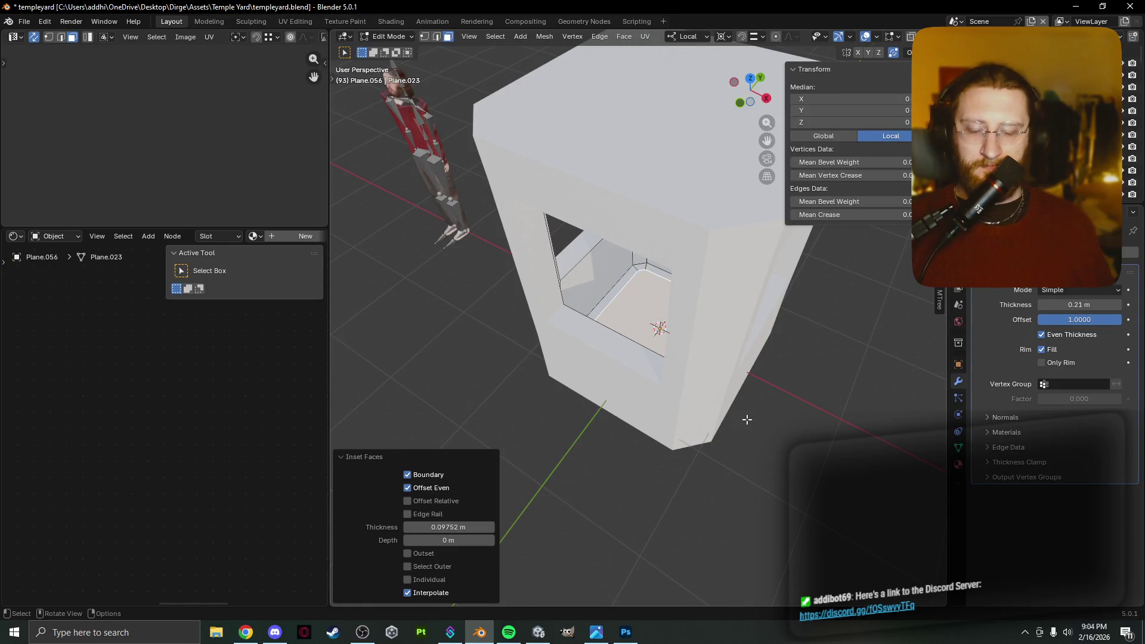
key(g)
key(z)
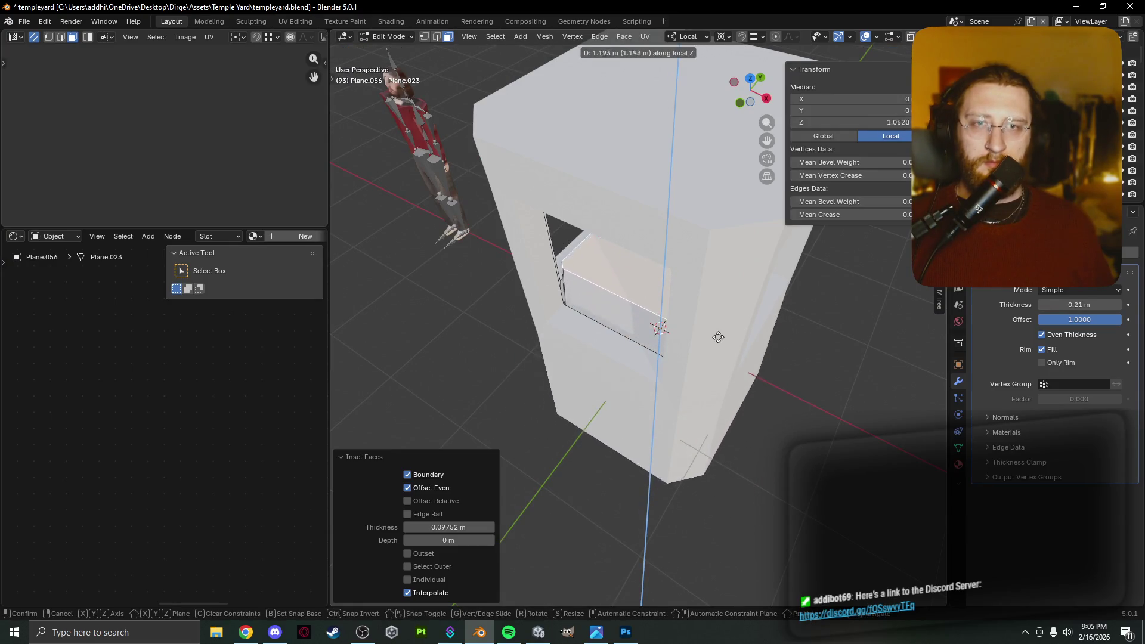
click(715, 328)
mouse_move(716, 328)
middle_down()
mouse_move(724, 379)
mouse_move(698, 258)
middle_up()
middle_drag(698, 287, 771, 426)
key(ctrl+z)
Extrude the inset face 0.78 m along its normal into the pedestal block.
key(g)
key(z)
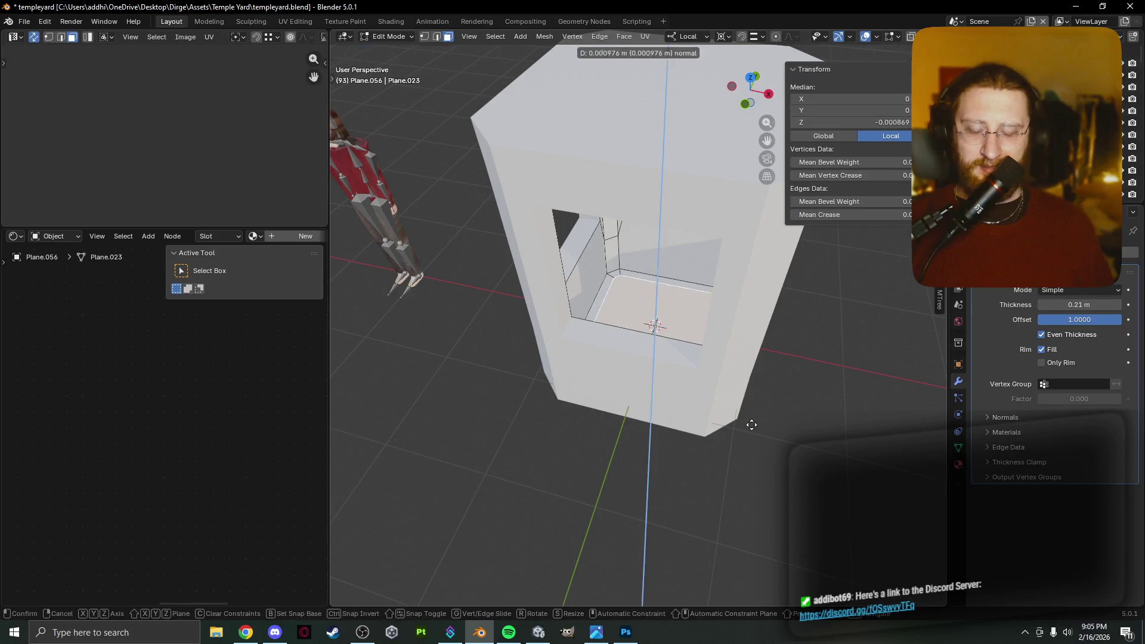
click(750, 374)
middle_drag(751, 374, 792, 362)
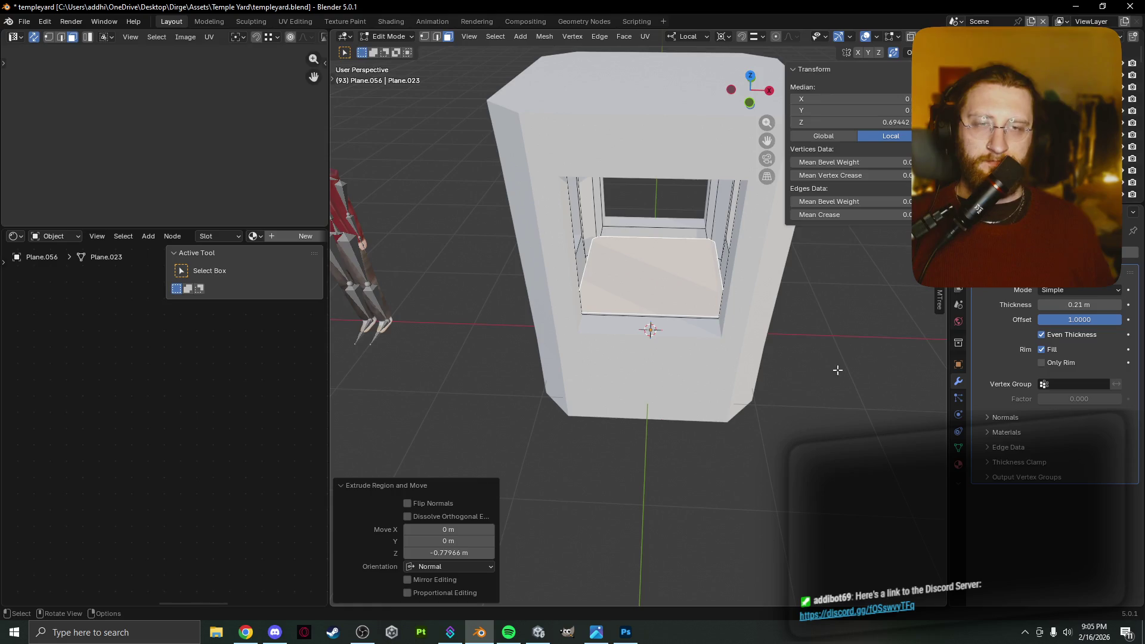
key(s)
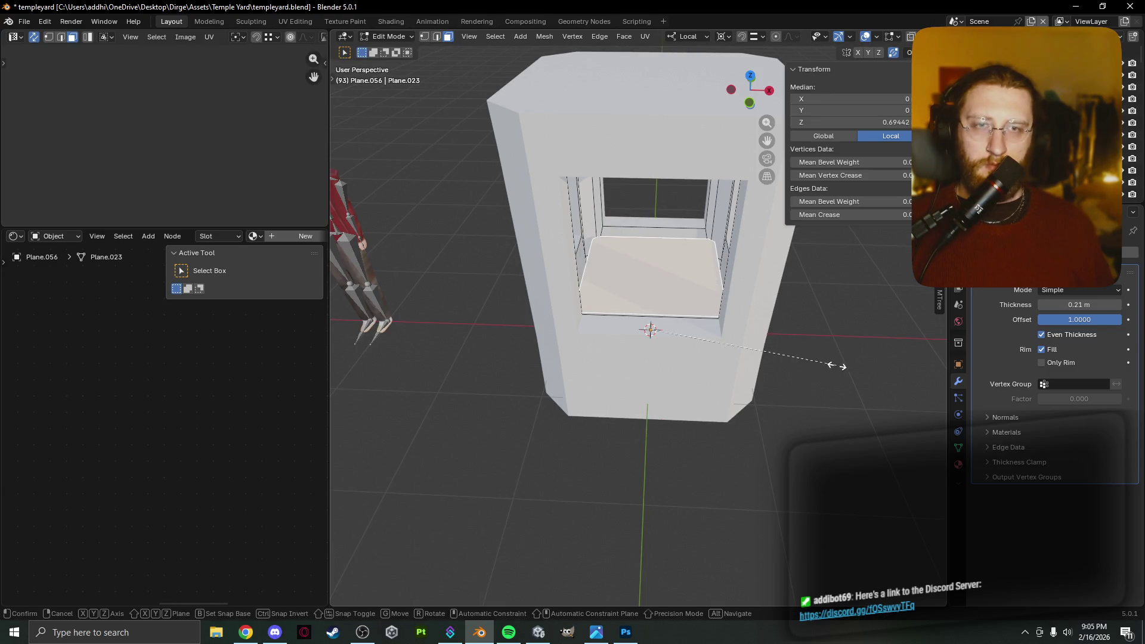
Shrink the block's top face to 0.543, then inset it slightly and scale it to 0.687.
click(752, 347)
middle_drag(752, 348, 608, 367)
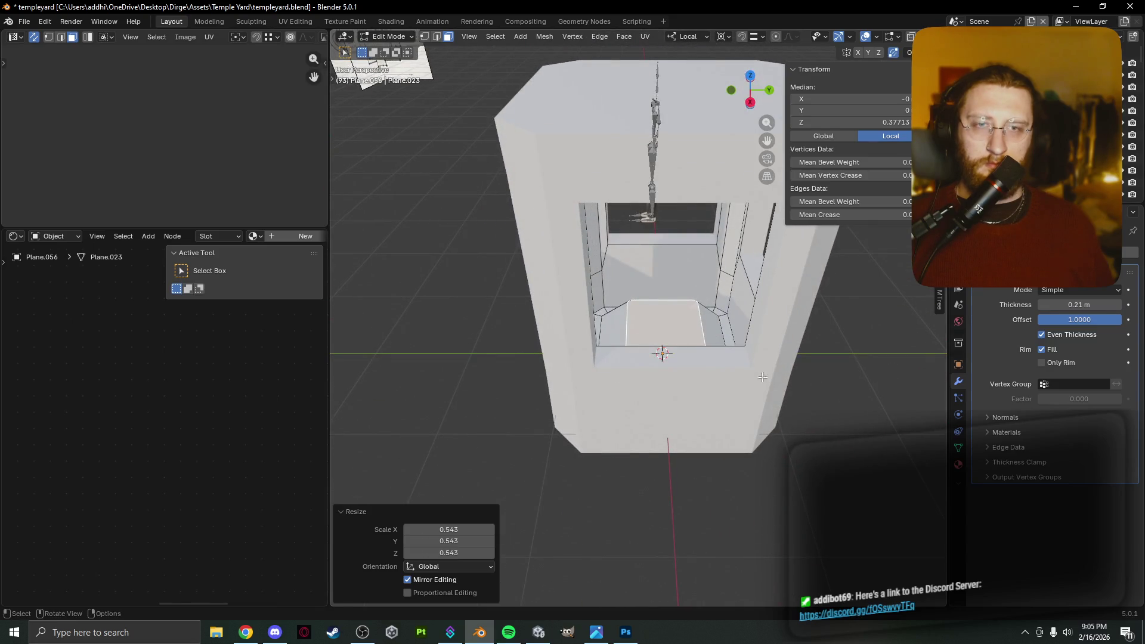
key(i)
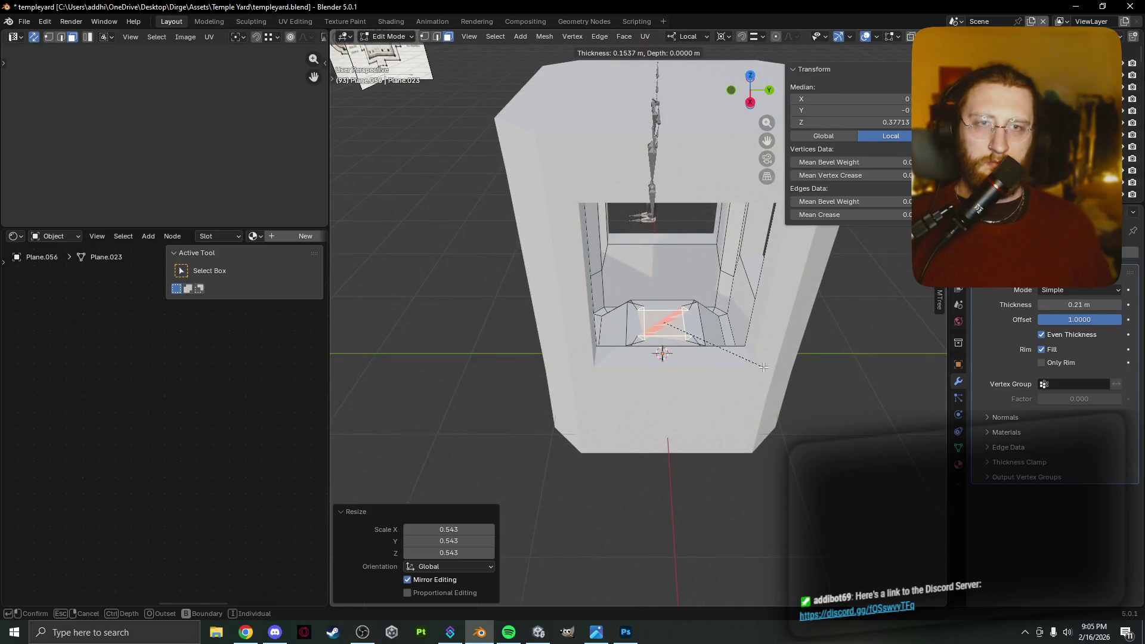
key(Escape)
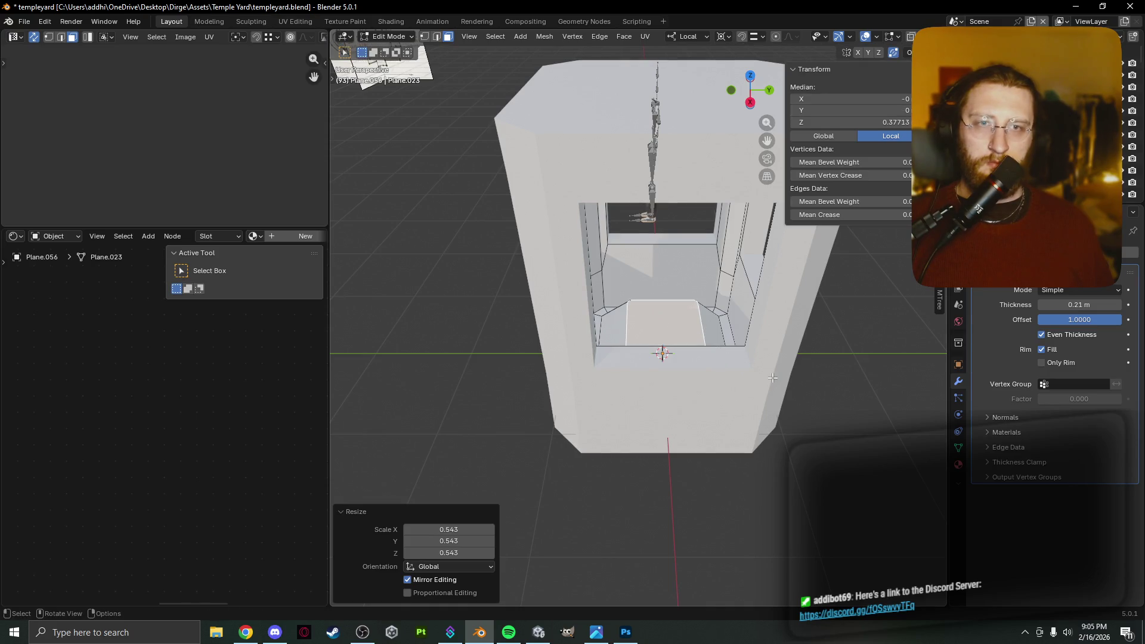
key(i)
click(826, 390)
key(s)
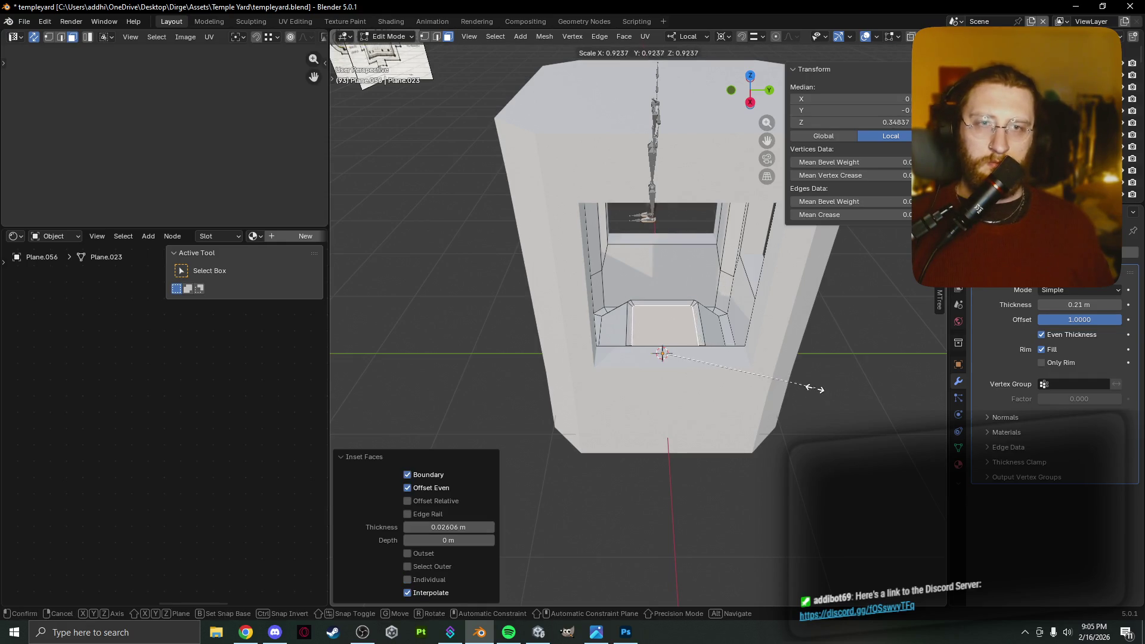
click(778, 380)
Raise the inset top face 0.886 m along local Z, then another 0.234 m.
middle_drag(810, 383, 872, 387)
key(g)
key(z)
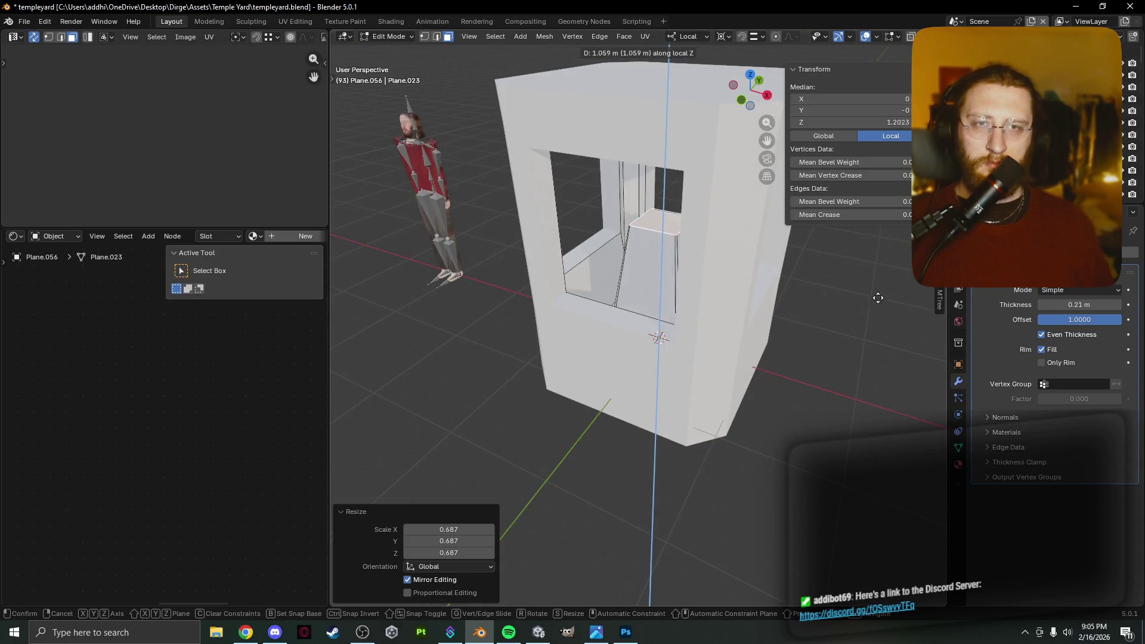
click(877, 314)
mouse_move(877, 314)
middle_down()
mouse_move(797, 327)
mouse_move(716, 306)
mouse_move(758, 308)
middle_up()
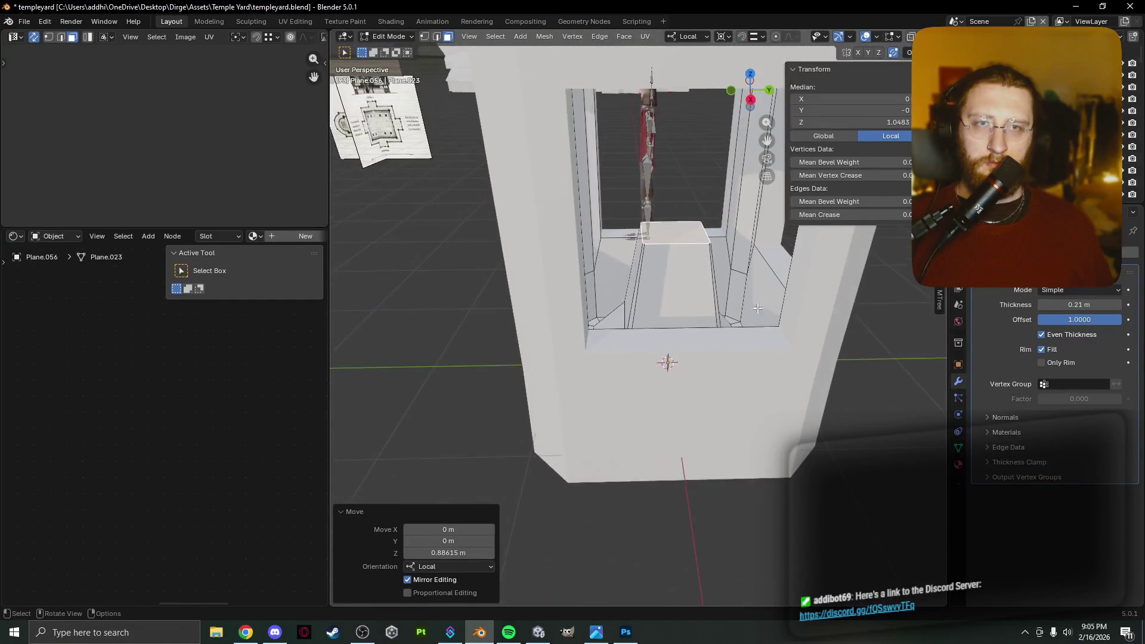
key(e)
right_click(907, 395)
key(g)
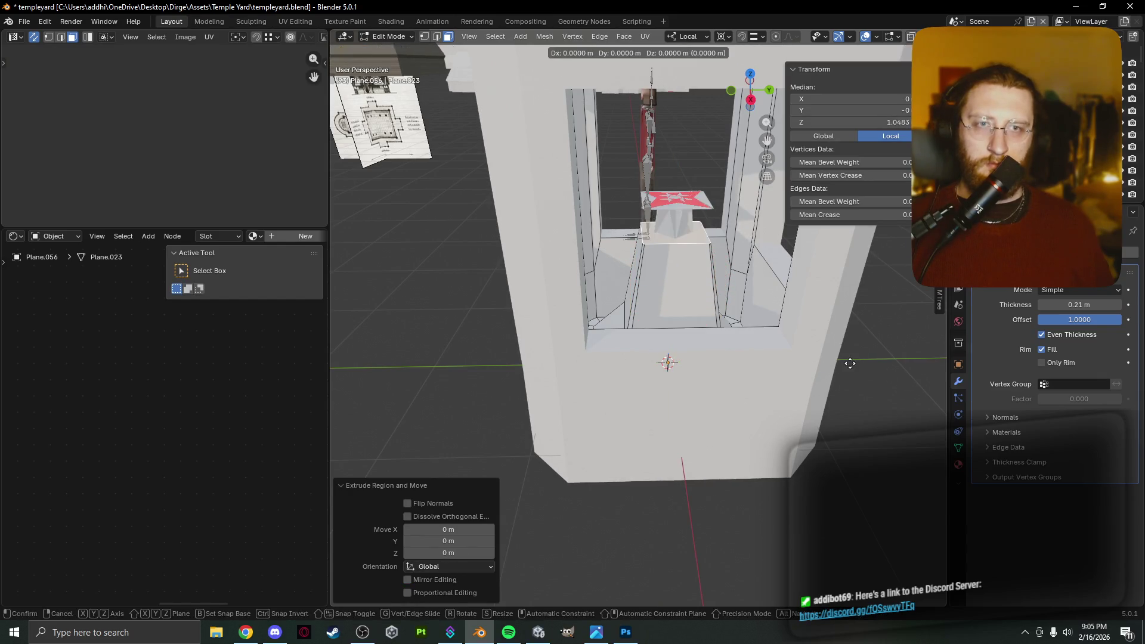
key(z)
key(z)
click(835, 340)
Scale the top face to 0.794 and raise it 0.254 m along local Z.
key(s)
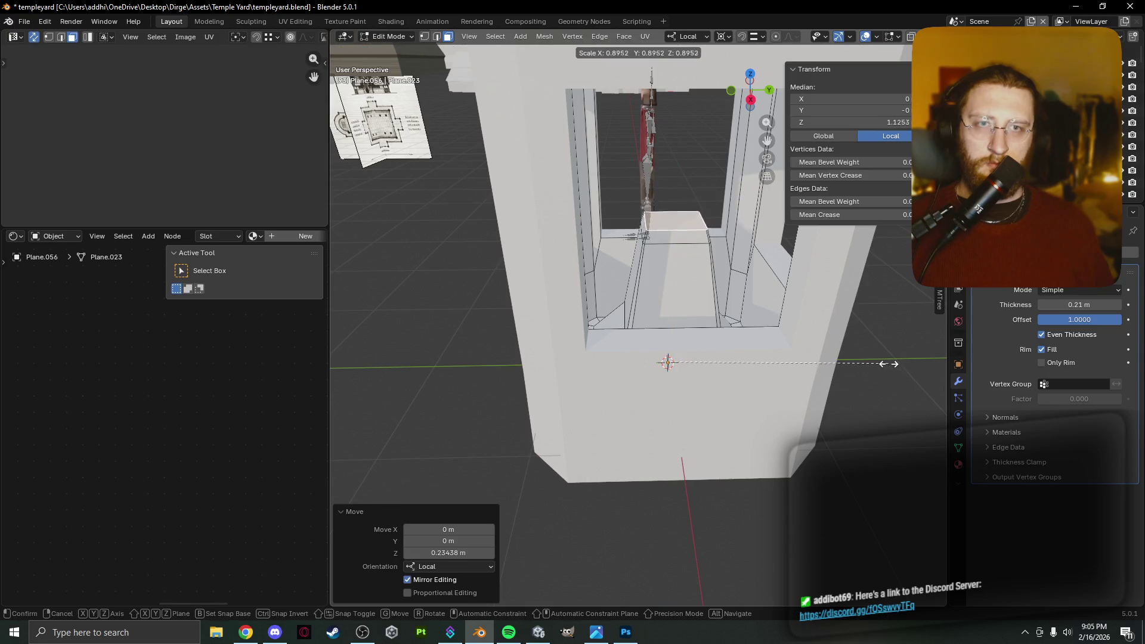
click(865, 348)
key(g)
key(z)
key(z)
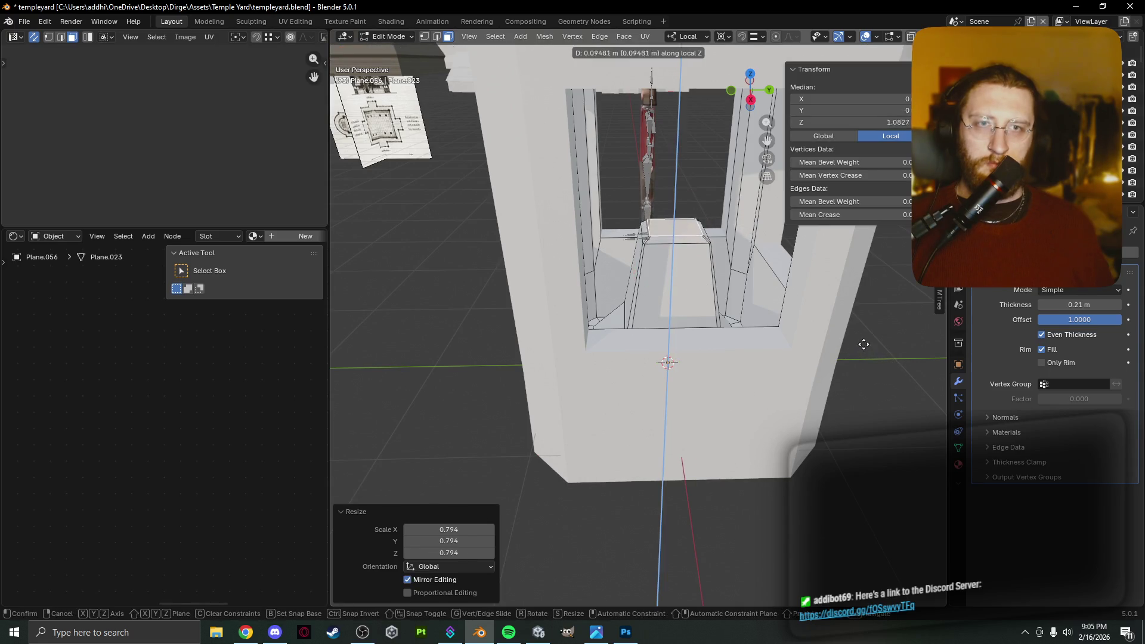
click(865, 330)
Narrow the pedestal top to 0.647 on X and Y, keeping its height unchanged.
mouse_move(865, 329)
middle_down()
mouse_move(804, 322)
mouse_move(722, 285)
middle_up()
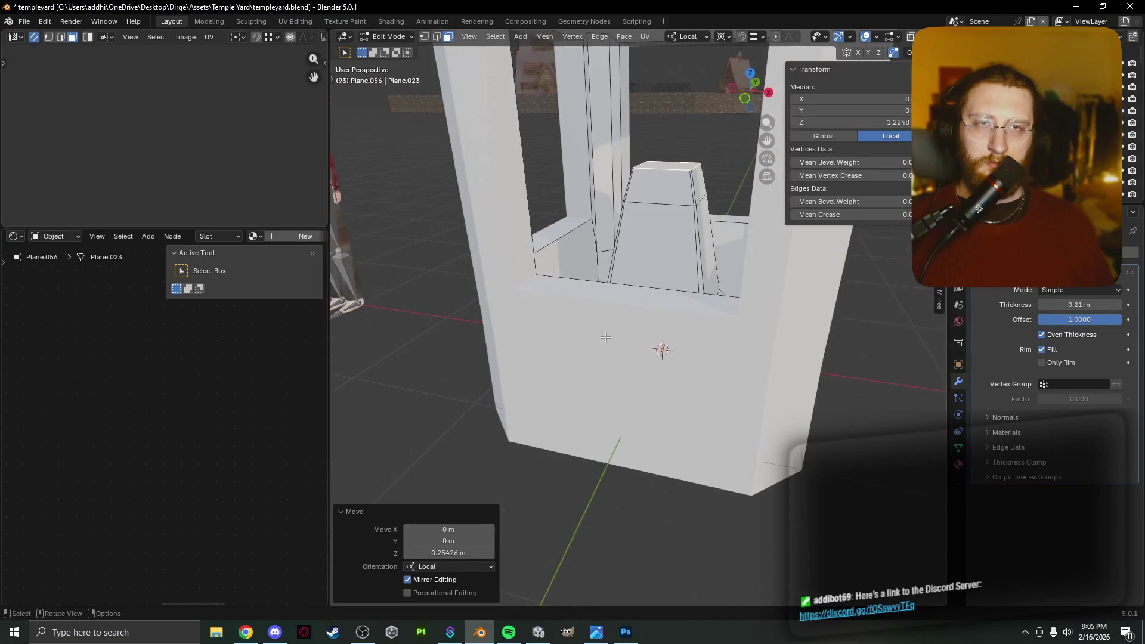
key(s)
key(shift+z)
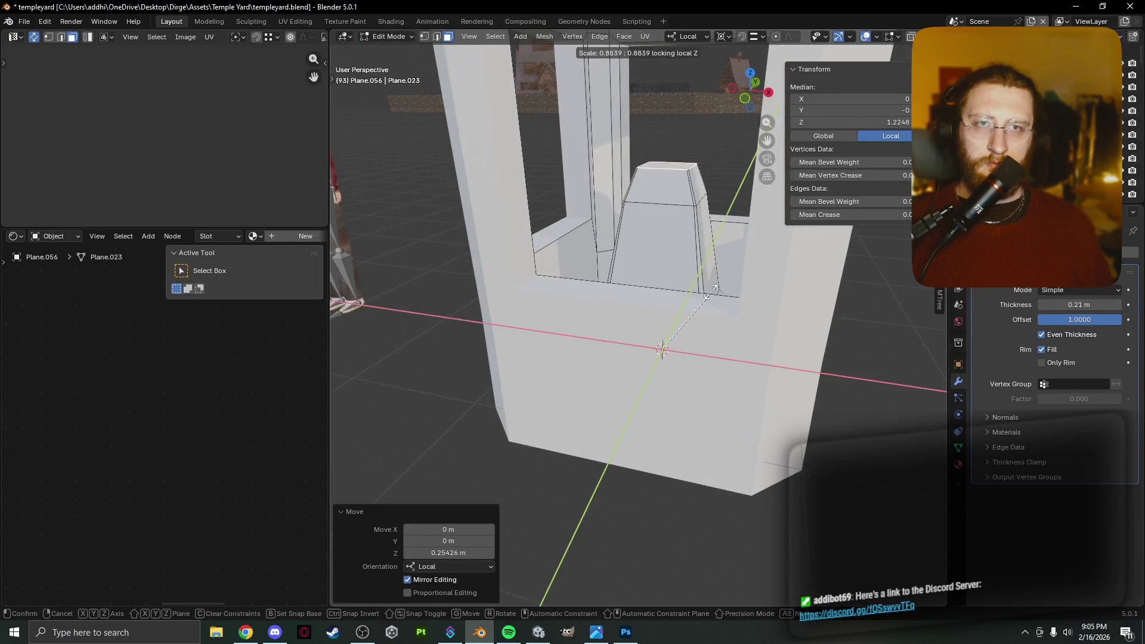
click(664, 295)
mouse_move(663, 295)
middle_down()
mouse_move(677, 375)
mouse_move(524, 408)
mouse_move(489, 400)
mouse_move(513, 375)
mouse_move(632, 408)
mouse_move(462, 357)
middle_up()
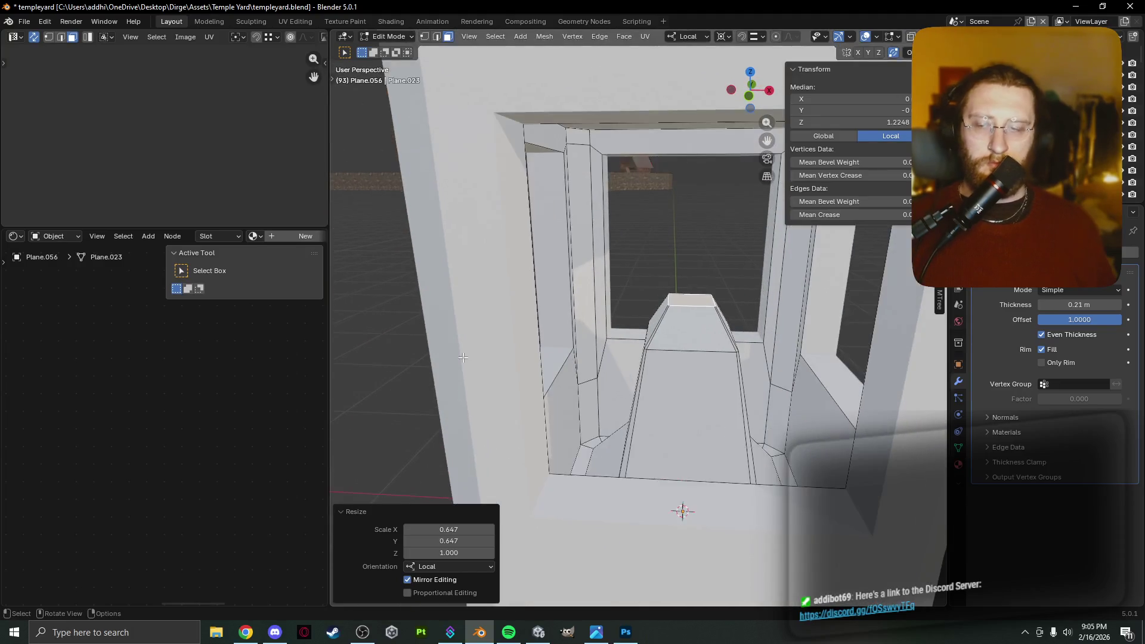
mouse_move(683, 417)
middle_down()
mouse_move(690, 408)
mouse_move(678, 411)
middle_up()
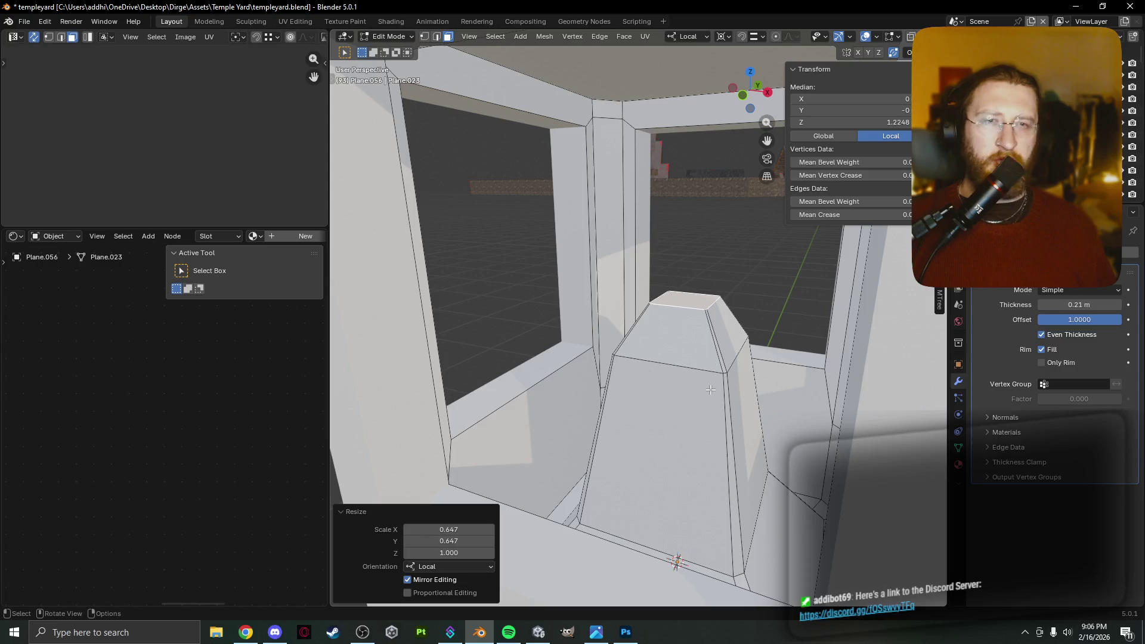
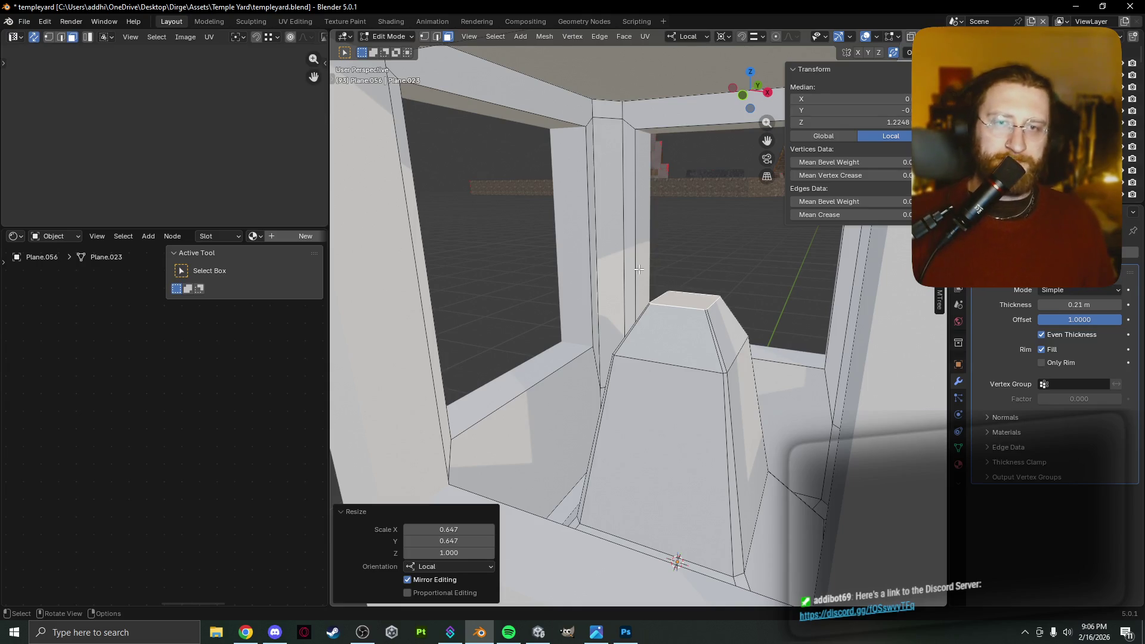
Select the top face inside the booth's window opening and bring up its Face context menu.
scroll(622, 272, down, 3)
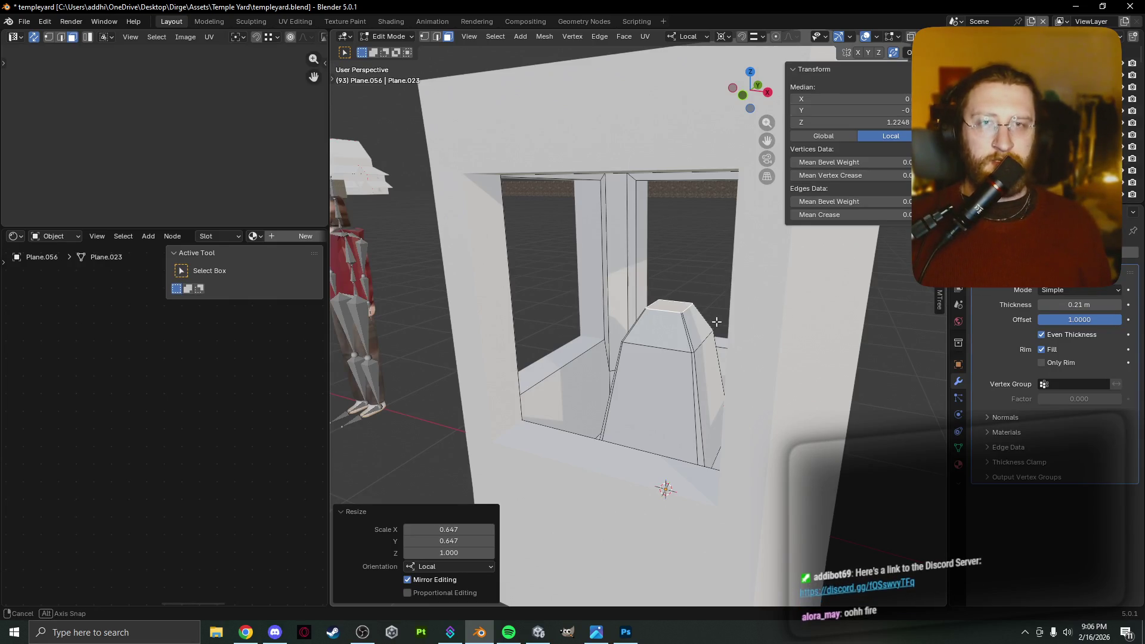
scroll(695, 322, down, 2)
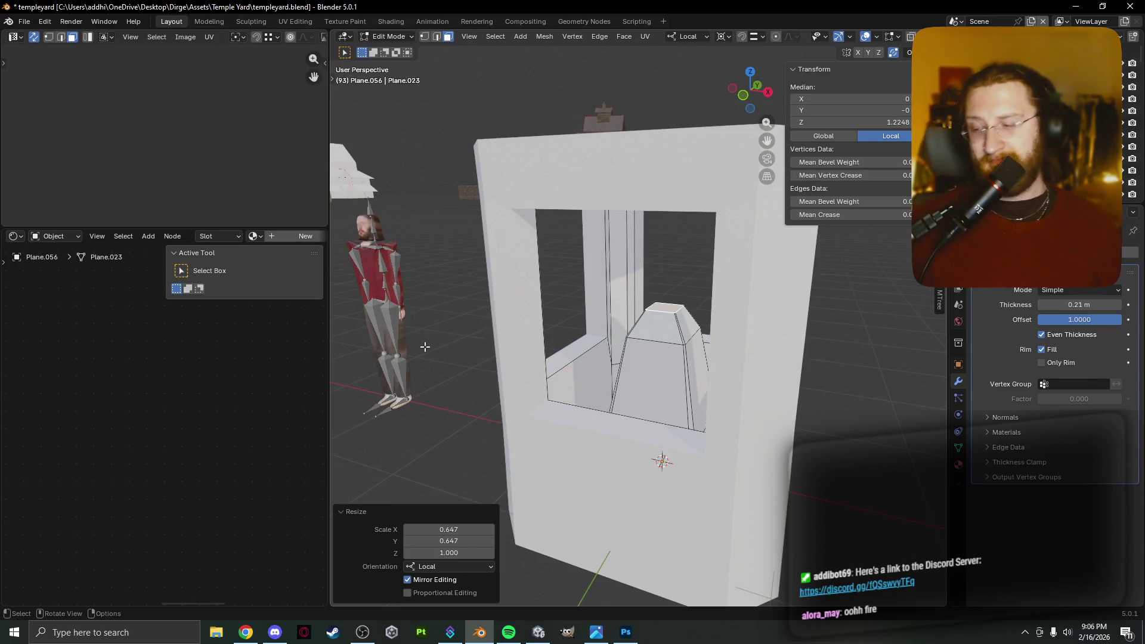
middle_drag(632, 259, 618, 238)
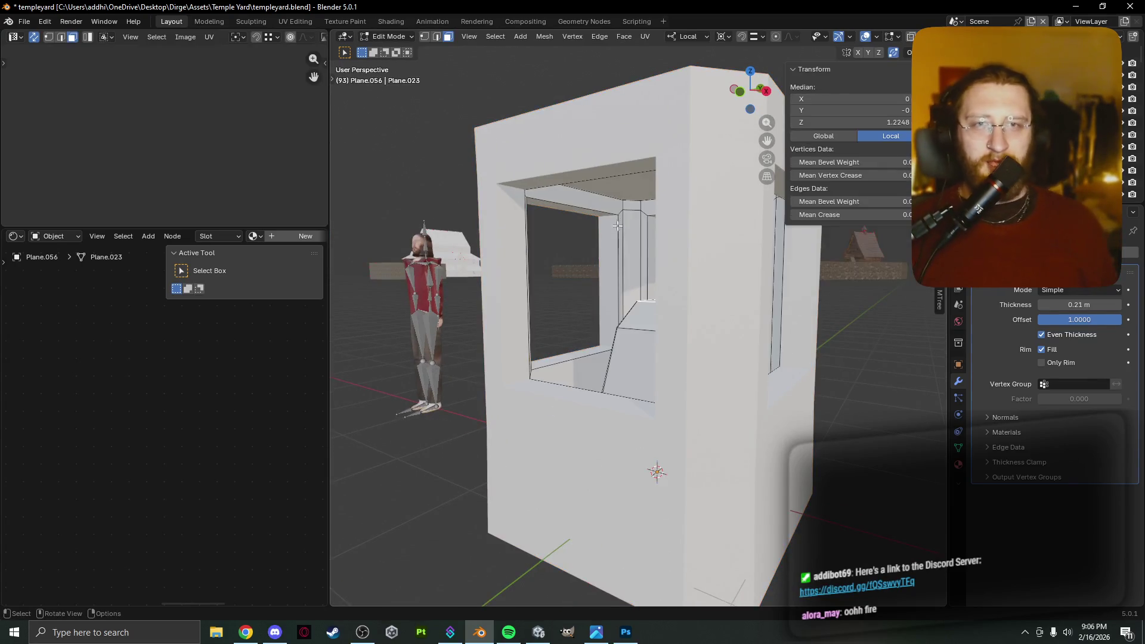
mouse_move(608, 177)
middle_down()
mouse_move(579, 208)
mouse_move(599, 217)
mouse_move(718, 202)
mouse_move(646, 217)
middle_up()
click(599, 217)
click(718, 203)
click(646, 217)
mouse_move(714, 205)
middle_down()
mouse_move(569, 215)
mouse_move(649, 236)
mouse_move(650, 252)
mouse_move(675, 248)
middle_up()
click(582, 220)
scroll(648, 237, up, 4)
right_click(669, 246)
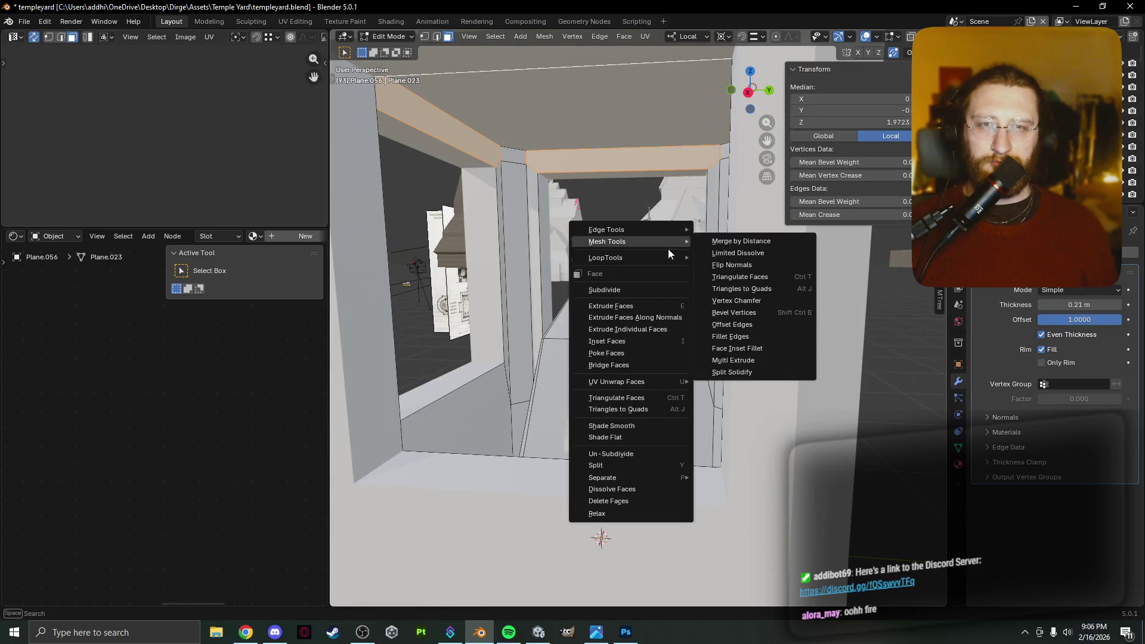
click(660, 285)
middle_drag(627, 189, 649, 188)
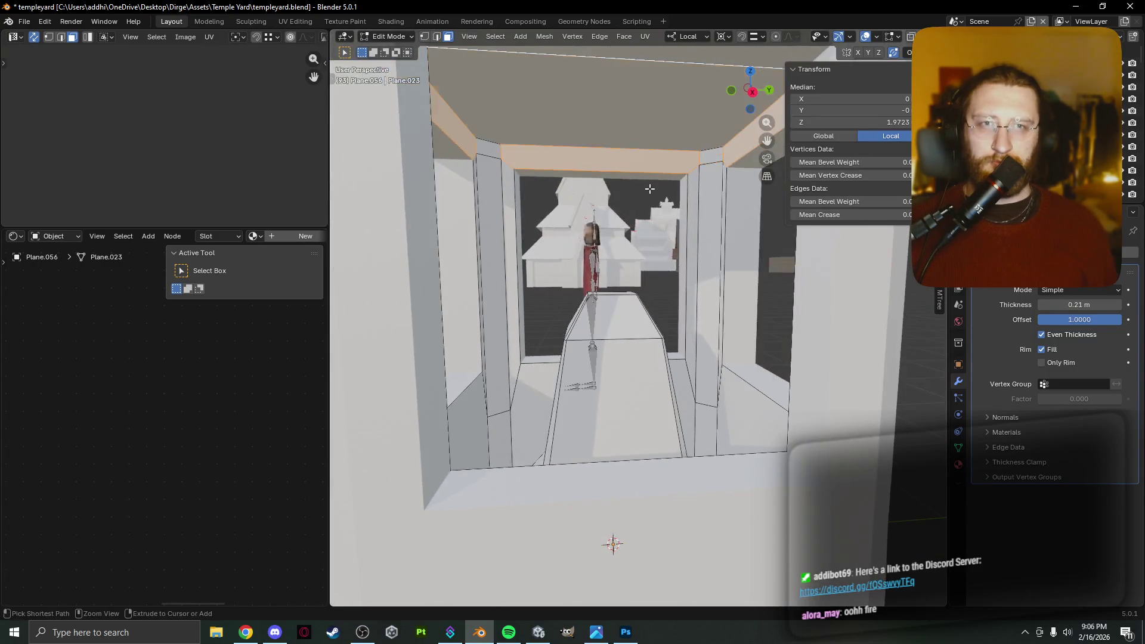
key(shift+grave)
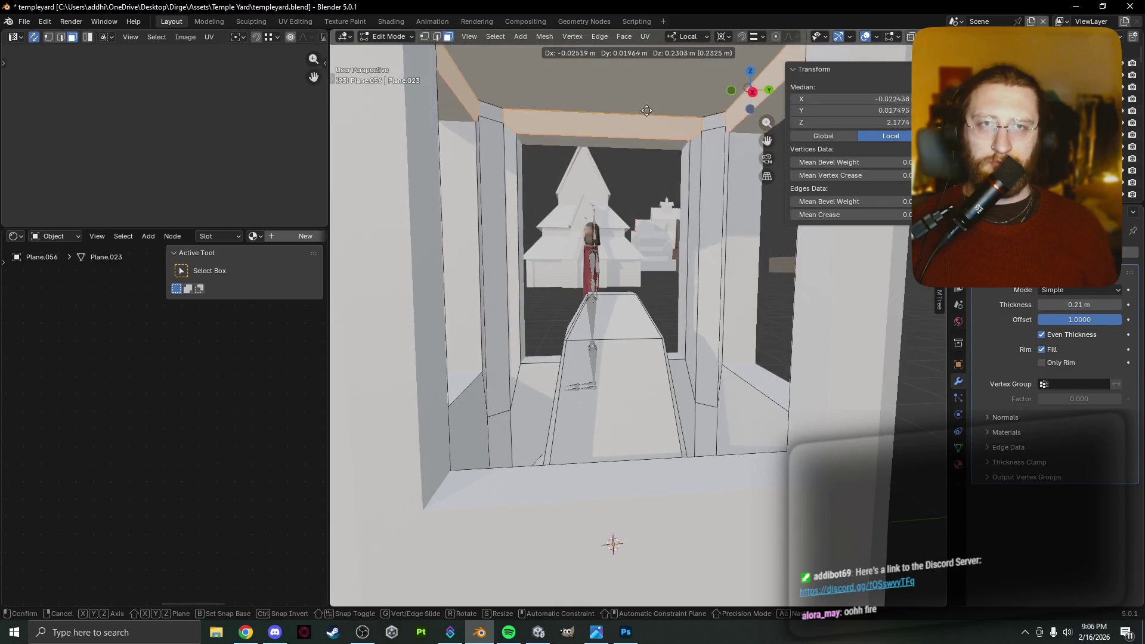
key(Escape)
key(s)
alt+scroll(564, 246, down, 5)
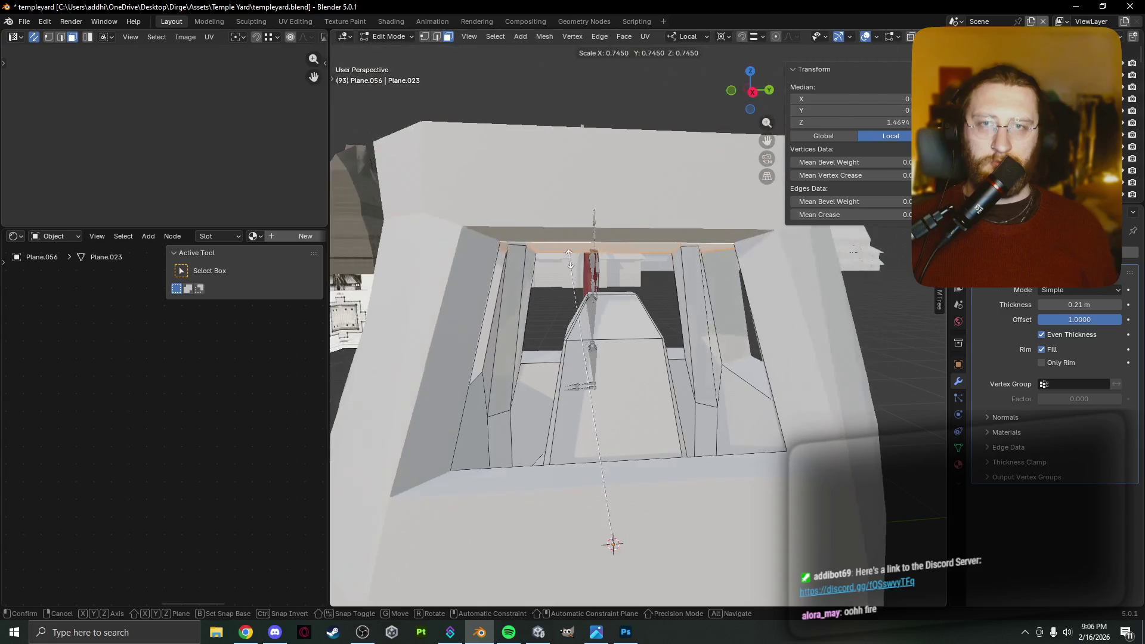
key(Escape)
mouse_move(571, 260)
middle_down()
mouse_move(649, 205)
mouse_move(637, 176)
mouse_move(685, 197)
middle_up()
click(639, 161)
click(656, 250)
mouse_move(656, 250)
middle_down()
mouse_move(719, 146)
mouse_move(589, 169)
mouse_move(699, 169)
mouse_move(746, 215)
middle_up()
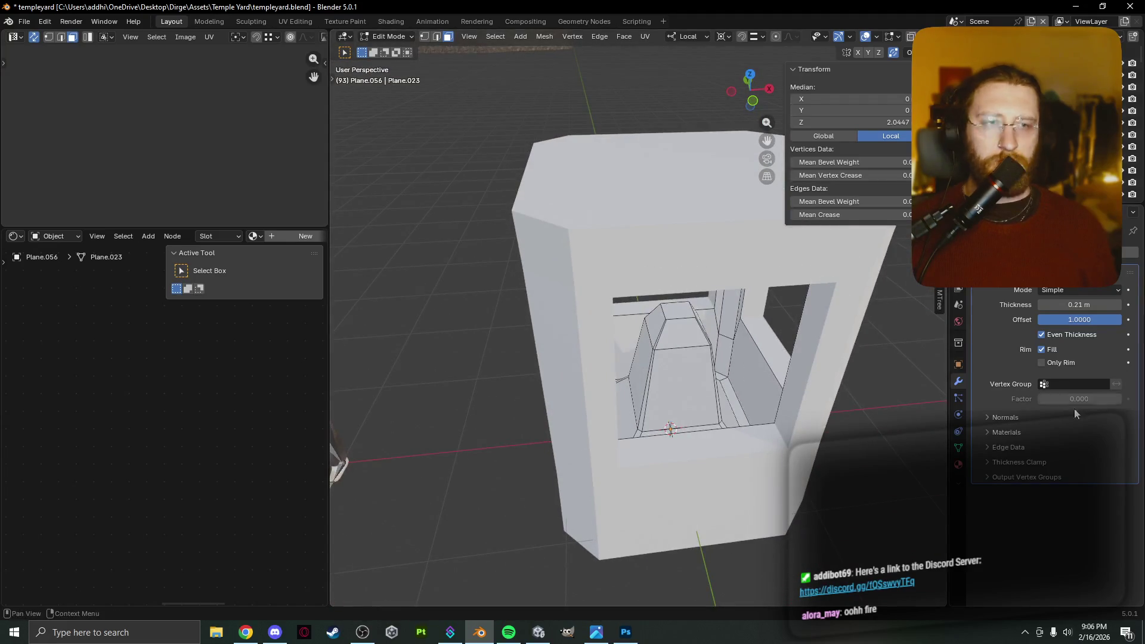
Show the material slots and subdivide the window opening's ceiling face with 3 cuts.
click(961, 466)
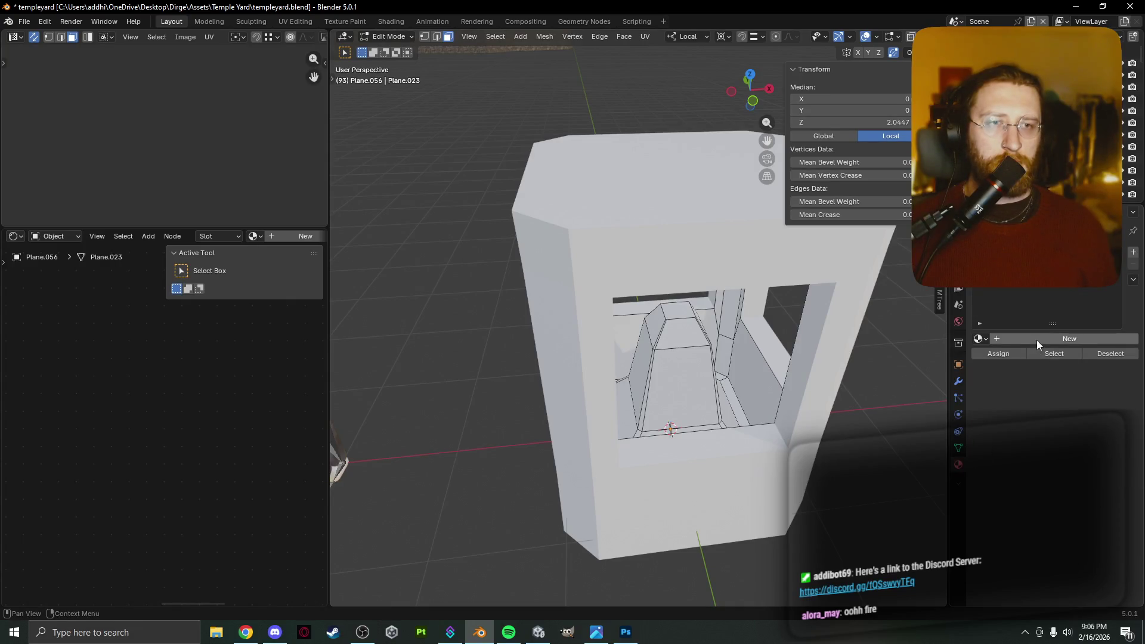
mouse_move(591, 298)
middle_down()
mouse_move(632, 274)
mouse_move(609, 229)
middle_up()
click(610, 228)
scroll(661, 258, up, 4)
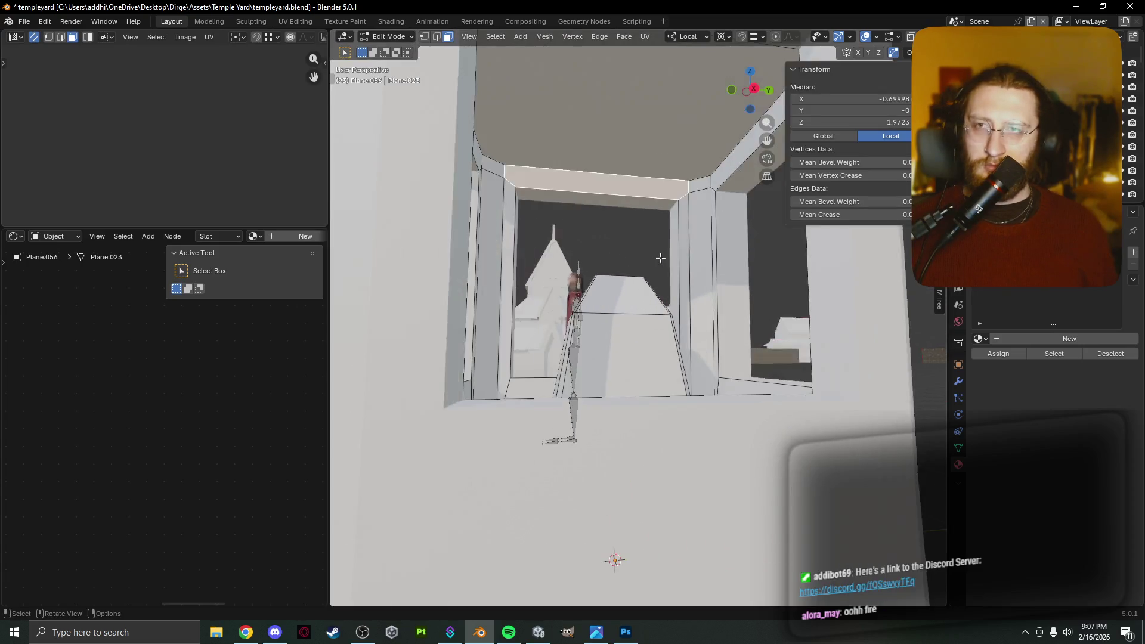
right_click(612, 191)
click(612, 192)
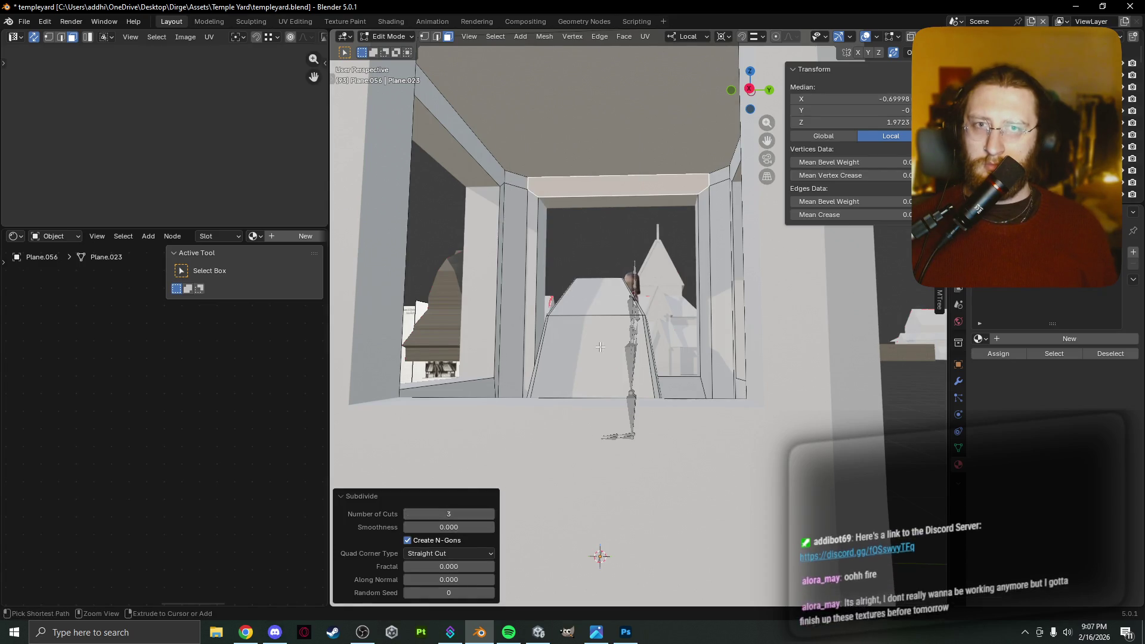
key(ctrl+z)
key(ctrl+z)
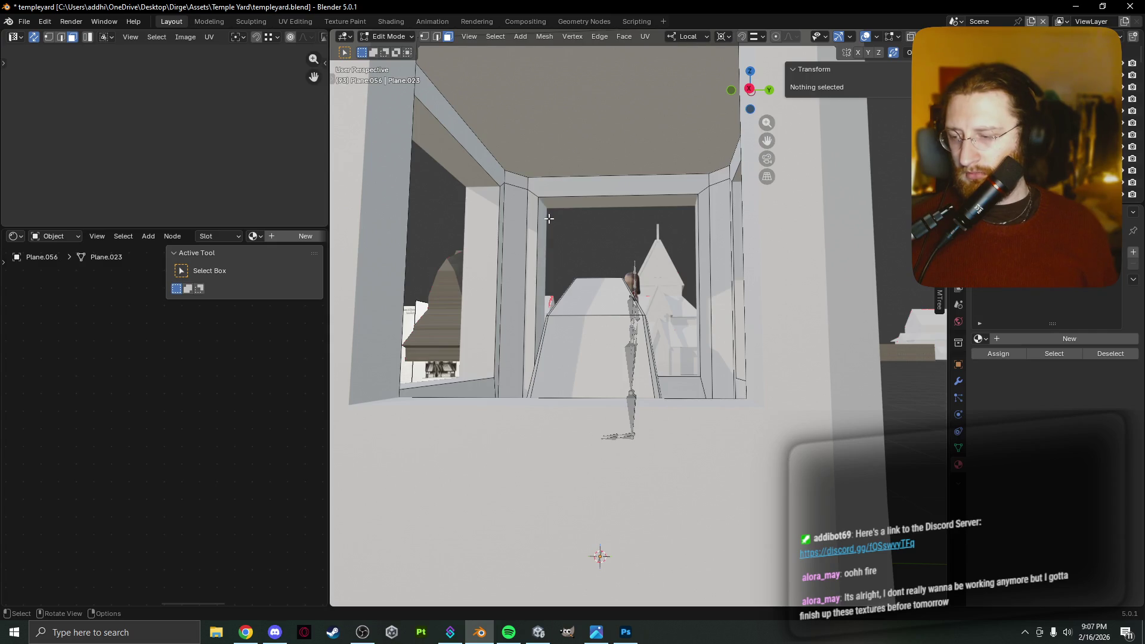
Select the booth's top face from a top-down view.
mouse_move(620, 280)
middle_down()
mouse_move(698, 317)
mouse_move(567, 316)
mouse_move(603, 321)
mouse_move(658, 303)
mouse_move(707, 218)
mouse_move(681, 264)
middle_up()
click(699, 317)
scroll(682, 260, down, 4)
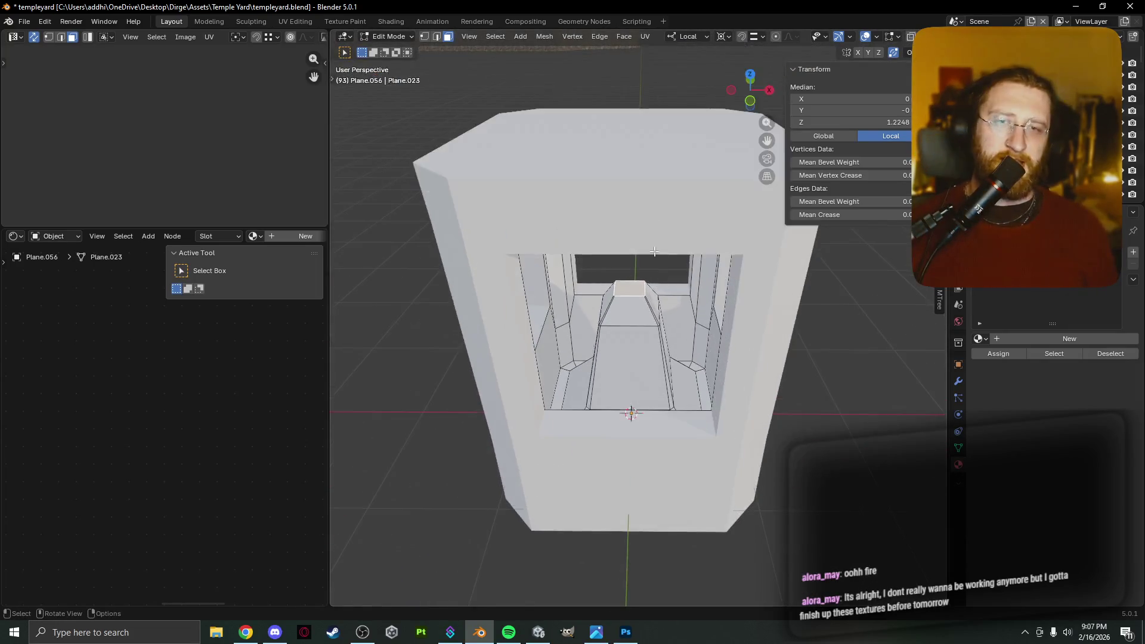
Inset the booth's top face and extrude it upward a short distance.
key(g)
key(z)
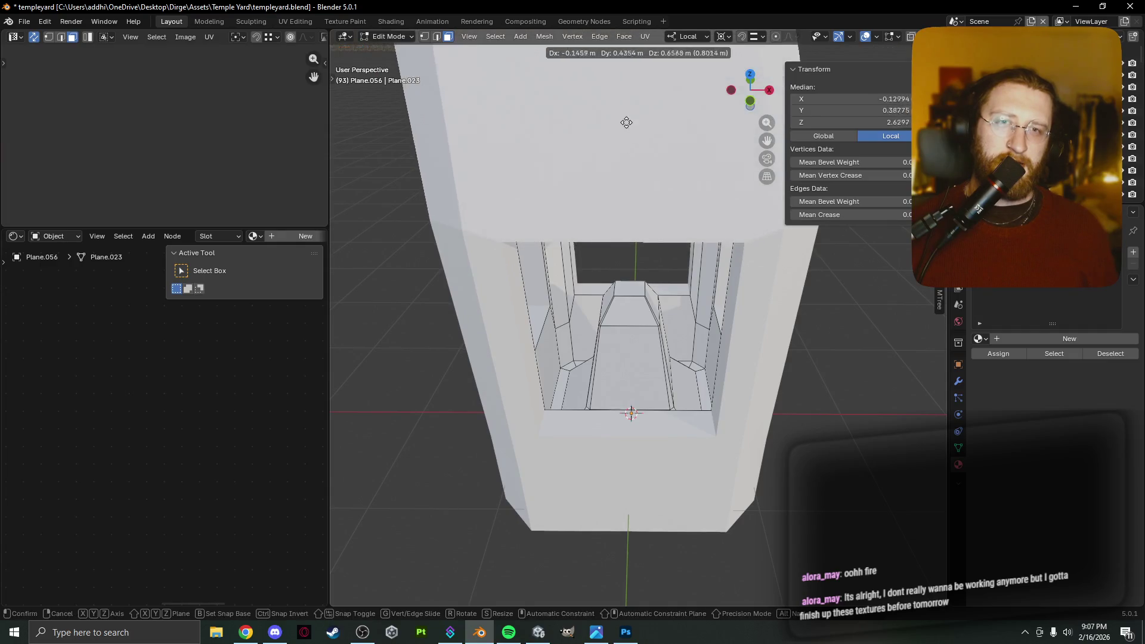
key(Escape)
middle_drag(645, 191, 636, 140)
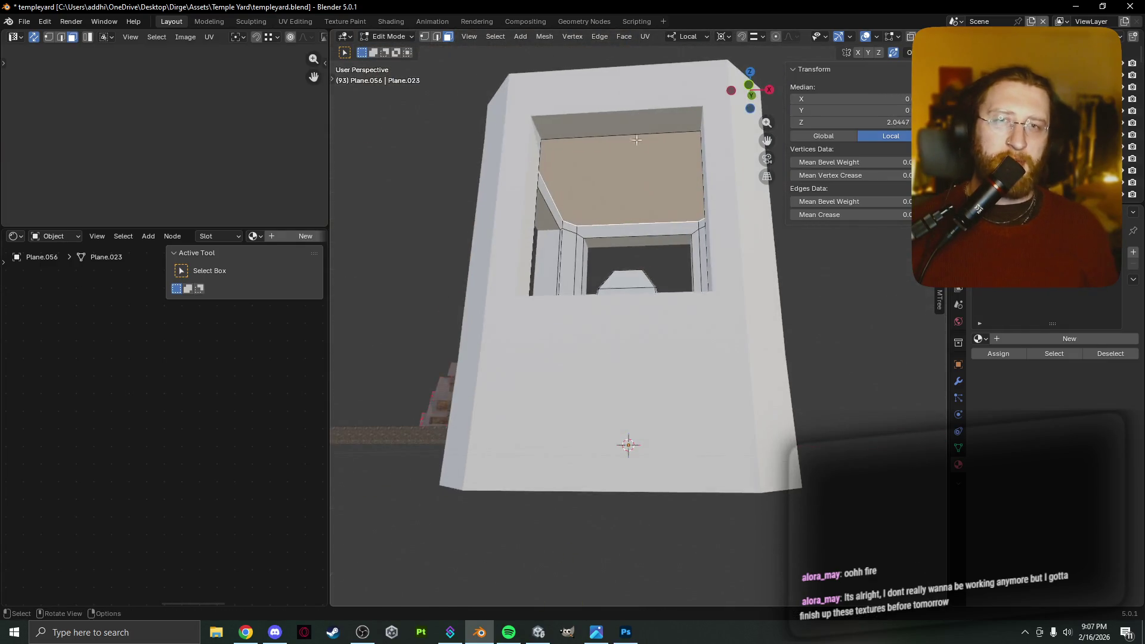
key(i)
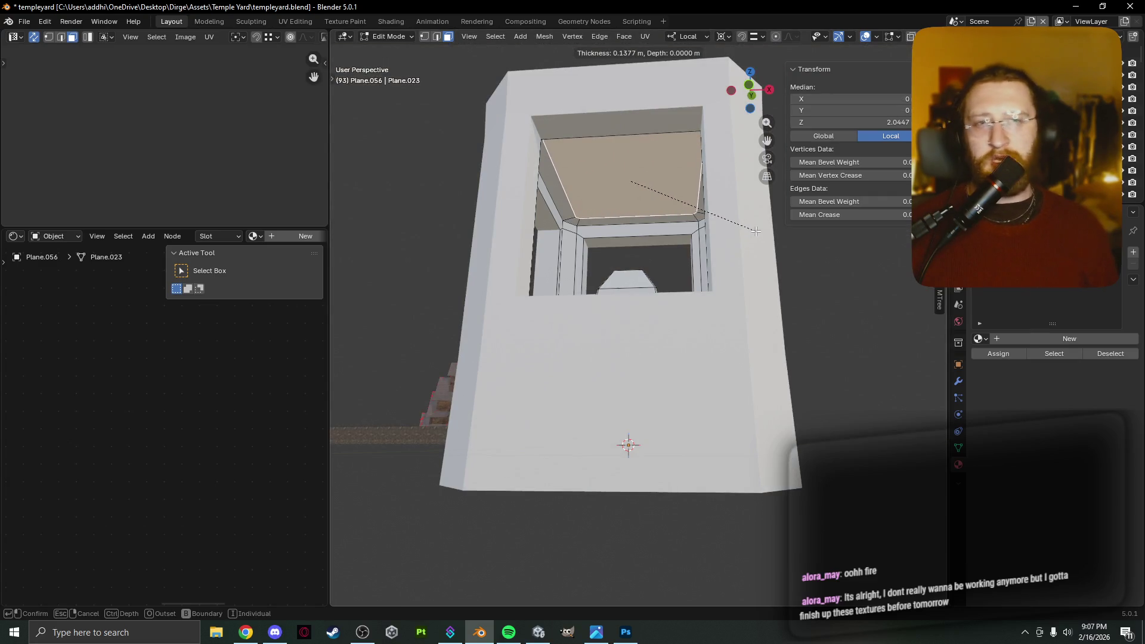
click(756, 230)
middle_drag(755, 231, 755, 251)
key(e)
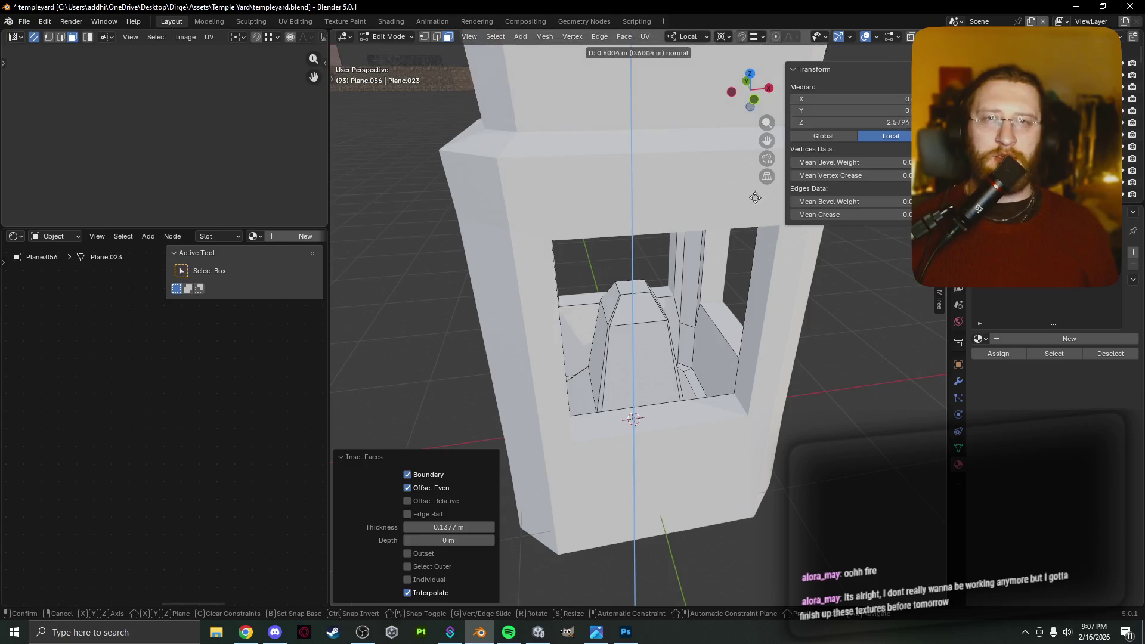
click(747, 231)
Taper the extruded top, raise it along Z, and shrink it further.
key(s)
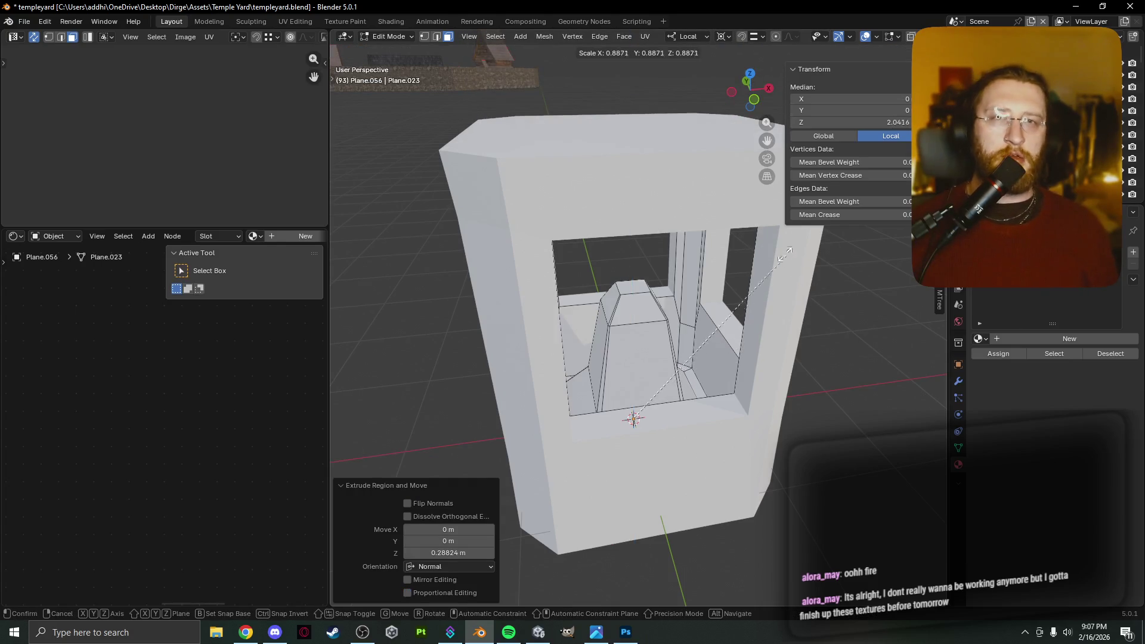
click(784, 254)
key(g)
key(z)
click(758, 262)
mouse_move(759, 262)
middle_down()
mouse_move(762, 206)
mouse_move(706, 302)
mouse_move(758, 328)
mouse_move(692, 256)
middle_up()
key(s)
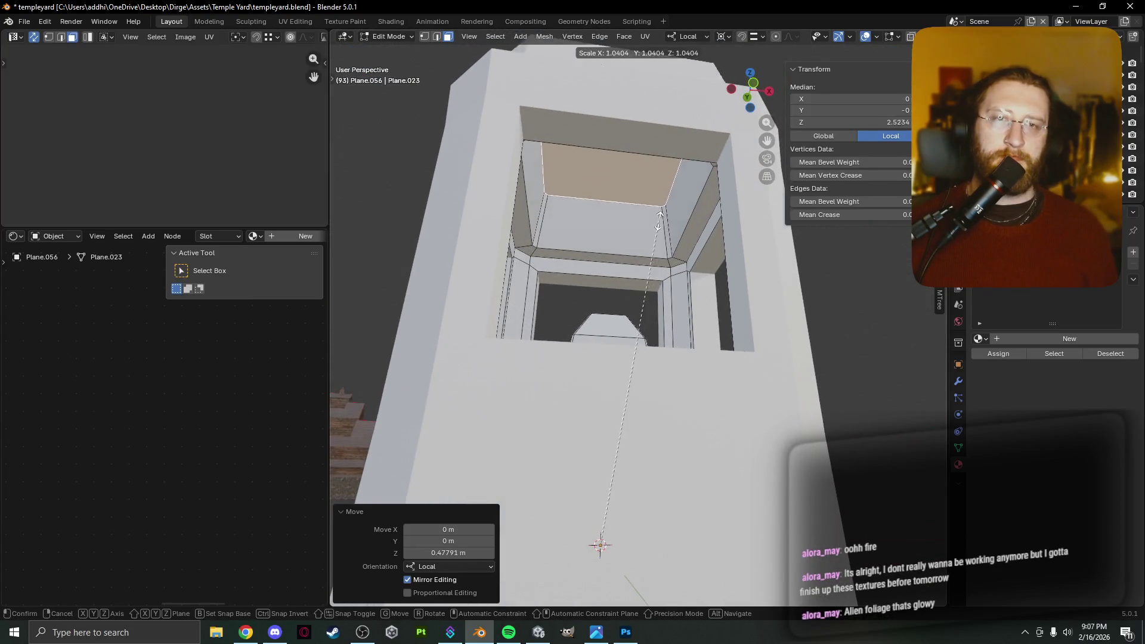
click(642, 293)
Adjust the narrowed top face along Z to its final height of about 2.2772.
mouse_move(643, 292)
middle_down()
mouse_move(612, 376)
mouse_move(602, 357)
mouse_move(656, 331)
mouse_move(802, 310)
mouse_move(721, 275)
middle_up()
key(g)
key(z)
key(z)
click(593, 340)
key(g)
key(z)
click(719, 311)
scroll(719, 312, down, 6)
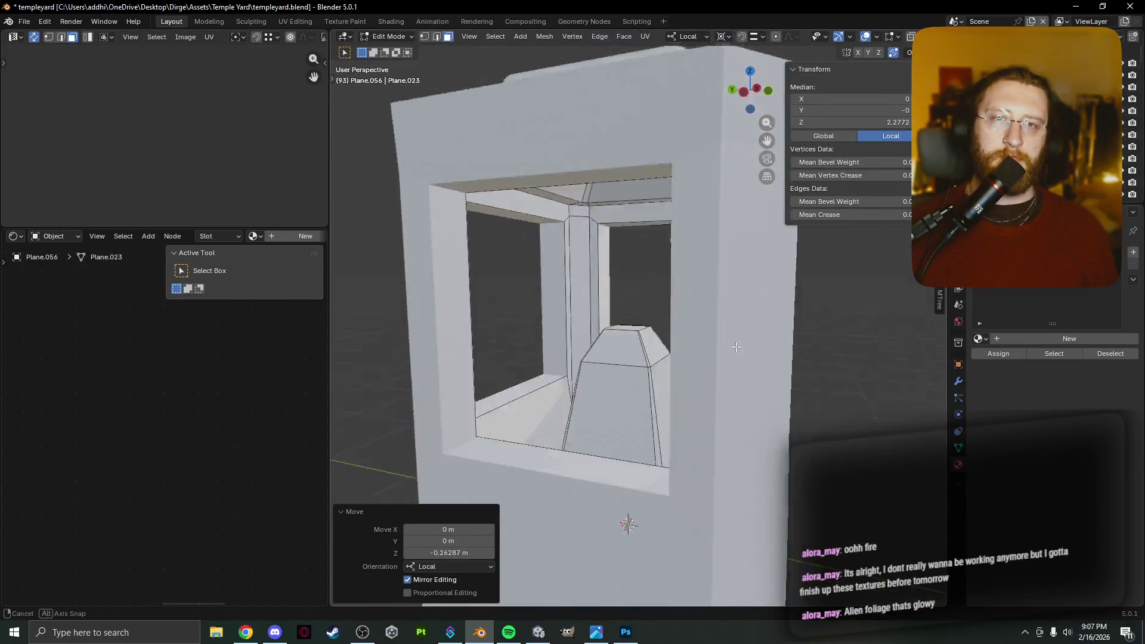
middle_drag(721, 322, 733, 352)
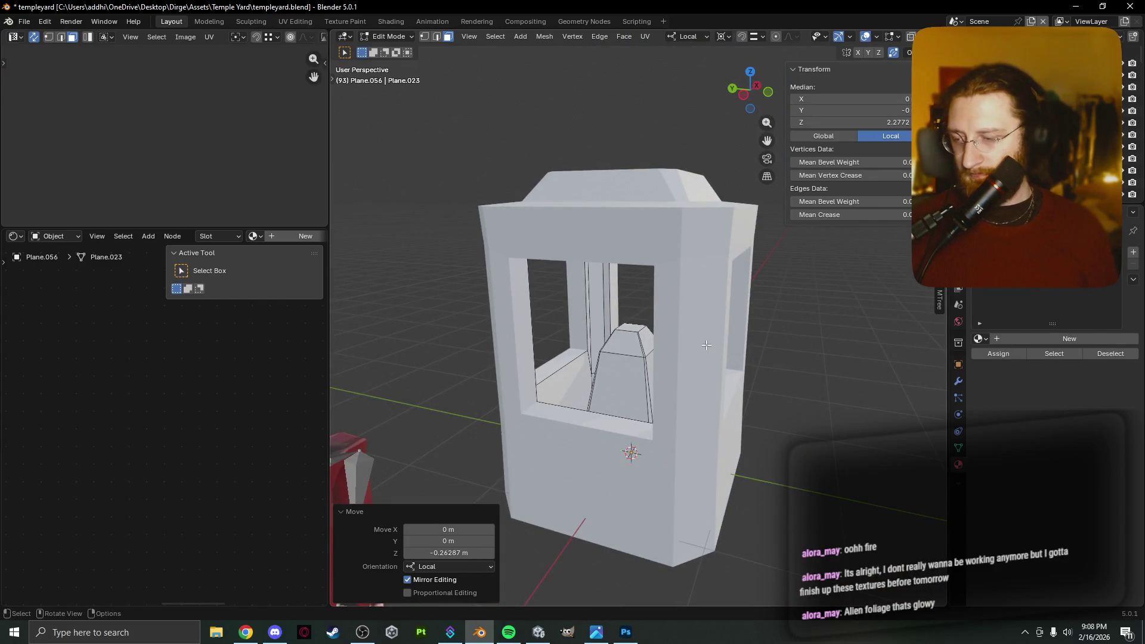
middle_drag(687, 345, 673, 342)
mouse_move(542, 303)
middle_down()
mouse_move(555, 388)
mouse_move(579, 375)
middle_up()
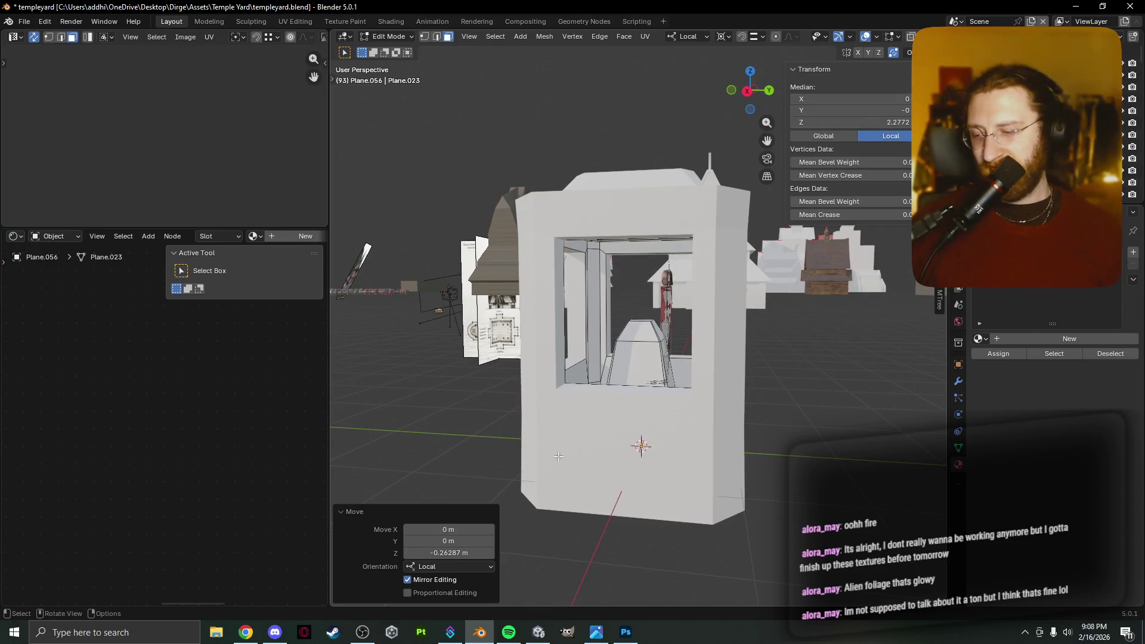
scroll(559, 457, up, 2)
mouse_move(542, 472)
middle_down()
mouse_move(563, 365)
mouse_move(506, 371)
middle_up()
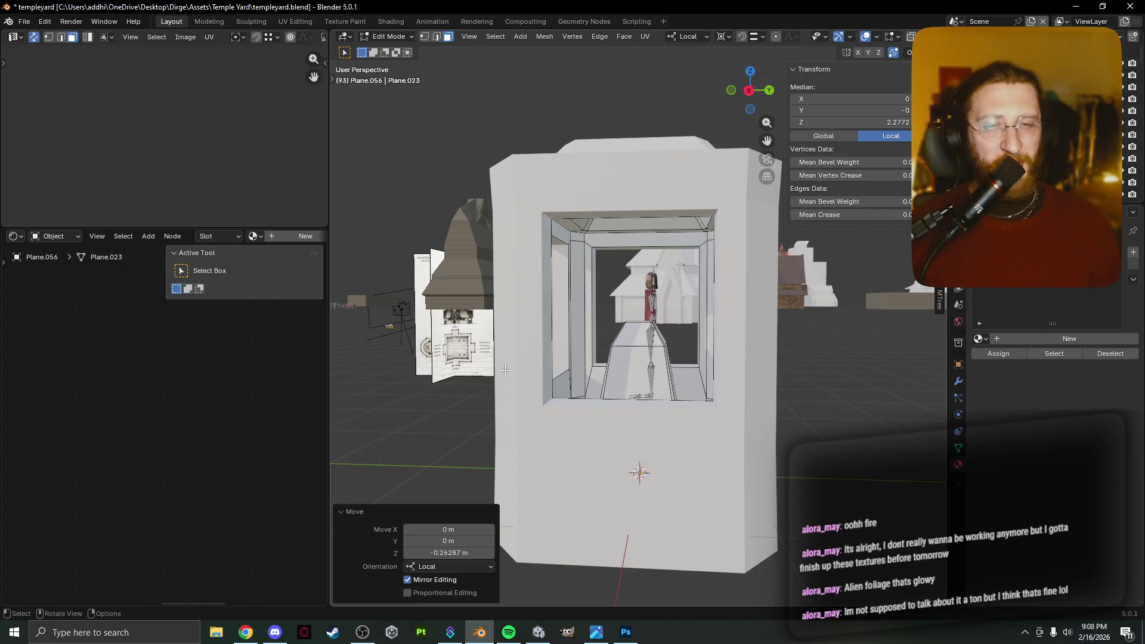
middle_drag(471, 404, 508, 348)
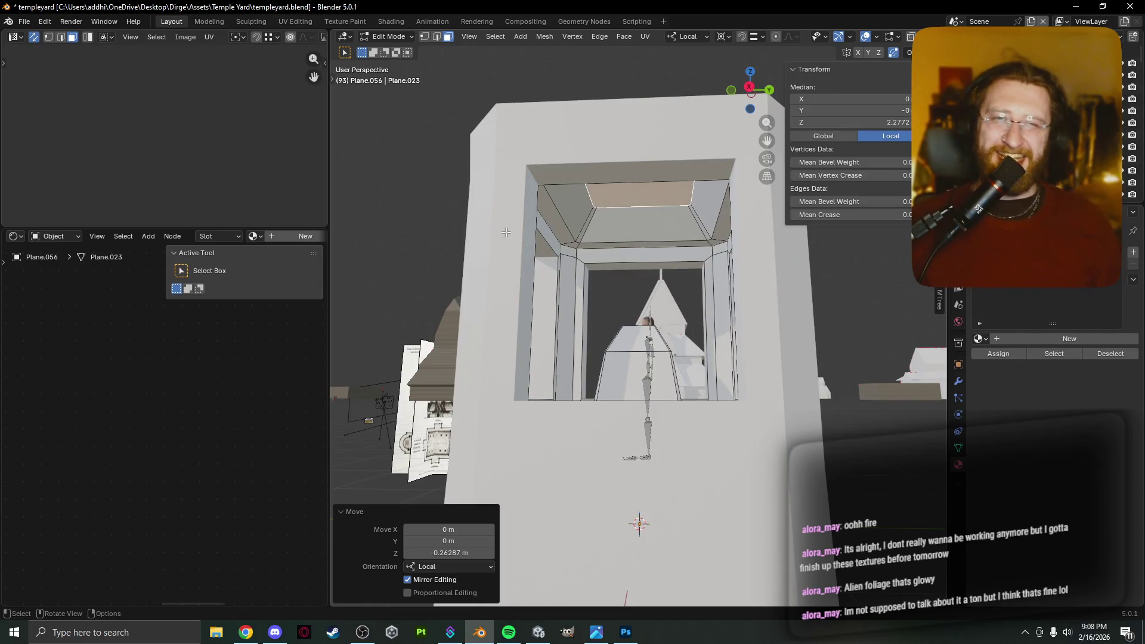
mouse_move(683, 211)
middle_down()
mouse_move(698, 262)
mouse_move(808, 248)
middle_up()
right_click(700, 265)
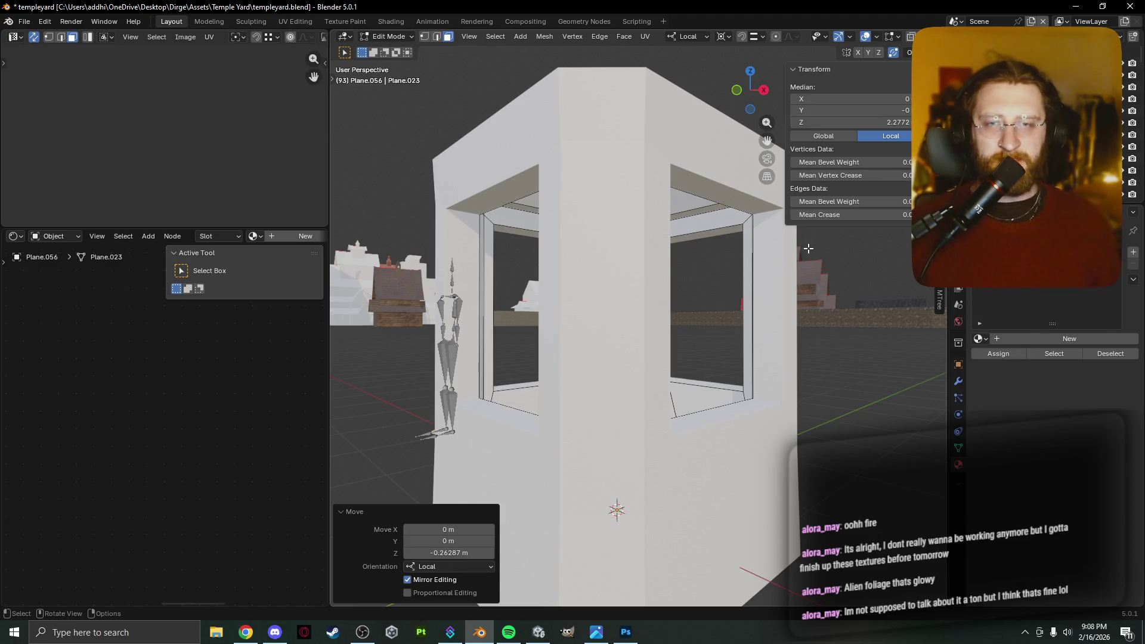
mouse_move(808, 248)
middle_down()
mouse_move(663, 270)
mouse_move(517, 346)
mouse_move(524, 305)
middle_up()
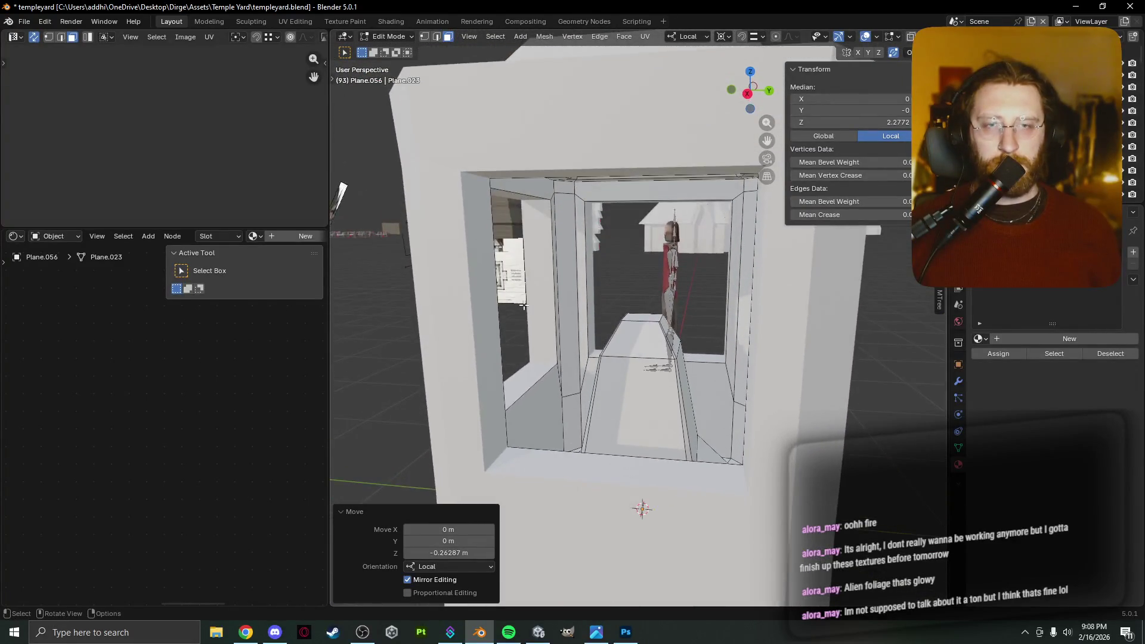
Select the floor, ramp and side faces inside the window opening.
click(635, 391)
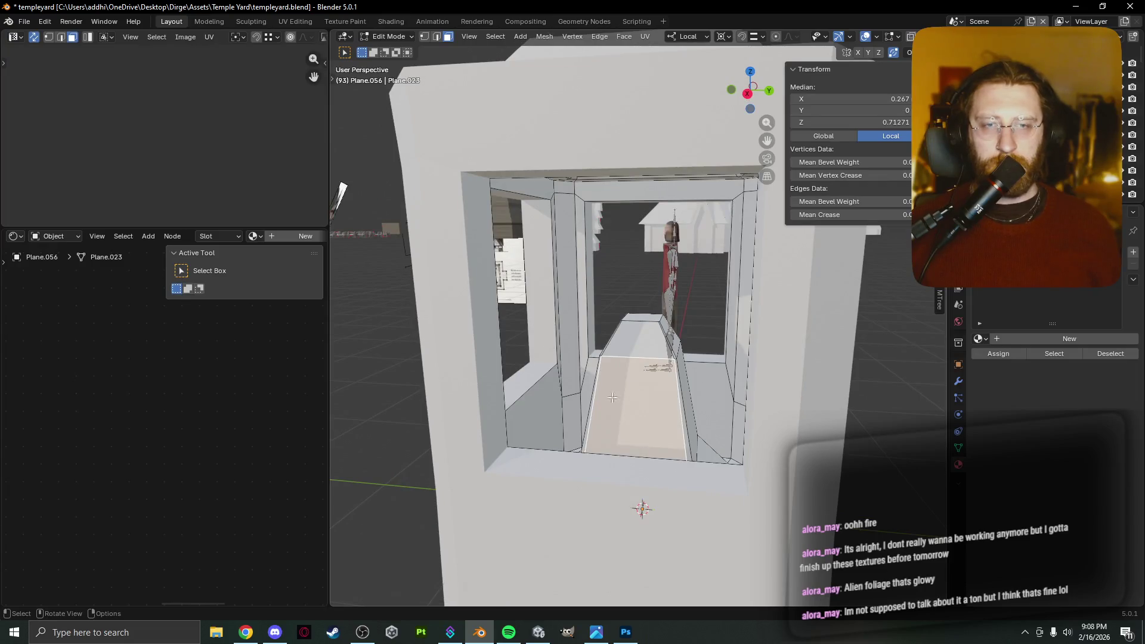
click(573, 397)
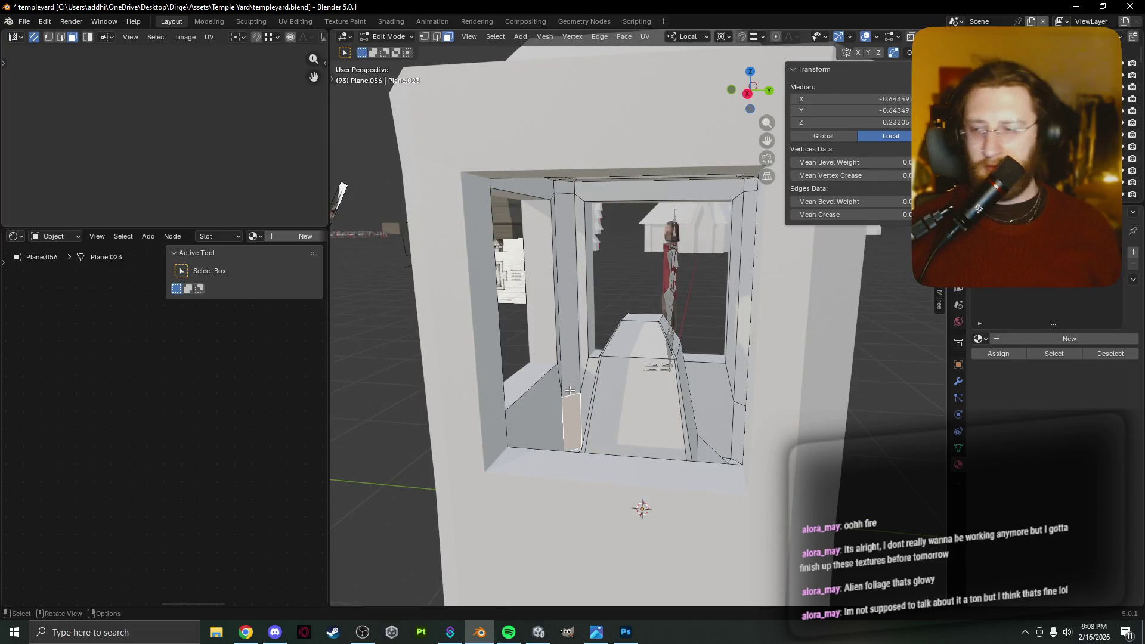
click(640, 366)
click(586, 380)
mouse_move(586, 380)
middle_down()
mouse_move(583, 408)
mouse_move(633, 409)
mouse_move(646, 393)
mouse_move(608, 388)
mouse_move(498, 331)
mouse_move(585, 308)
middle_up()
Select the top face of the booth's inner opening, viewed from below.
ctrl+click(656, 203)
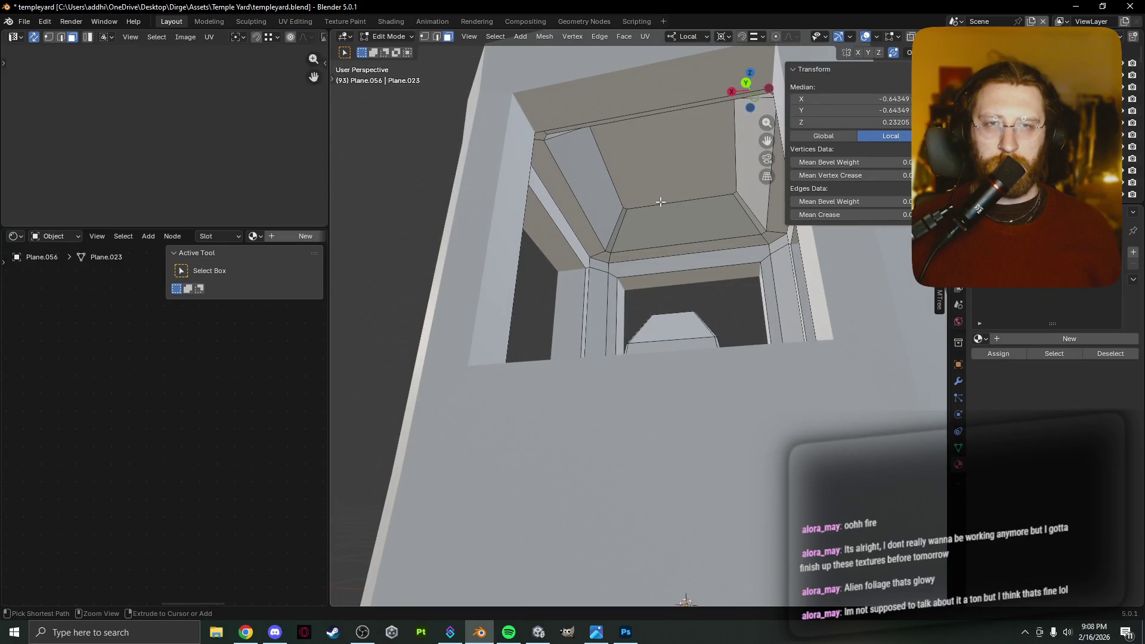
click(660, 202)
mouse_move(660, 203)
middle_down()
mouse_move(686, 248)
mouse_move(660, 343)
mouse_move(681, 169)
middle_up()
Delete the selected top face of the opening, leaving a hole.
key(x)
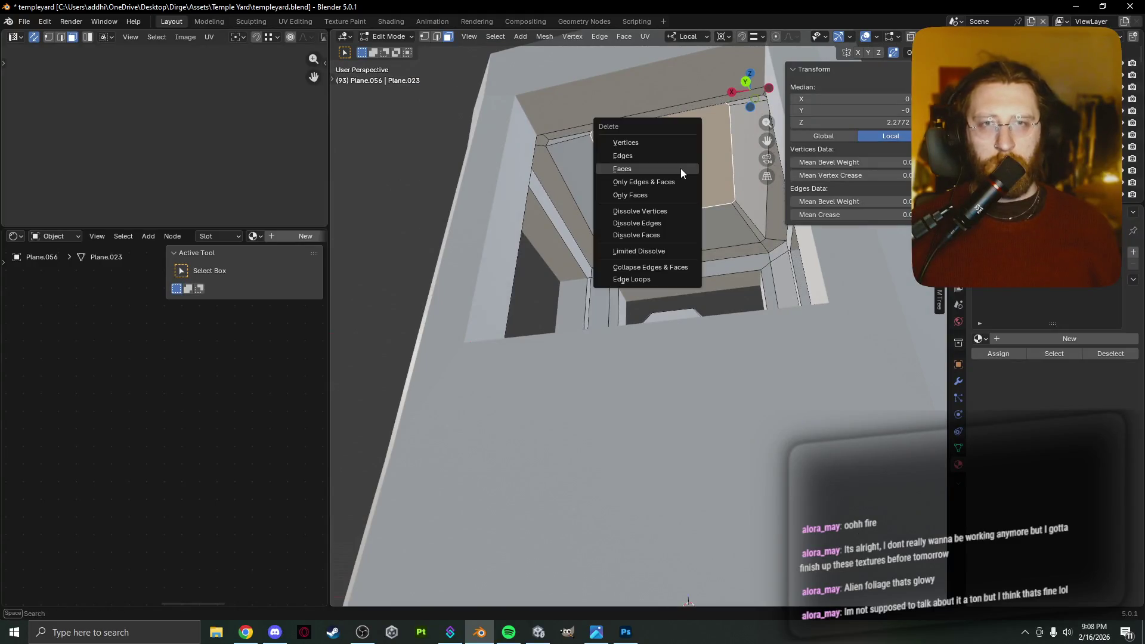
click(681, 168)
mouse_move(681, 169)
middle_down()
mouse_move(580, 276)
mouse_move(546, 191)
middle_up()
Cancel the accidental move and undo back to the earlier ceiling geometry.
click(637, 165)
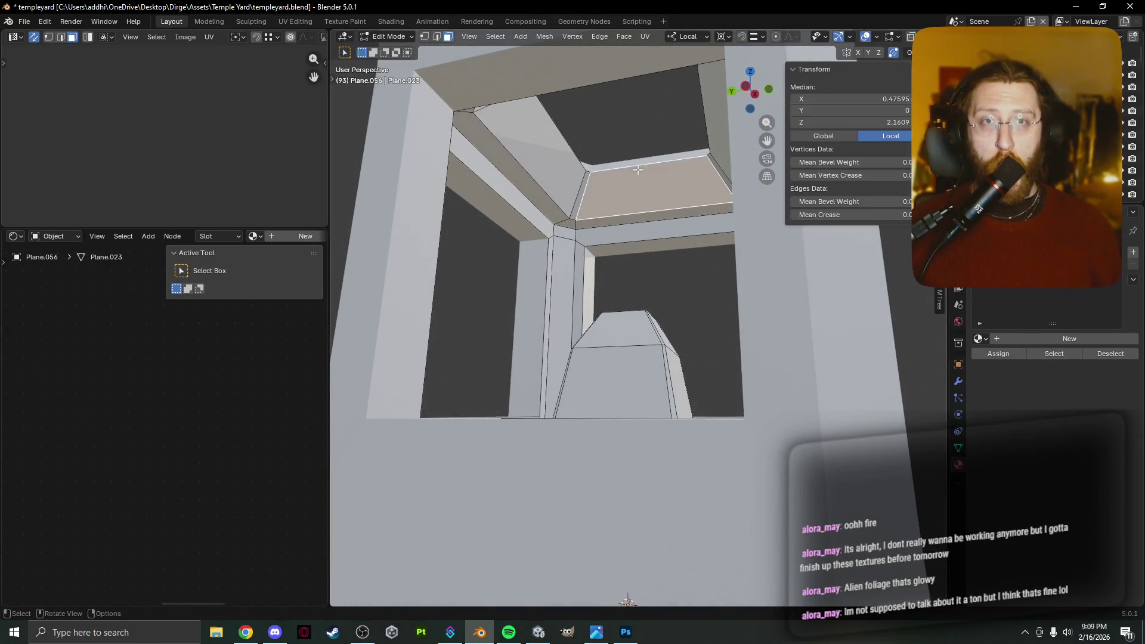
text(g2)
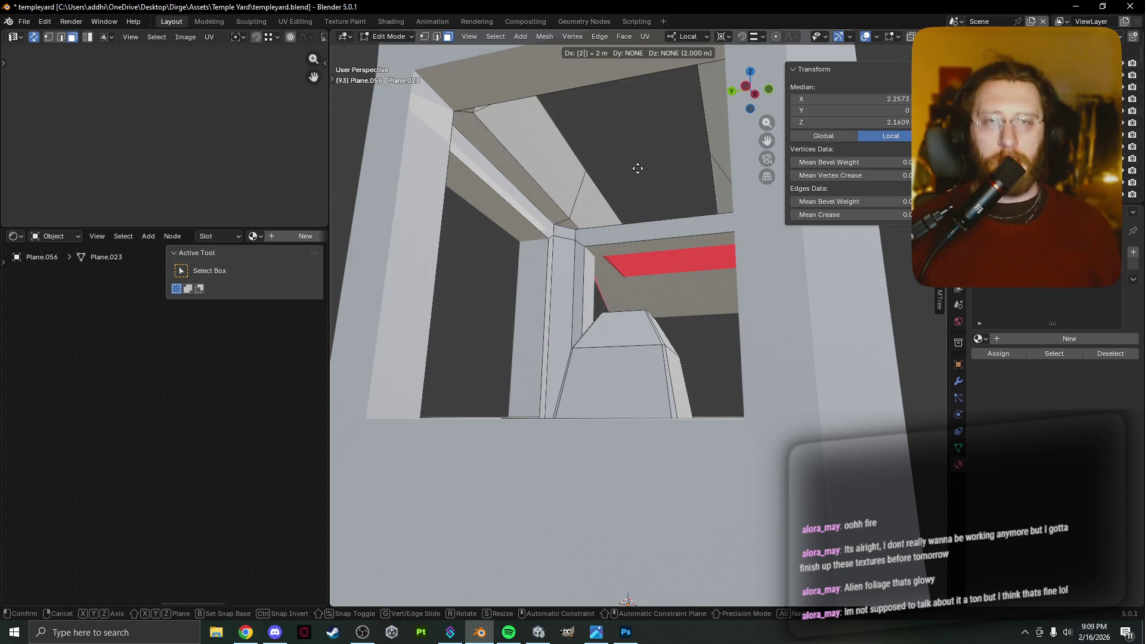
key(Escape)
key(2)
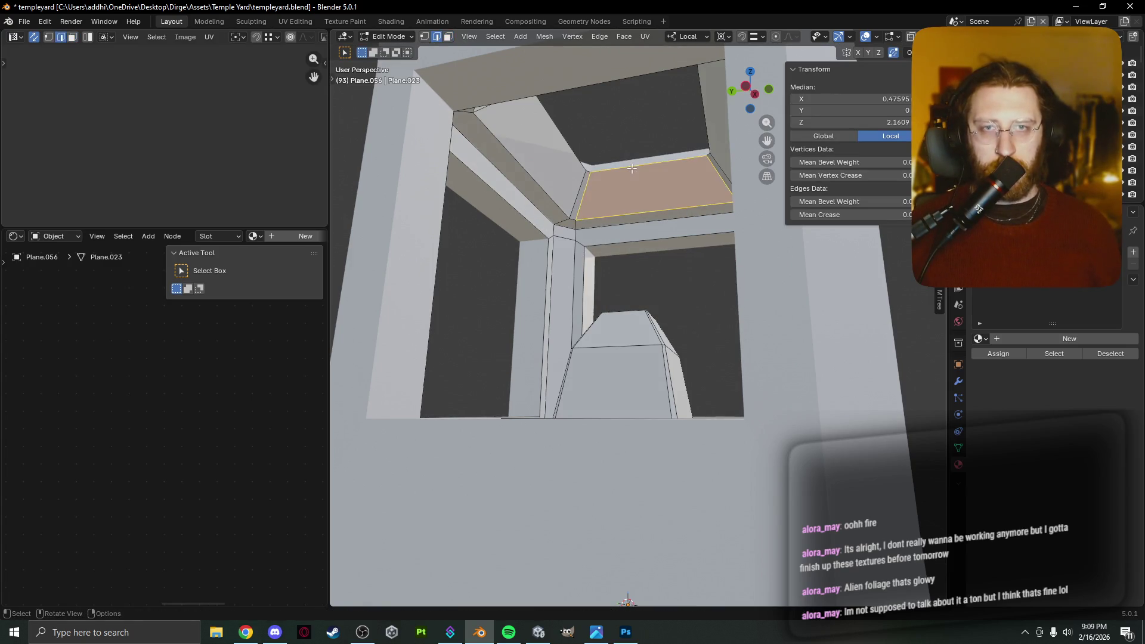
key(3)
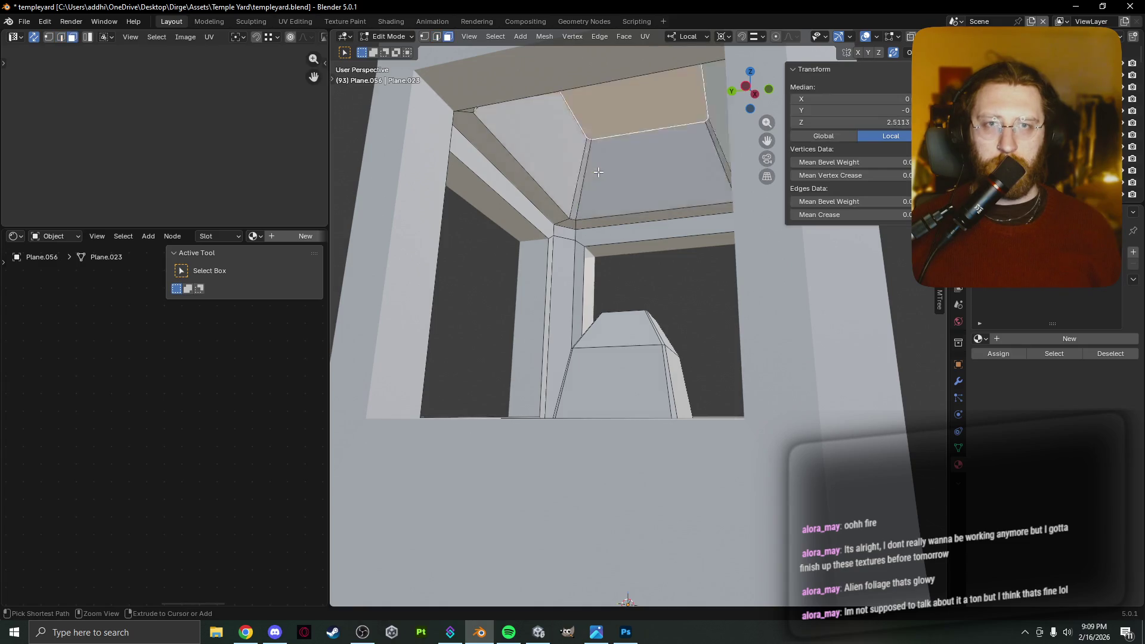
click(599, 172)
key(ctrl+z)
key(ctrl+z)
key(ctrl+z)
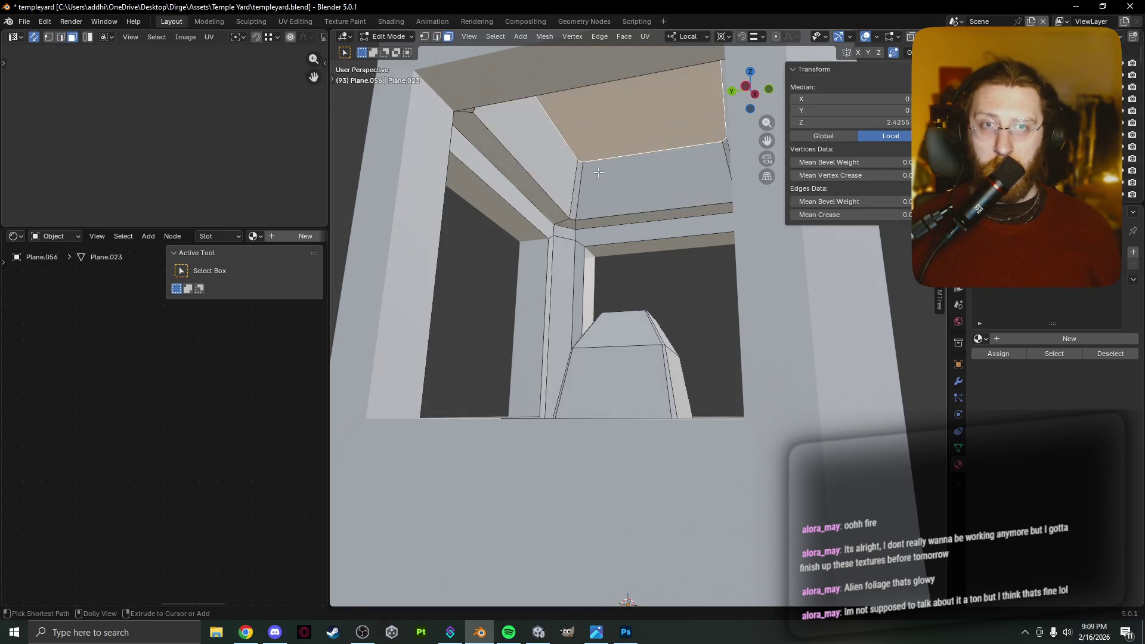
key(ctrl+z)
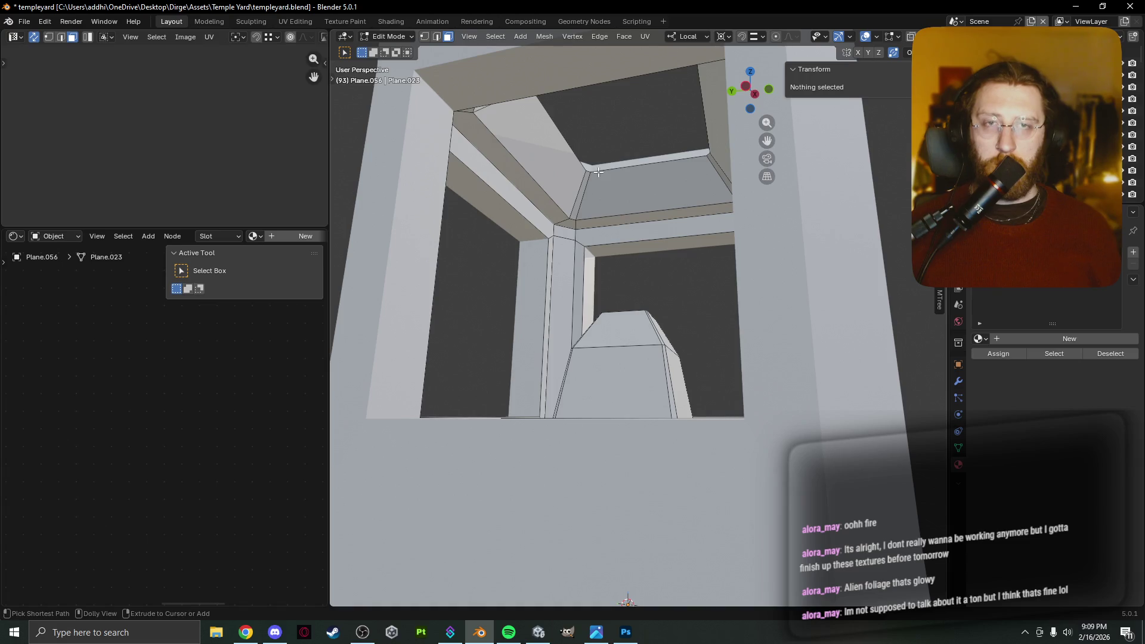
click(599, 173)
Select the edge loop around the ceiling opening, extrude it along Z, and begin bevelling it.
key(2)
click(605, 171)
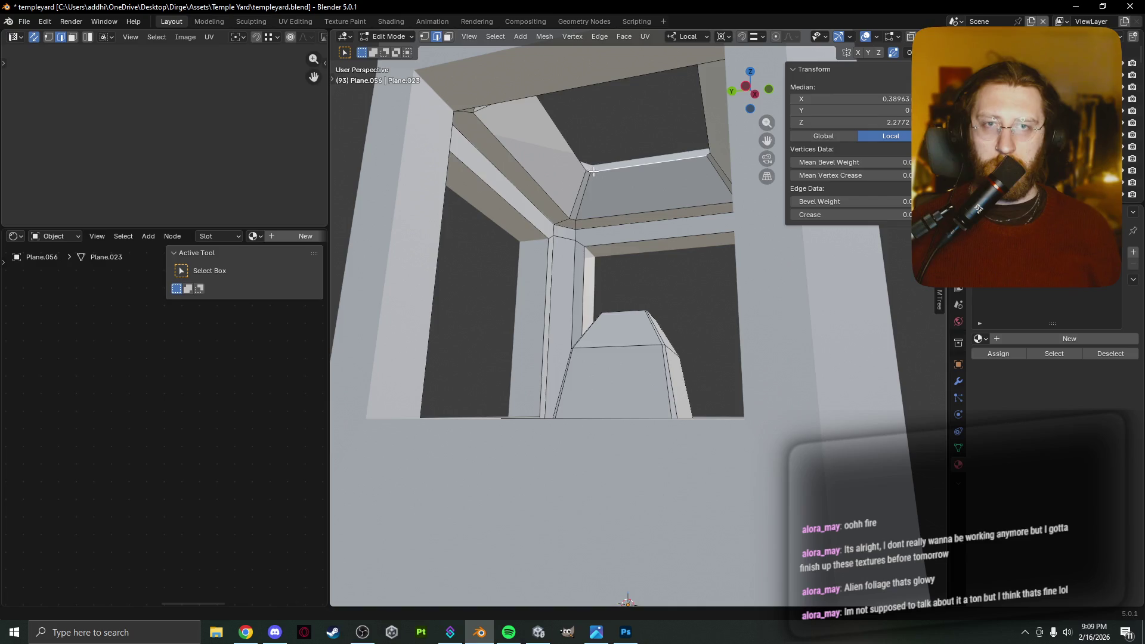
shift+click(590, 171)
shift+click(584, 166)
shift+click(593, 174)
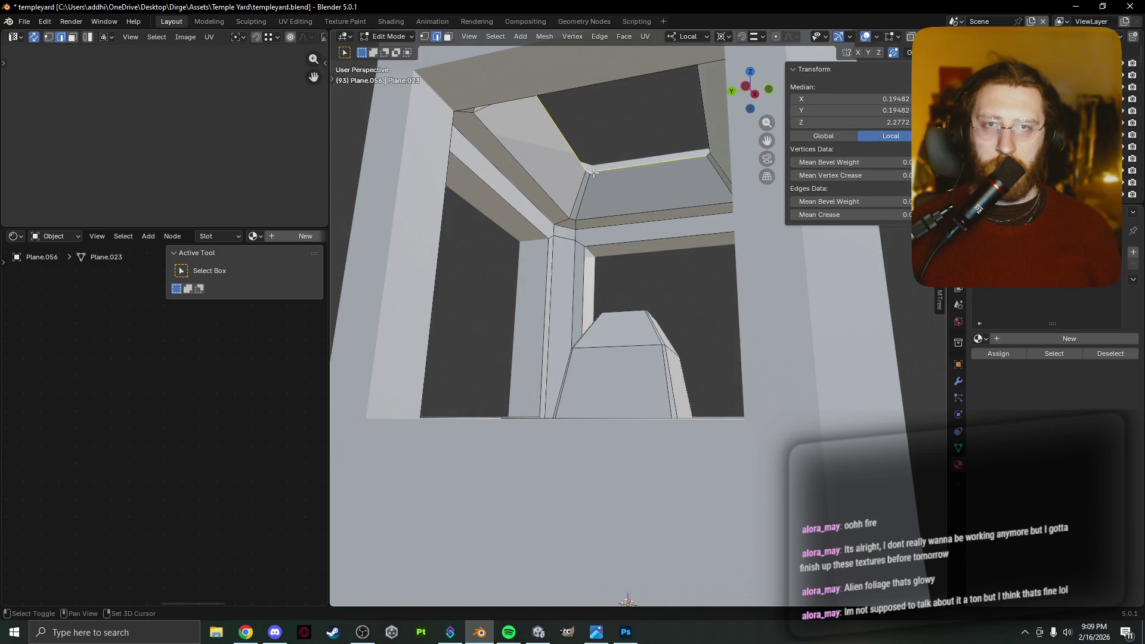
key(alt+a)
alt+click(612, 171)
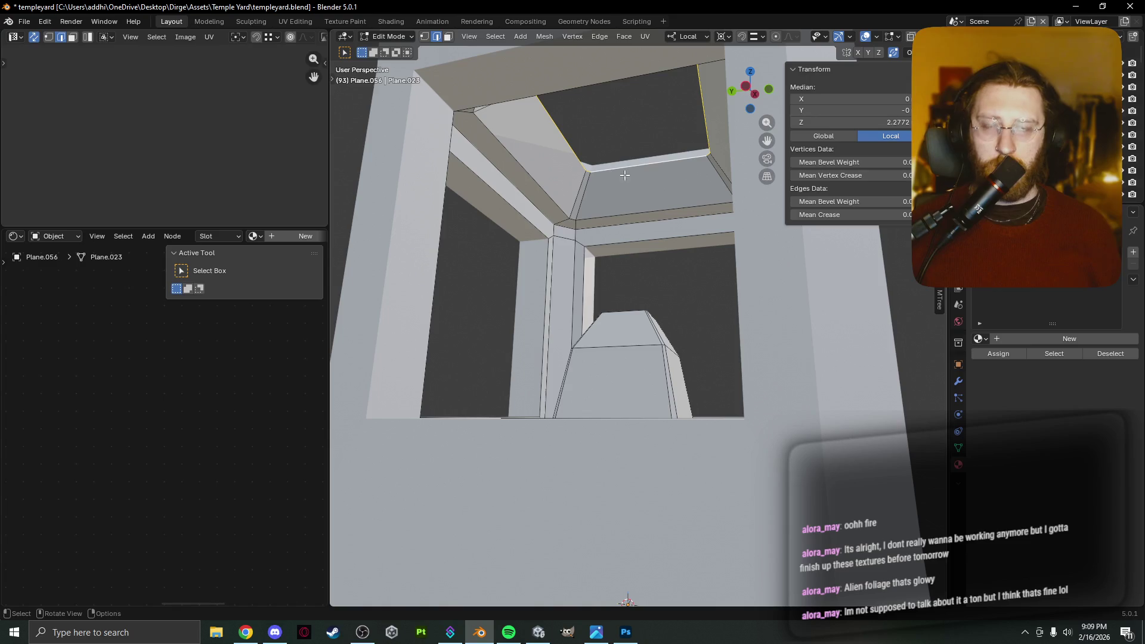
key(e)
key(z)
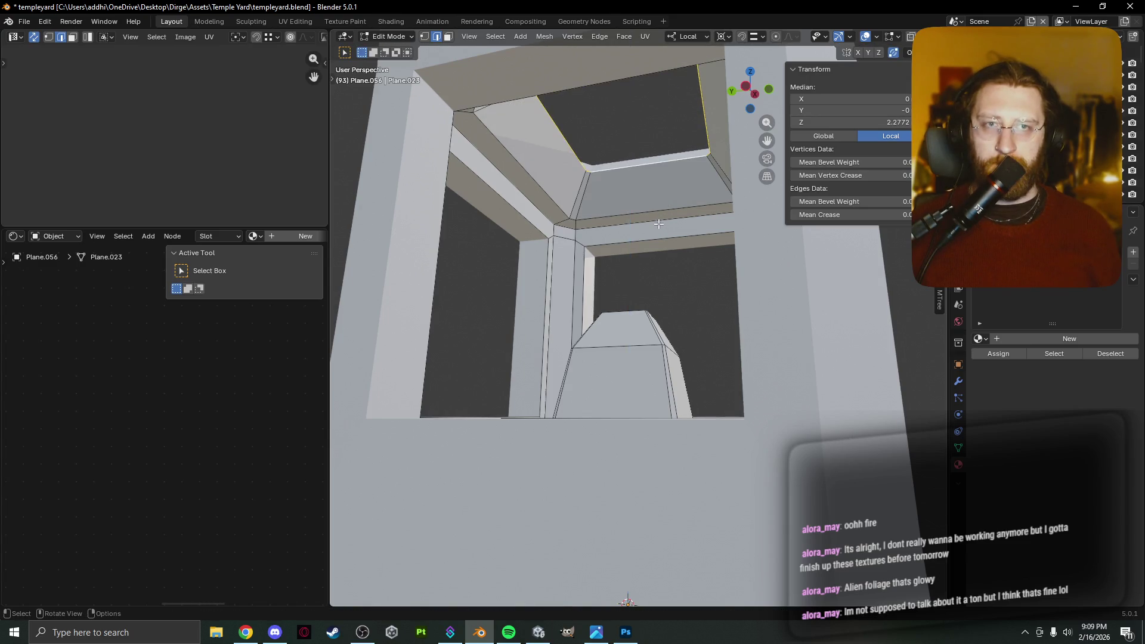
key(ctrl+b)
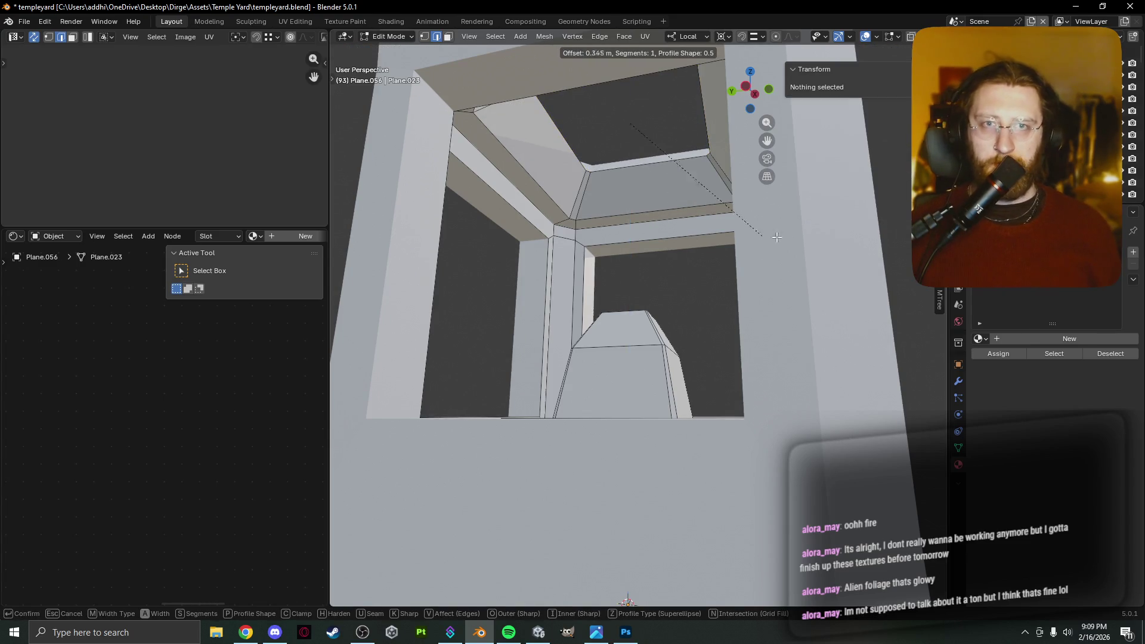
Confirm the bevel and widen the rim loop by about 1.313 in X and Y.
click(706, 317)
mouse_move(608, 146)
middle_down()
mouse_move(603, 135)
mouse_move(614, 246)
mouse_move(642, 266)
middle_up()
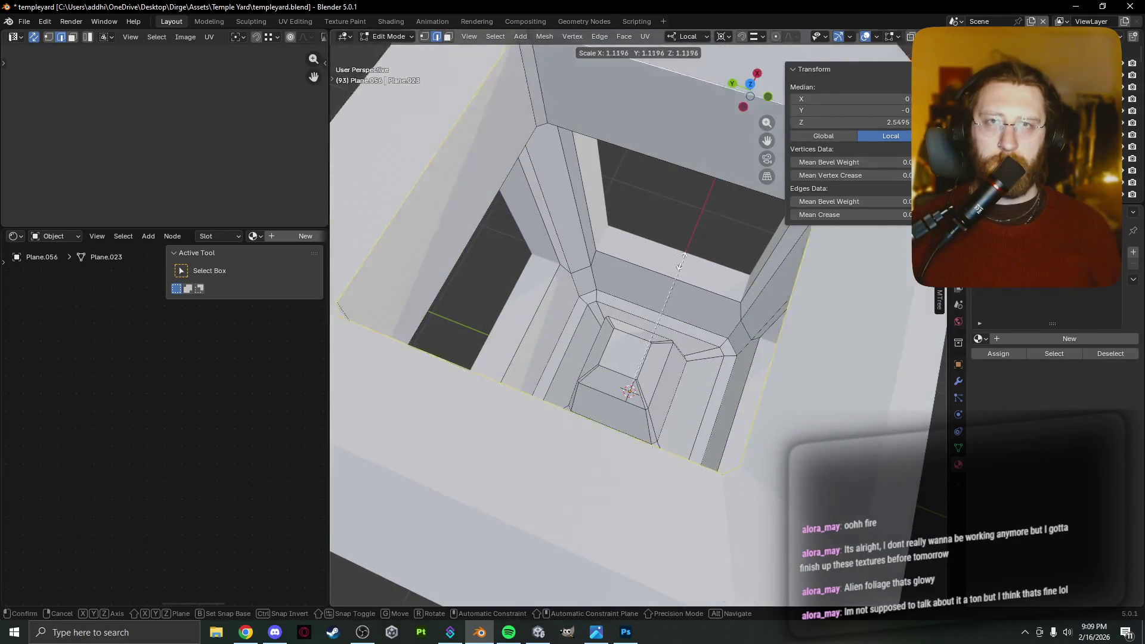
key(s)
key(x)
key(x)
key(shift+z)
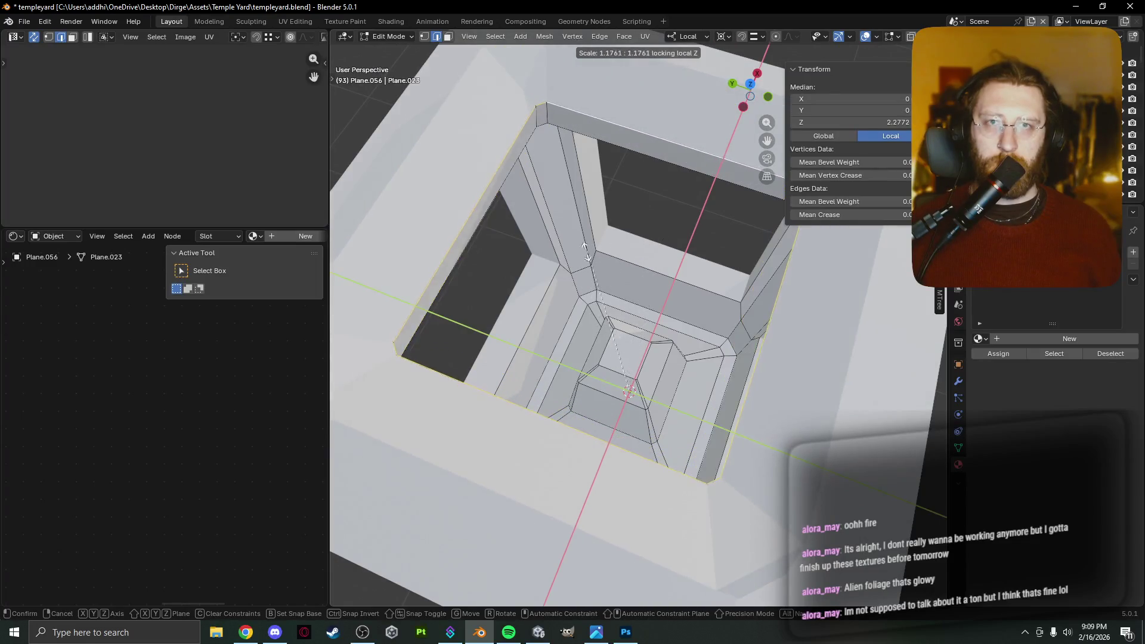
click(618, 227)
mouse_move(618, 226)
middle_down()
mouse_move(632, 206)
mouse_move(645, 234)
mouse_move(649, 117)
mouse_move(649, 173)
mouse_move(552, 287)
middle_up()
Raise the rim loop 0.145 m along Z.
click(592, 240)
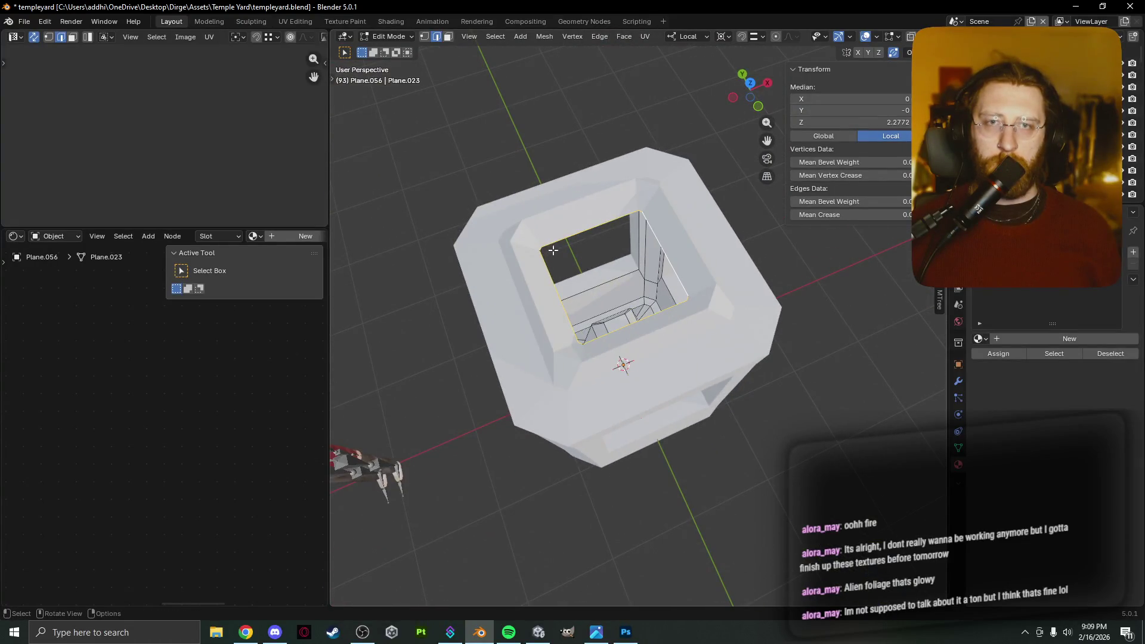
key(g)
key(z)
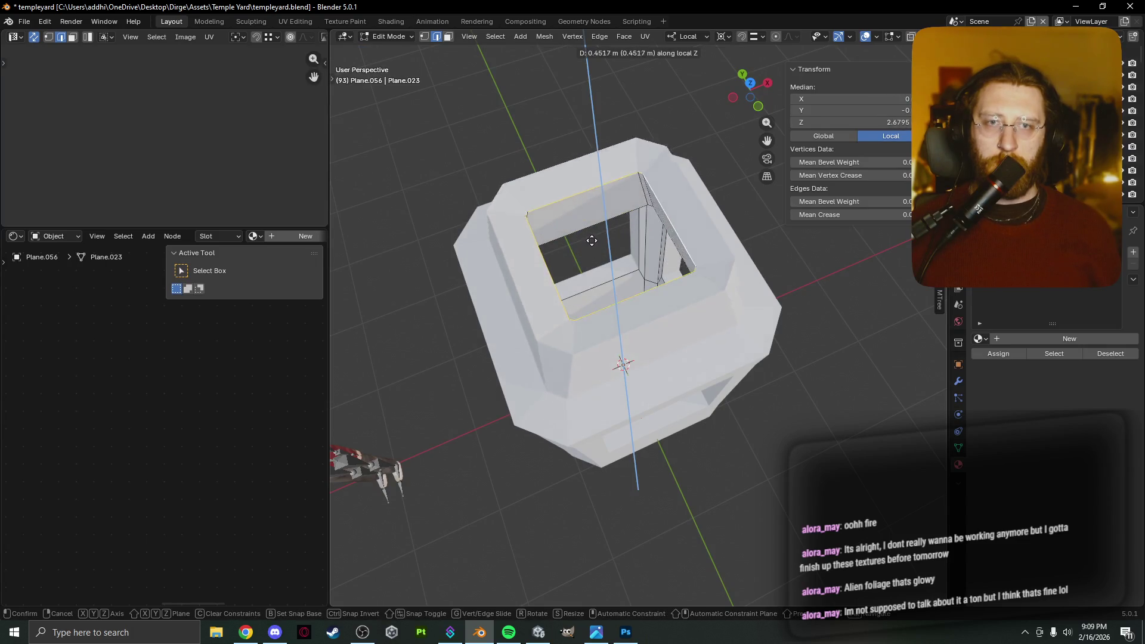
click(592, 242)
mouse_move(592, 241)
middle_down()
mouse_move(595, 160)
mouse_move(576, 162)
mouse_move(499, 241)
middle_up()
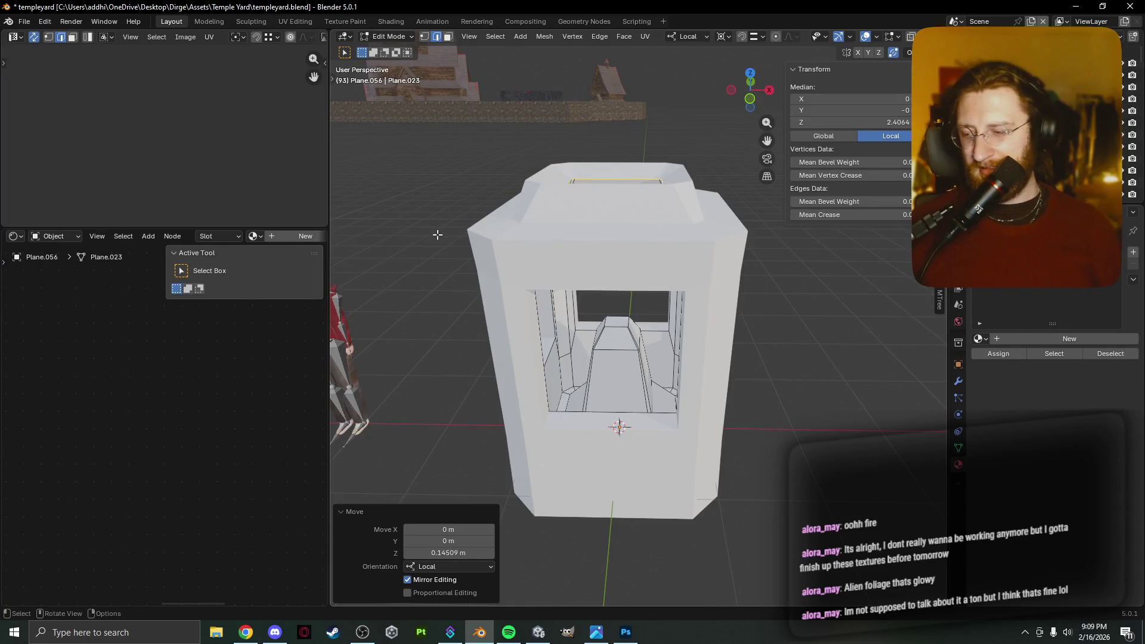
Select the passage floor vertices surrounding the central raised step.
mouse_move(611, 340)
middle_down()
mouse_move(620, 295)
mouse_move(627, 355)
mouse_move(592, 381)
middle_up()
click(596, 375)
key(1)
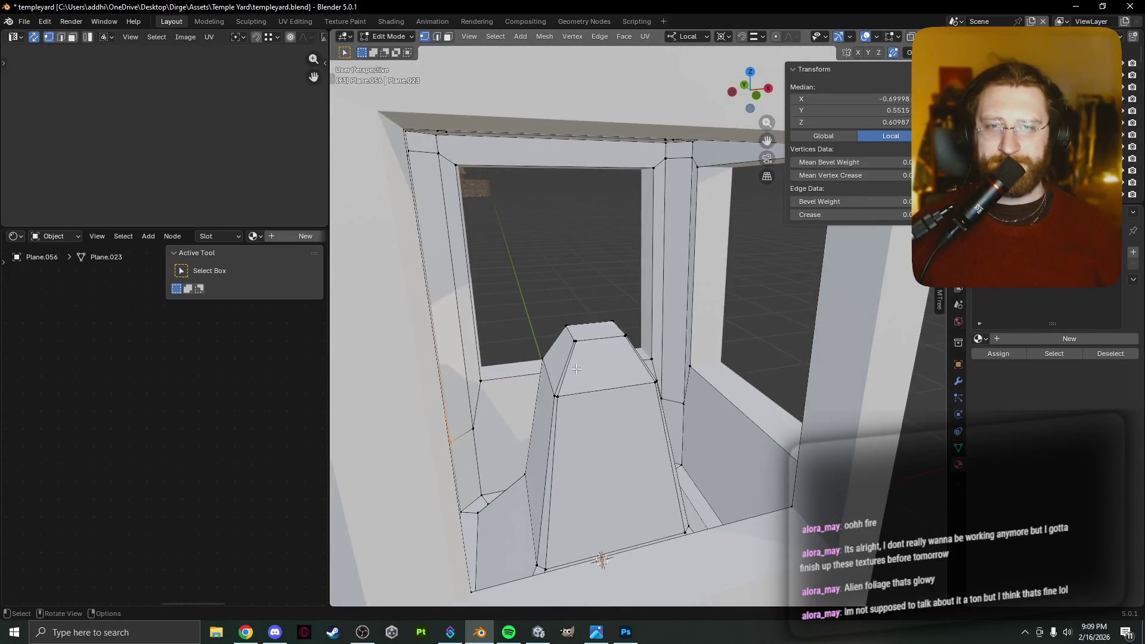
click(473, 427)
shift+click(450, 441)
middle_drag(450, 441, 633, 403)
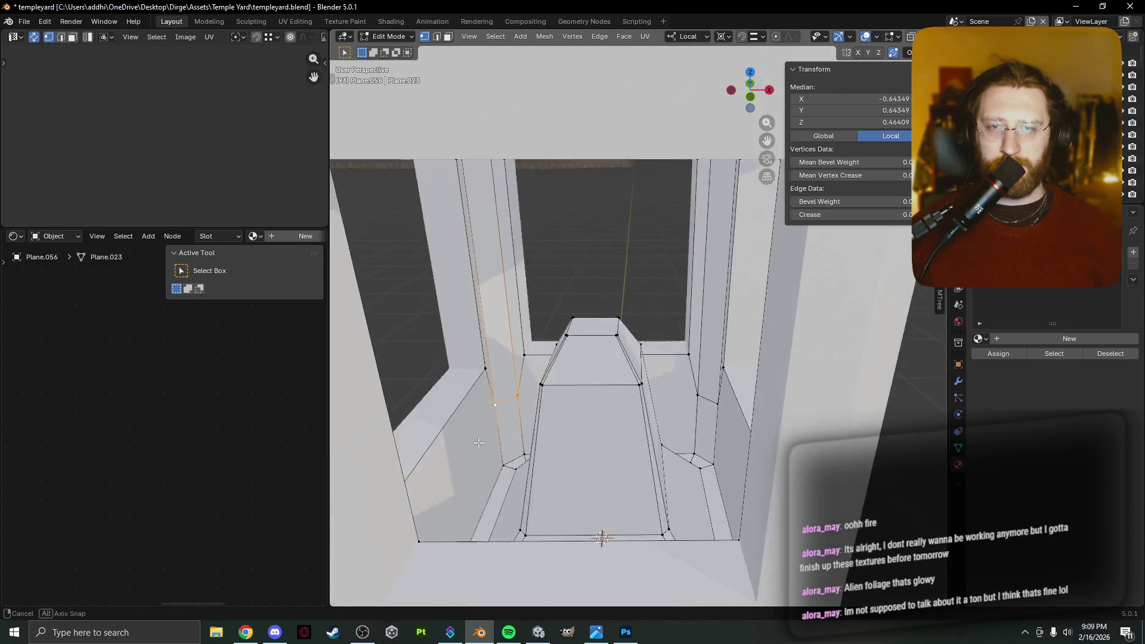
shift+click(709, 402)
mouse_move(709, 402)
middle_down()
mouse_move(821, 415)
mouse_move(799, 411)
mouse_move(806, 403)
mouse_move(763, 417)
mouse_move(761, 404)
middle_up()
shift+click(733, 411)
shift+click(812, 414)
shift+click(806, 403)
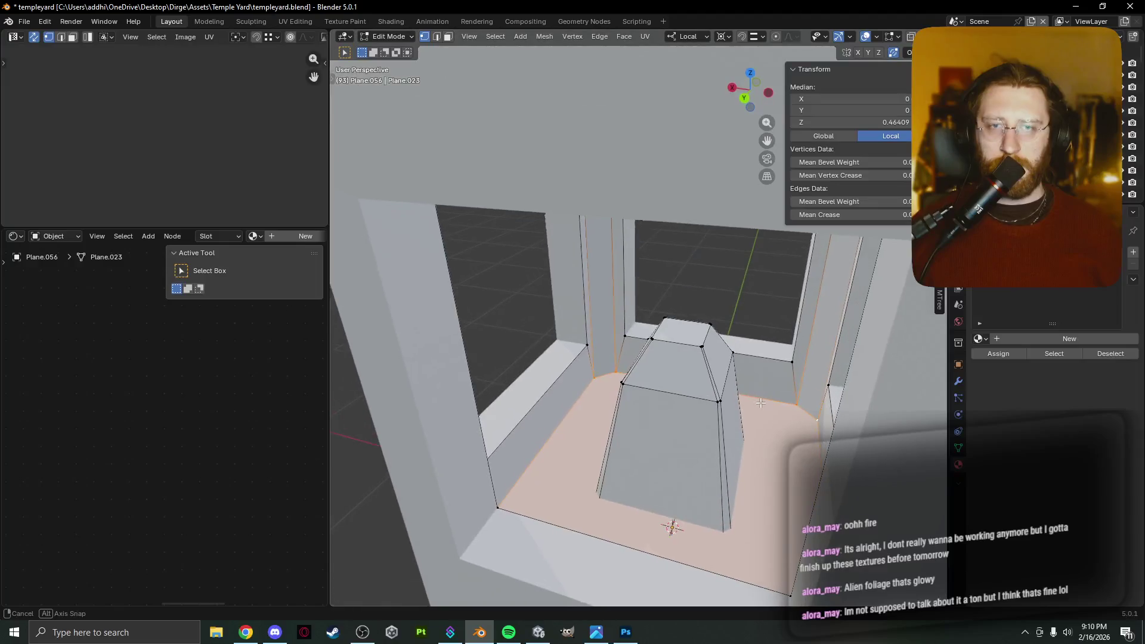
Add two material slots with new materials named wayshrine.water and wayshrine.wall.
click(999, 339)
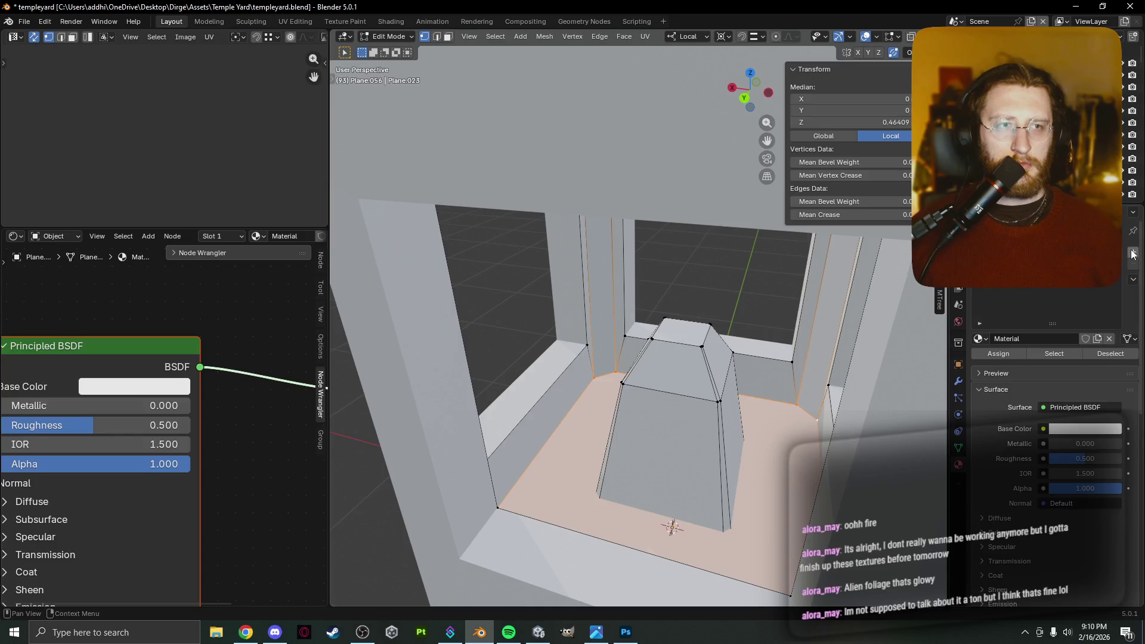
click(1133, 253)
click(1036, 338)
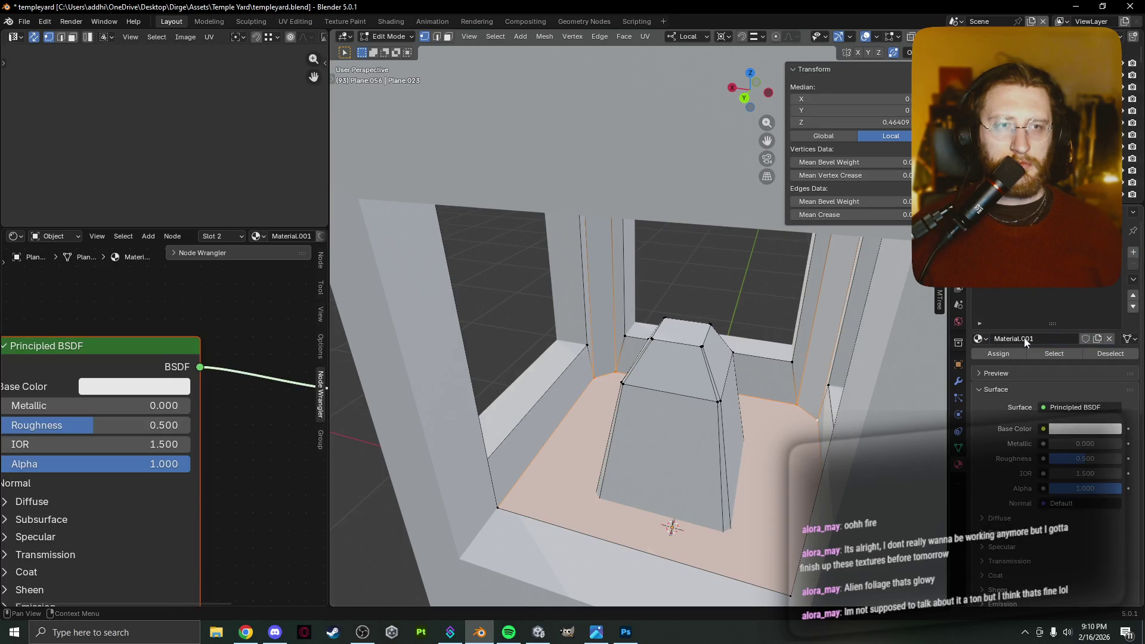
click(1024, 338)
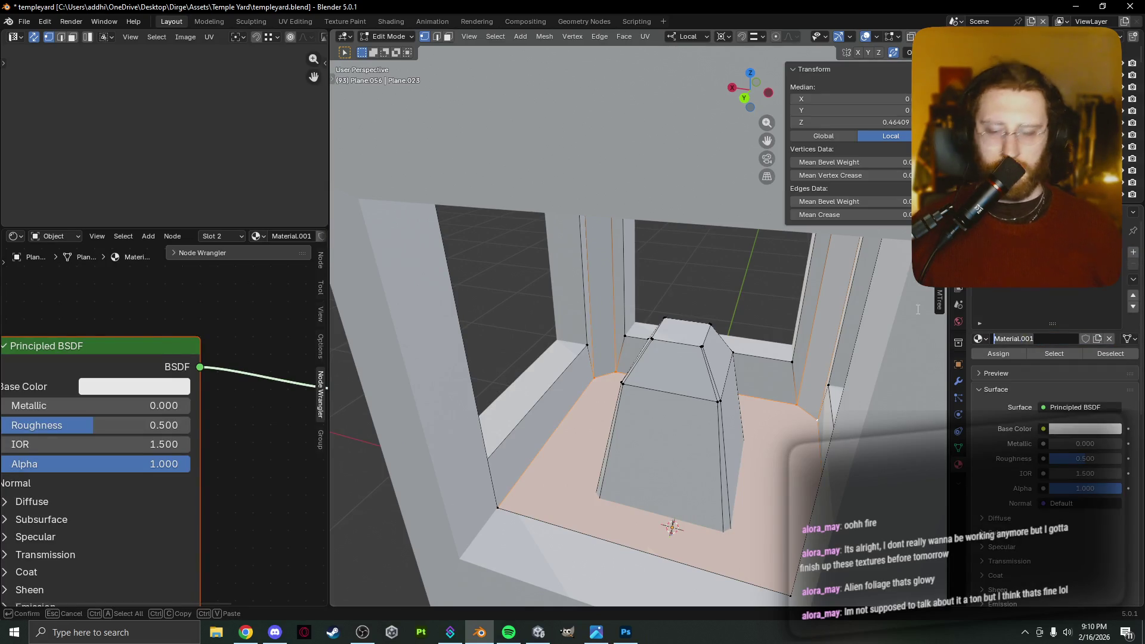
text(wayshrine.water)
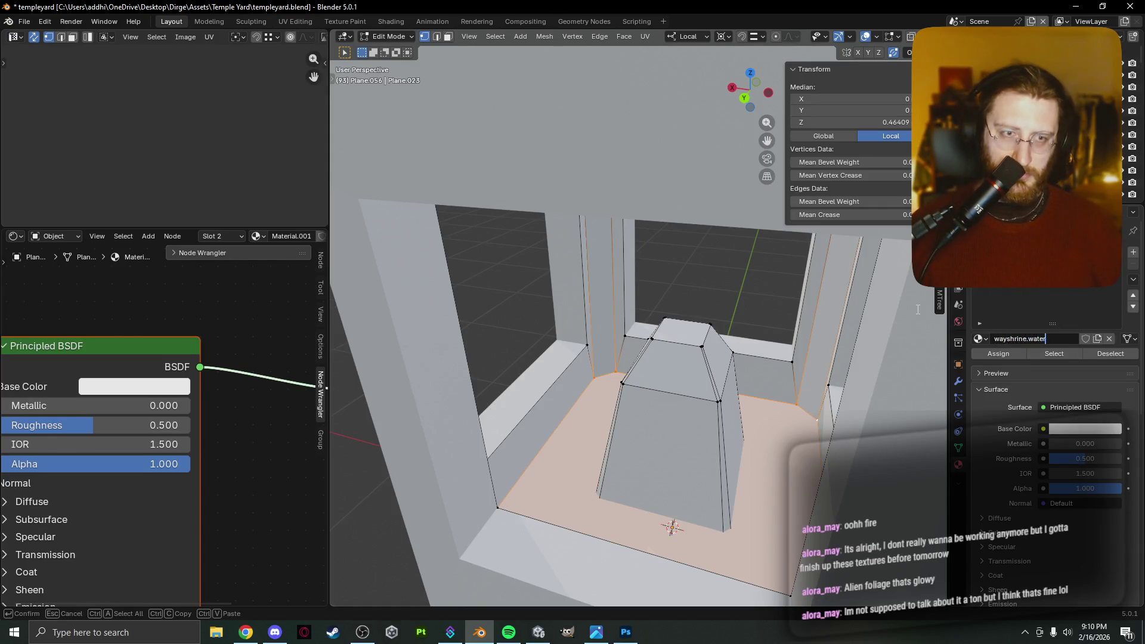
key(Return)
click(1013, 251)
double_click(1011, 340)
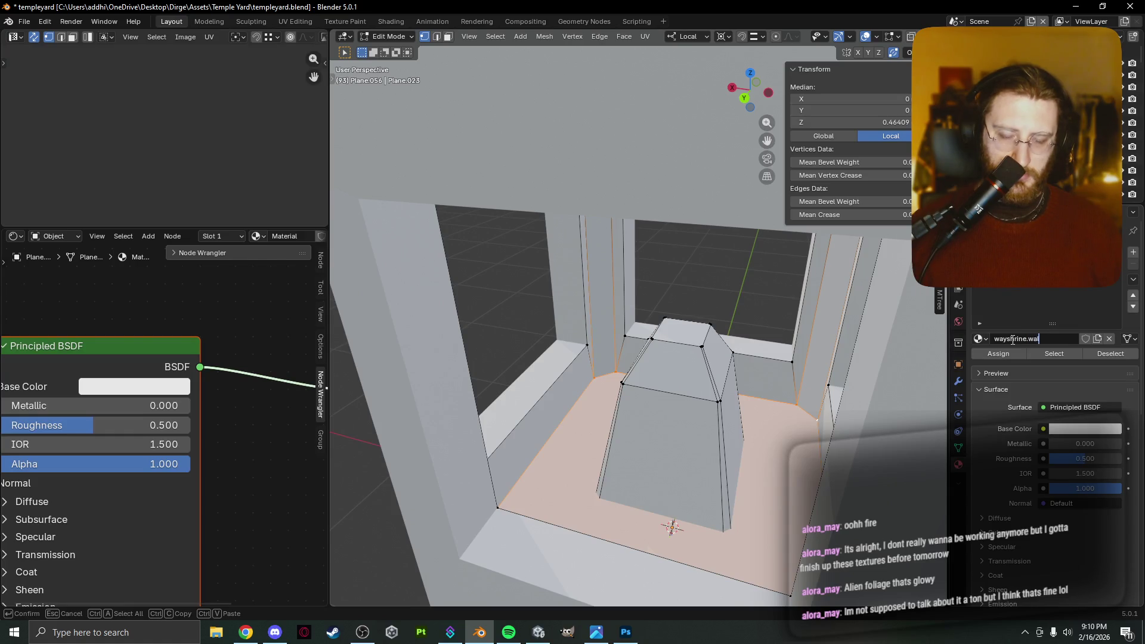
key(Return)
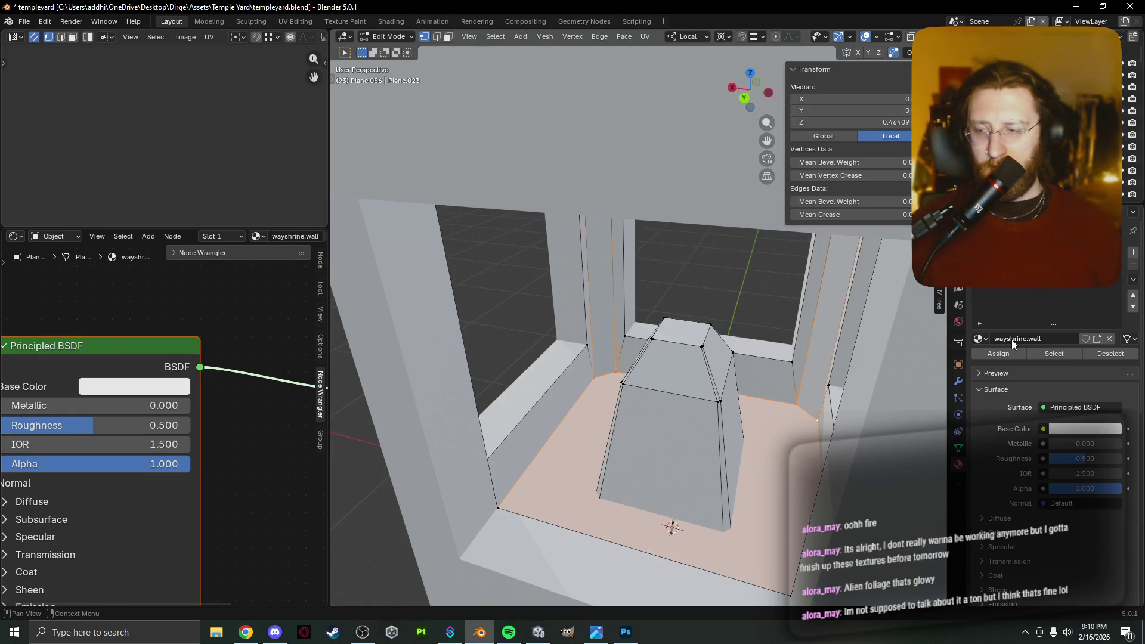
Select the whole mesh, then deselect the faces assigned to wayshrine.water.
mouse_move(775, 340)
middle_down()
mouse_move(690, 344)
mouse_move(892, 391)
middle_up()
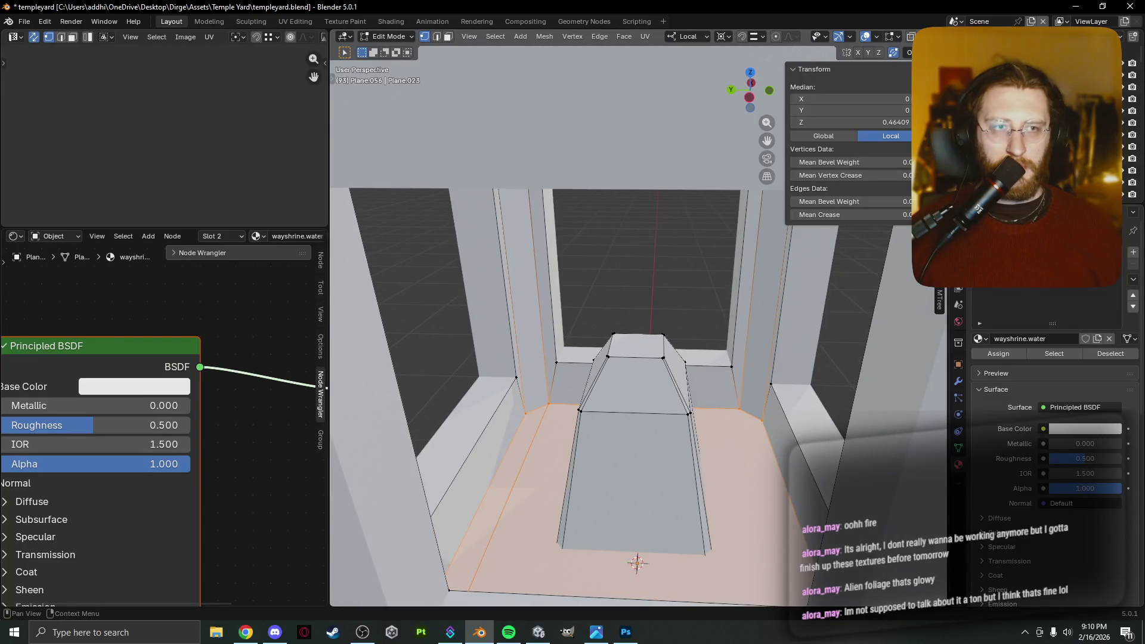
click(1103, 355)
key(a)
key(alt+a)
key(a)
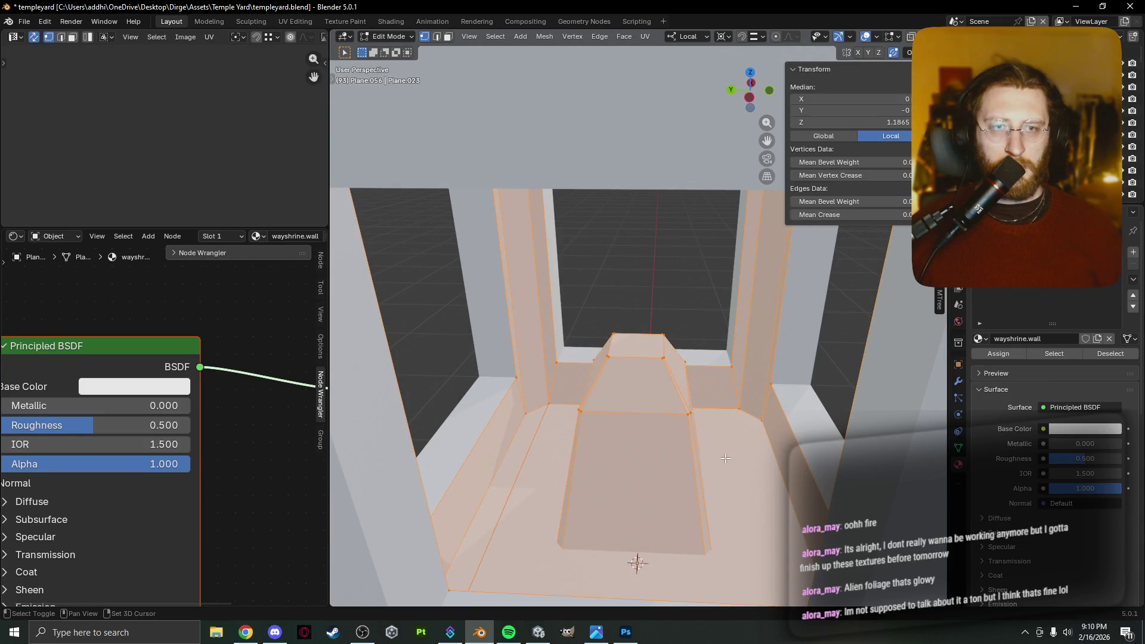
key(alt+a)
key(a)
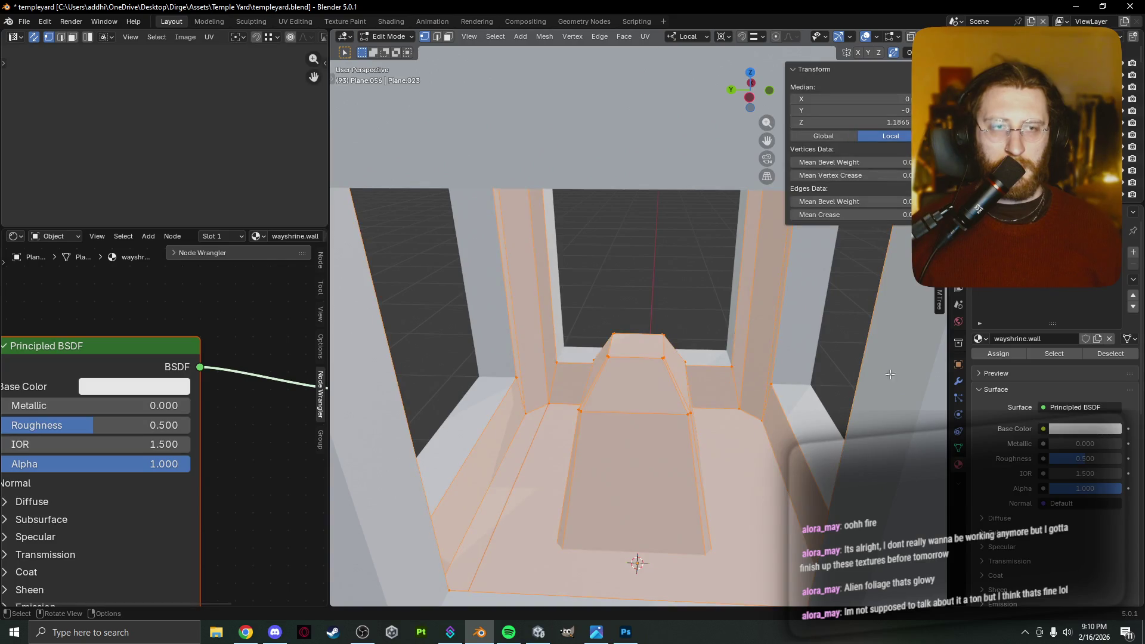
click(1106, 355)
Select the floor faces at the base of the window opening and inspect them from above and front.
mouse_move(753, 437)
middle_down()
mouse_move(550, 445)
mouse_move(488, 368)
mouse_move(614, 450)
mouse_move(634, 536)
middle_up()
key(ctrl+z)
key(ctrl+z)
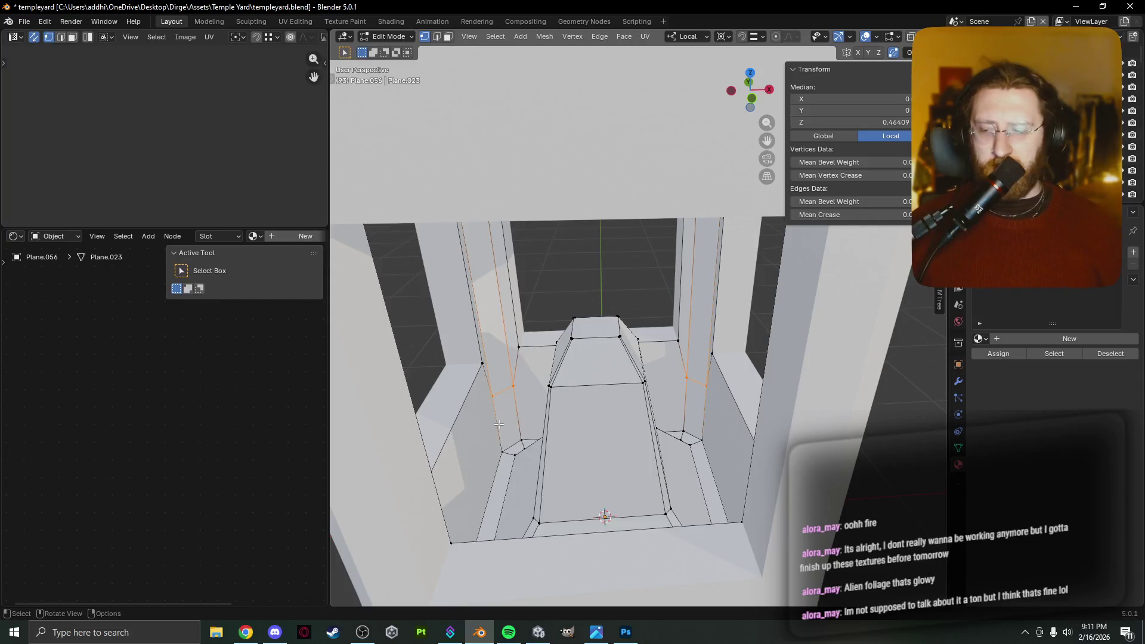
scroll(471, 427, down, 6)
mouse_move(437, 440)
middle_down()
mouse_move(832, 436)
mouse_move(633, 414)
mouse_move(647, 404)
mouse_move(637, 444)
mouse_move(442, 455)
mouse_move(416, 436)
mouse_move(393, 438)
middle_up()
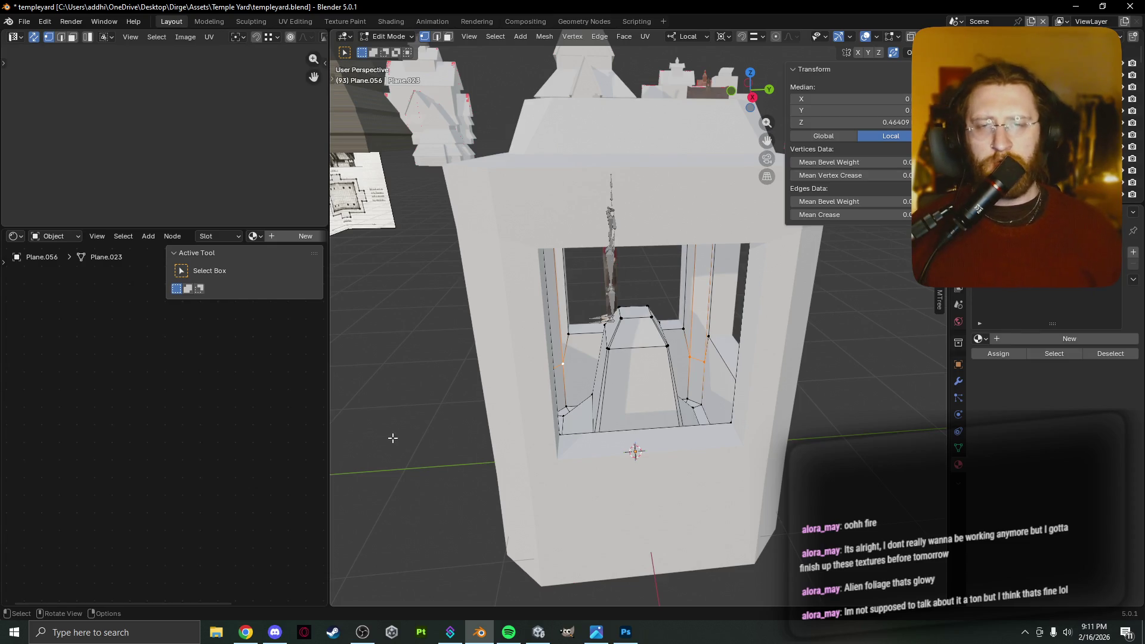
key(f)
middle_drag(393, 438, 382, 525)
middle_drag(733, 366, 696, 421)
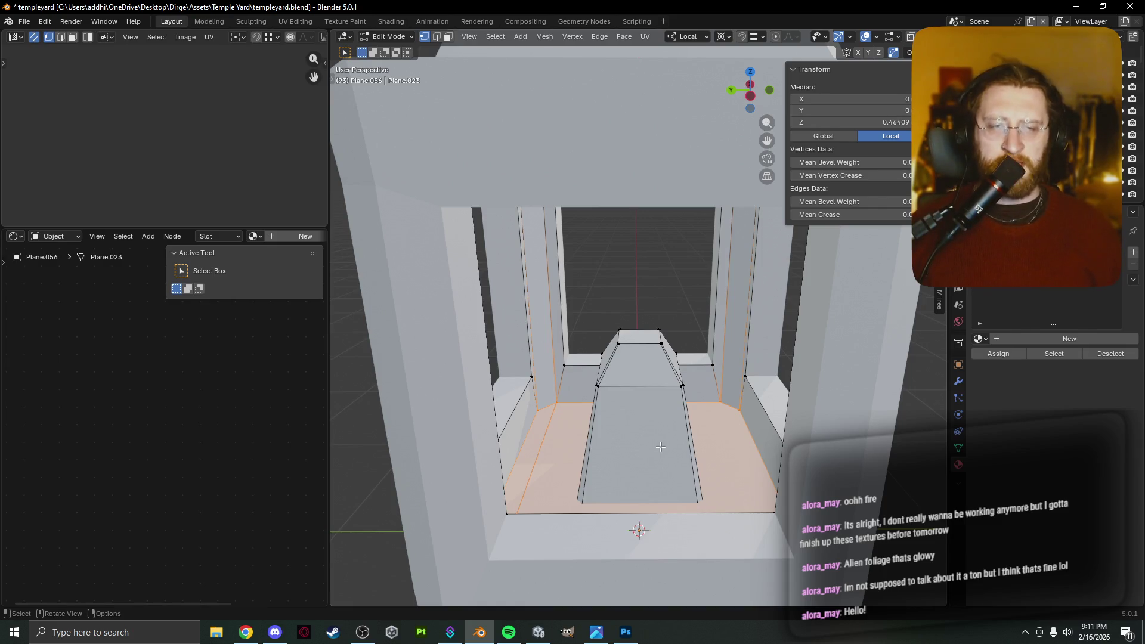
Deselect everything and return the whole shrine to Object Mode.
alt+click(720, 333)
scroll(644, 432, down, 5)
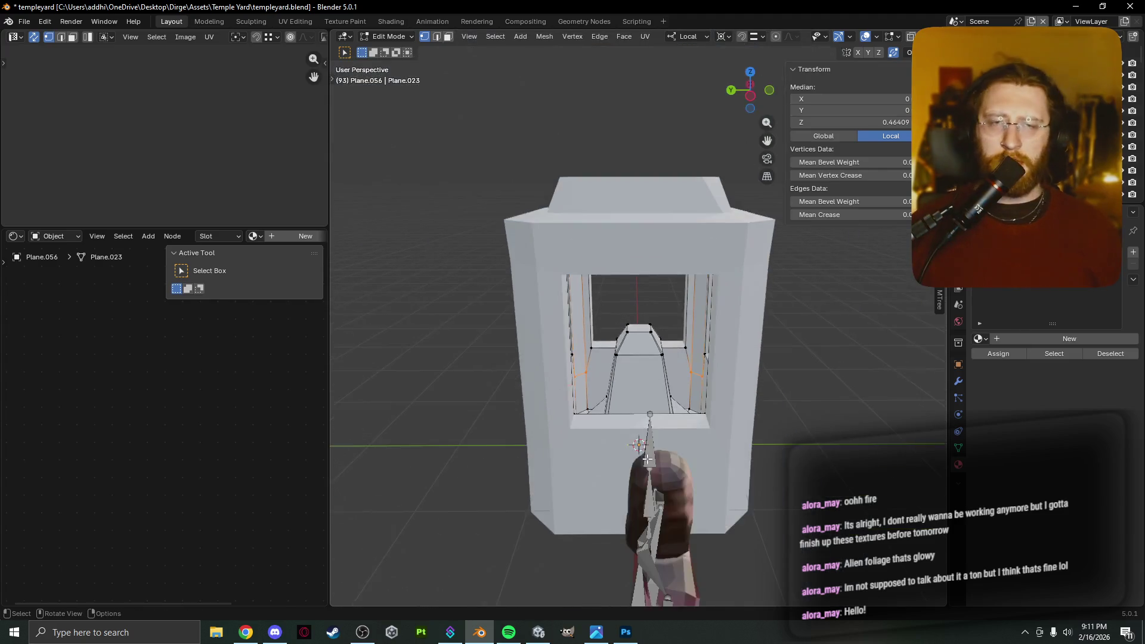
middle_drag(644, 432, 541, 514)
click(610, 538)
key(Tab)
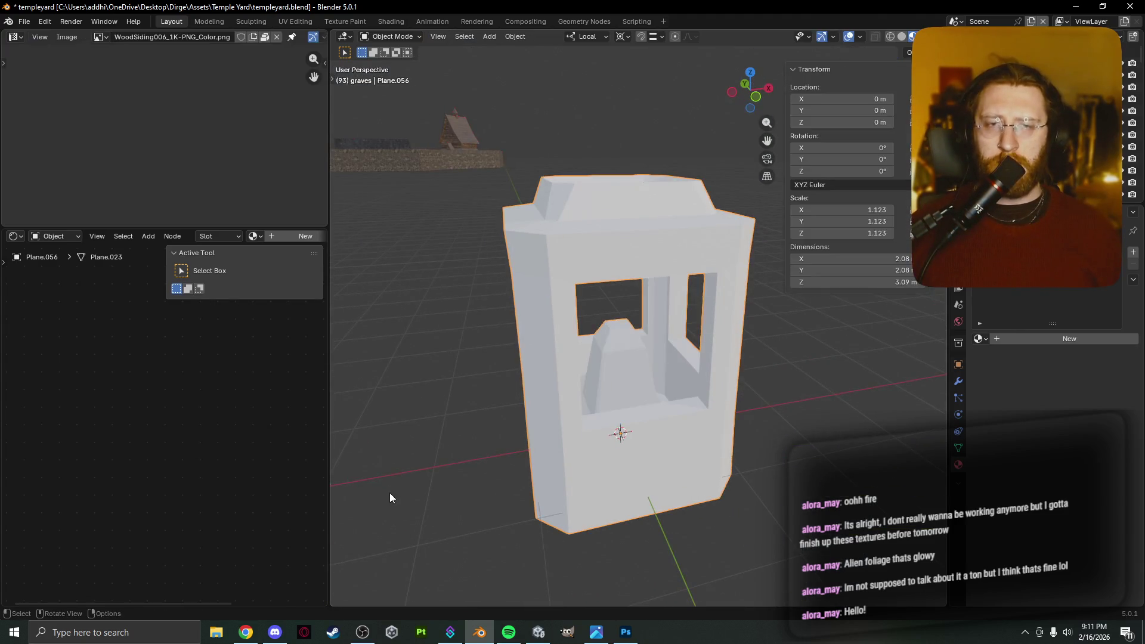
Add a new cube, shrink it and raise it along Z.
key(shift+a)
mouse_move(403, 386)
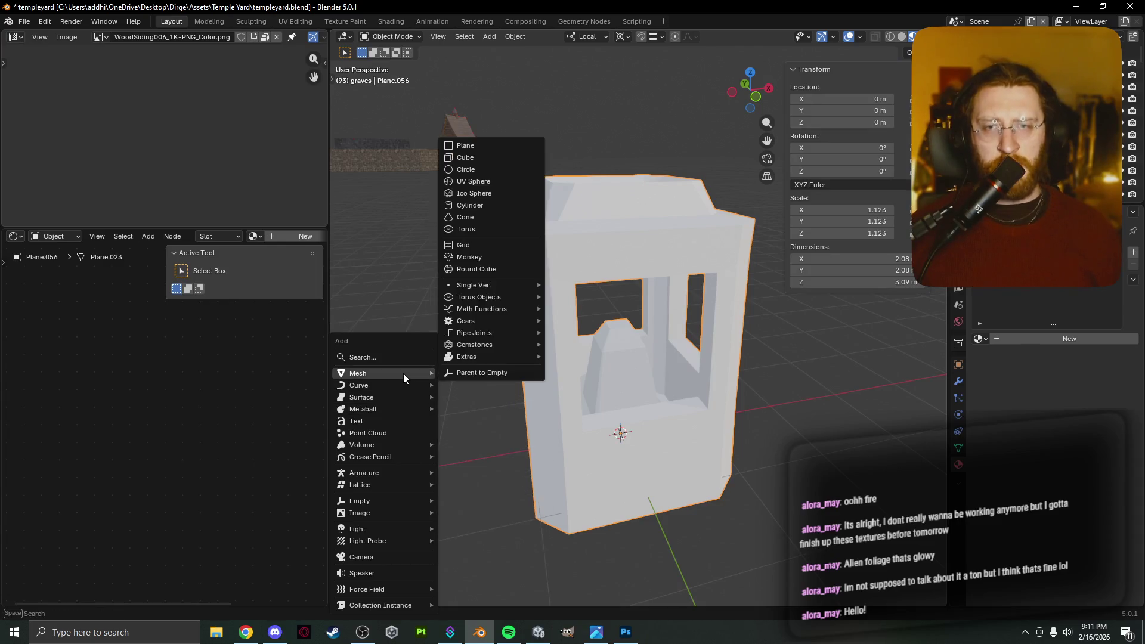
click(513, 157)
key(s)
click(775, 486)
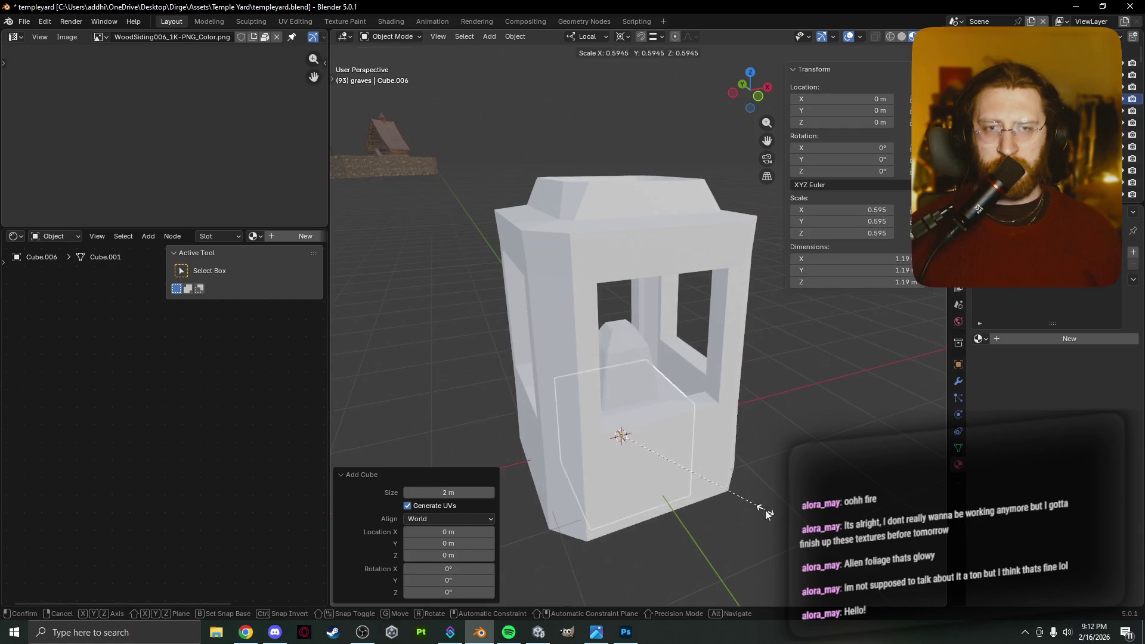
key(g)
key(z)
click(766, 488)
Rescale the cube to 0.821 to fill the basin and lower it into place.
key(s)
click(793, 498)
key(g)
key(z)
right_click(793, 516)
mouse_move(796, 514)
middle_down()
mouse_move(787, 516)
mouse_move(864, 534)
middle_up()
key(s)
click(785, 516)
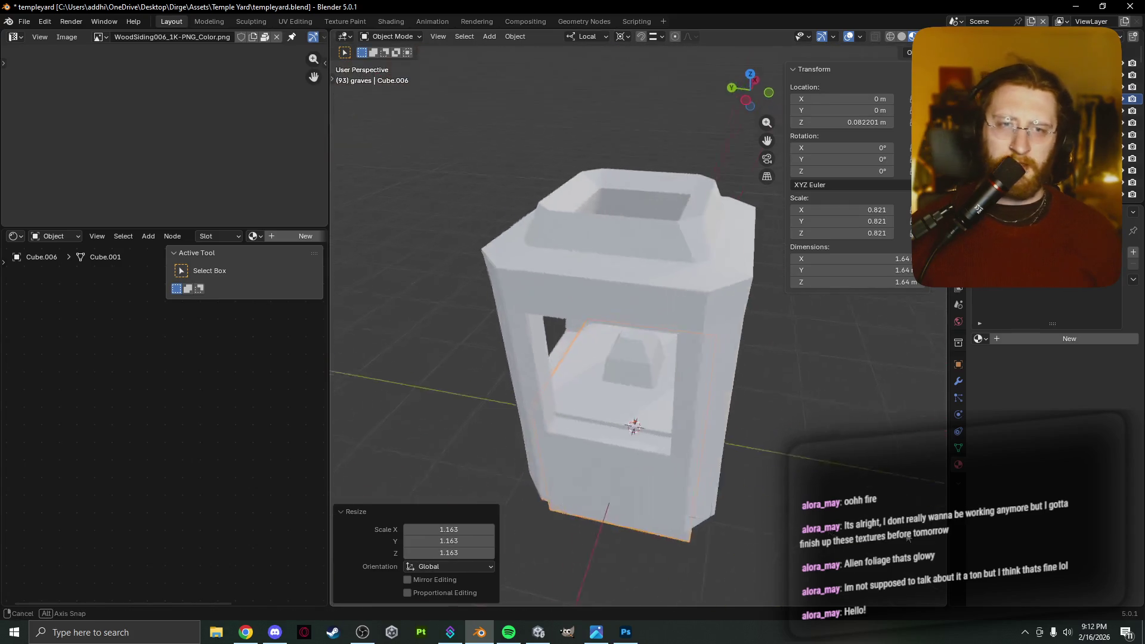
key(g)
key(z)
key(Return)
Flatten the cube to 0.373 height and raise the slab into the basin.
middle_drag(787, 537, 790, 452)
scroll(797, 514, up, 3)
scroll(789, 452, down, 4)
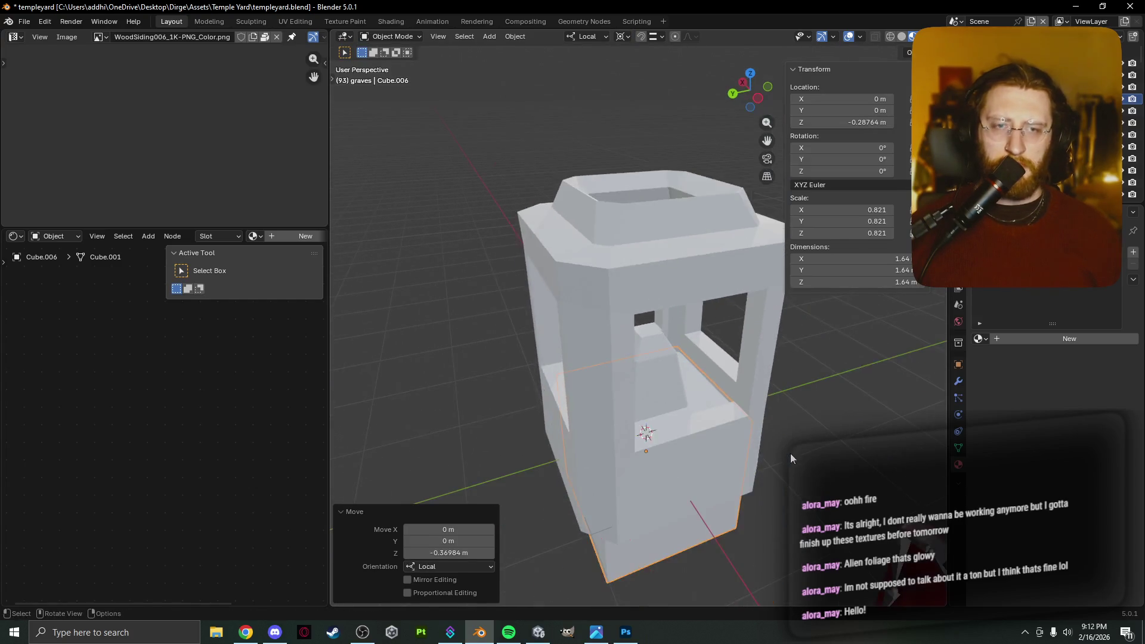
key(s)
key(y)
key(z)
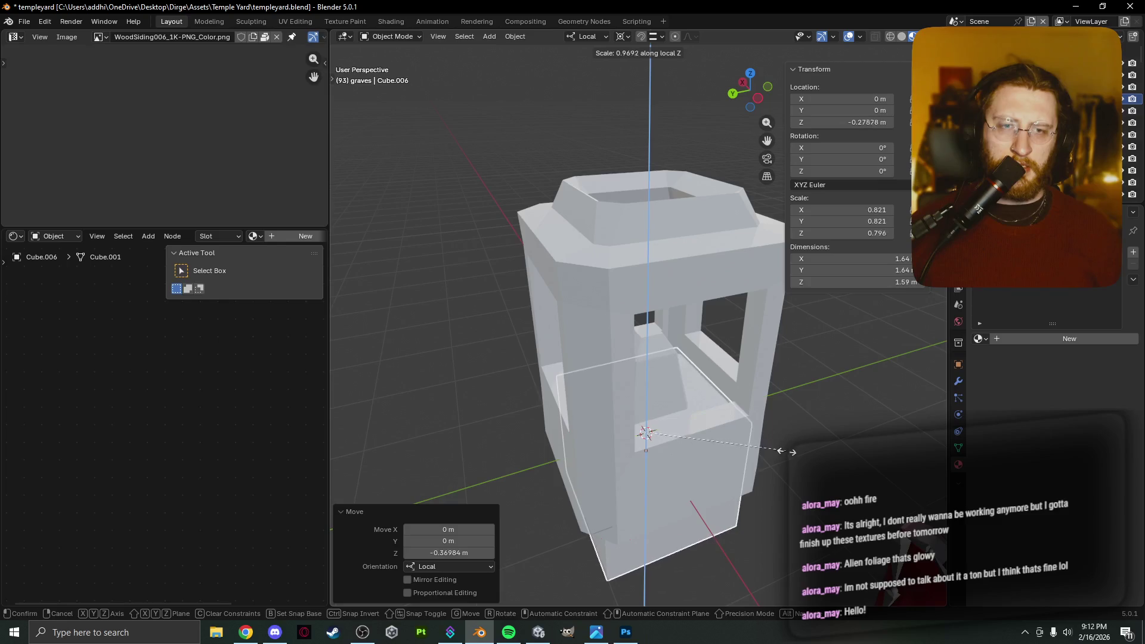
click(711, 445)
key(g)
key(z)
click(710, 449)
mouse_move(711, 445)
middle_down()
mouse_move(557, 444)
mouse_move(525, 466)
mouse_move(447, 477)
mouse_move(477, 445)
mouse_move(540, 421)
mouse_move(418, 411)
mouse_move(542, 416)
mouse_move(482, 508)
mouse_move(512, 441)
mouse_move(460, 364)
mouse_move(441, 365)
mouse_move(451, 379)
middle_up()
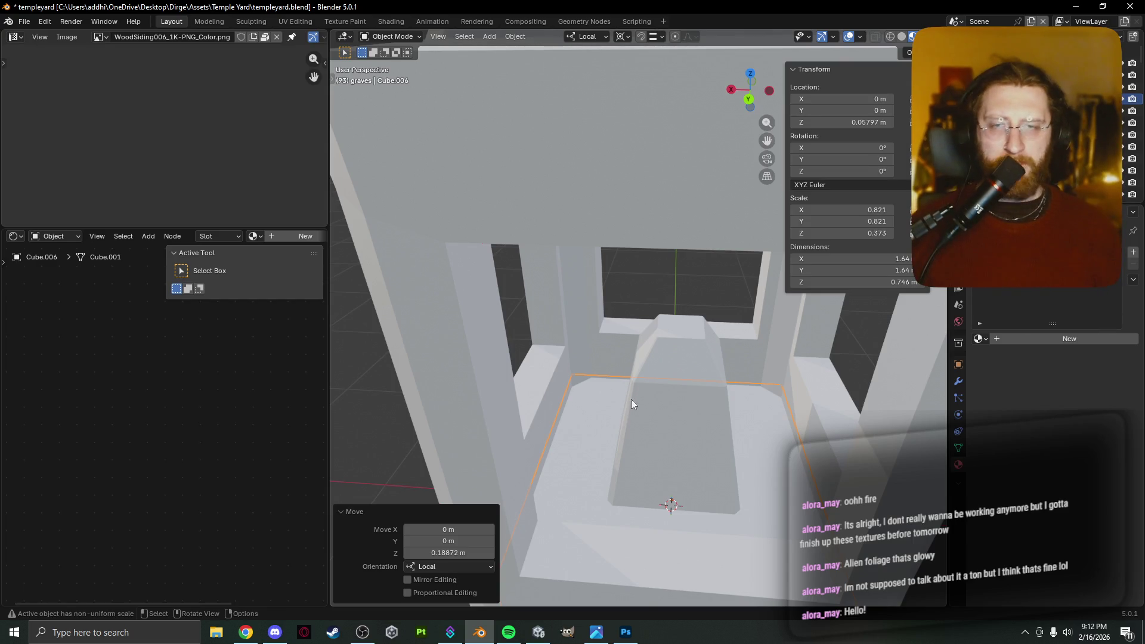
scroll(631, 438, up, 3)
Move Cube.006 up along Z to 0.17588 m, then switch to the web browser.
mouse_move(631, 437)
middle_down()
mouse_move(577, 326)
mouse_move(575, 349)
middle_up()
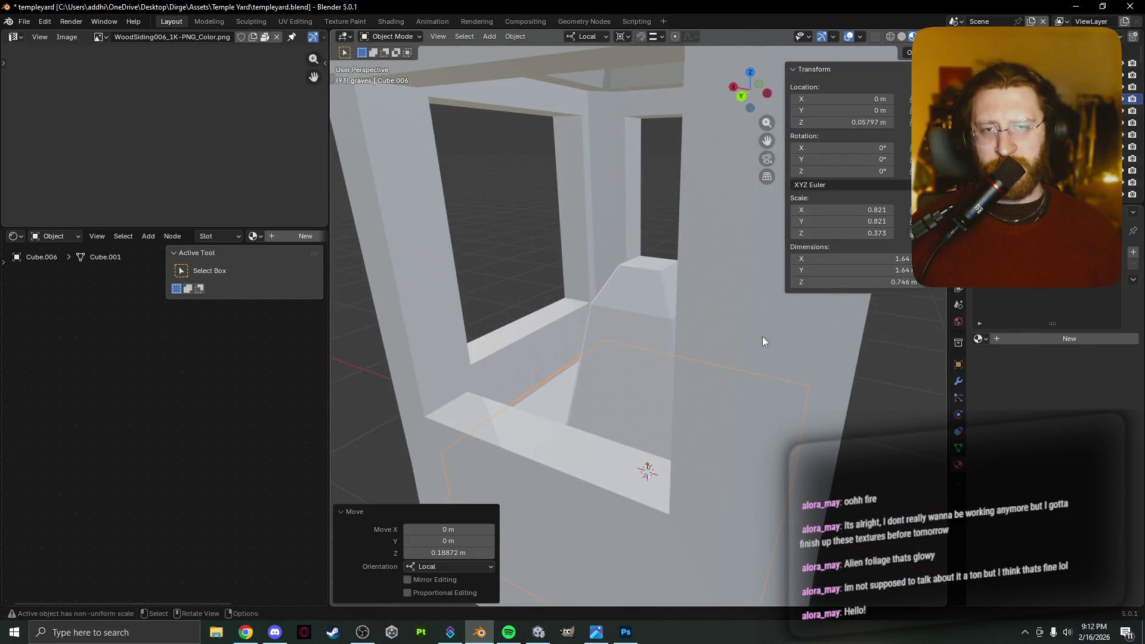
scroll(739, 339, down, 3)
key(g)
key(z)
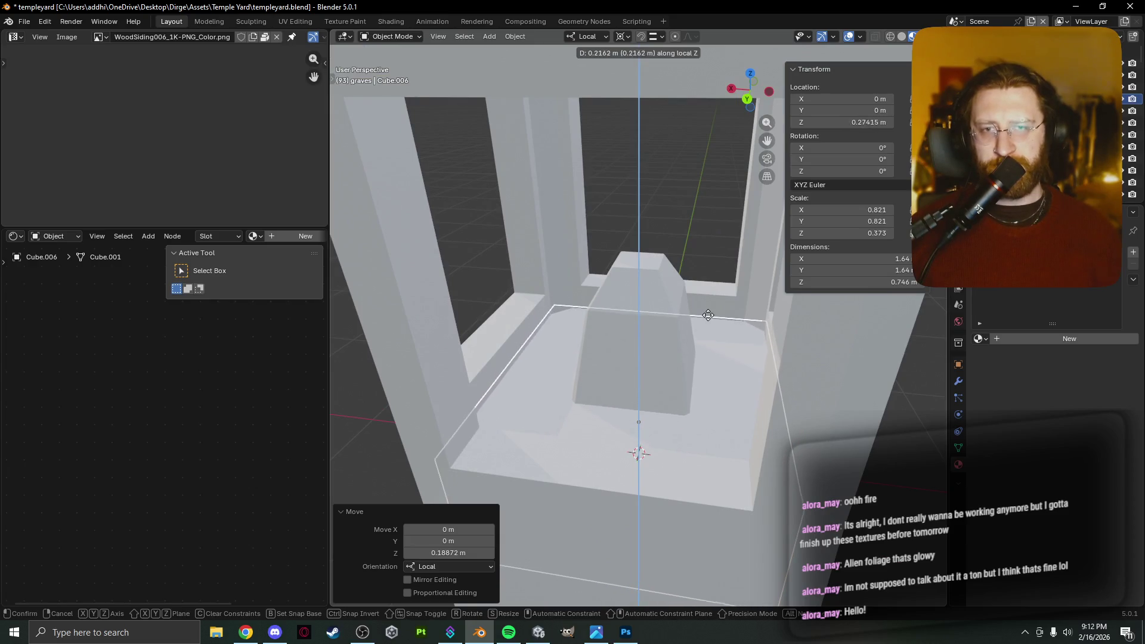
click(708, 328)
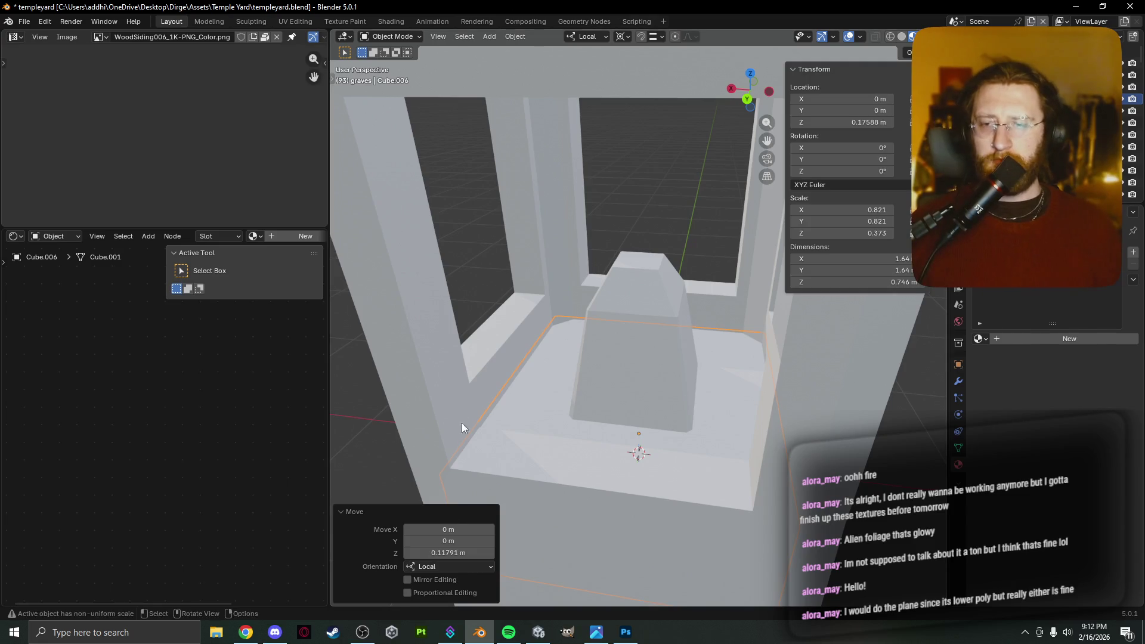
mouse_move(249, 631)
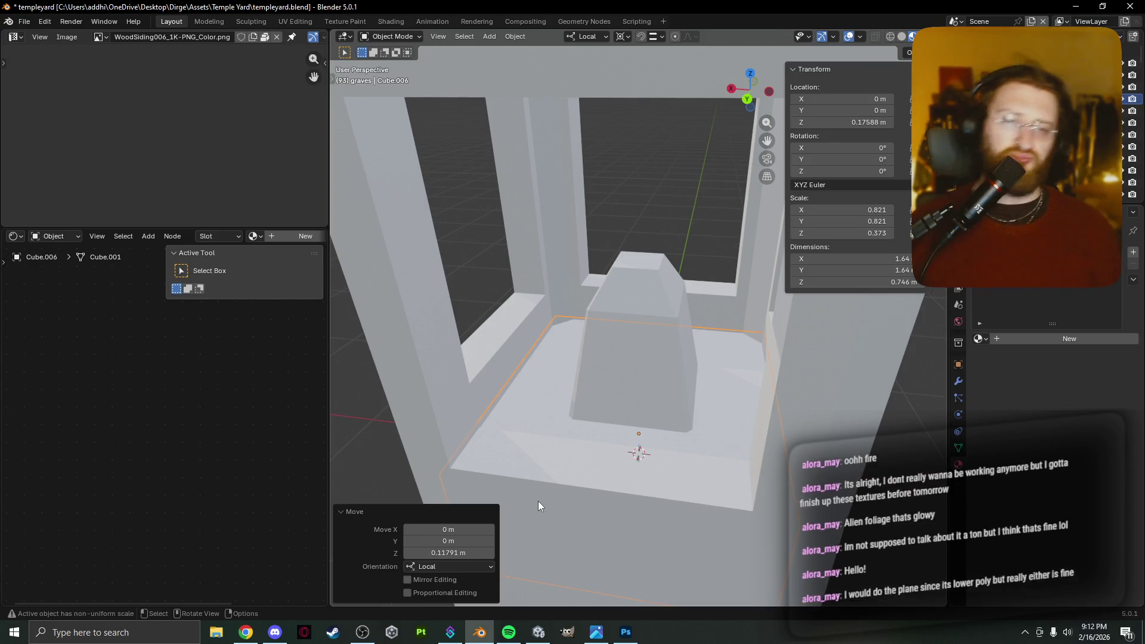
mouse_move(528, 478)
middle_down()
mouse_move(586, 492)
mouse_move(505, 489)
mouse_move(735, 482)
mouse_move(614, 485)
middle_up()
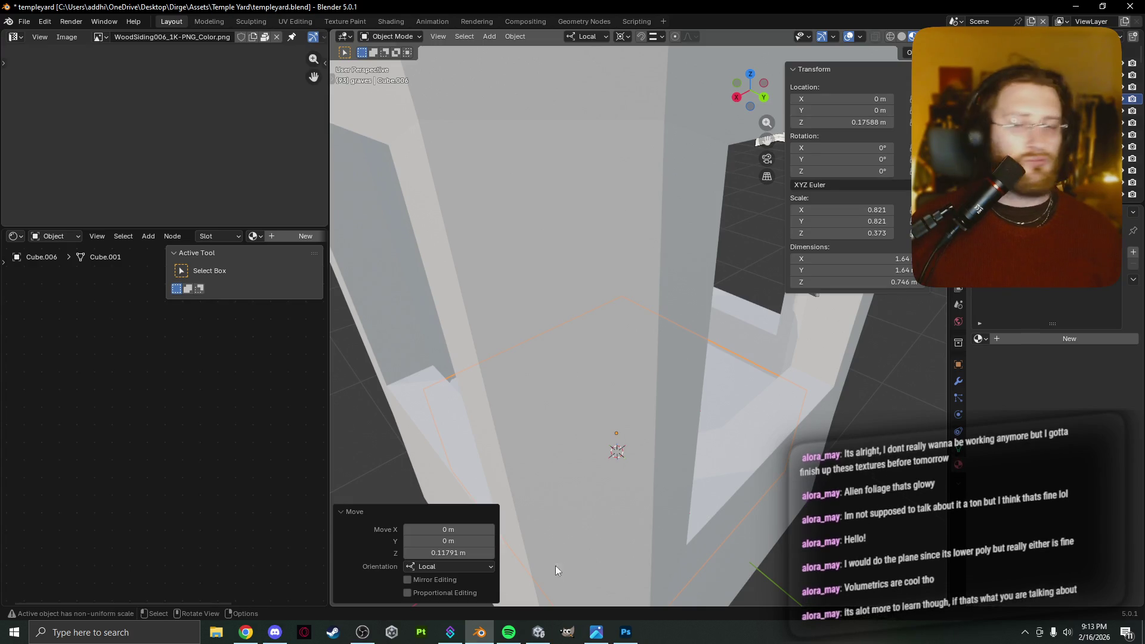
click(247, 632)
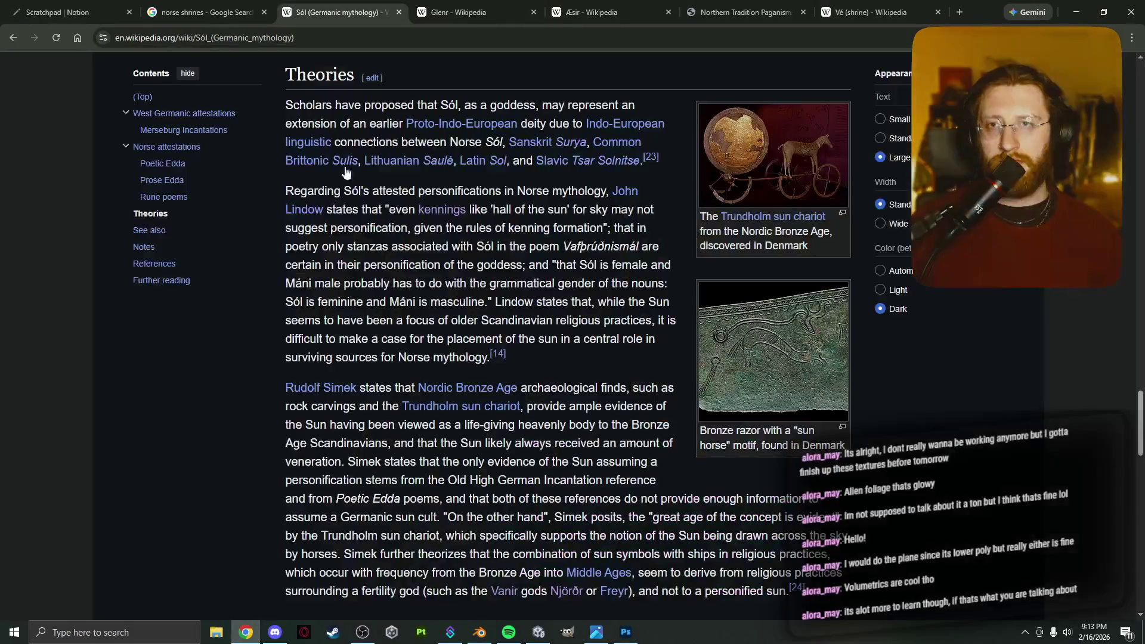
Google 'does a volume bdsf transfer from blender to unity', then return to Blender.
click(370, 45)
click(869, 12)
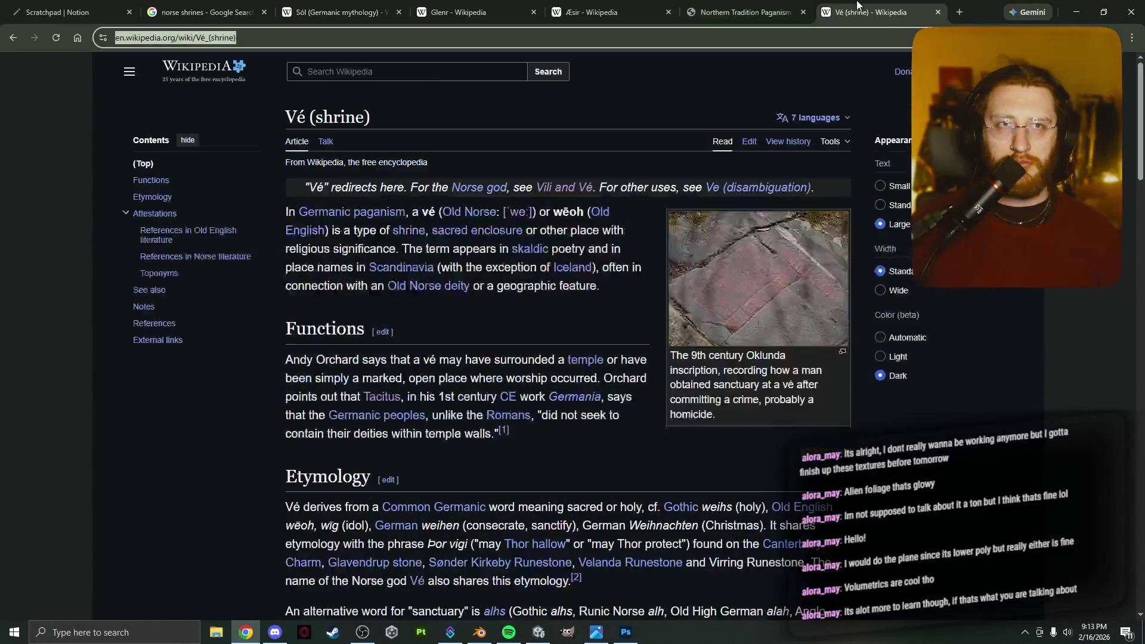
text(does)
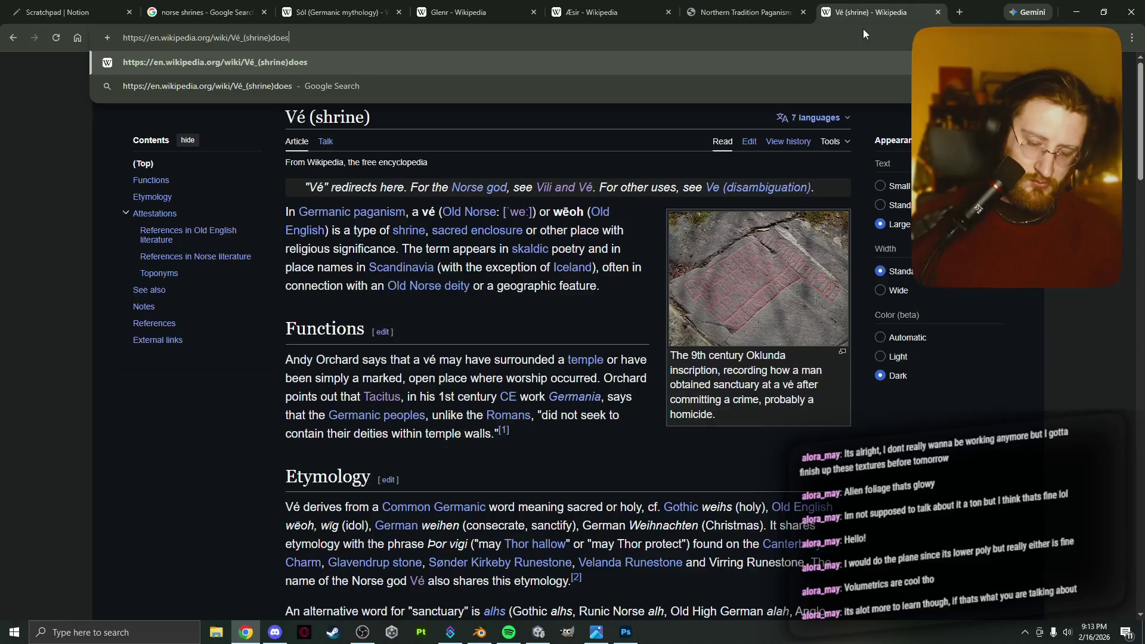
text( a volume)
key(BackSpace)
text(dsf)
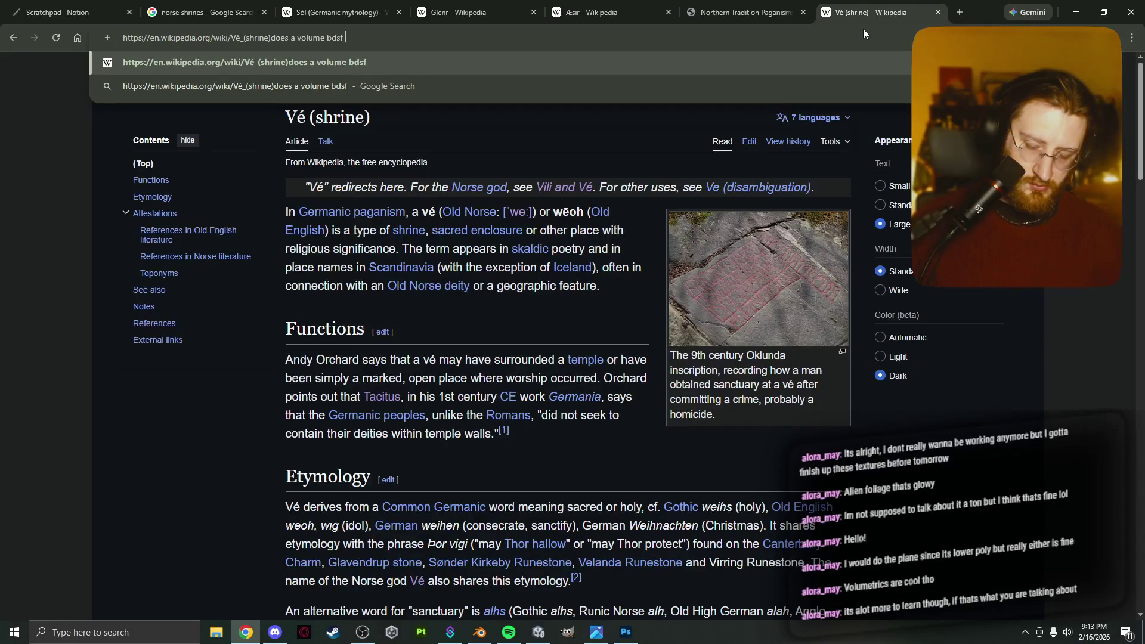
text(rom blender to un)
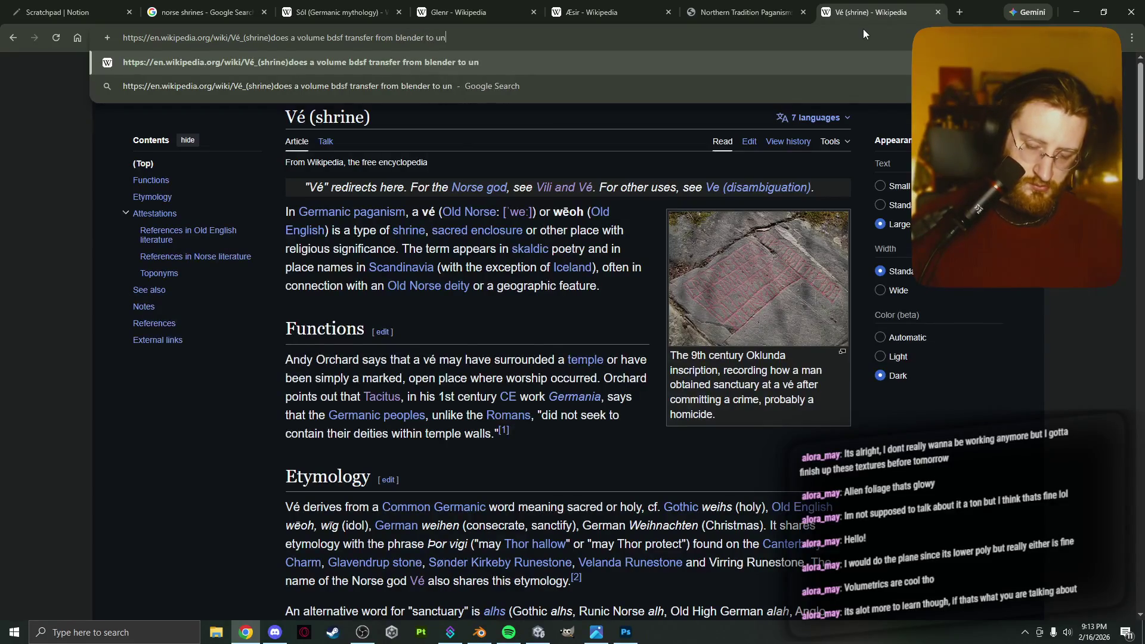
text(ity)
key(Return)
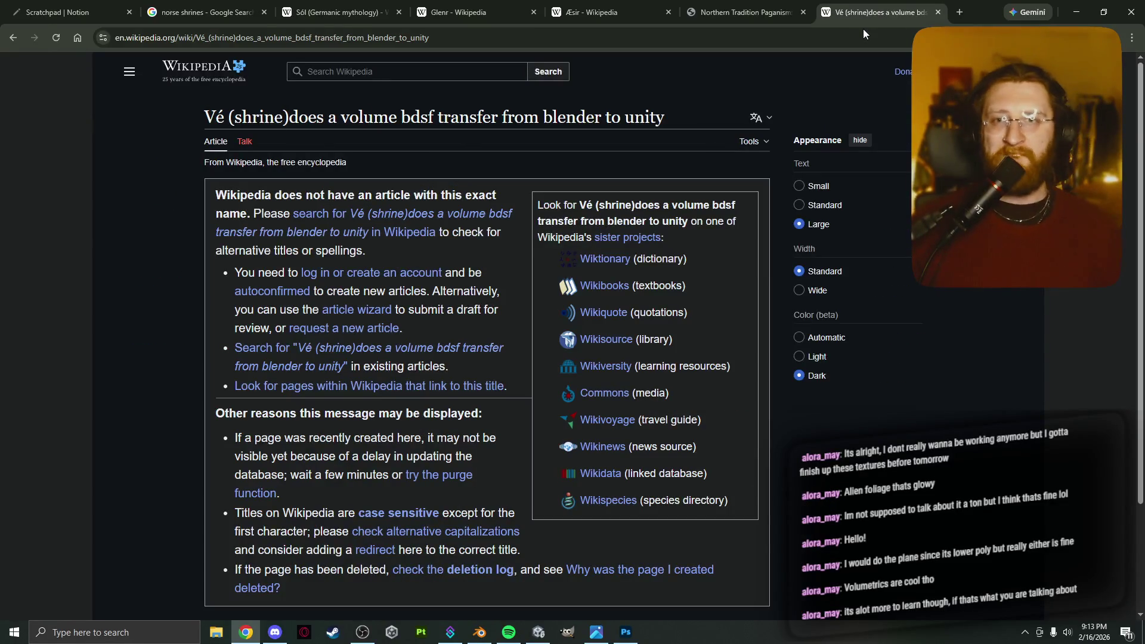
click(466, 37)
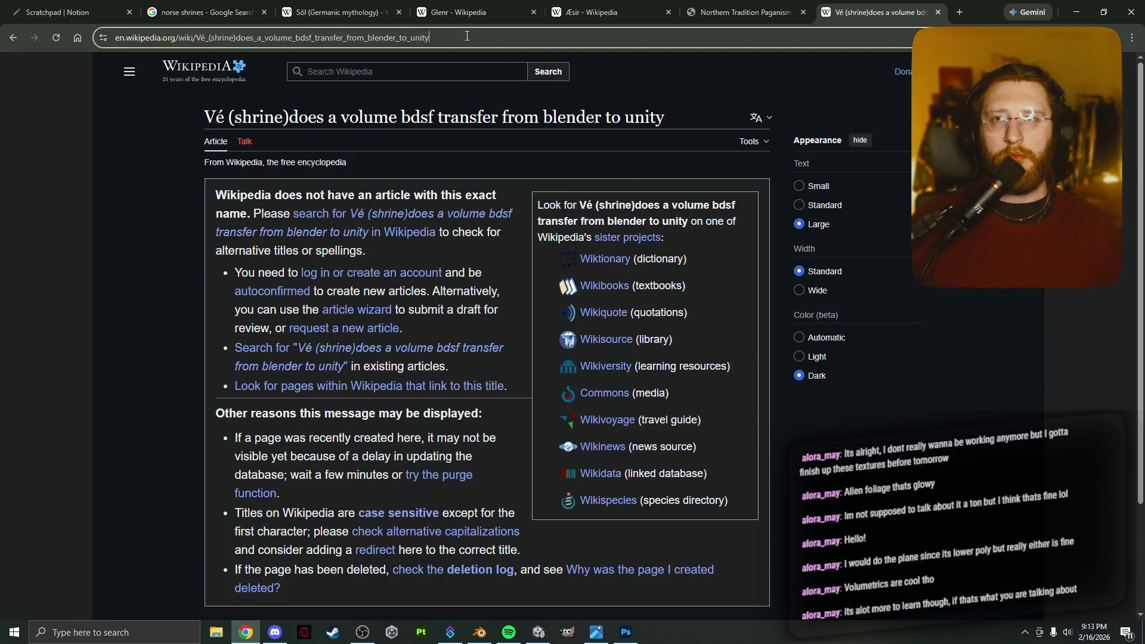
text(do)
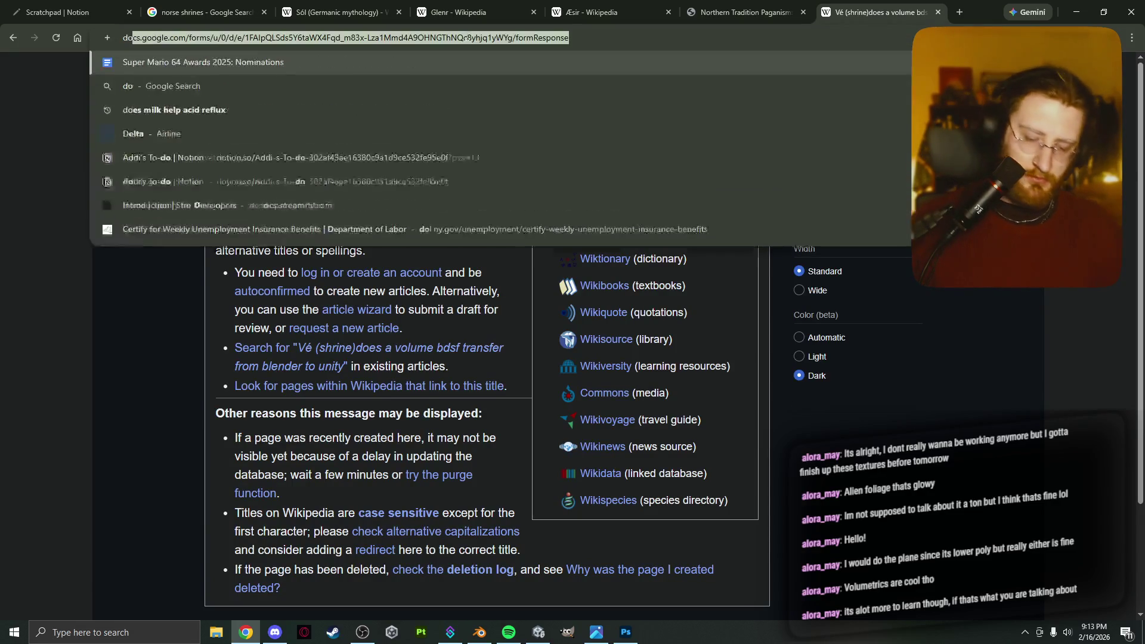
text(es a volume bdsf)
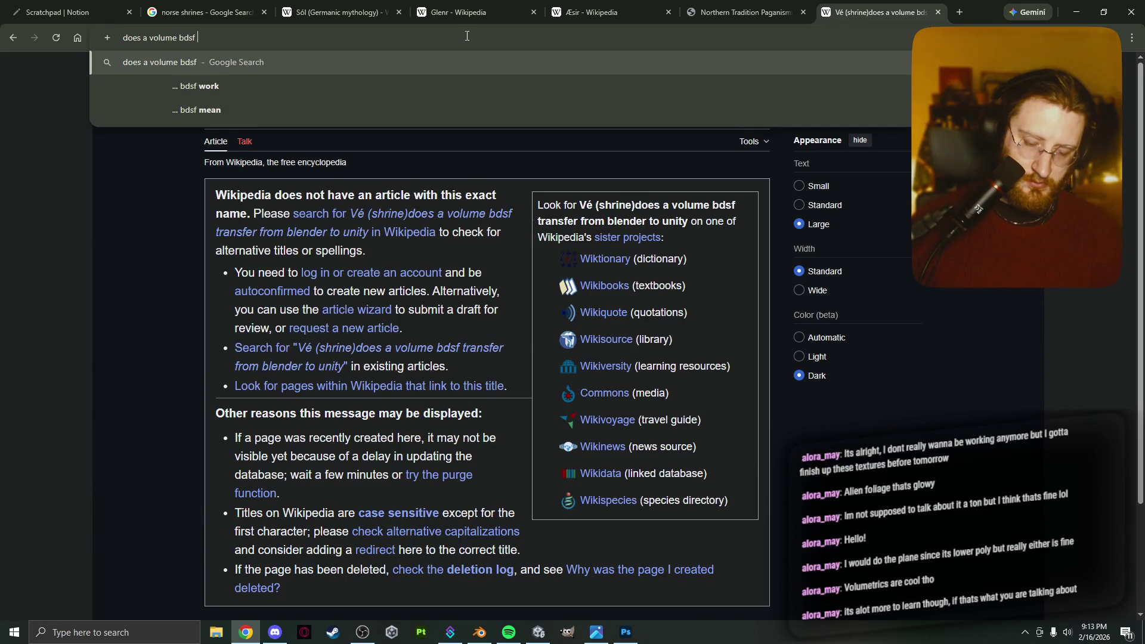
text( transfer )
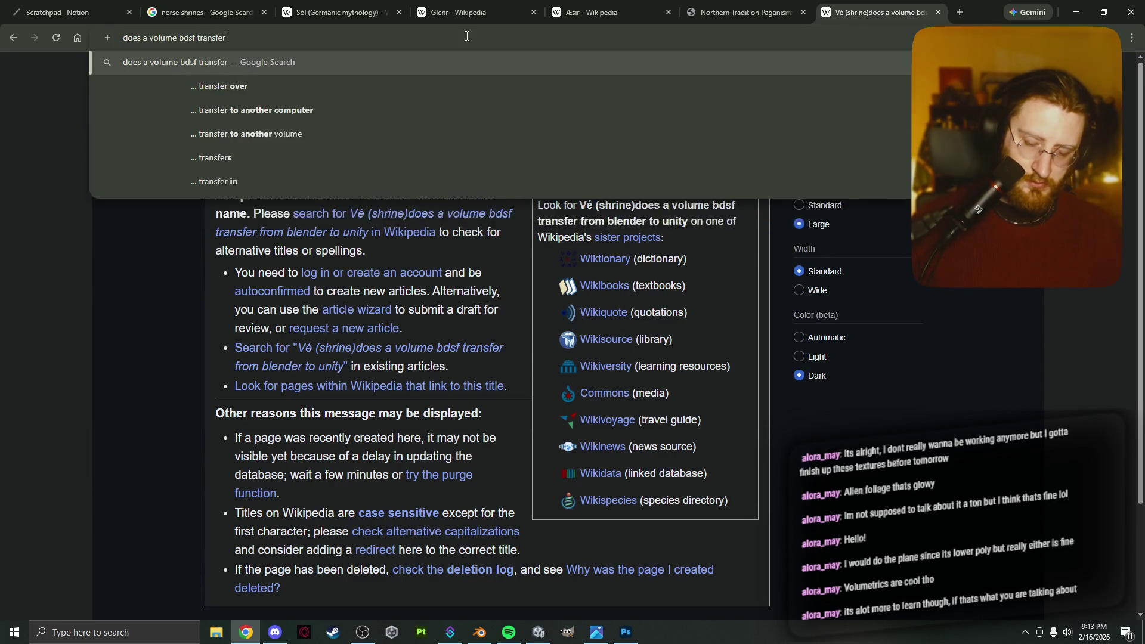
text(from blender to )
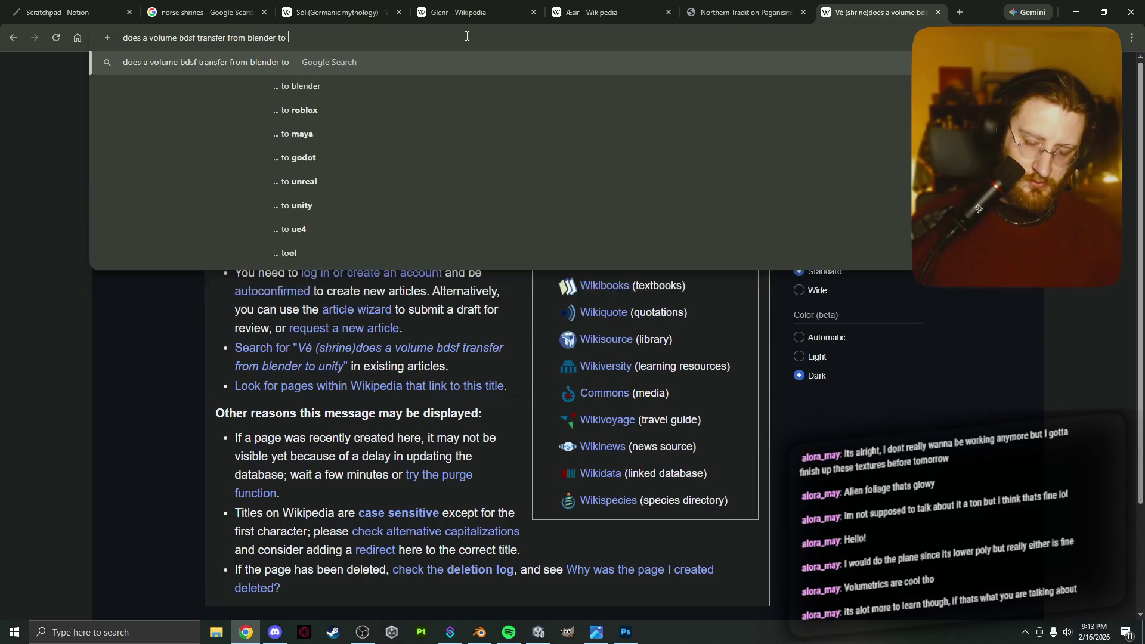
text(unity)
key(Return)
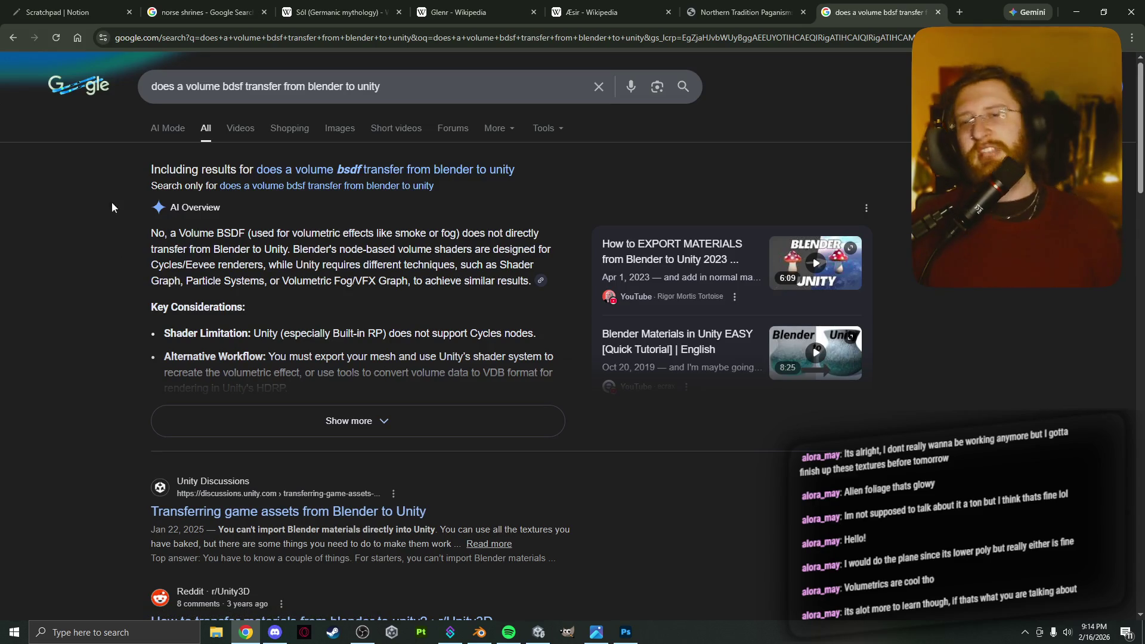
key(alt+Tab)
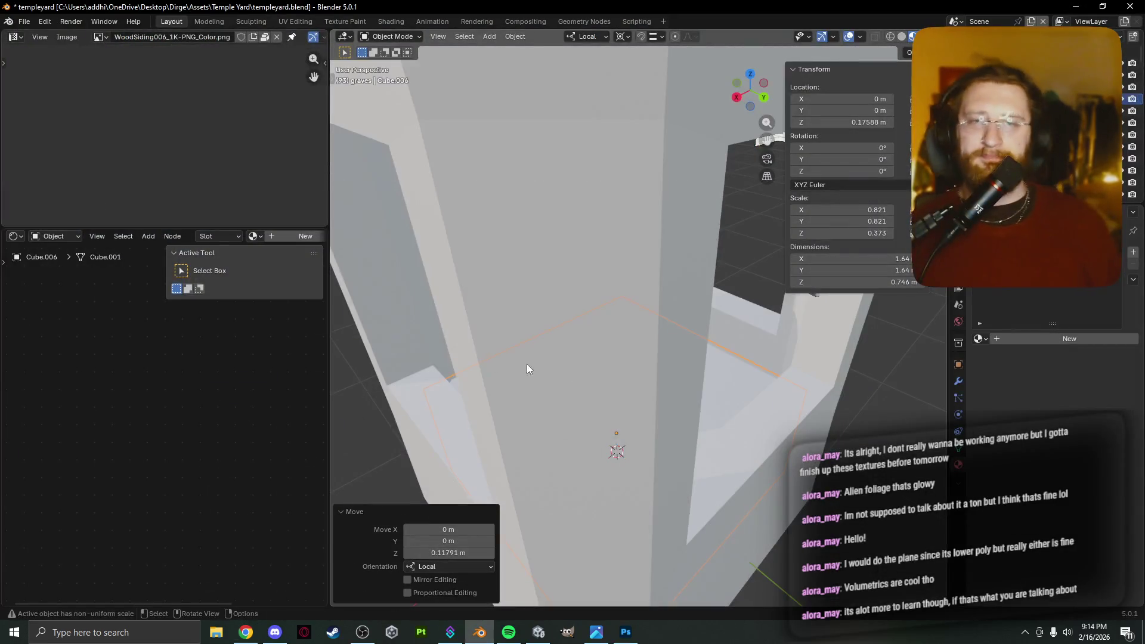
Delete the leftover Cube.006 slab from the basin.
scroll(559, 396, down, 5)
middle_drag(545, 395, 519, 395)
key(x)
click(461, 390)
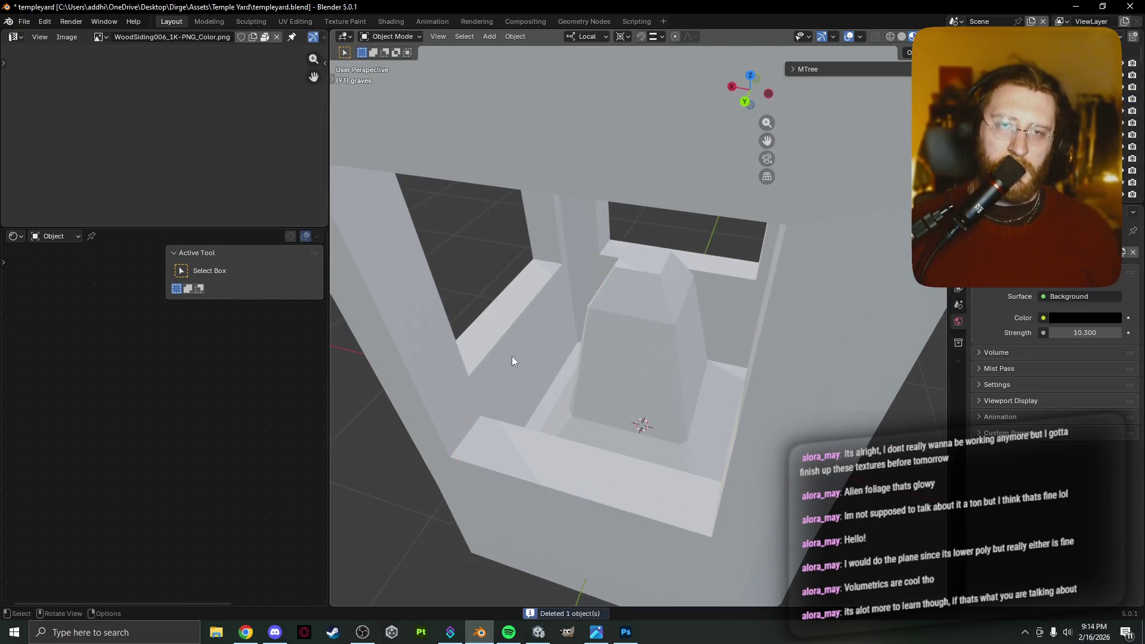
Enter Edit Mode on the booth mesh Plane.056 and select the inner corner vertices.
click(528, 353)
key(Tab)
scroll(527, 352, up, 4)
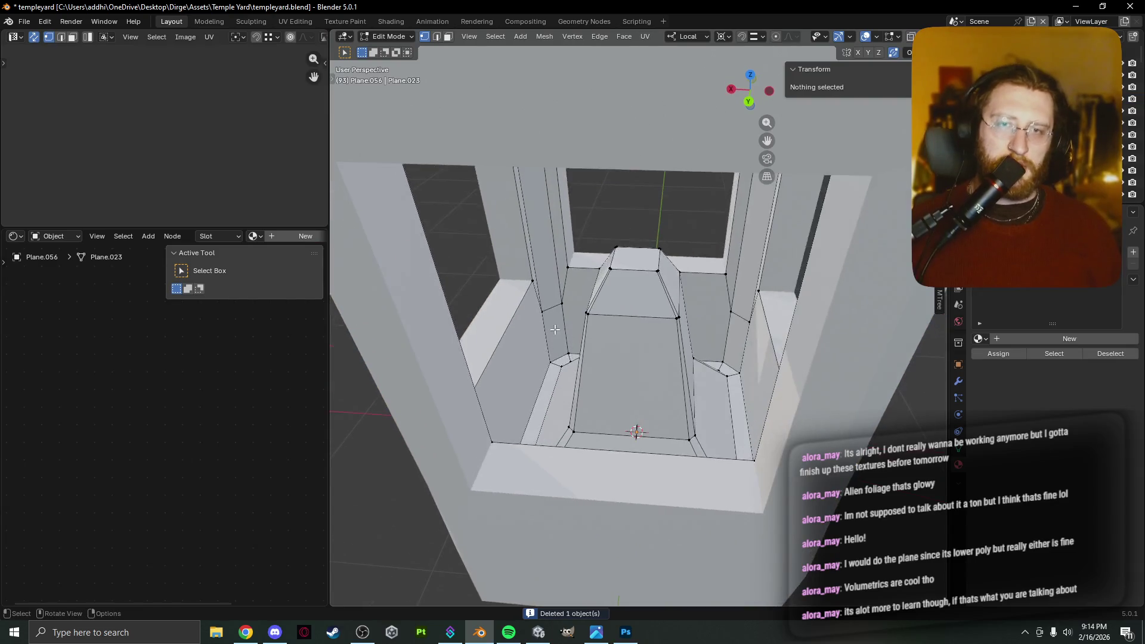
click(548, 316)
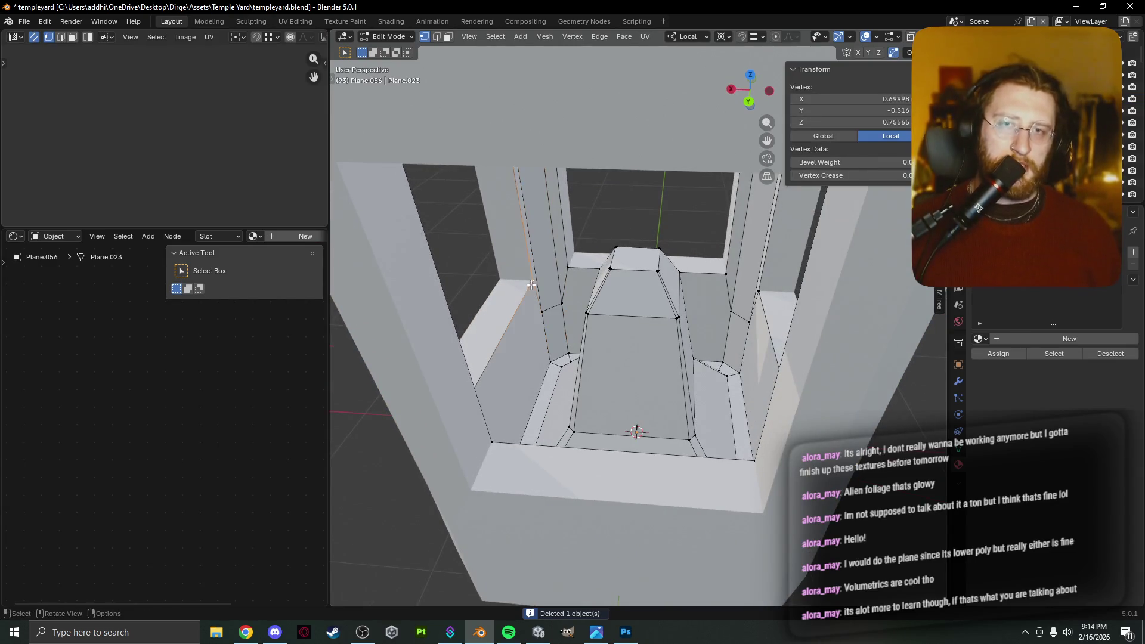
click(564, 281)
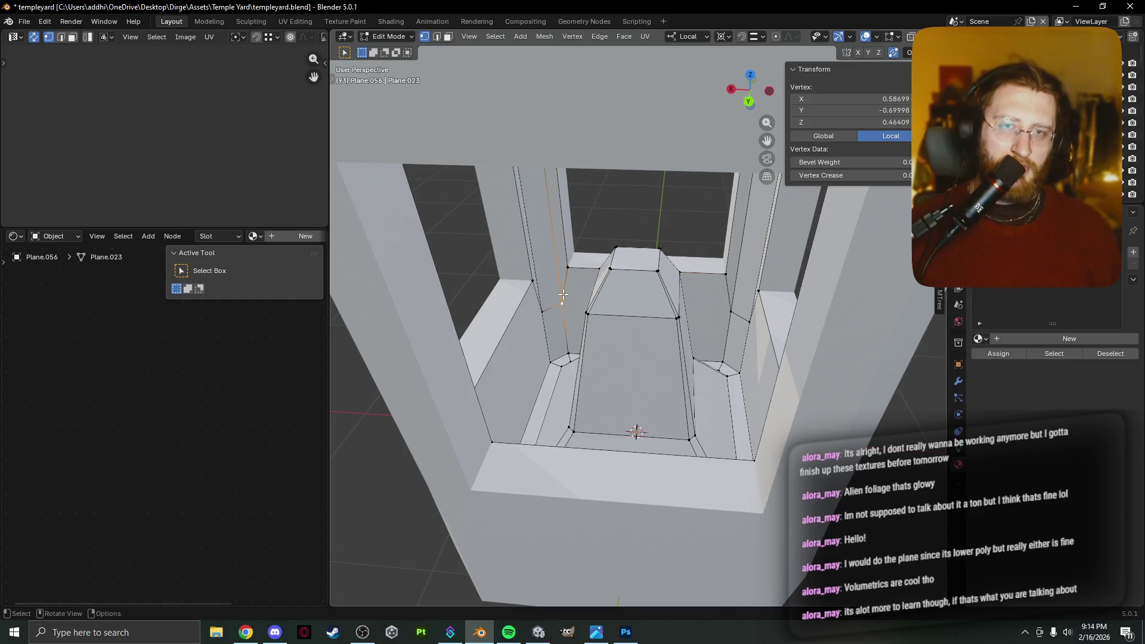
shift+click(546, 289)
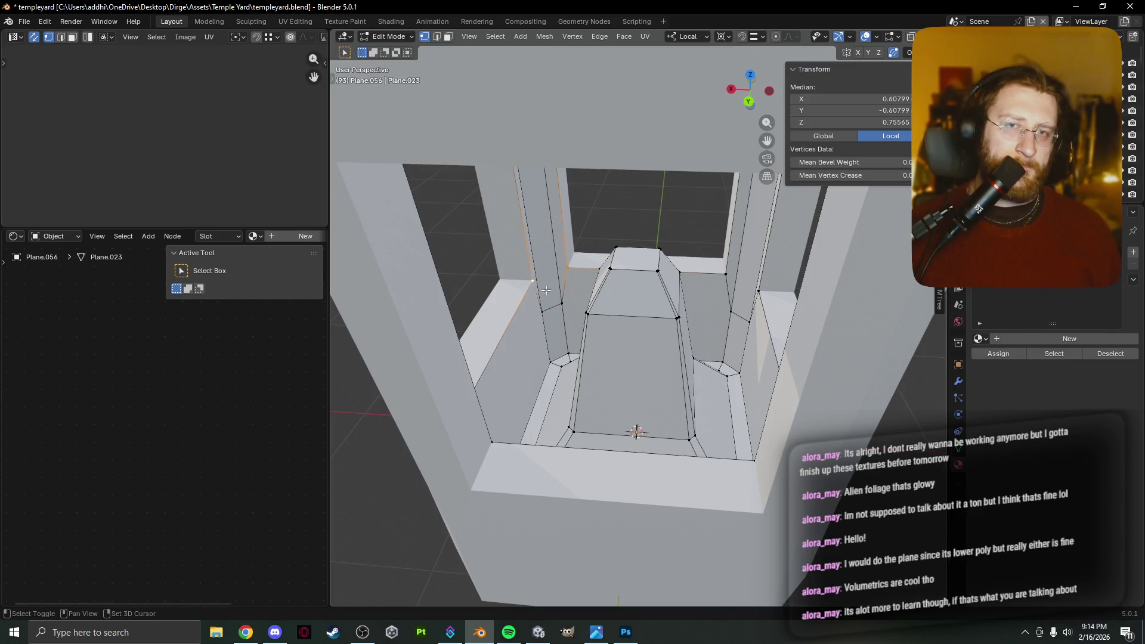
Add one more vertex to the selection, then return to Object Mode.
shift+click(704, 281)
mouse_move(704, 281)
middle_down()
mouse_move(619, 463)
mouse_move(719, 383)
mouse_move(831, 389)
middle_up()
key(Tab)
scroll(831, 388, down, 5)
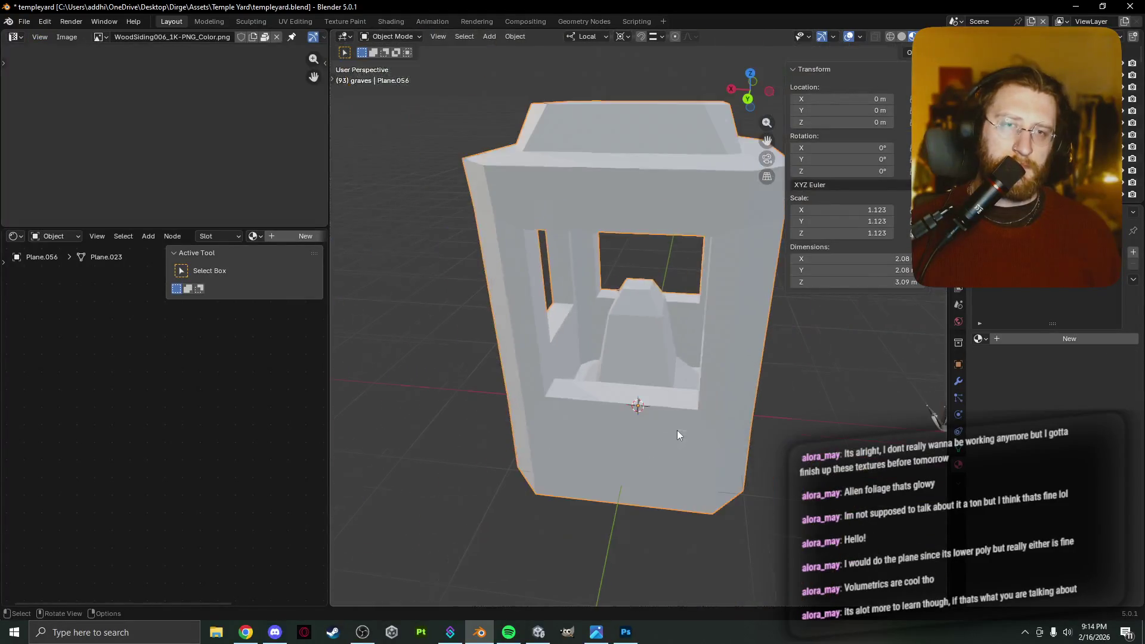
Add a plane at Z 0.536 m, scale it to 0.811 in the basin, and give it a new material.
key(shift+a)
mouse_move(808, 372)
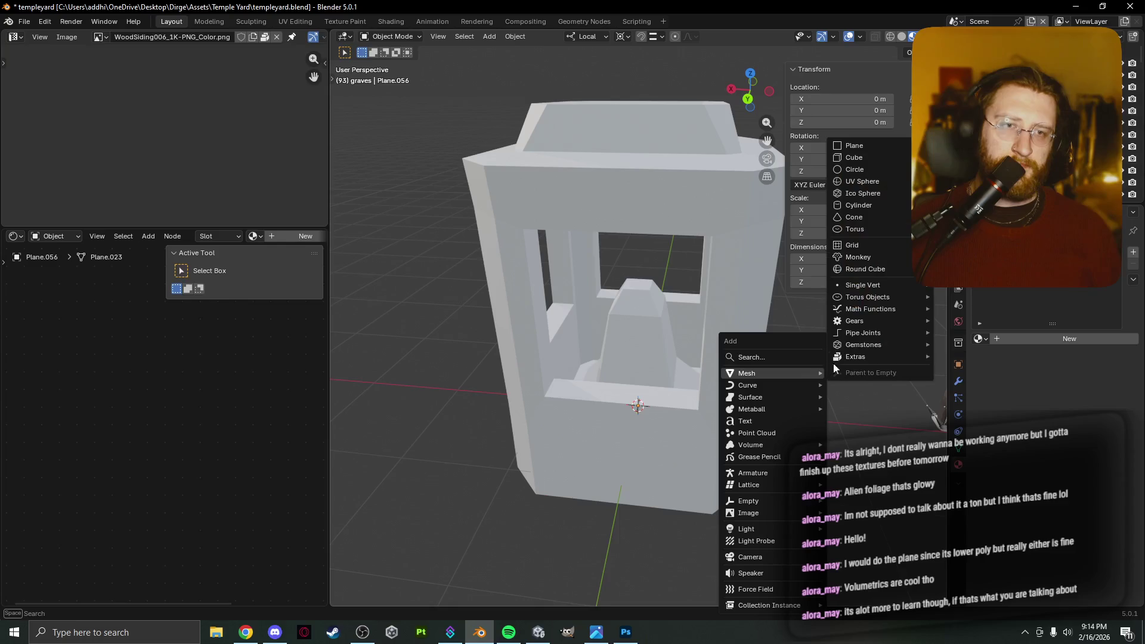
click(864, 145)
key(g)
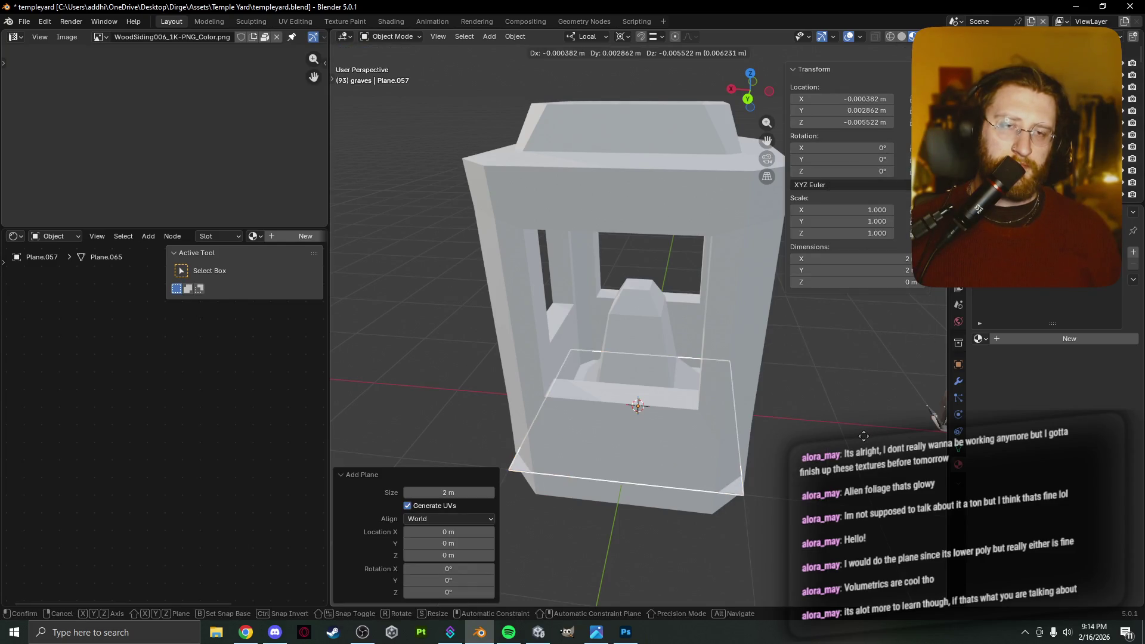
key(z)
click(872, 393)
key(s)
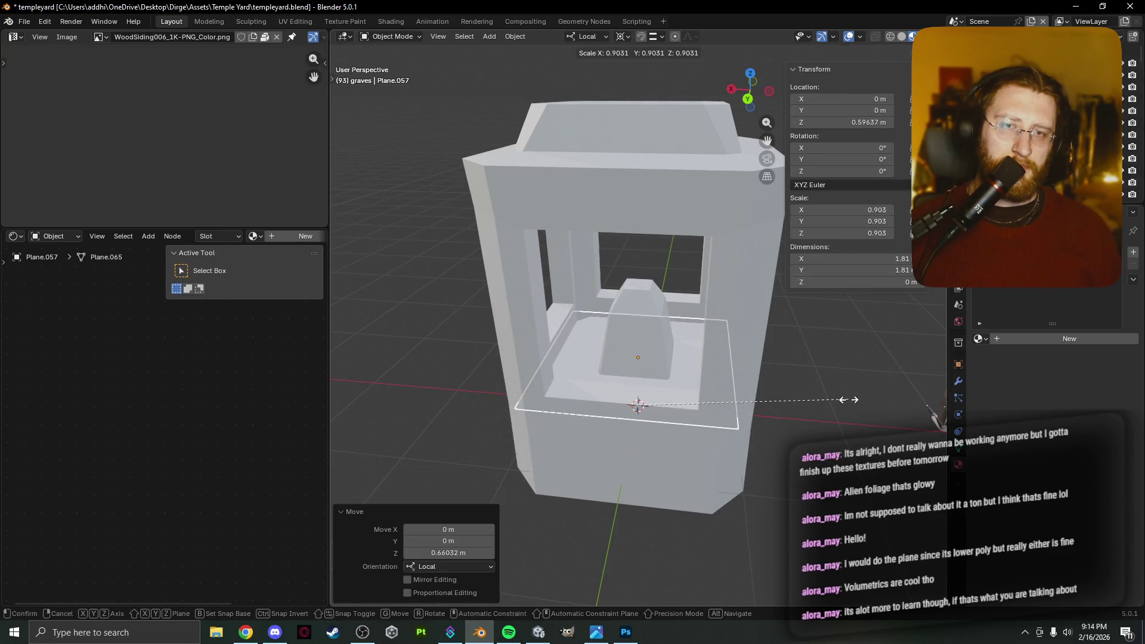
click(850, 406)
mouse_move(835, 419)
middle_down()
mouse_move(825, 527)
mouse_move(815, 435)
middle_up()
key(s)
click(829, 477)
scroll(814, 435, up, 3)
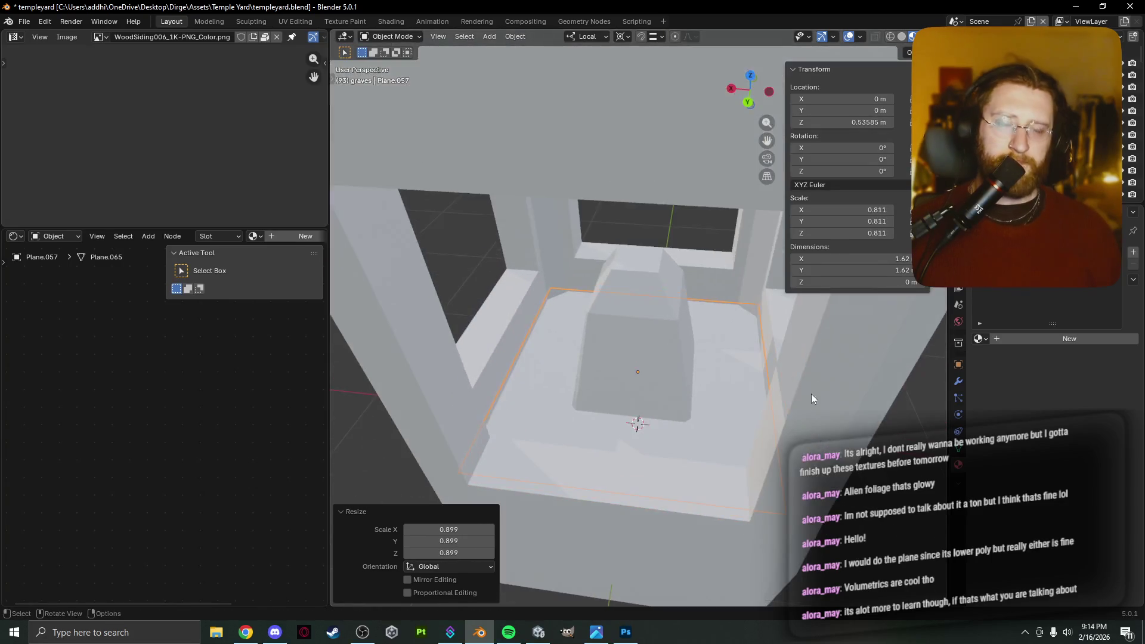
click(1050, 340)
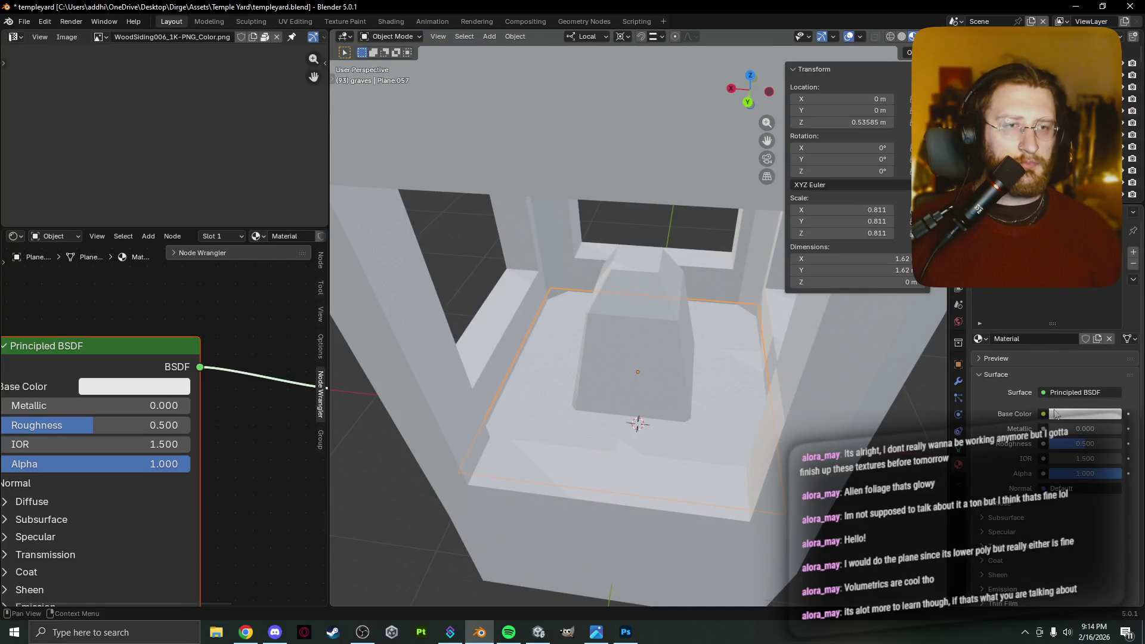
In Chrome, open Superhive from the bookmarks in a new tab, then close it.
mouse_move(245, 636)
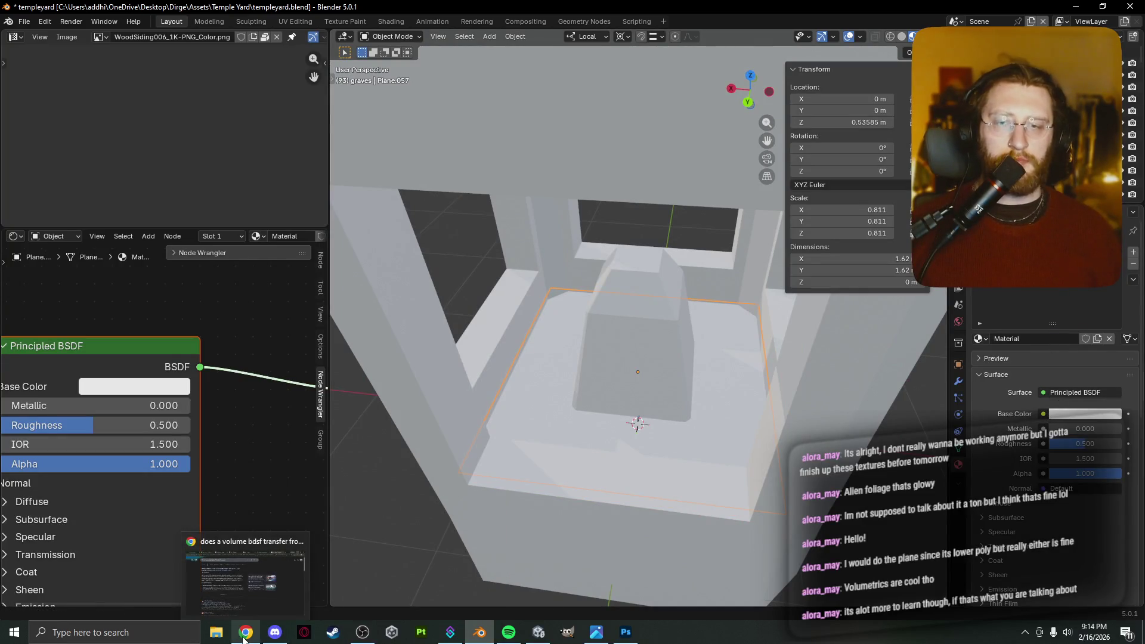
click(245, 638)
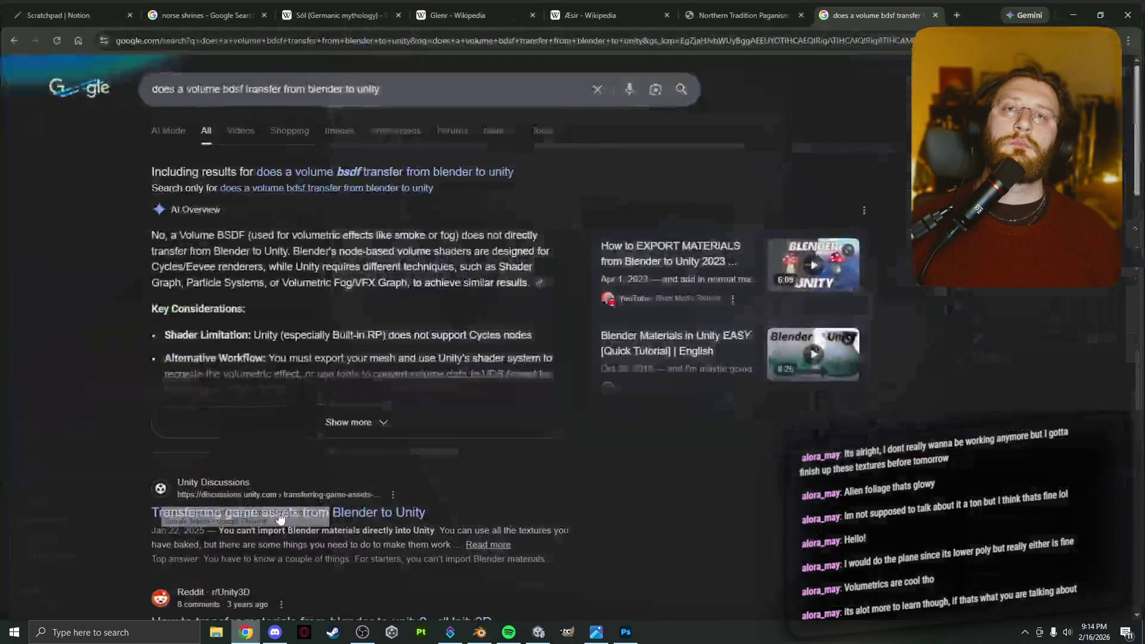
click(218, 5)
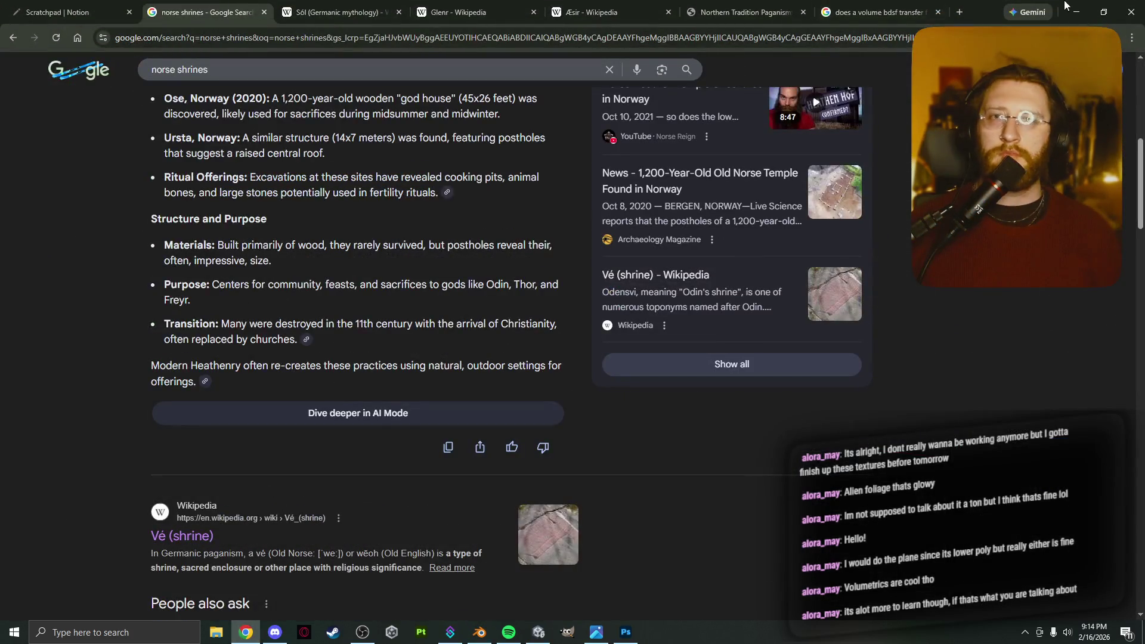
click(959, 11)
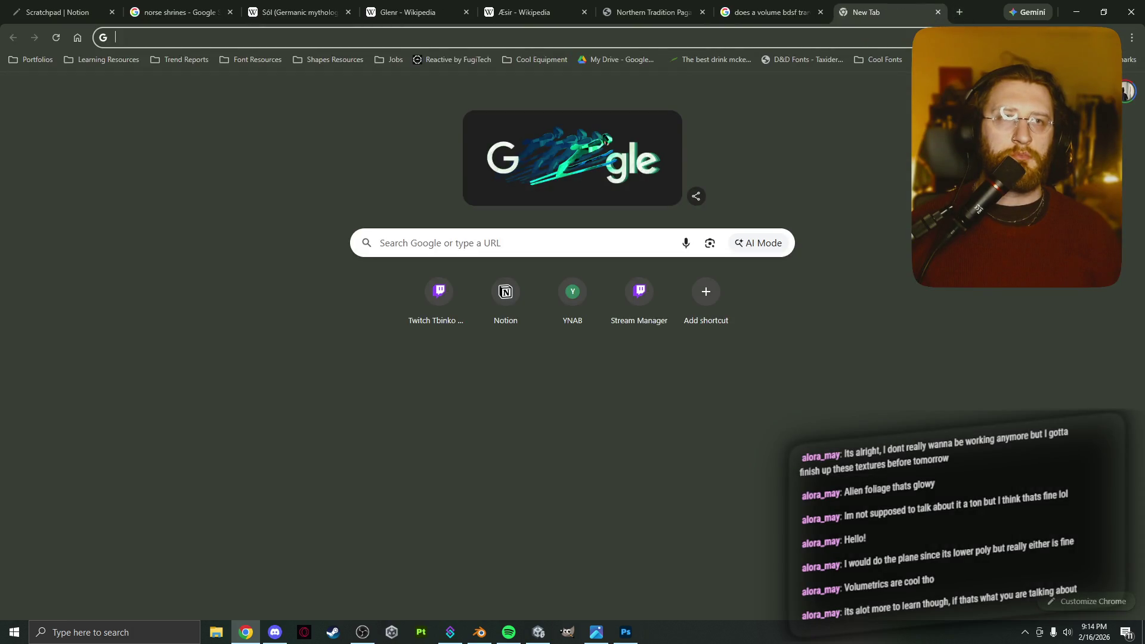
click(921, 60)
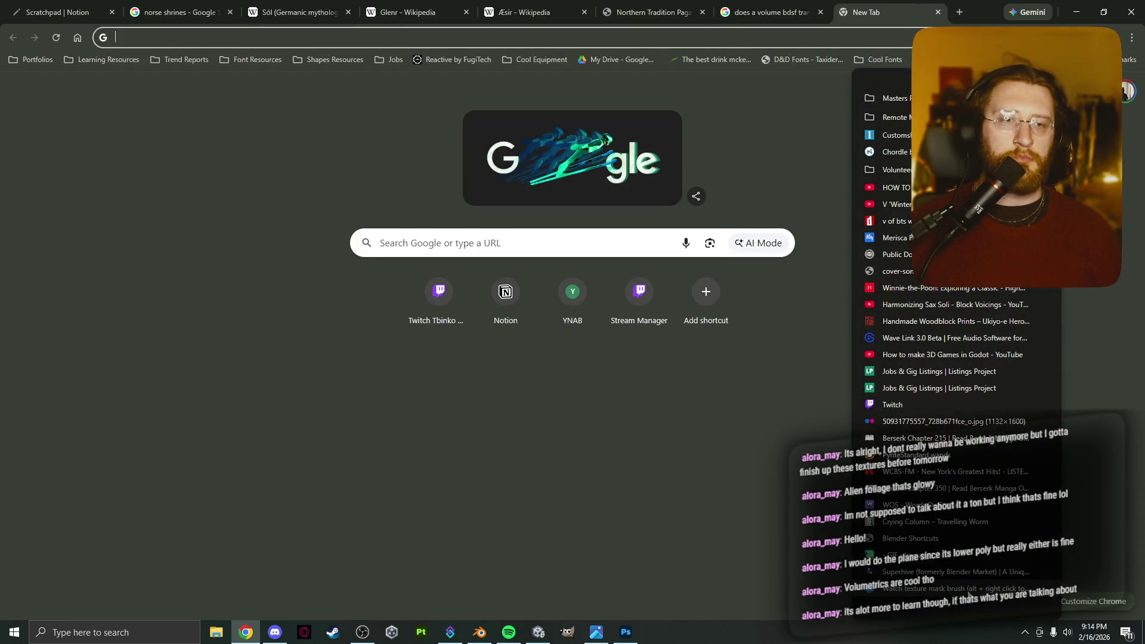
click(966, 576)
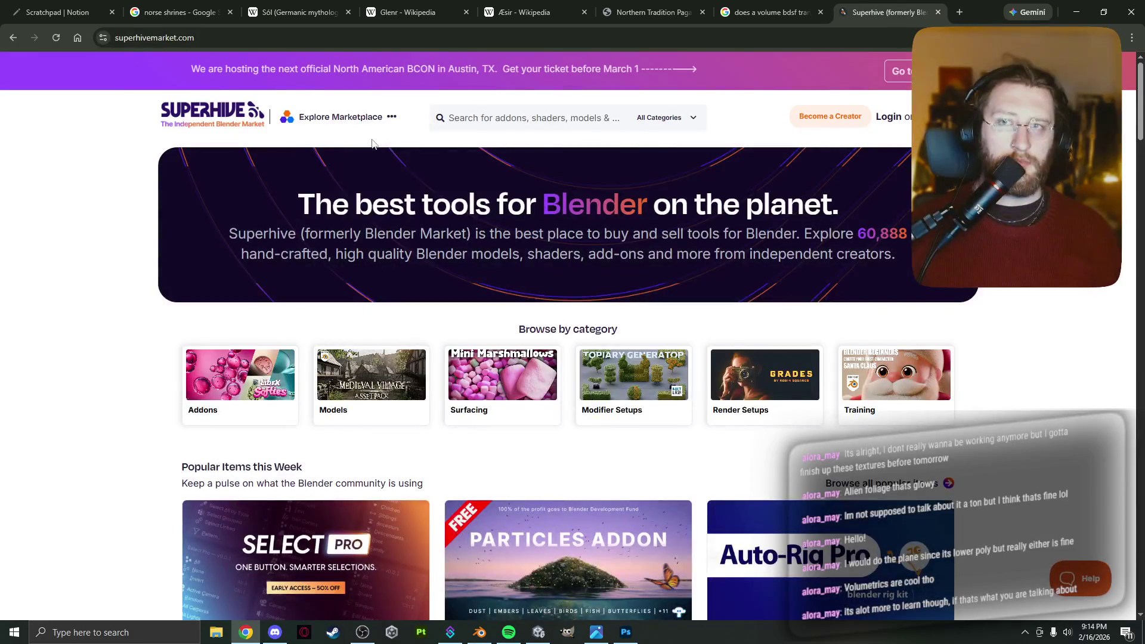
click(959, 12)
click(833, 11)
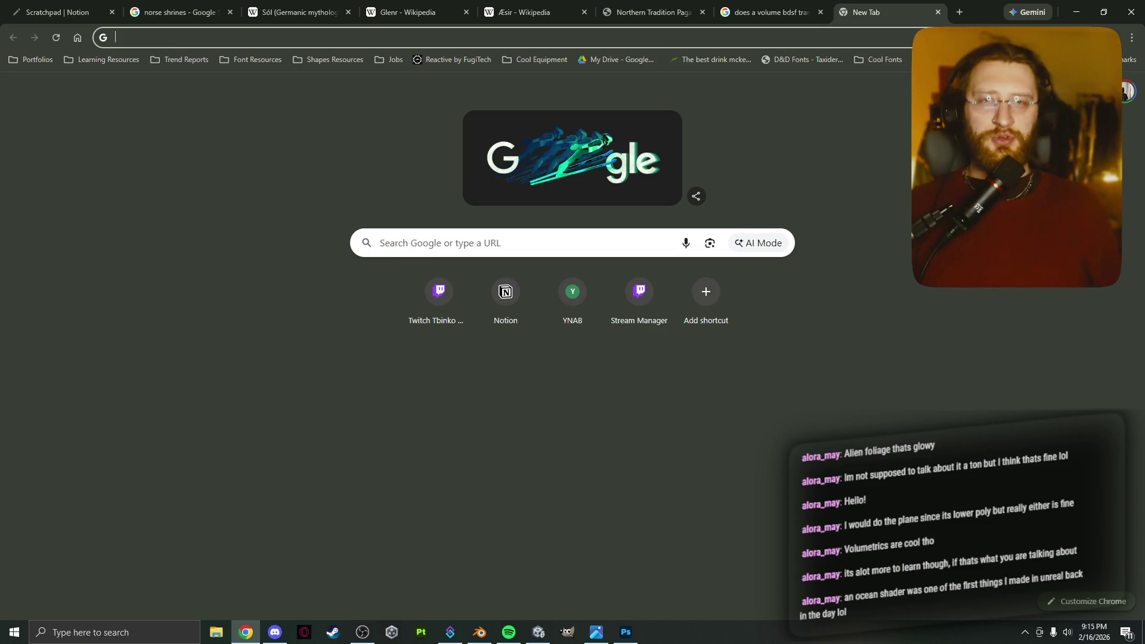
Open the ambientCG site from the bookmarks list.
click(830, 44)
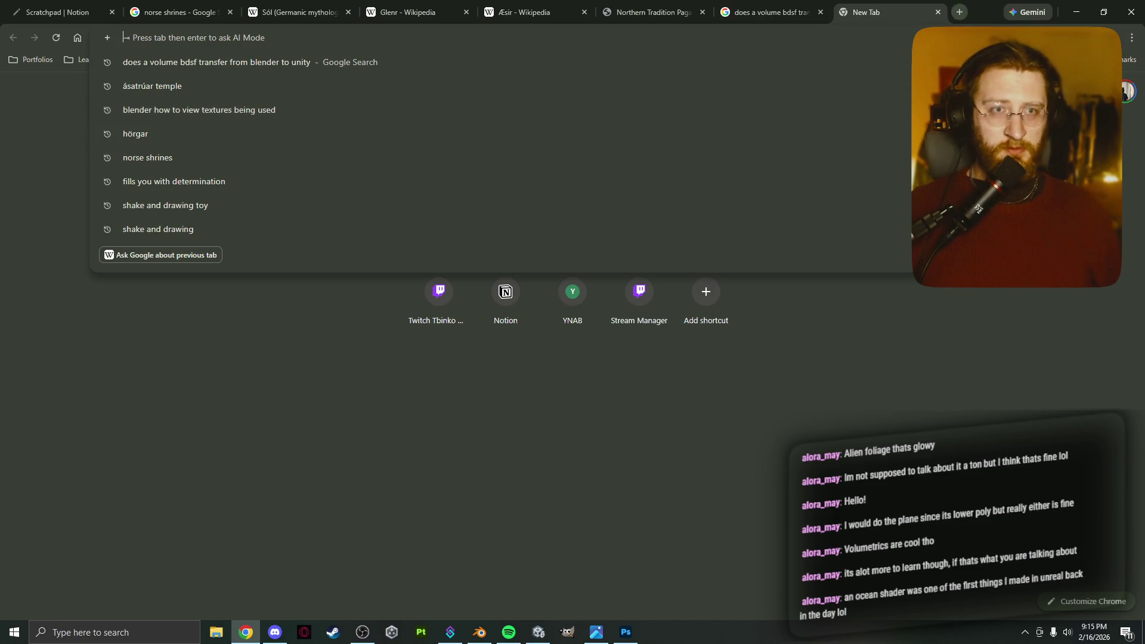
key(Escape)
click(1131, 37)
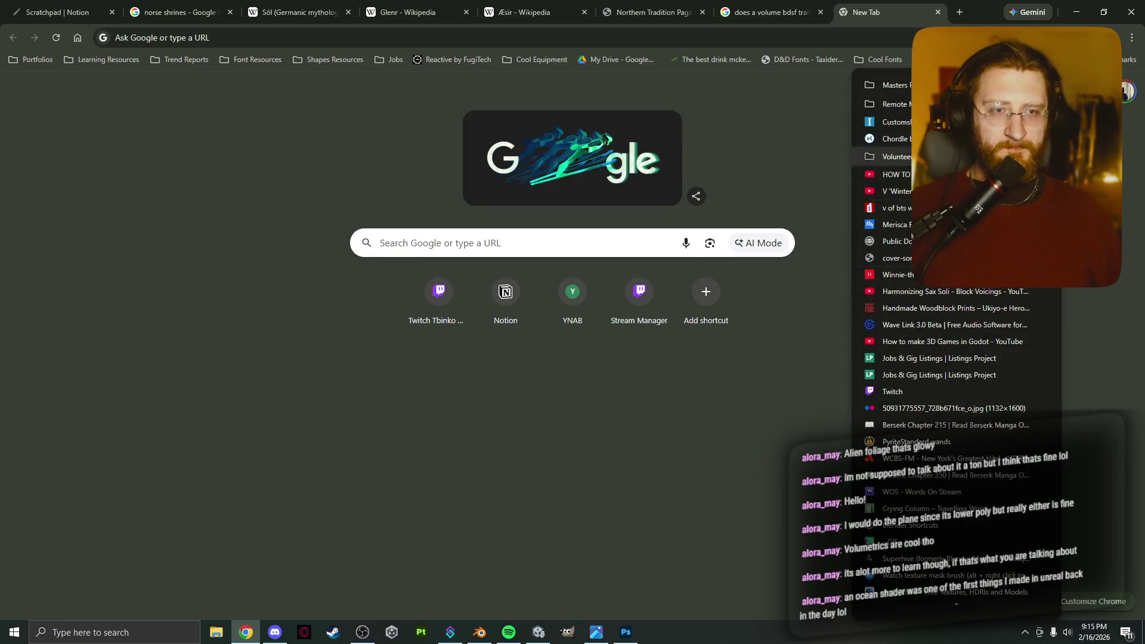
right_click(1039, 632)
key(Escape)
click(1124, 59)
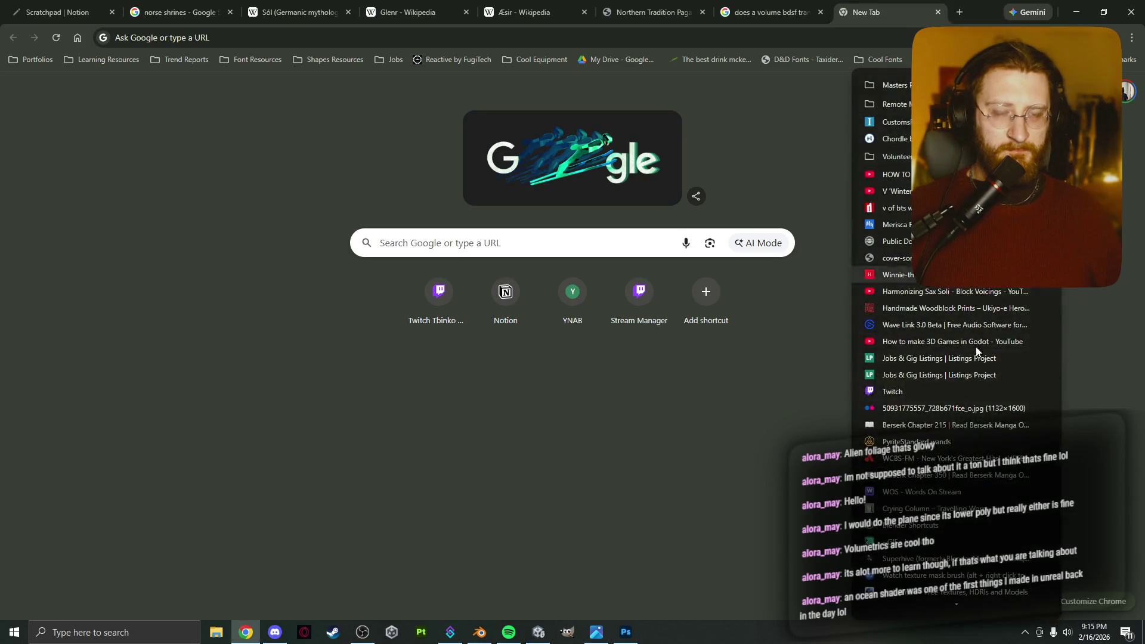
click(940, 544)
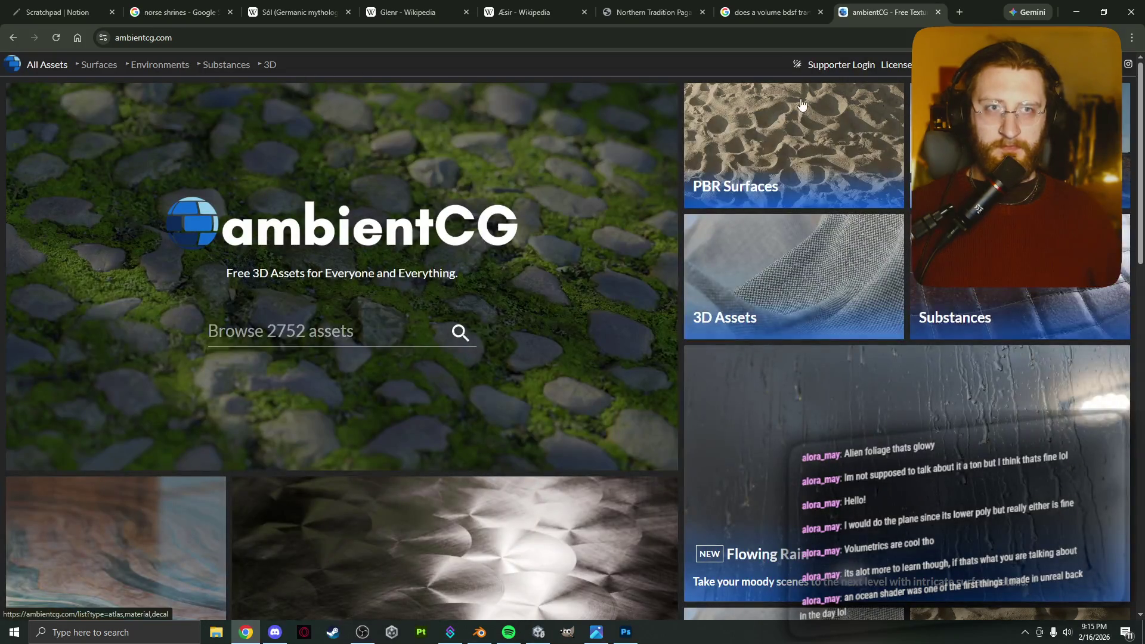
Search ambientCG for 'wa' water assets and preview the Ice 003 texture.
click(284, 327)
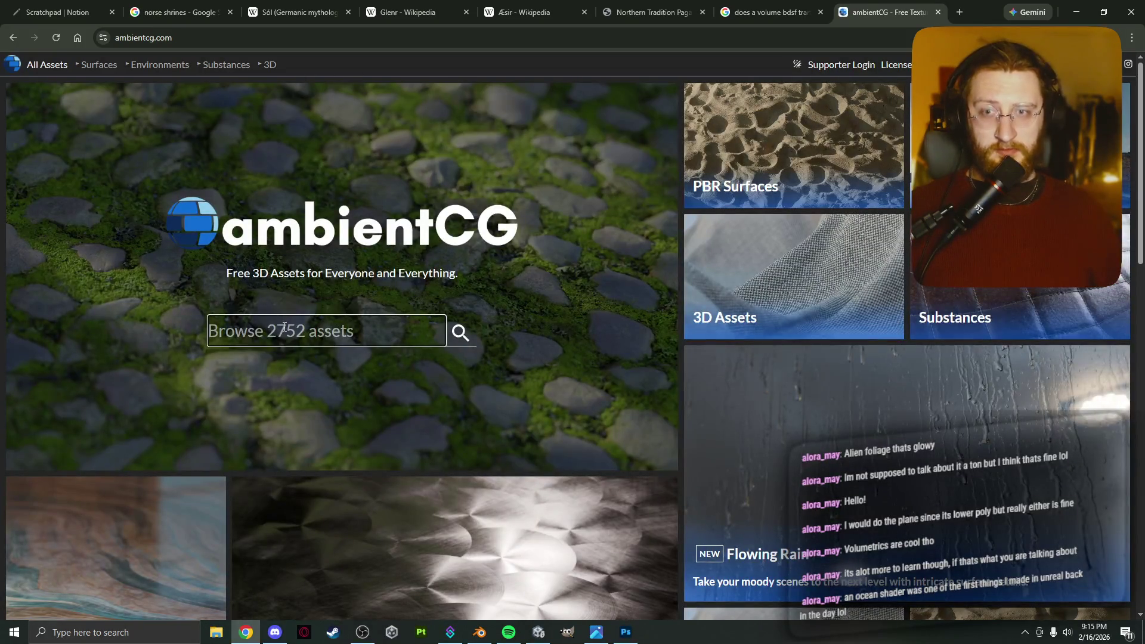
text(water)
key(Return)
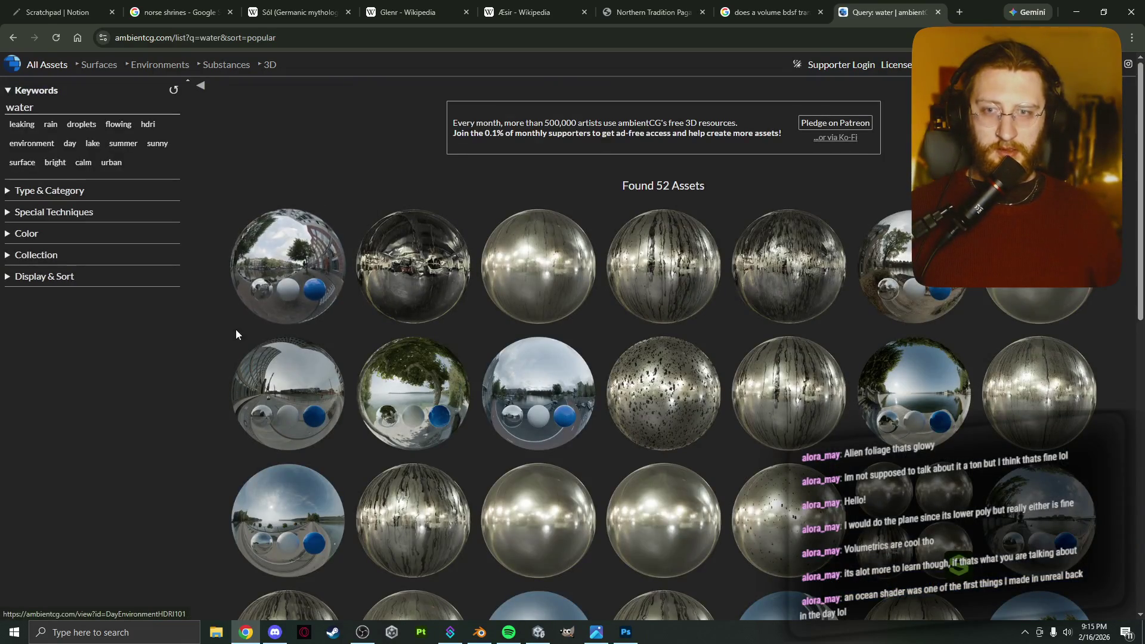
scroll(216, 358, down, 5)
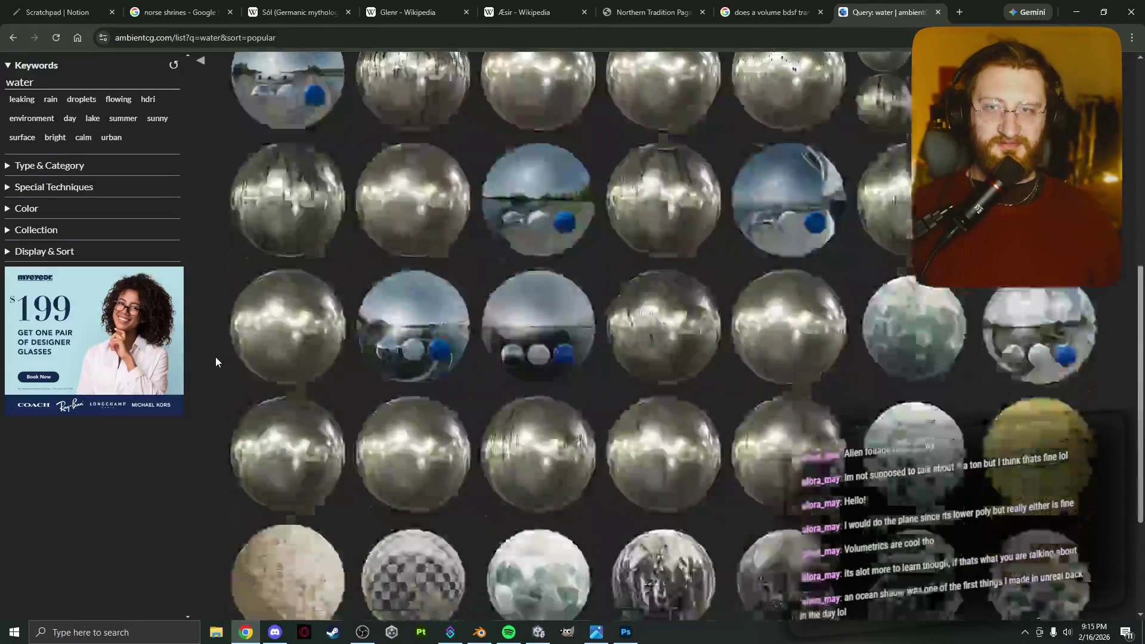
scroll(215, 357, down, 3)
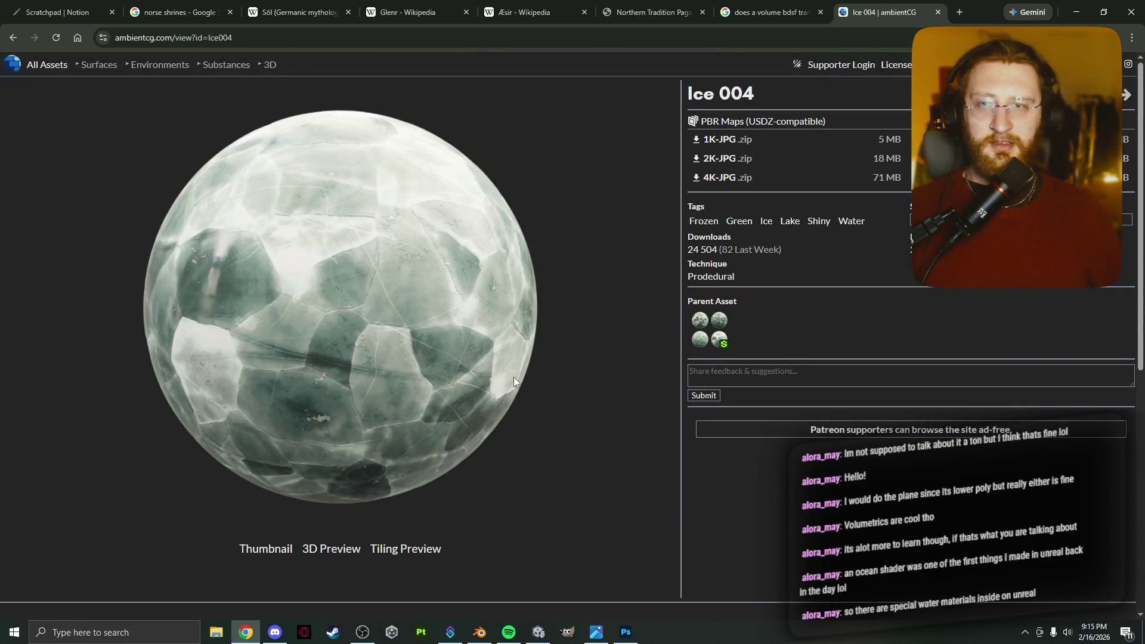
key(alt+Left)
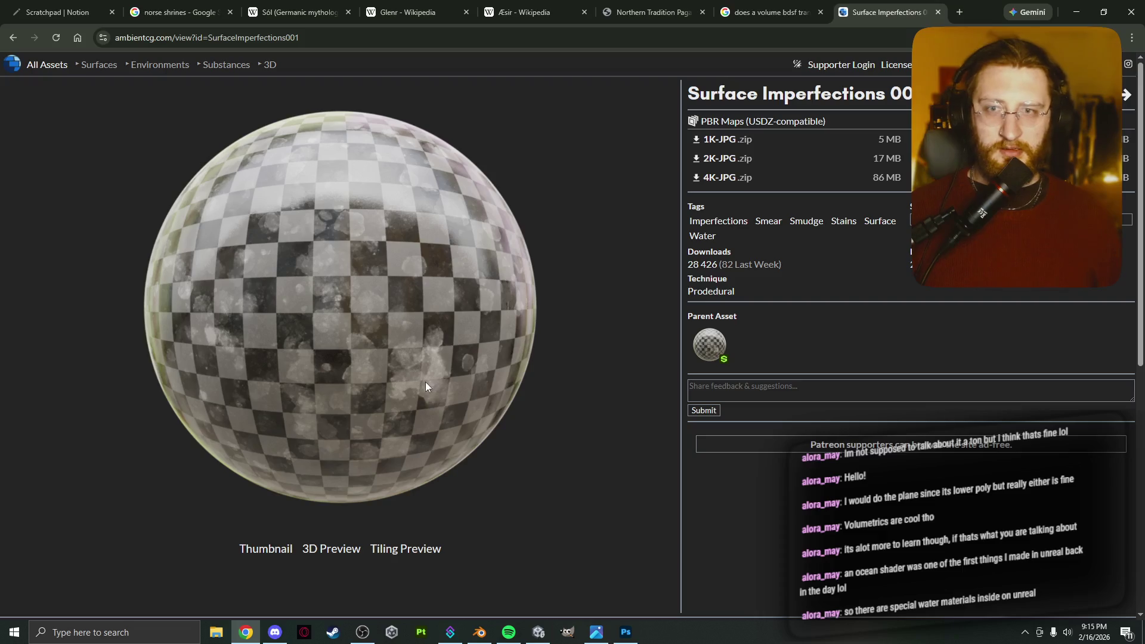
key(alt+Left)
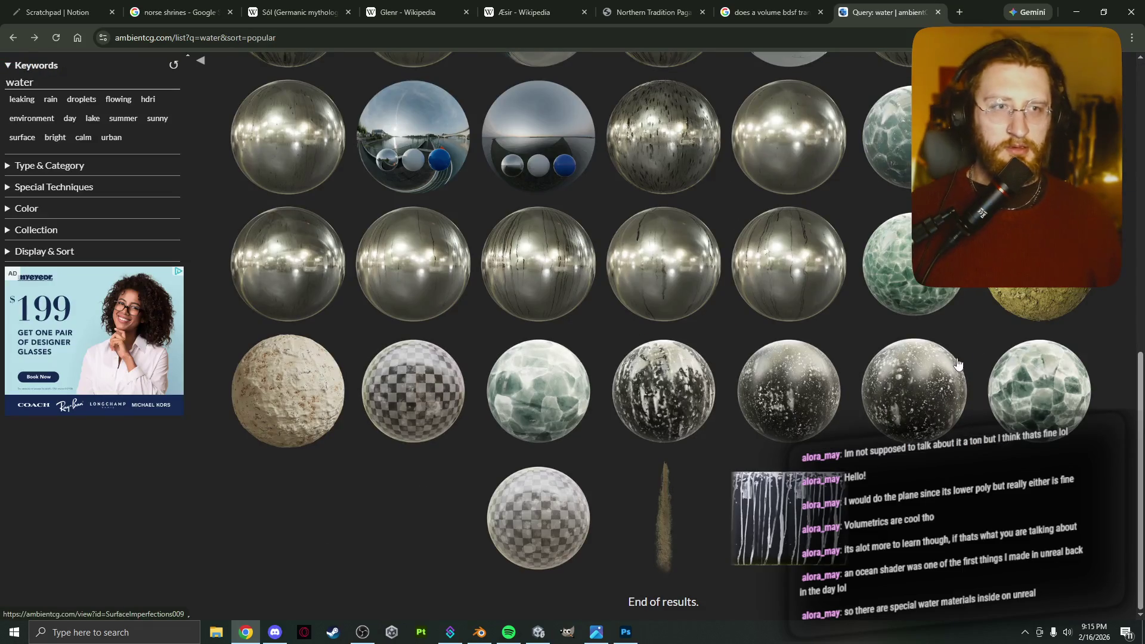
scroll(963, 301, up, 1)
click(868, 262)
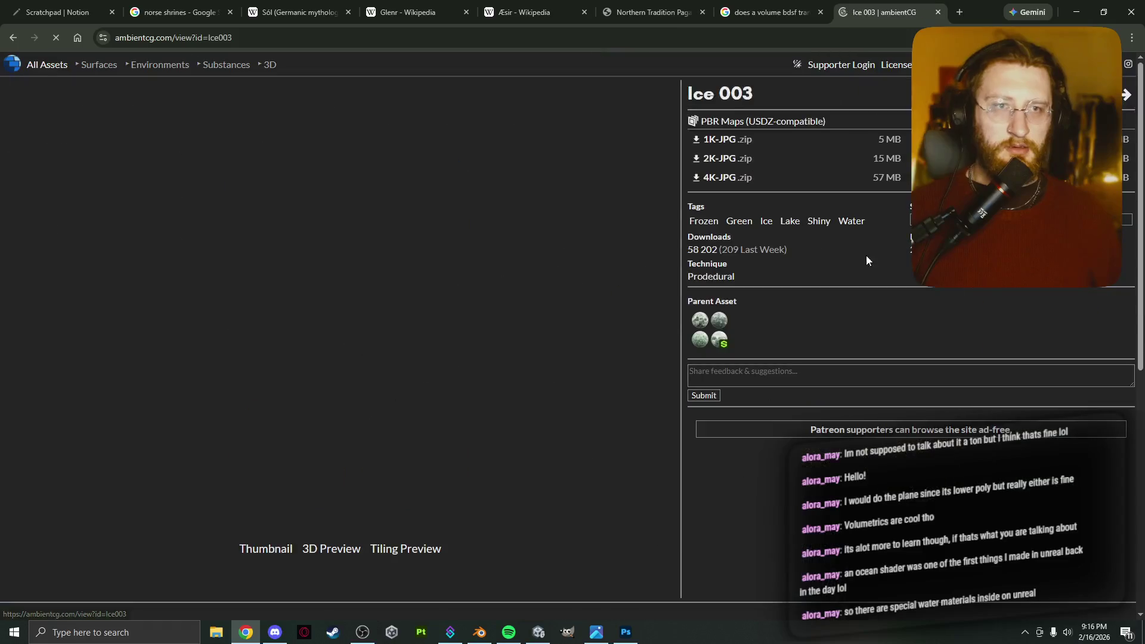
key(alt+Left)
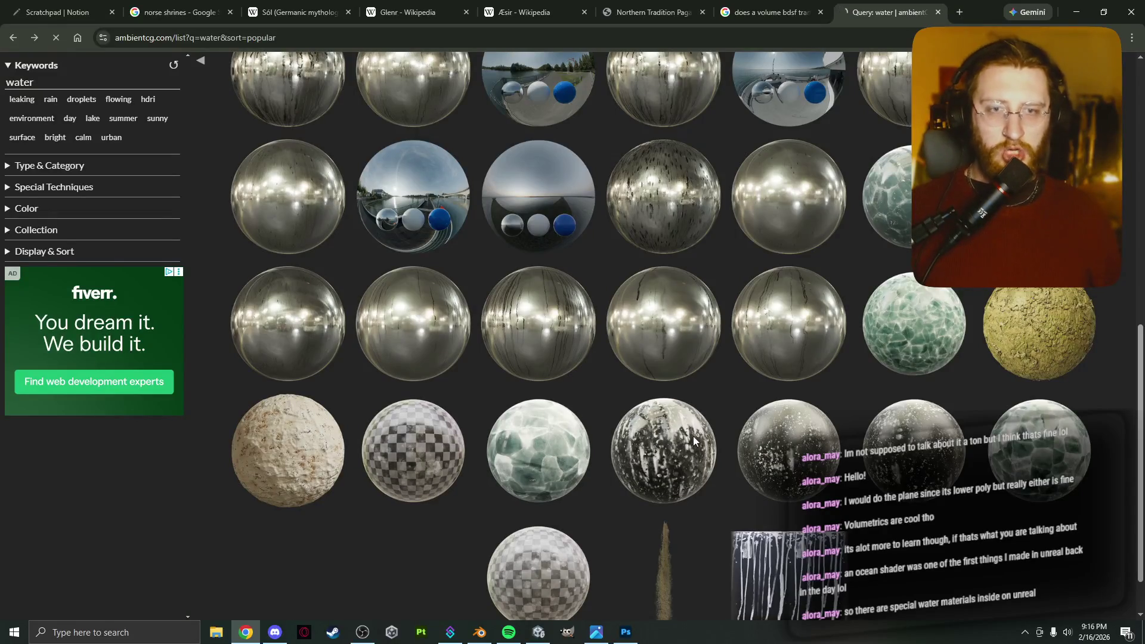
key(alt+Left)
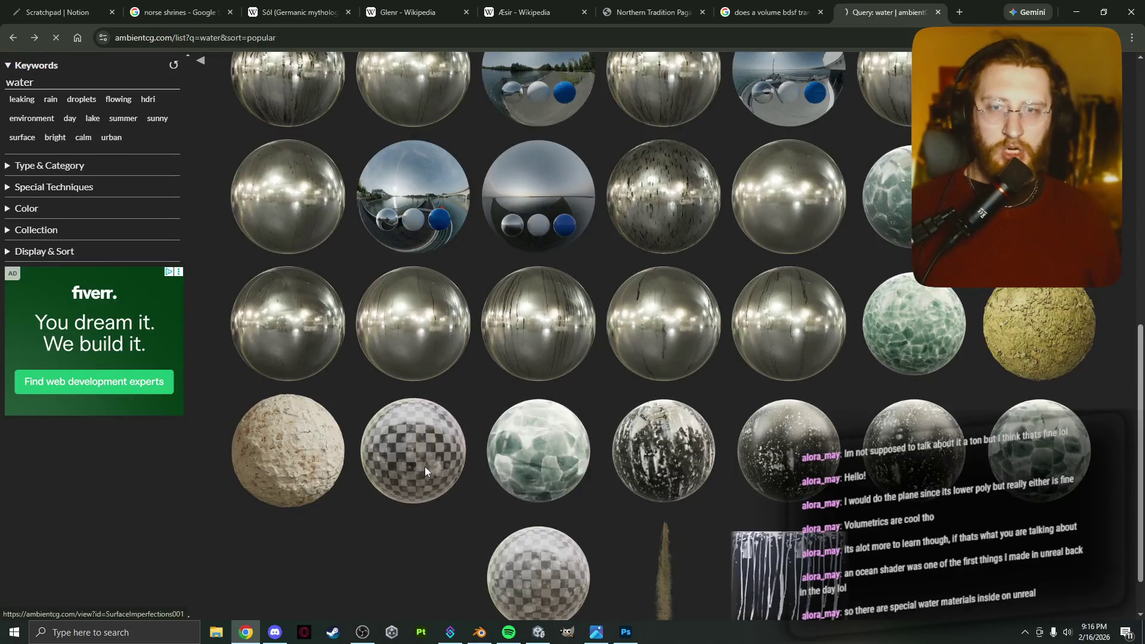
Preview Surface Imperfections 001, 002, 011, 010 and Leaking 006, returning to the water results.
click(425, 468)
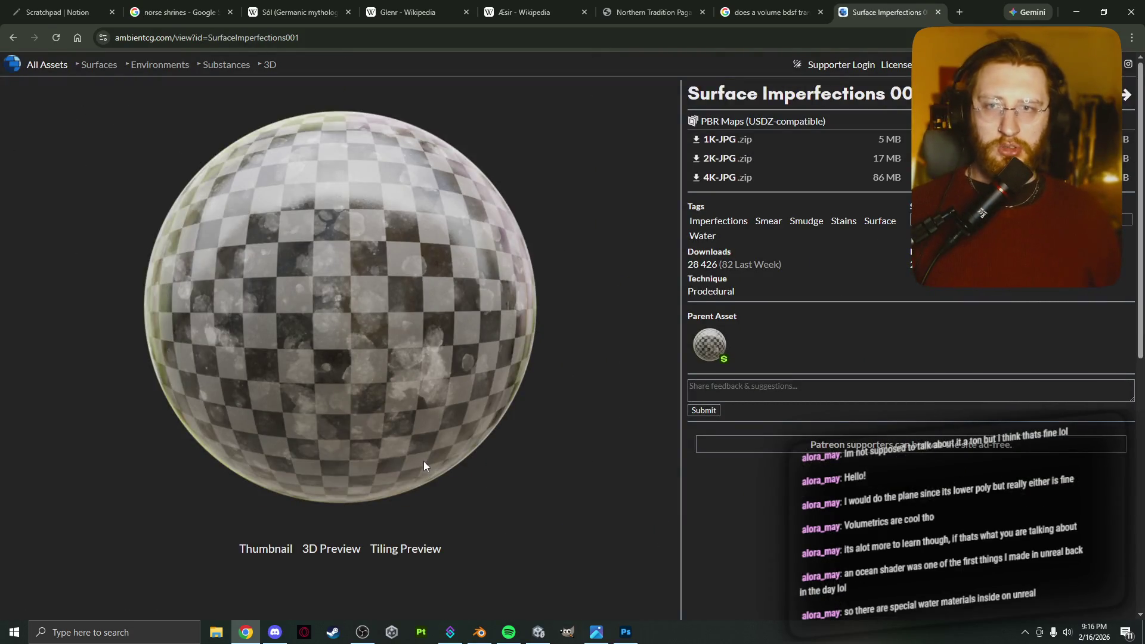
key(alt+Left)
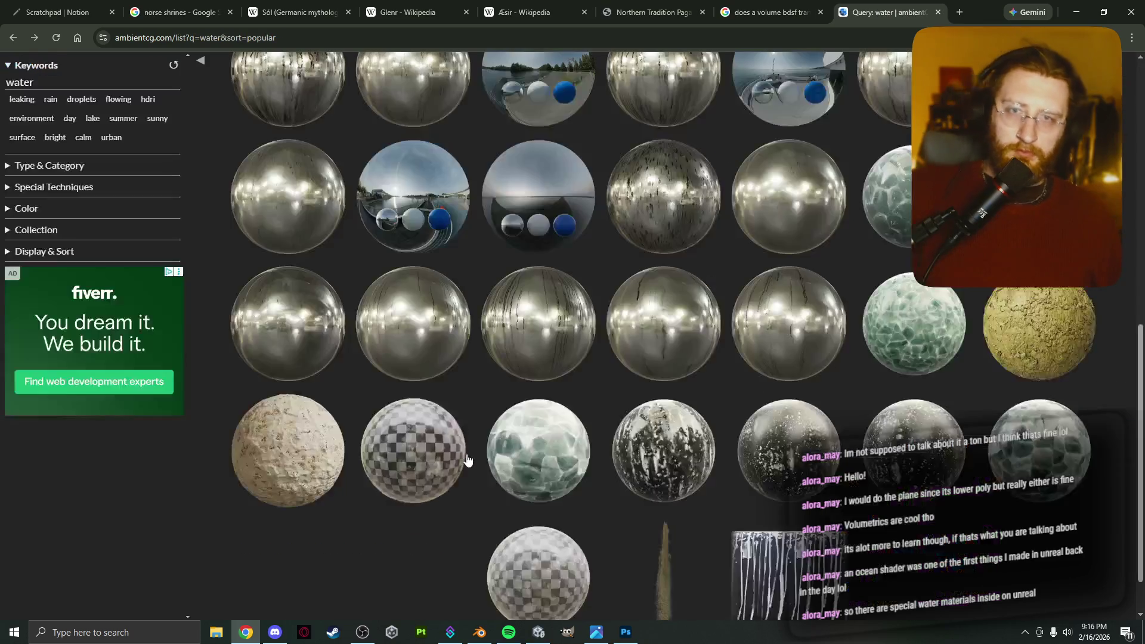
click(559, 536)
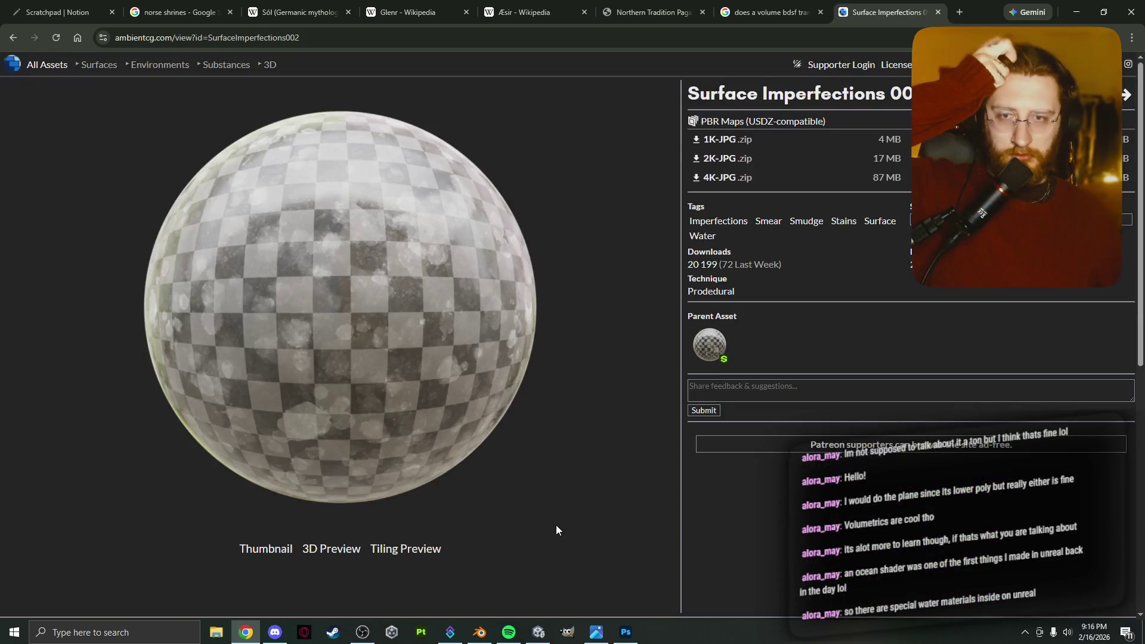
key(alt+Left)
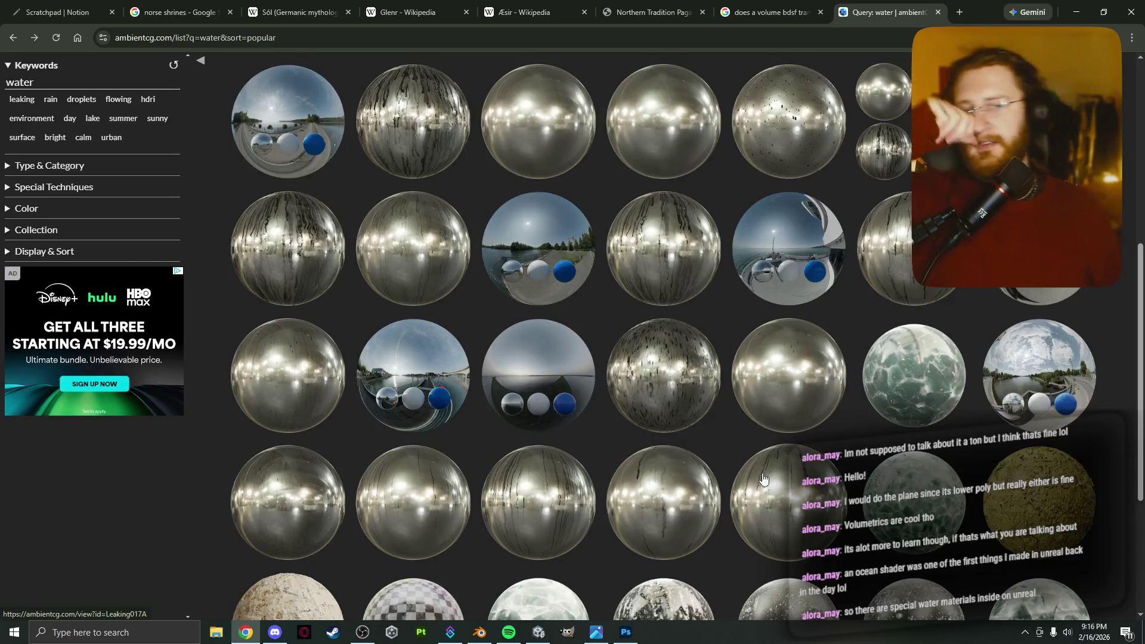
scroll(810, 442, down, 2)
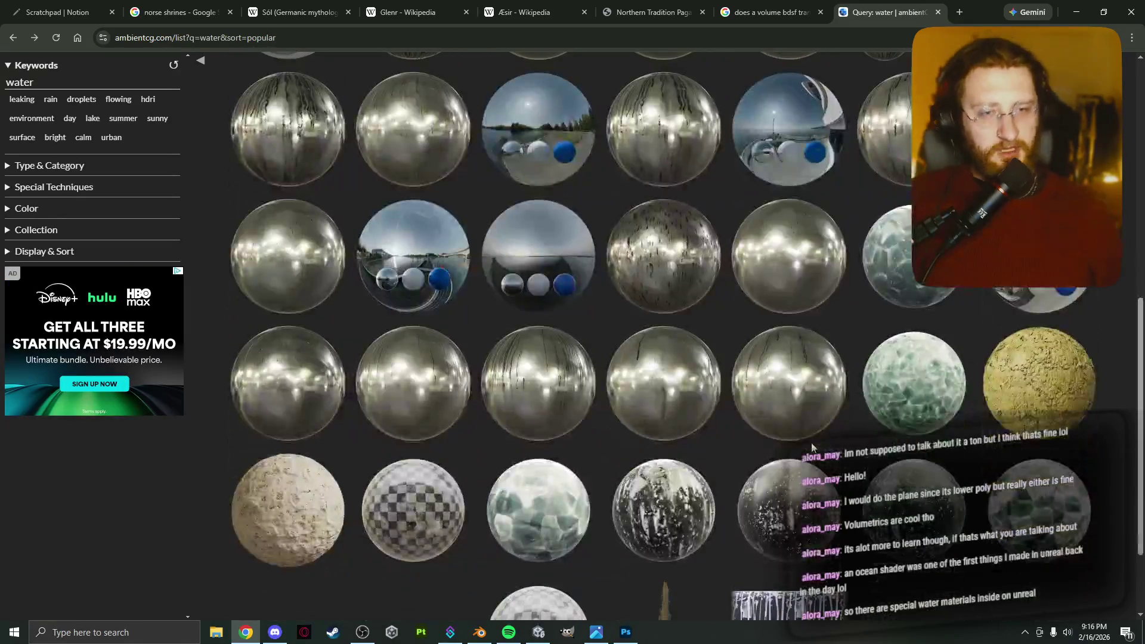
click(702, 499)
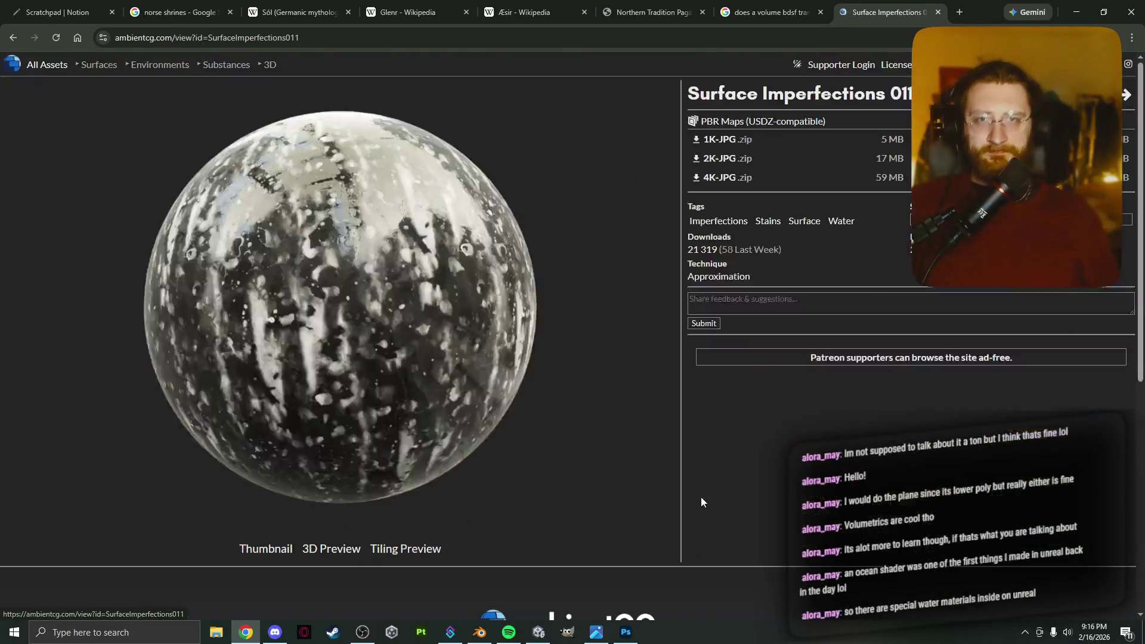
key(alt+Left)
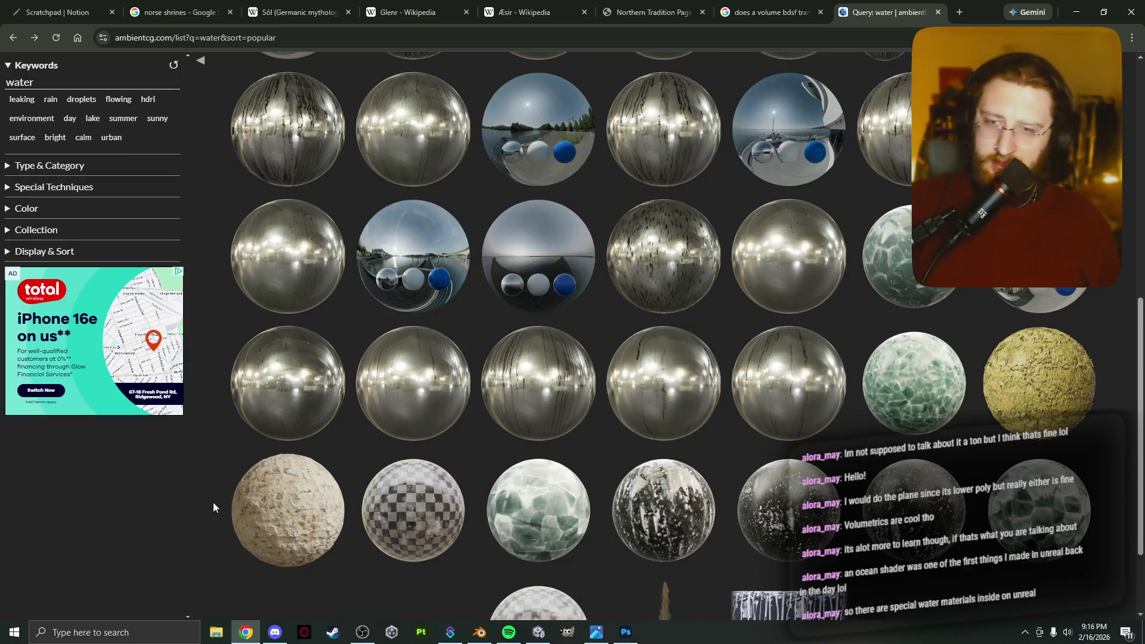
scroll(291, 467, down, 2)
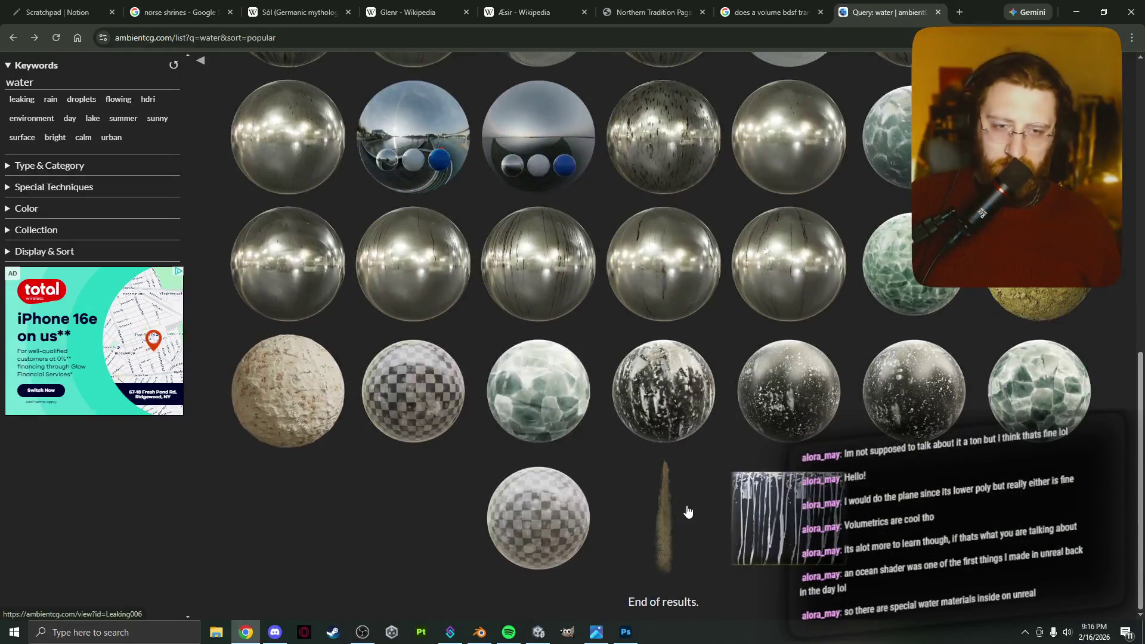
click(647, 511)
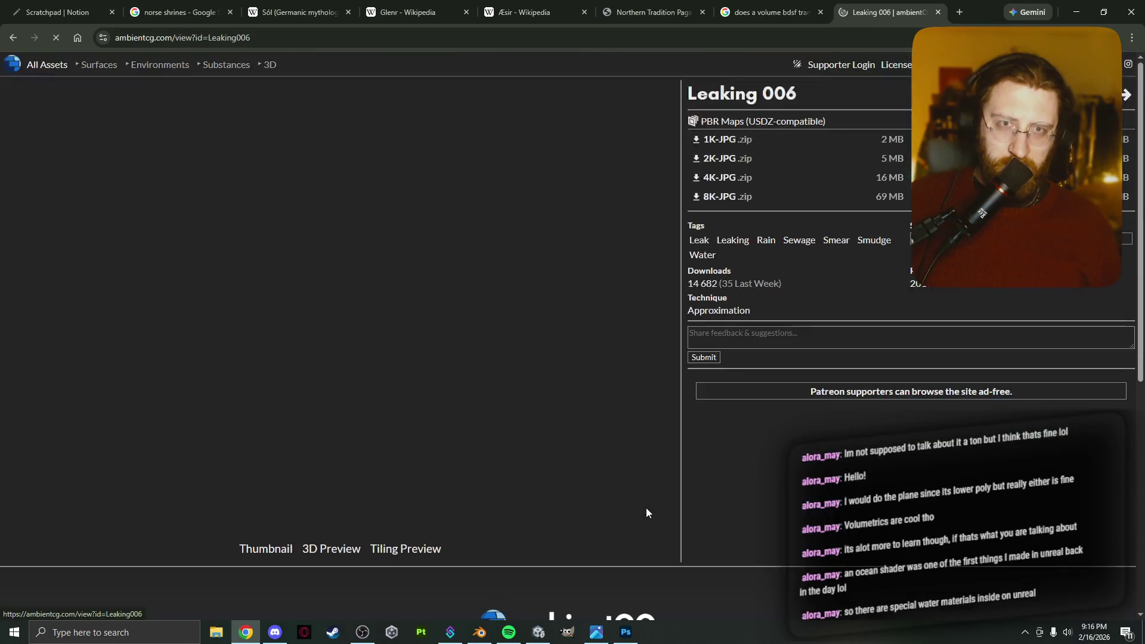
key(alt+Left)
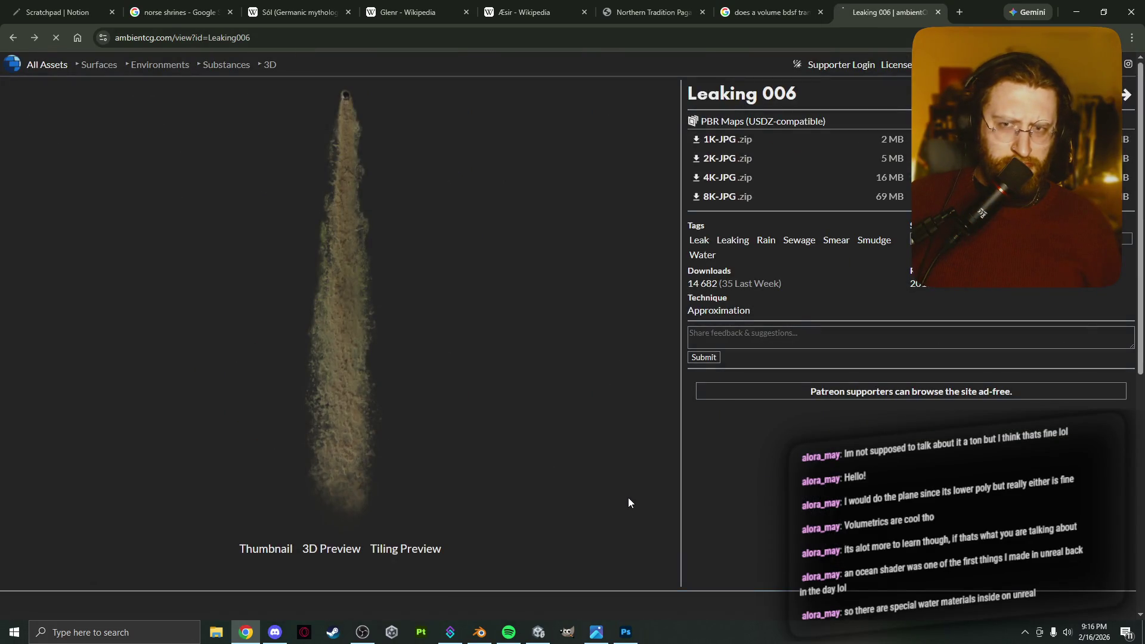
click(710, 514)
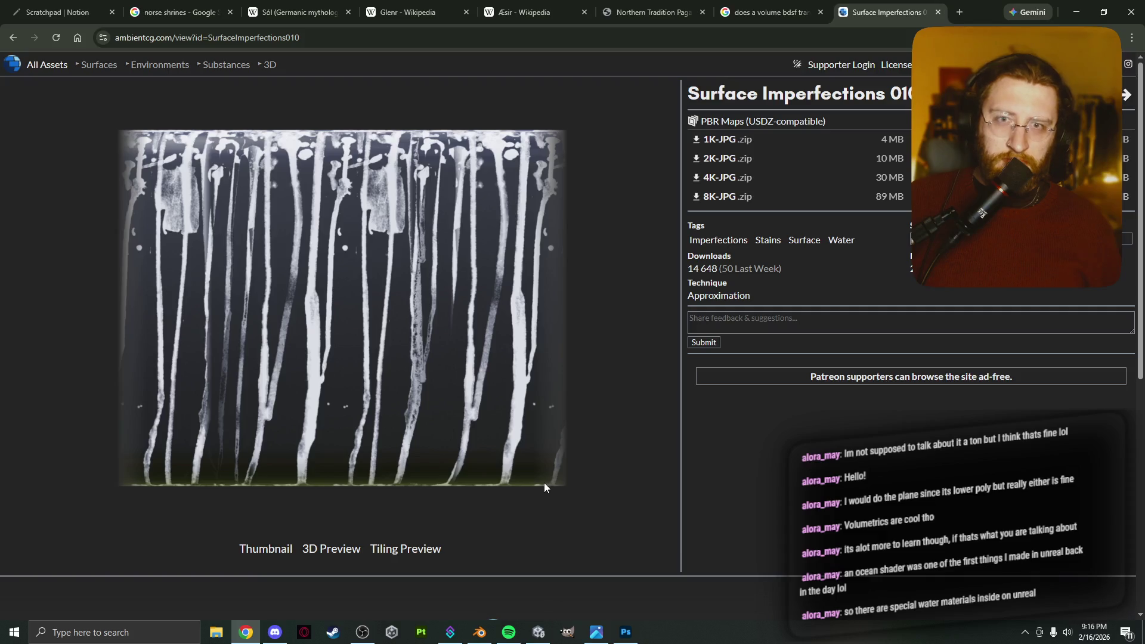
key(alt+Left)
click(520, 522)
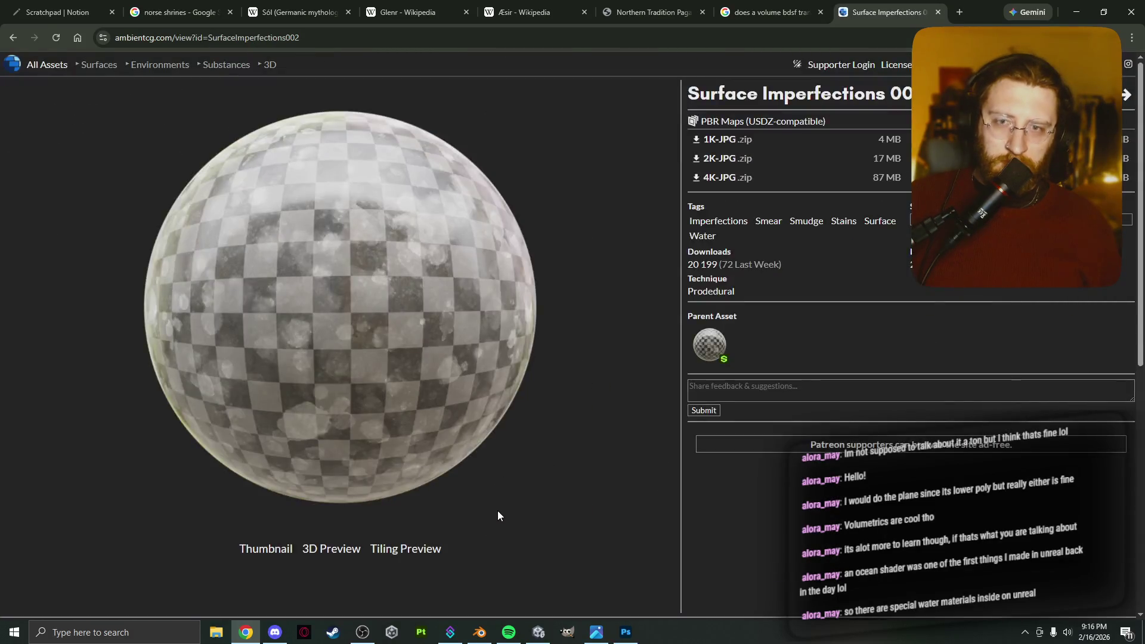
key(alt+Left)
scroll(500, 507, up, 10)
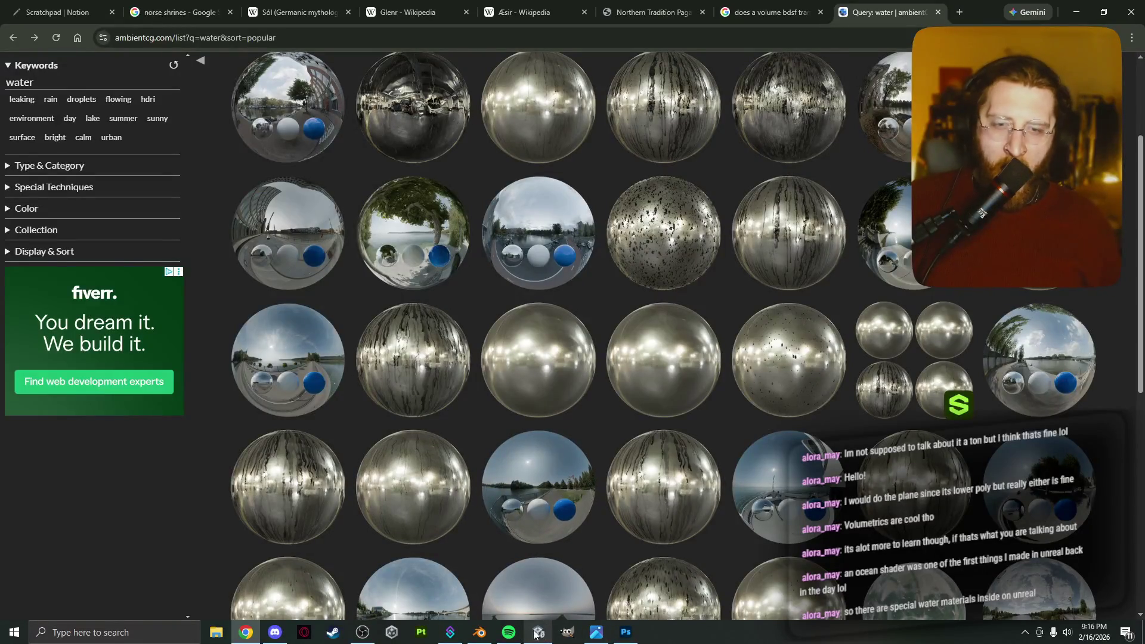
Back in Blender, select the water plane inside the basin.
mouse_move(480, 632)
click(501, 567)
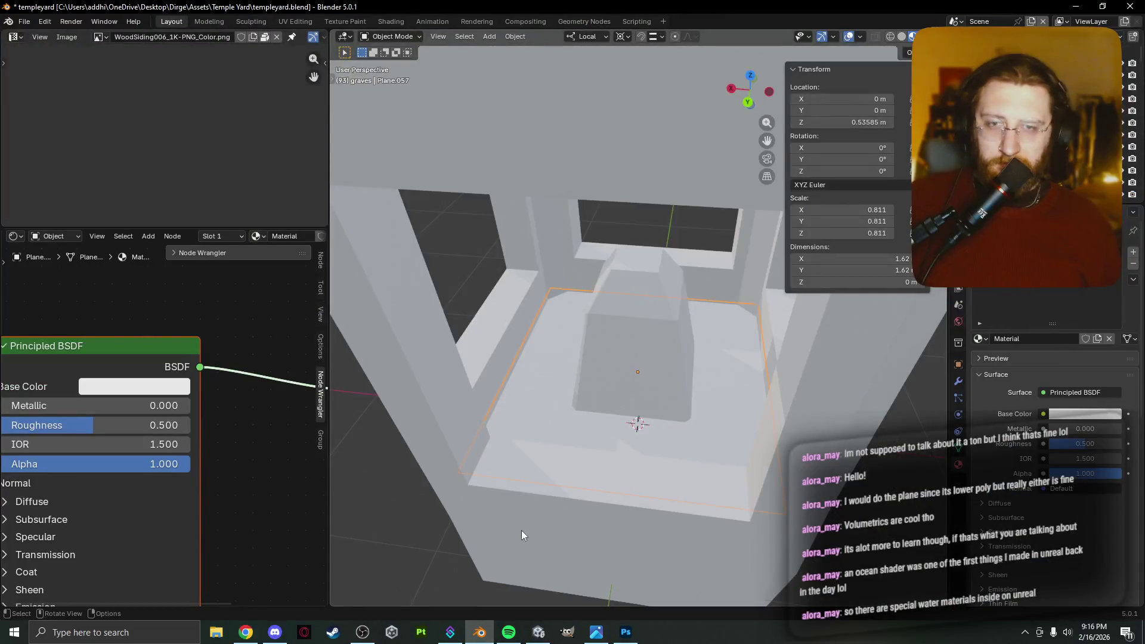
click(739, 478)
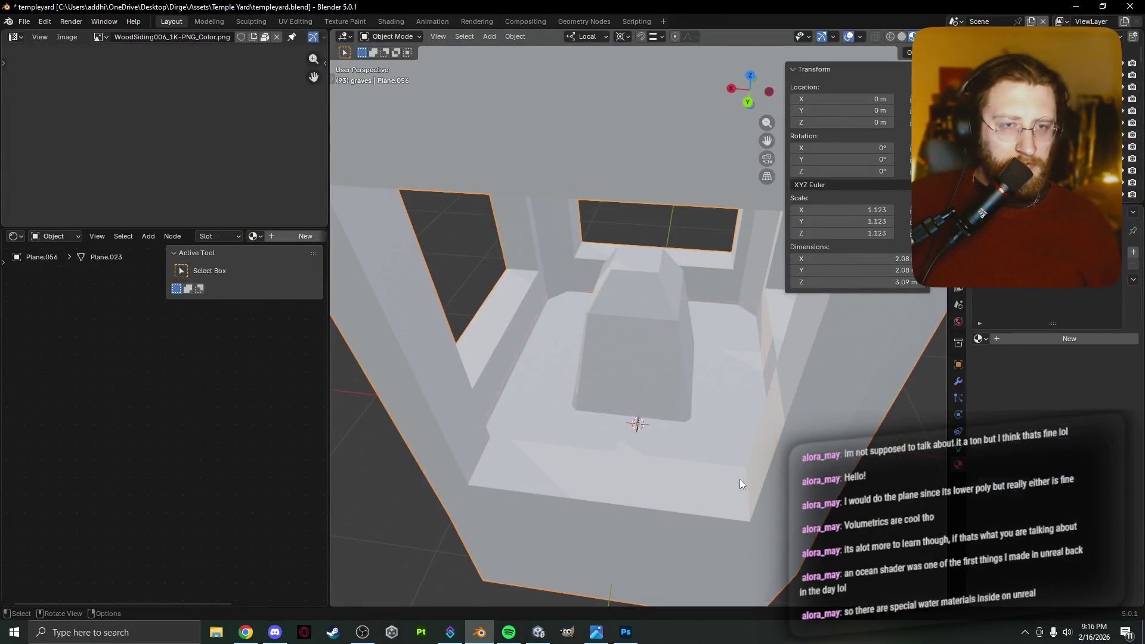
click(732, 451)
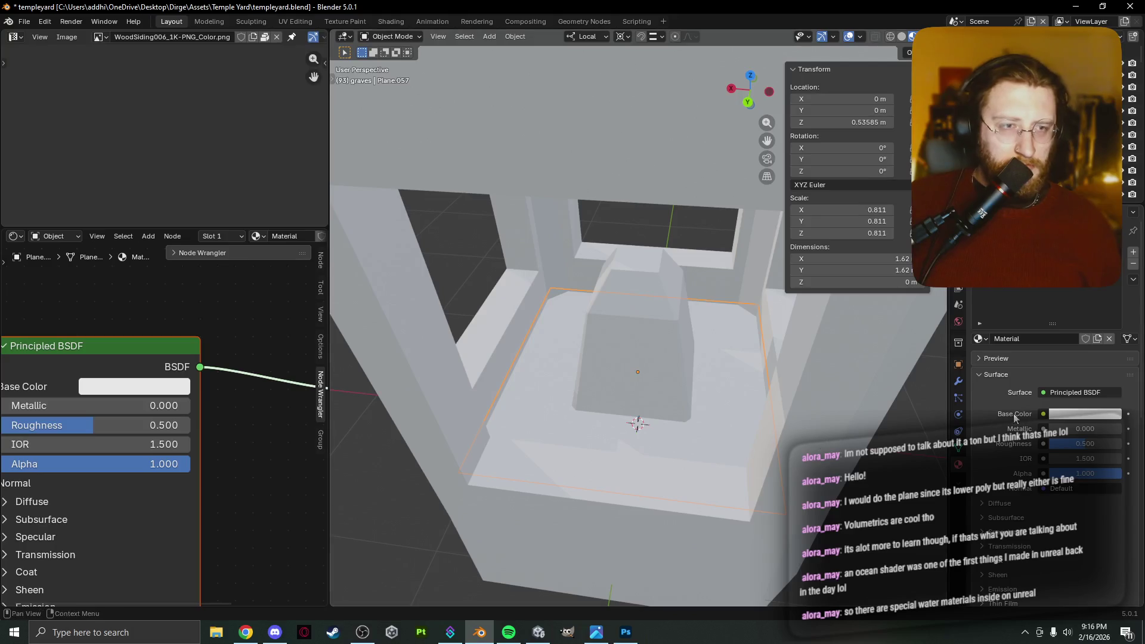
Set the plane's Base Color to blue and lower its Alpha to 0.439.
click(1058, 413)
mouse_move(1037, 227)
mouse_down()
mouse_move(1055, 179)
mouse_move(1037, 192)
mouse_up()
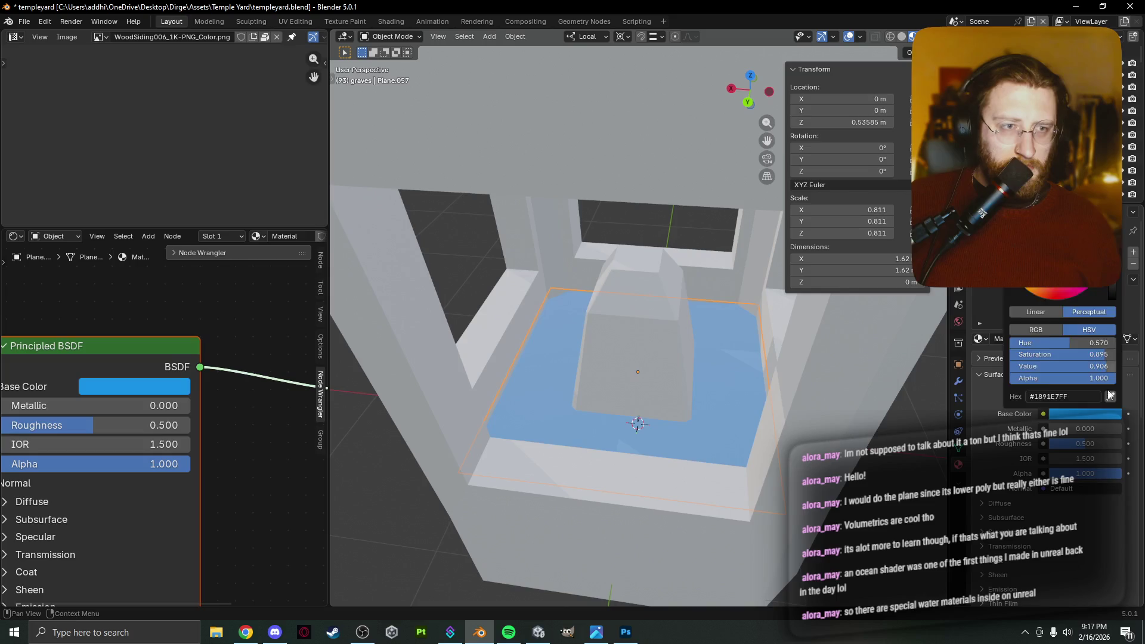
drag(1091, 474, 809, 475)
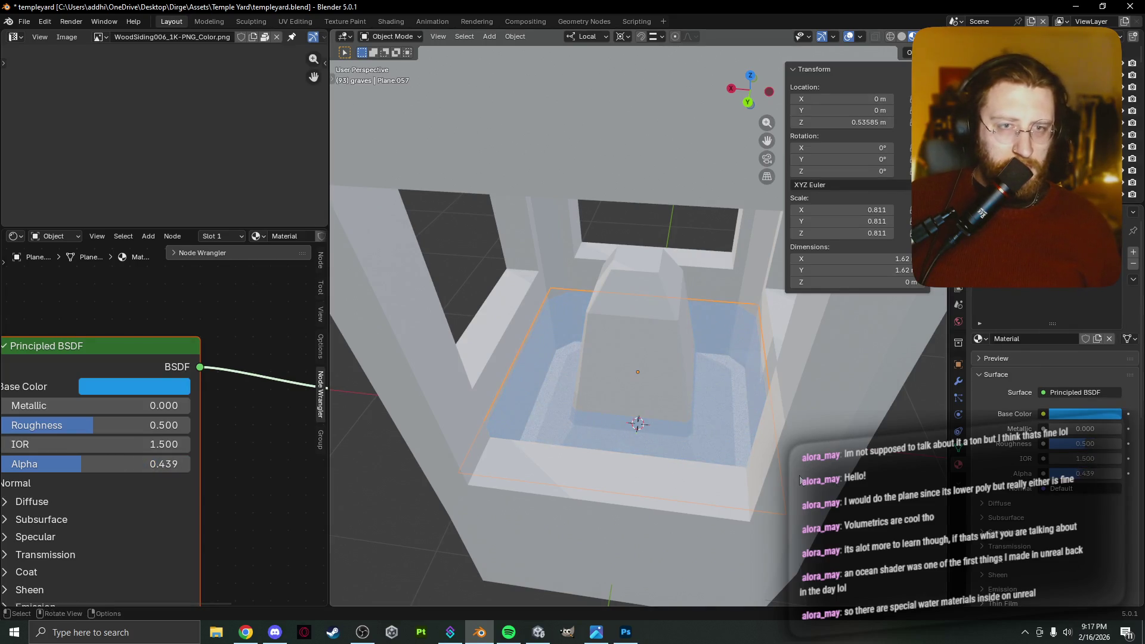
click(809, 475)
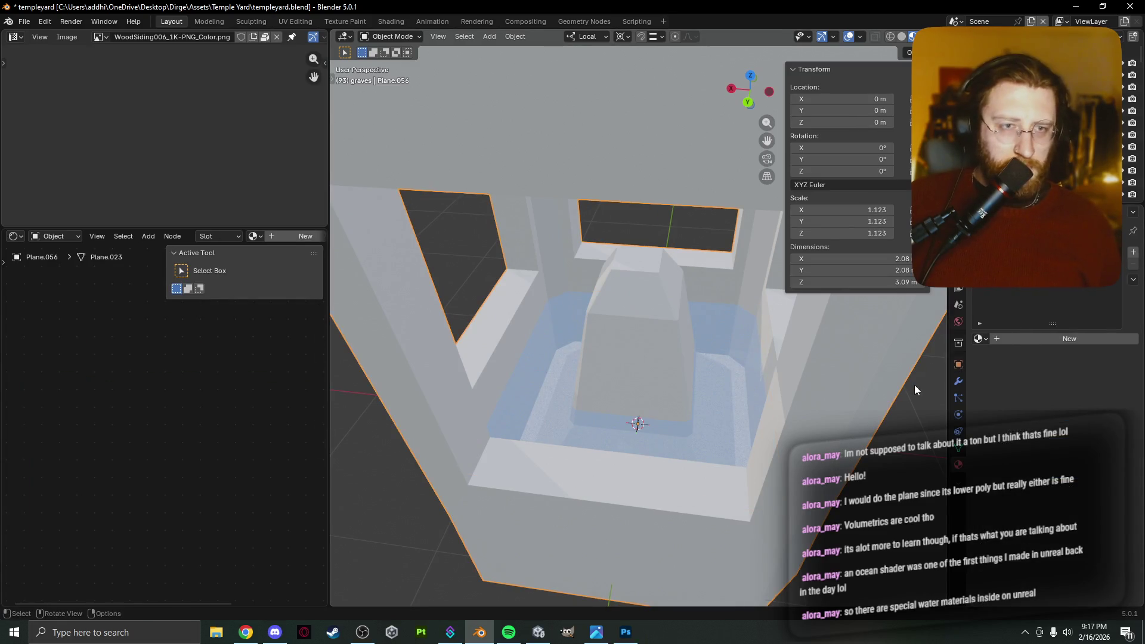
scroll(757, 439, down, 6)
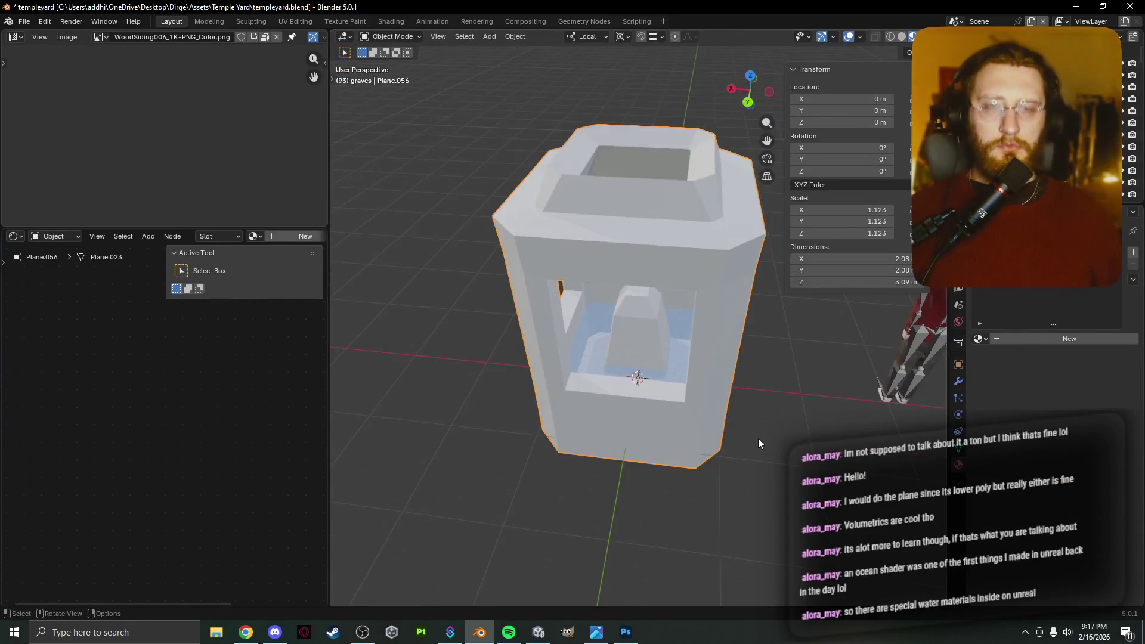
Apply the Solidify modifier to the wall frame, discarding an undone duplicate.
key(shift+d)
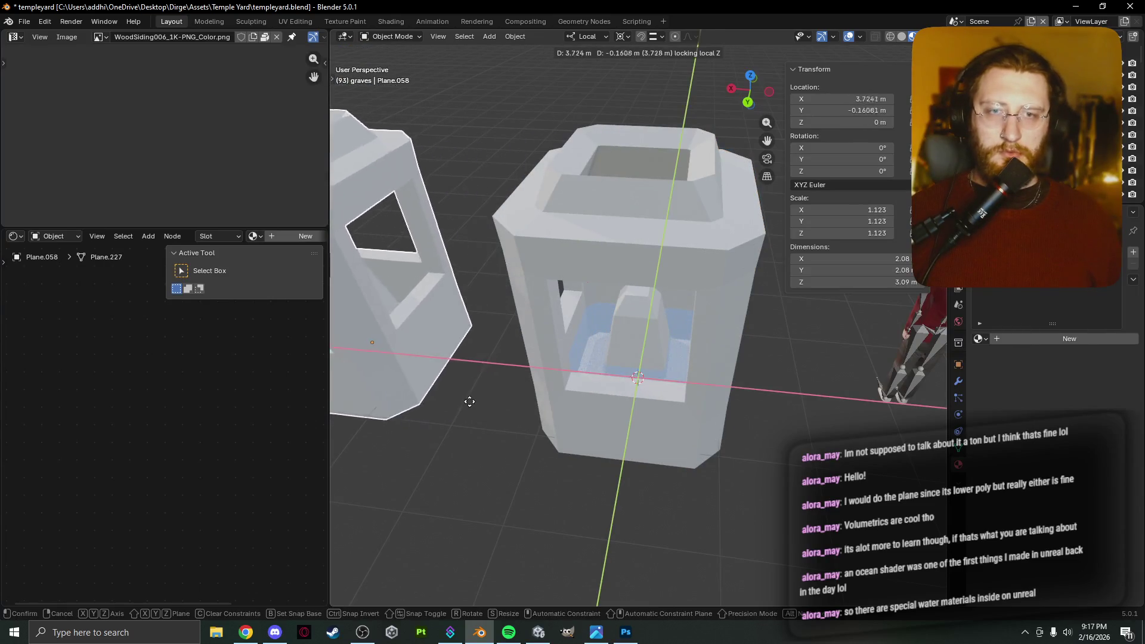
click(467, 396)
key(ctrl+z)
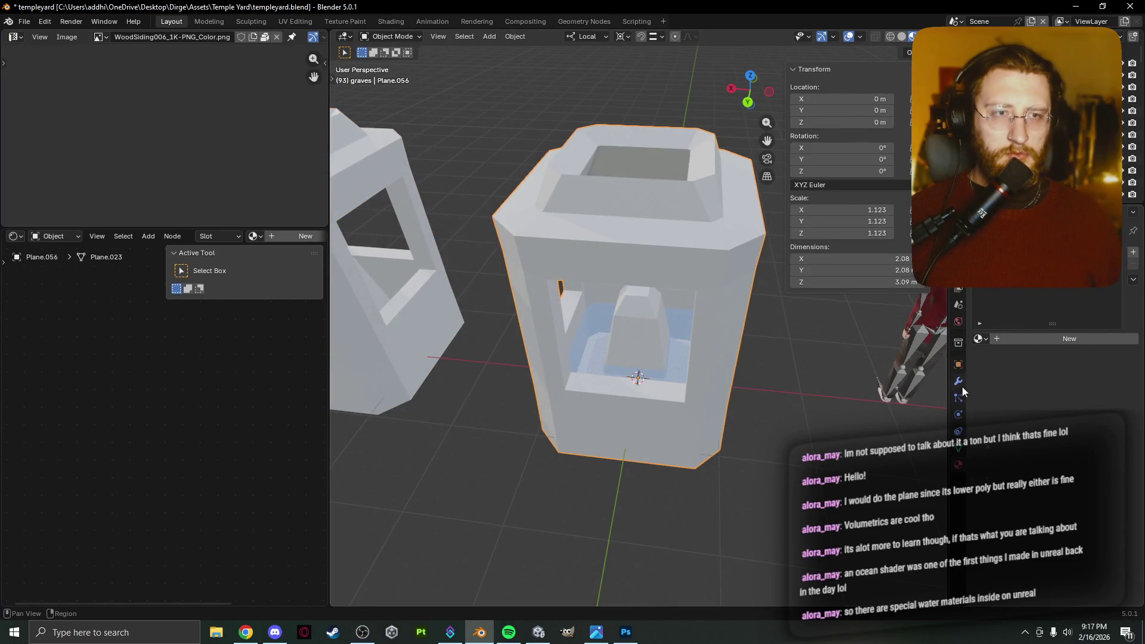
click(958, 381)
click(1004, 292)
click(992, 316)
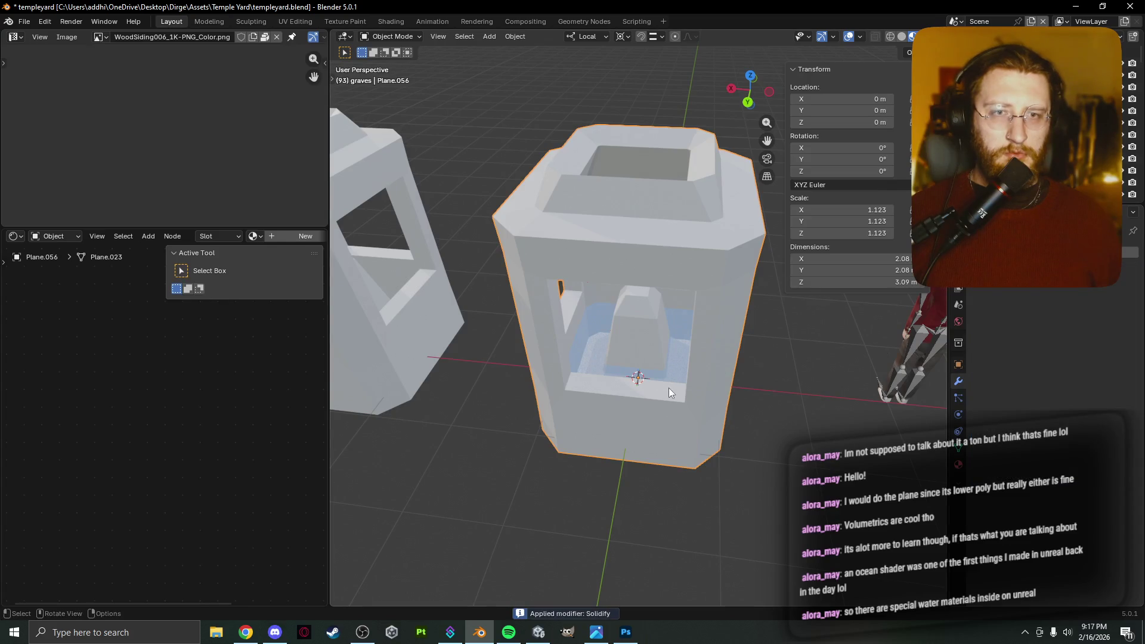
Enter Edit Mode on the frame and create a new material for it.
key(Tab)
key(Tab)
scroll(674, 392, up, 3)
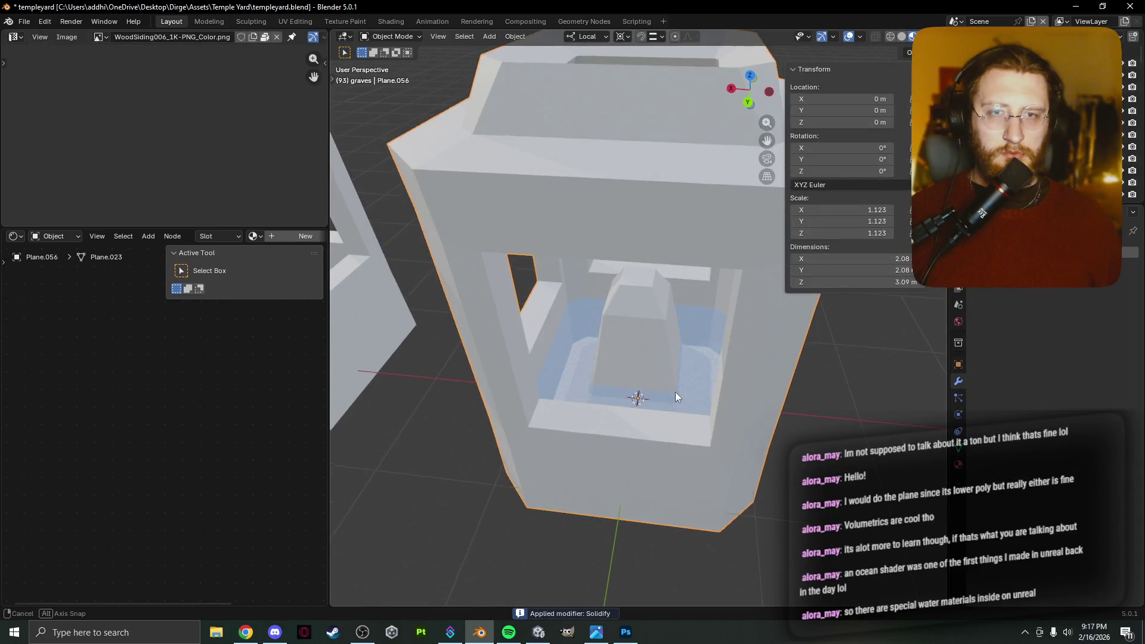
click(960, 464)
click(1018, 340)
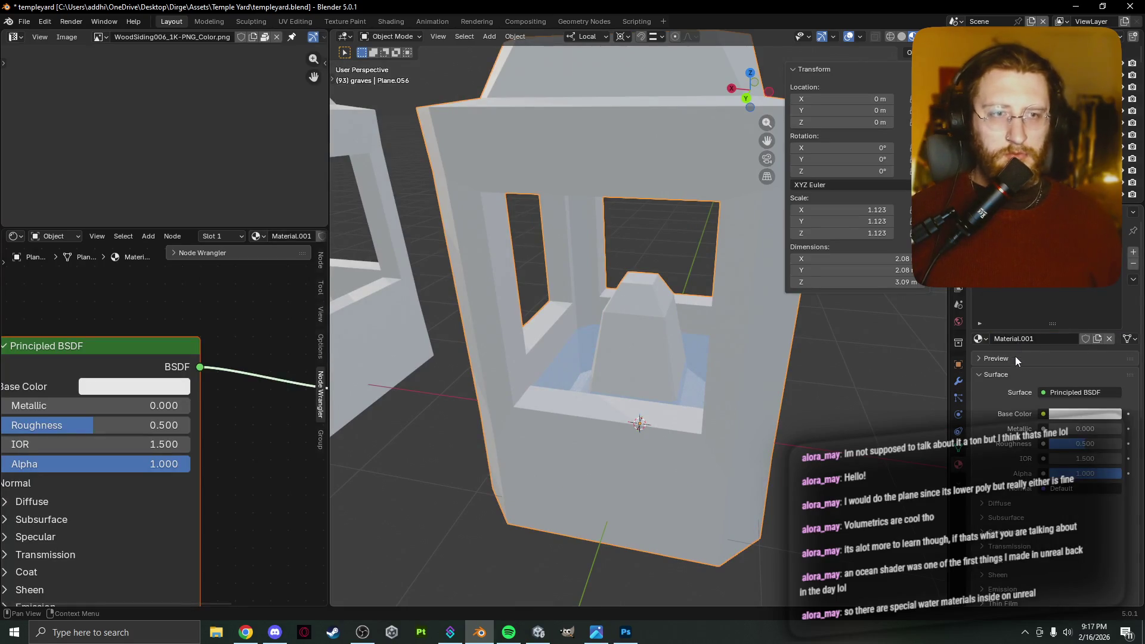
Start a Node Wrangler Principled Texture Setup and browse up to the Assets folder.
scroll(158, 405, down, 1)
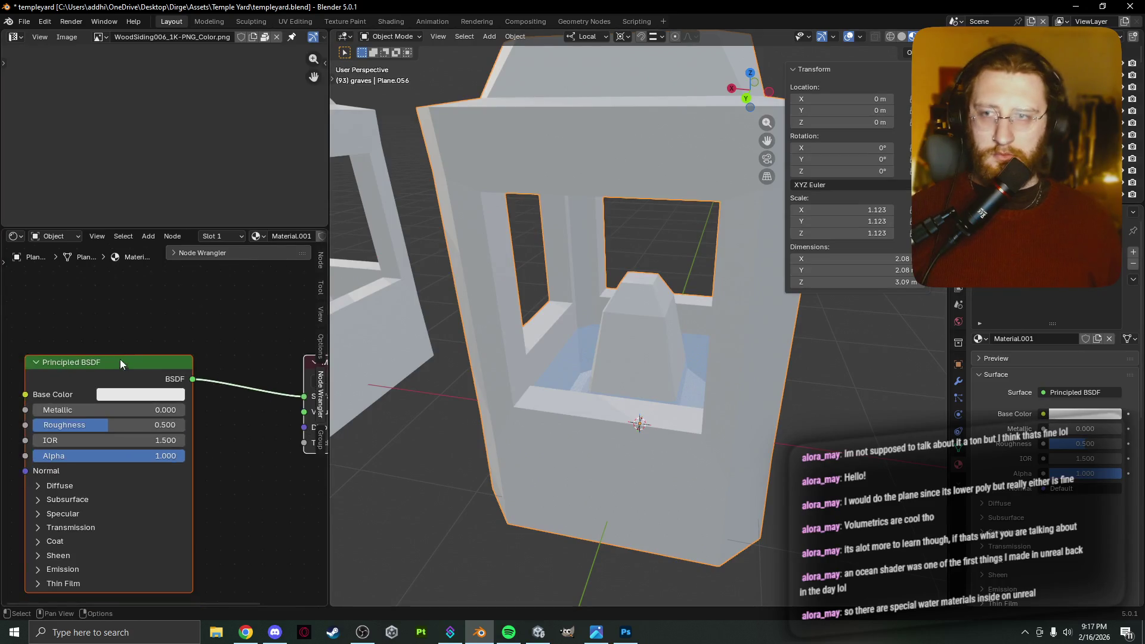
key(ctrl+shift+t)
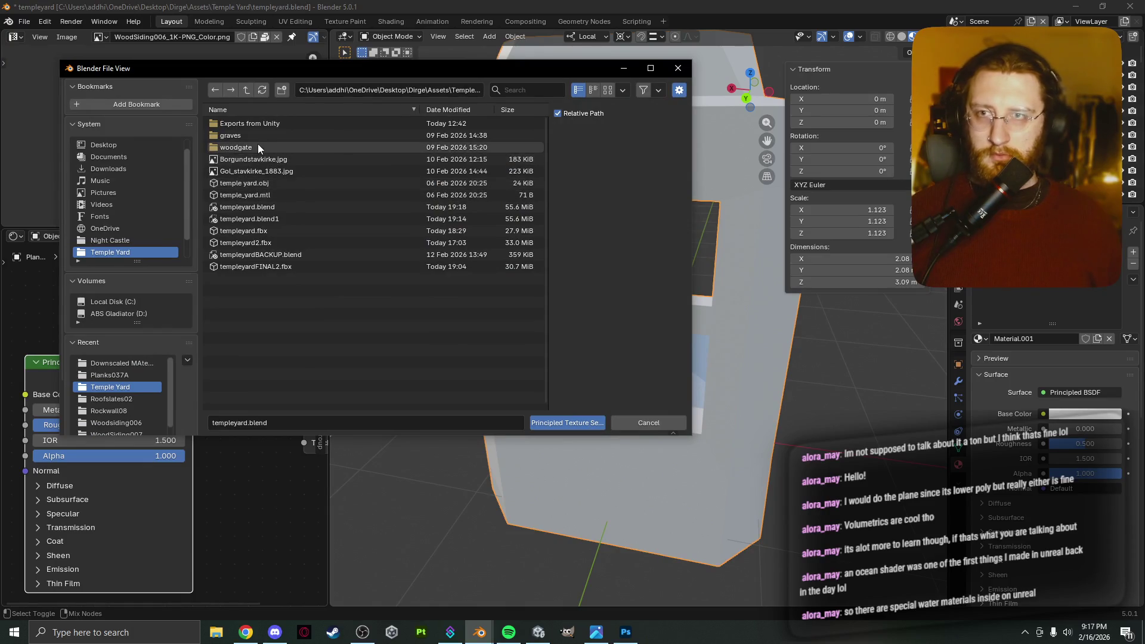
scroll(148, 240, up, 1)
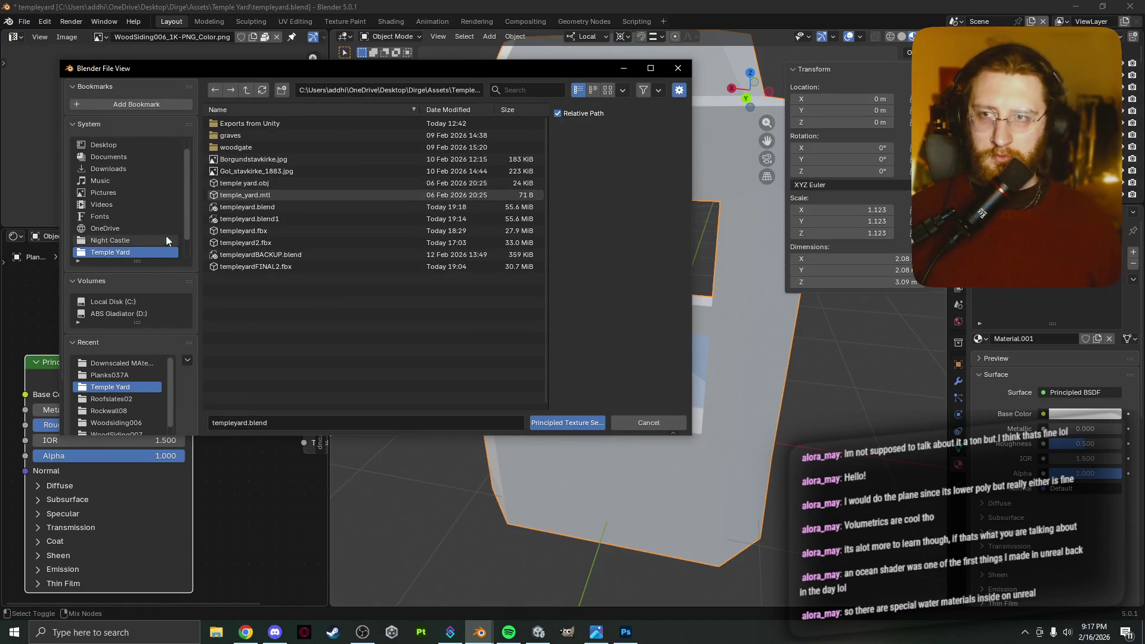
click(244, 91)
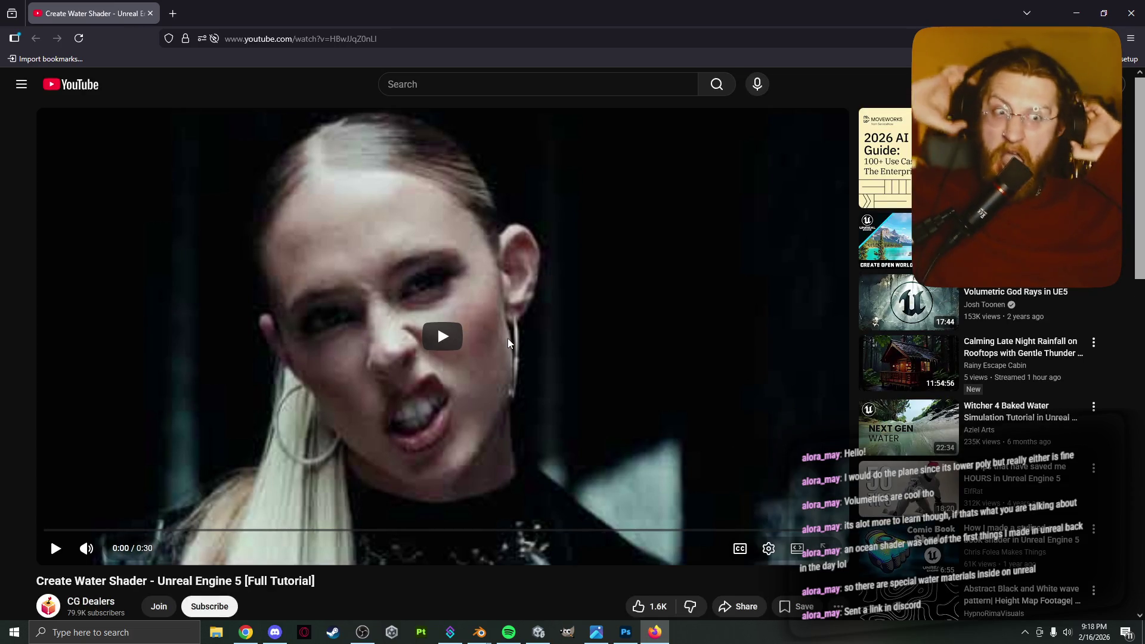
Play the water shader tutorial and skip ahead to its Refraction section, around 14 minutes in.
click(334, 315)
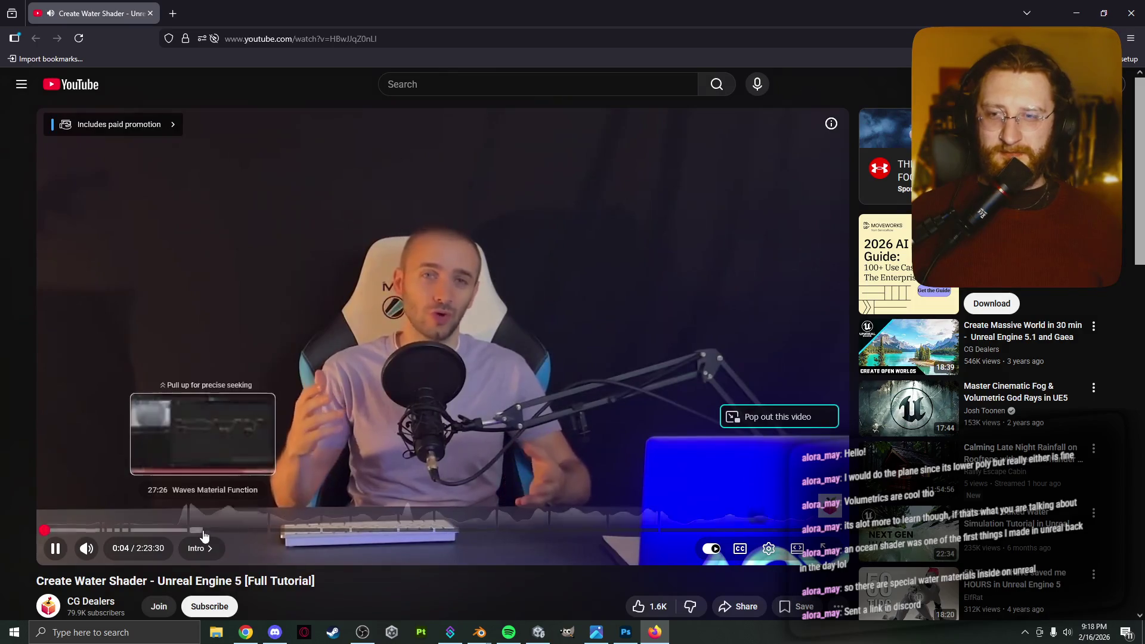
mouse_move(200, 530)
mouse_down()
mouse_move(105, 533)
mouse_move(131, 533)
mouse_up()
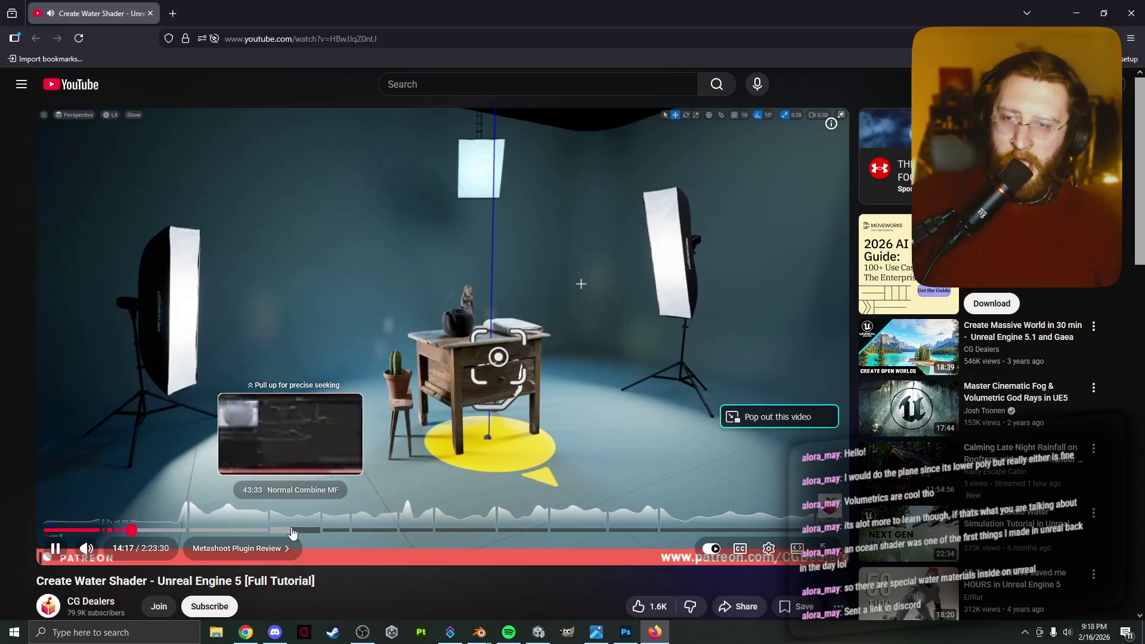
click(335, 530)
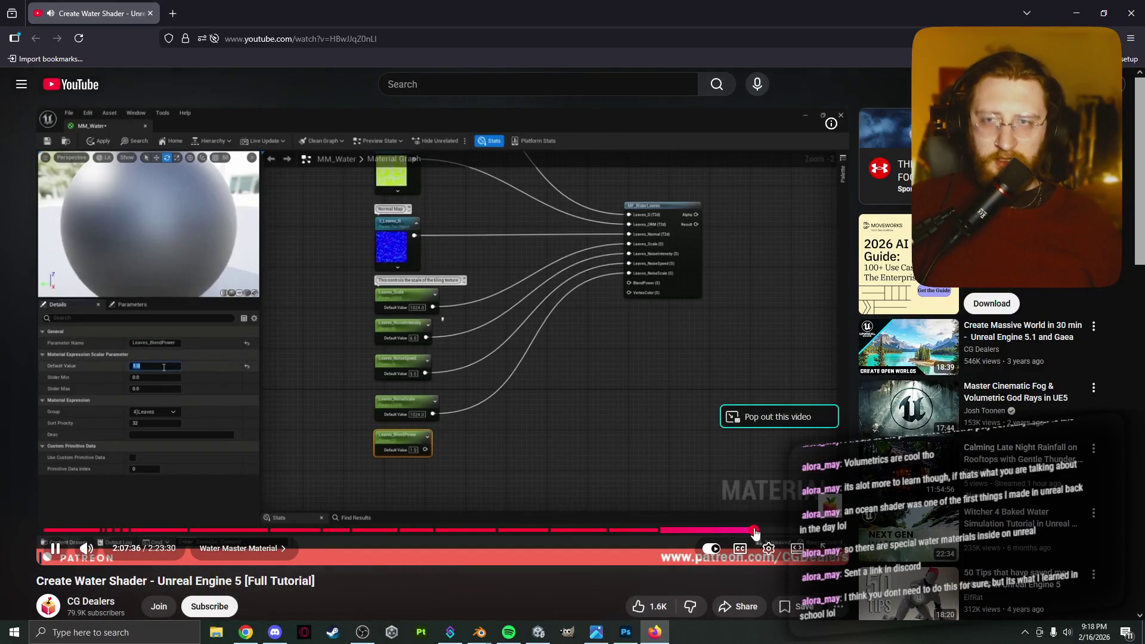
Seek the tutorial forward in stages to just before the 2:19 mark.
click(744, 530)
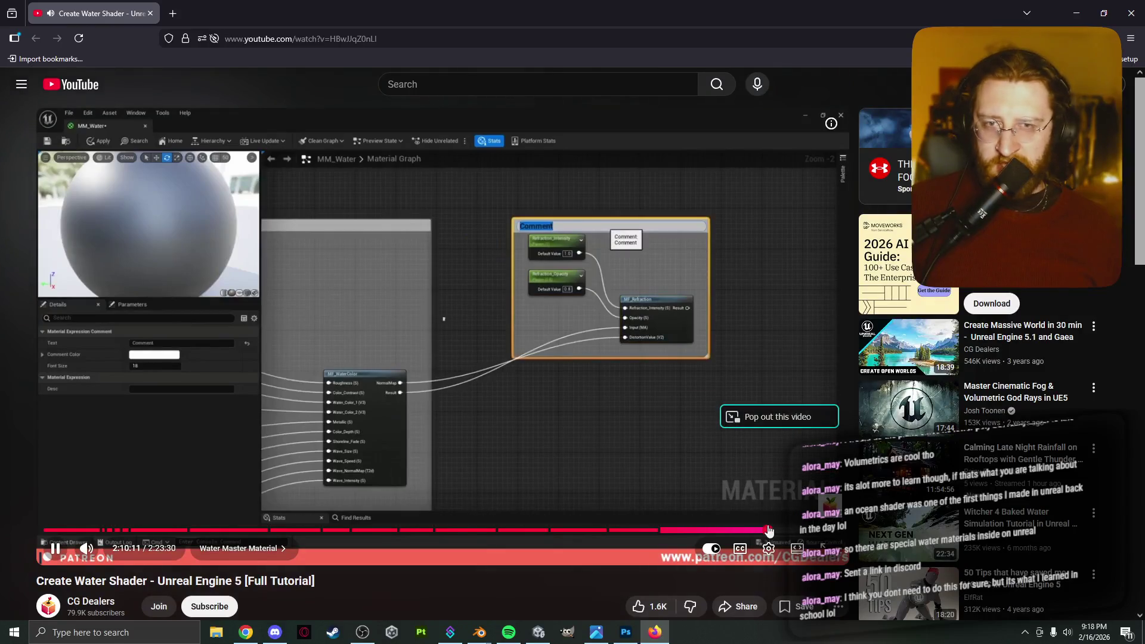
click(767, 530)
click(790, 530)
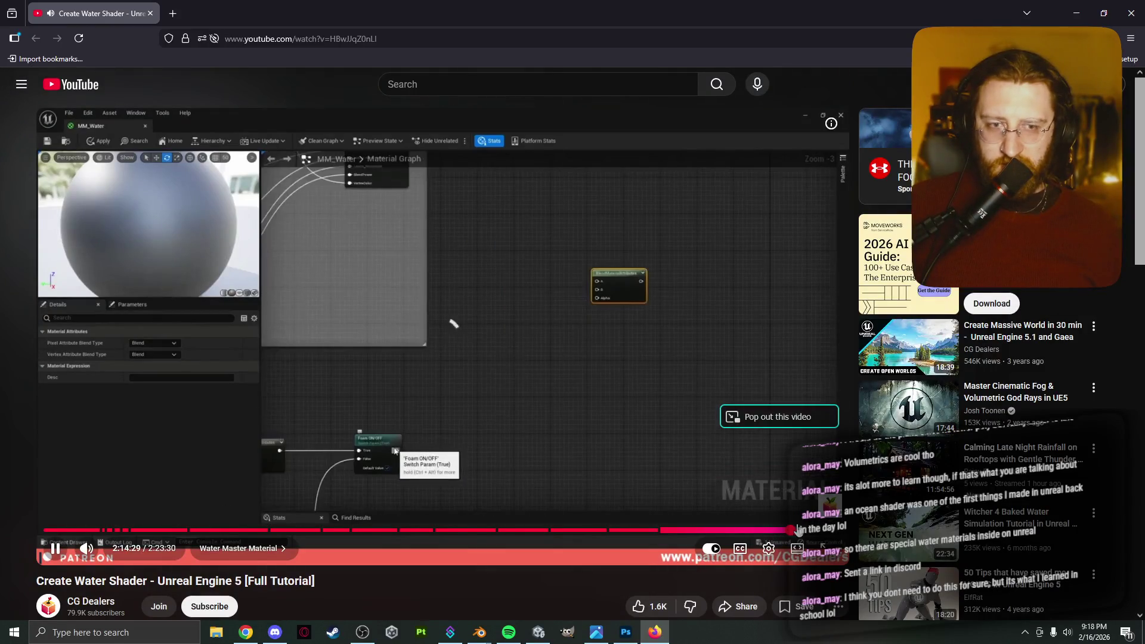
click(804, 530)
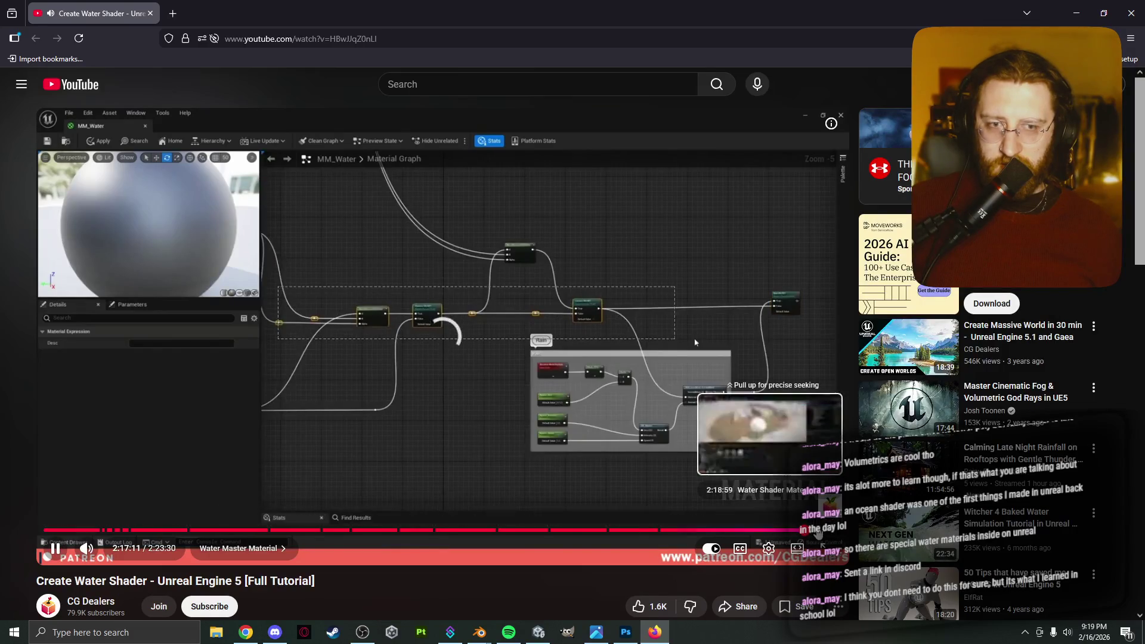
click(818, 530)
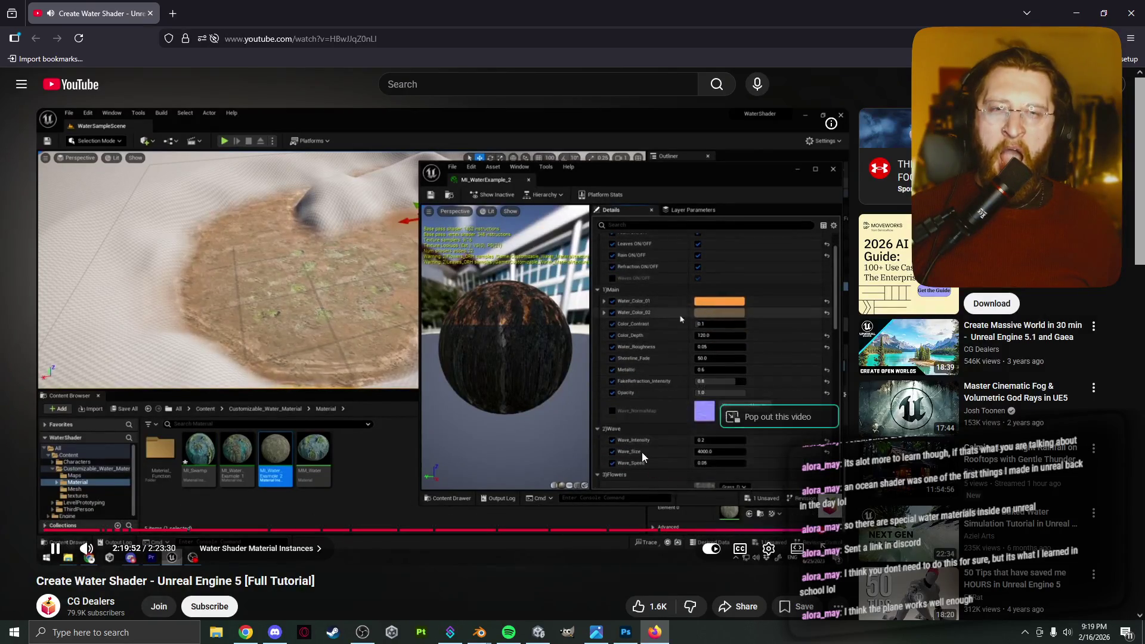
Pause the video at 2:19:52 on the water material instance settings and return to Blender.
click(641, 452)
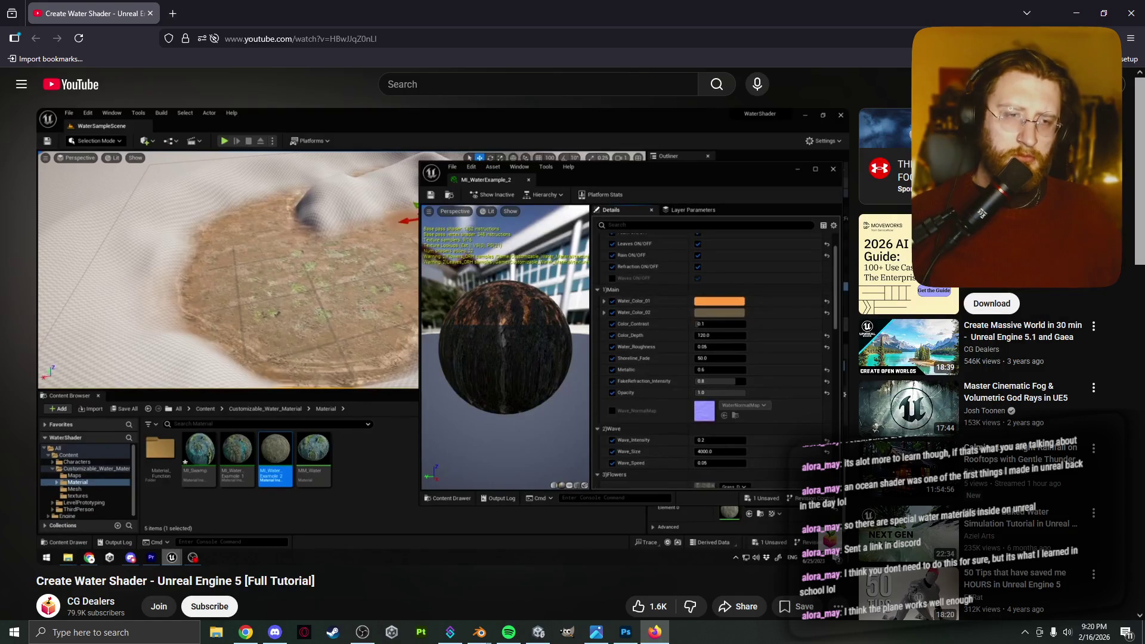
mouse_move(356, 405)
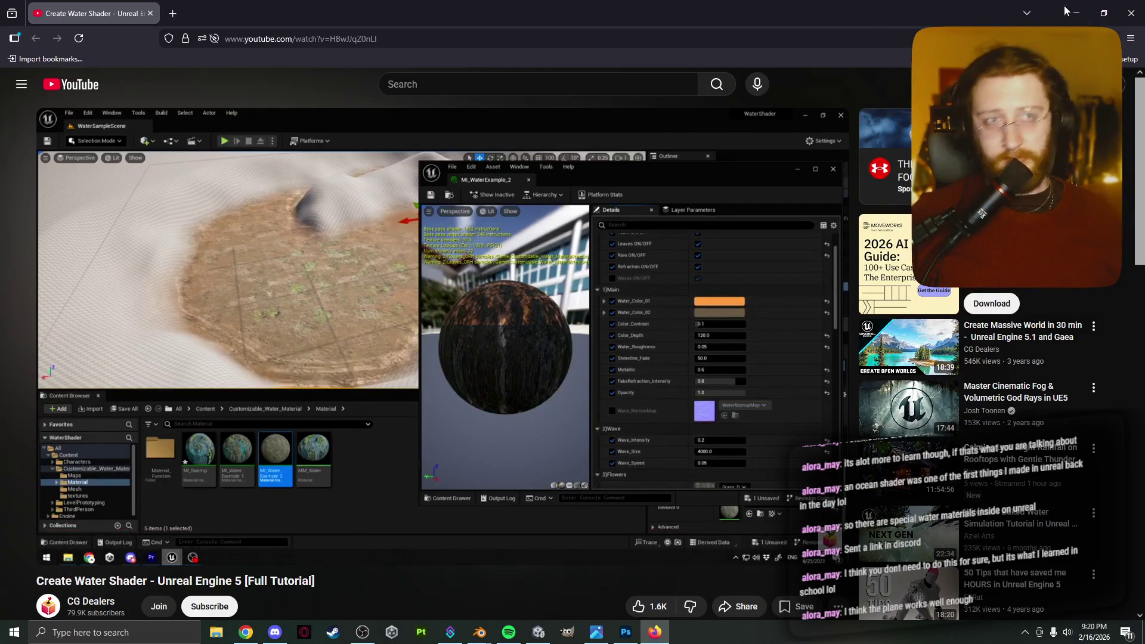
key(alt+Tab)
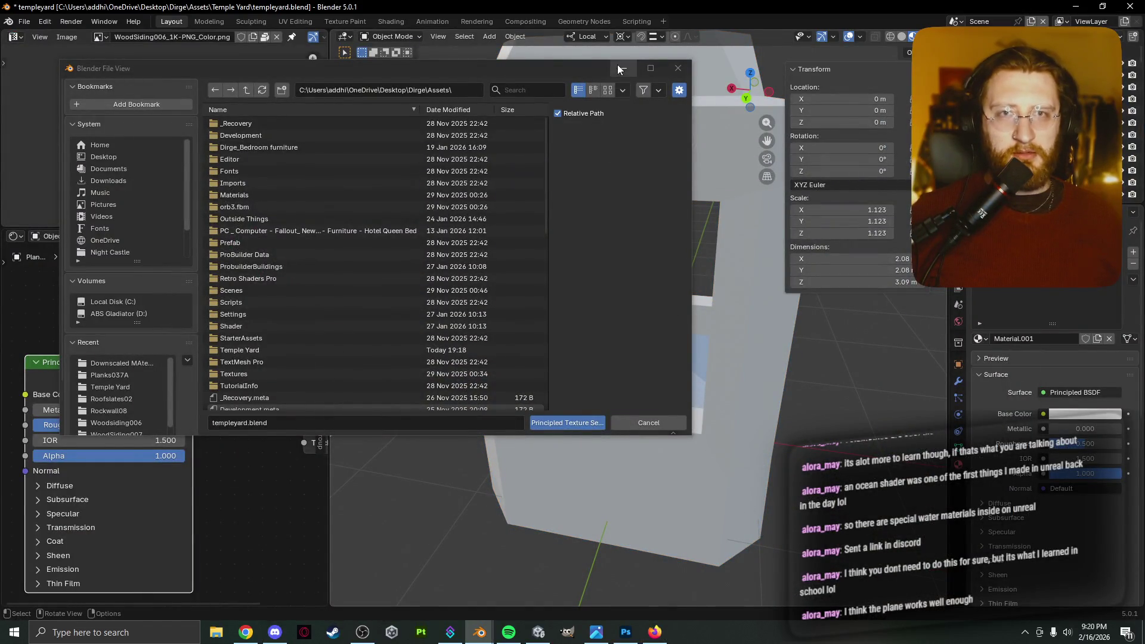
Dismiss the file browser, add a Wave modifier to the water plane, and play the animation.
click(653, 424)
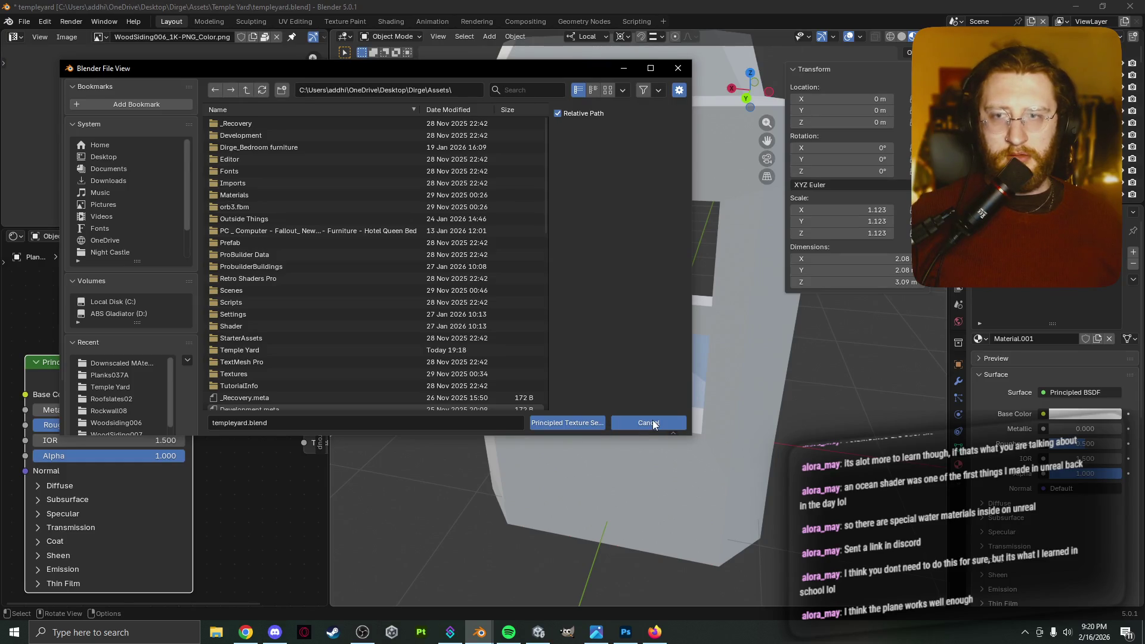
scroll(626, 402, up, 2)
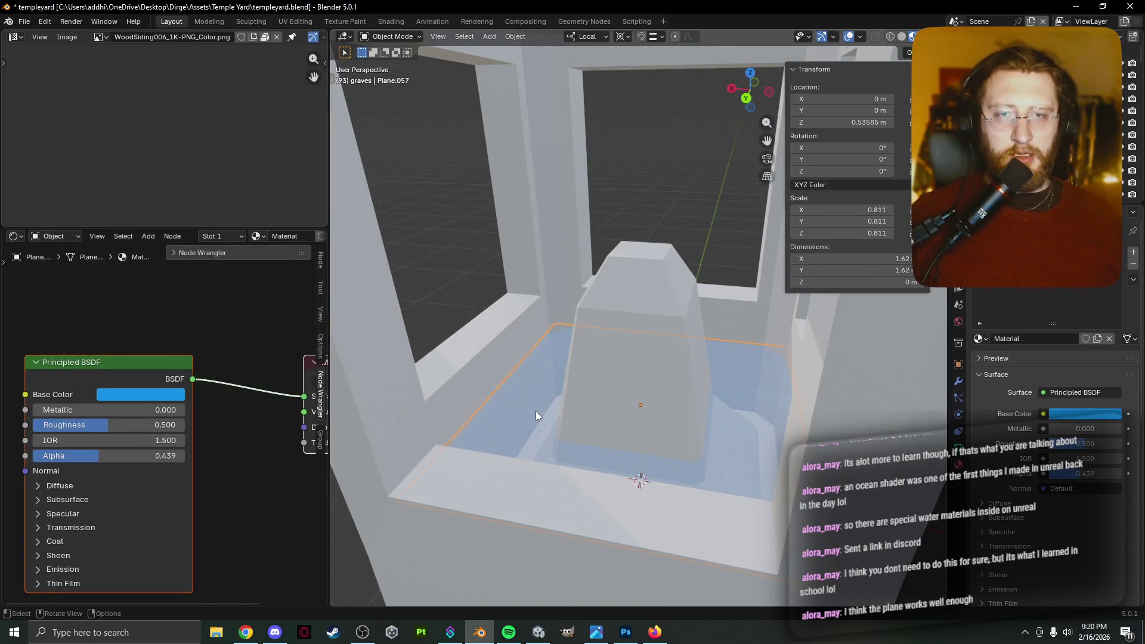
click(964, 401)
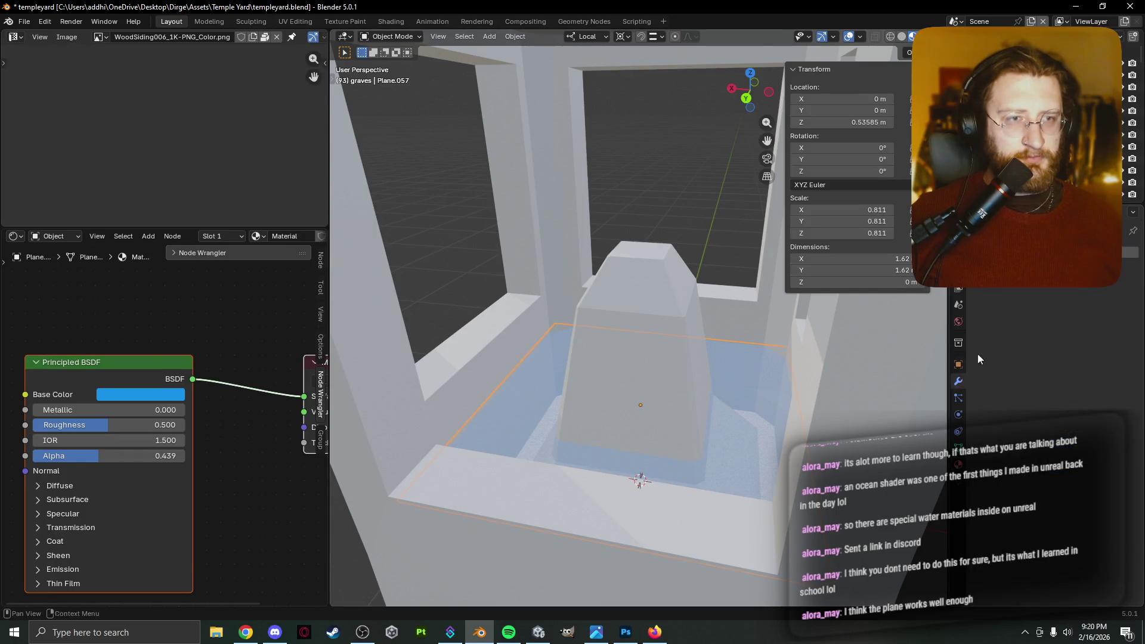
click(990, 253)
text(wave)
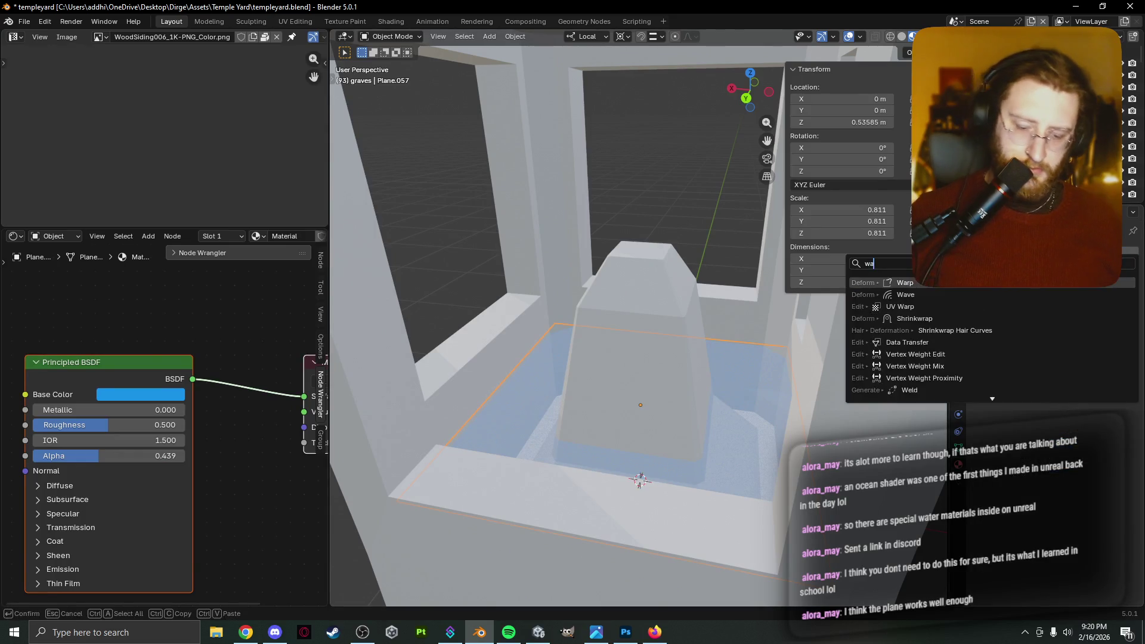
key(Return)
key(space)
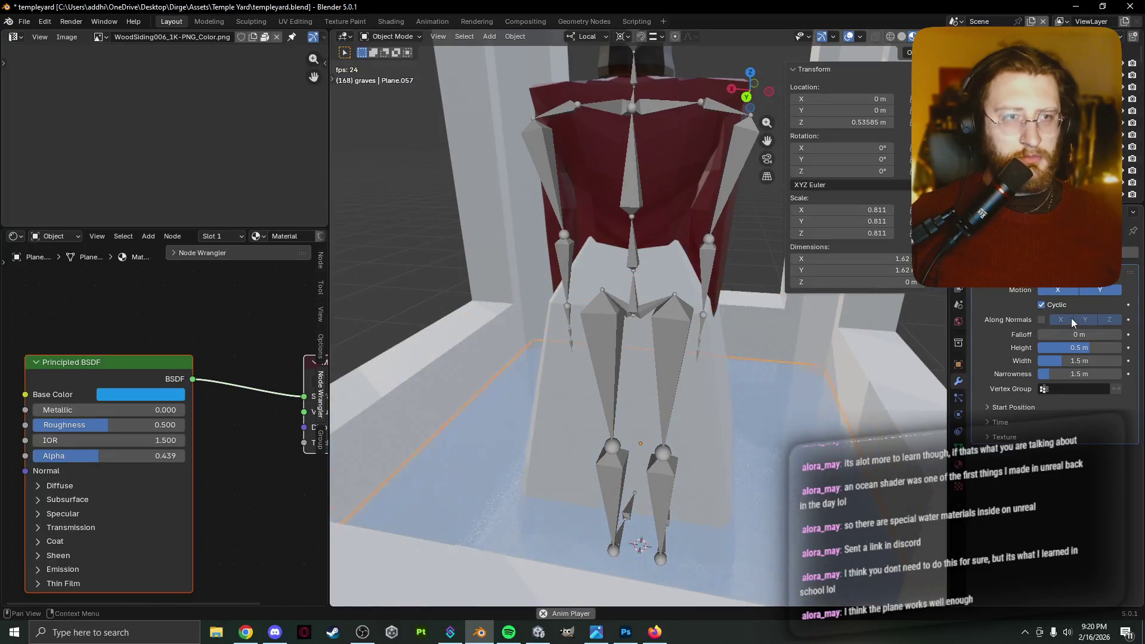
Tune the Wave to height -0.031 m, width 1.6 m, narrowness 0.66 m, leaving falloff at 0 m.
mouse_move(1076, 335)
mouse_down()
mouse_move(1135, 335)
mouse_move(1028, 348)
mouse_move(1049, 348)
mouse_up()
key(Escape)
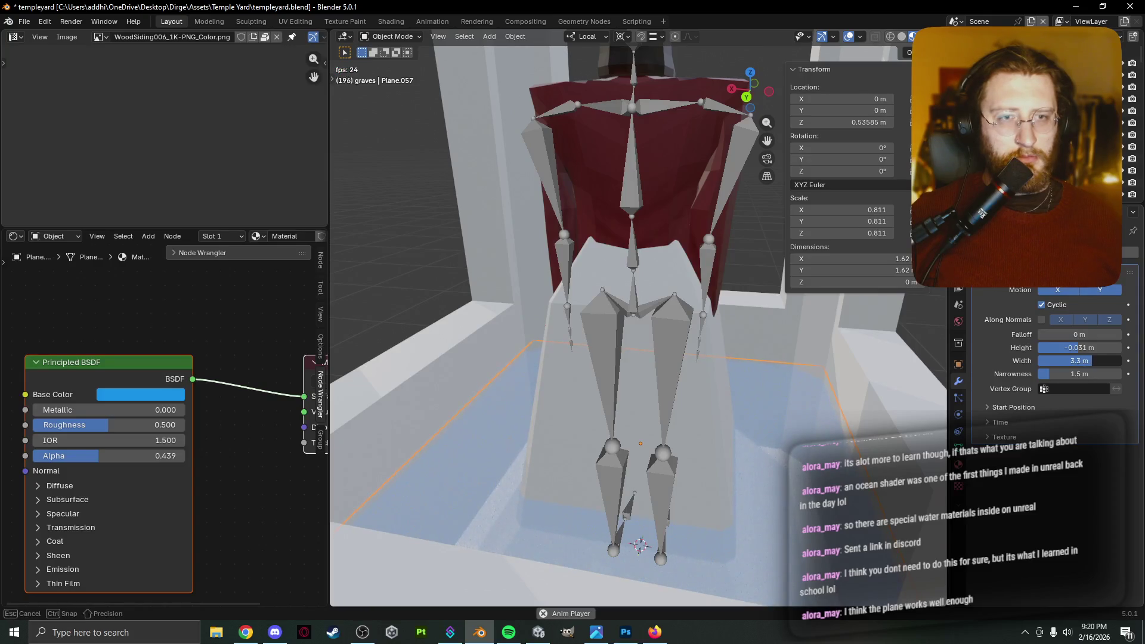
drag(1049, 374, 1008, 374)
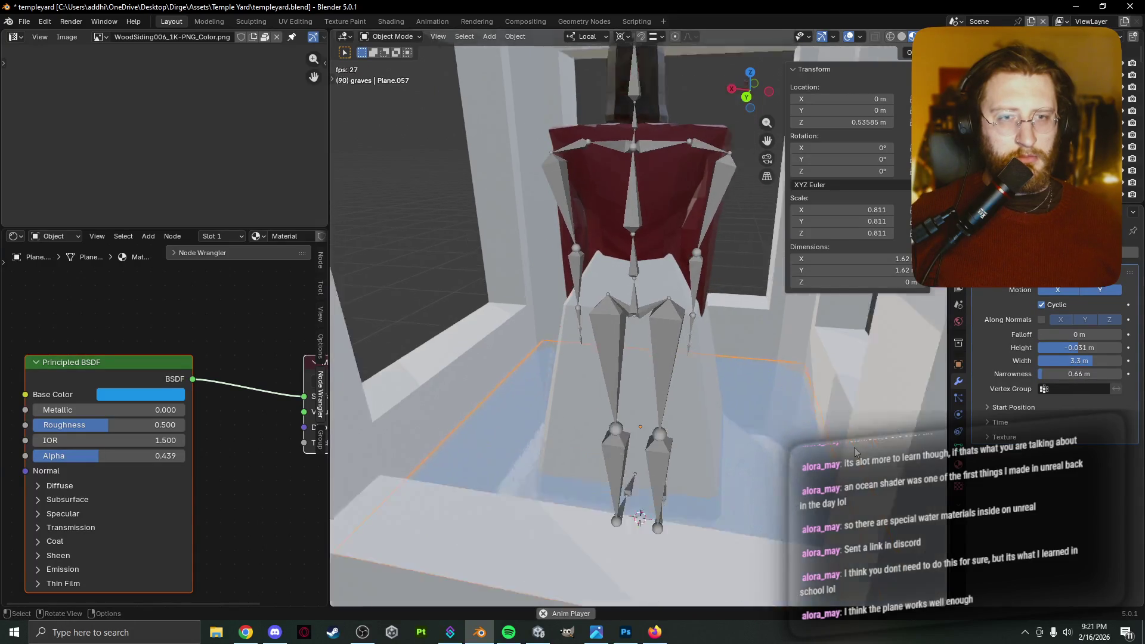
mouse_move(381, 465)
middle_down()
mouse_move(347, 464)
mouse_move(431, 457)
middle_up()
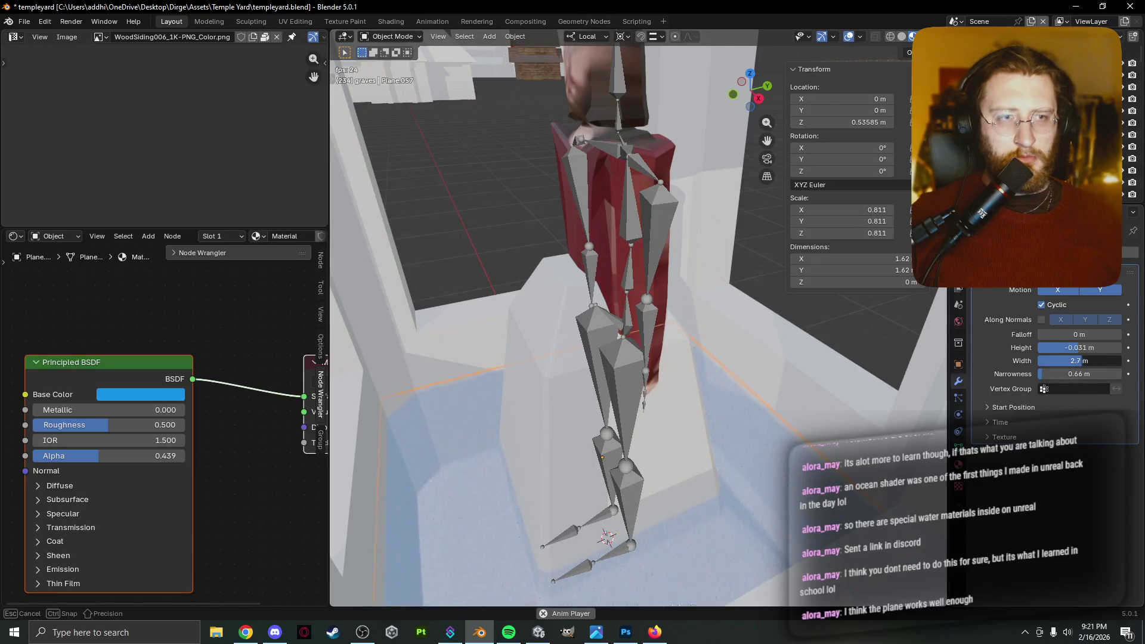
mouse_move(1075, 360)
mouse_down()
mouse_move(1039, 365)
mouse_move(1057, 362)
mouse_up()
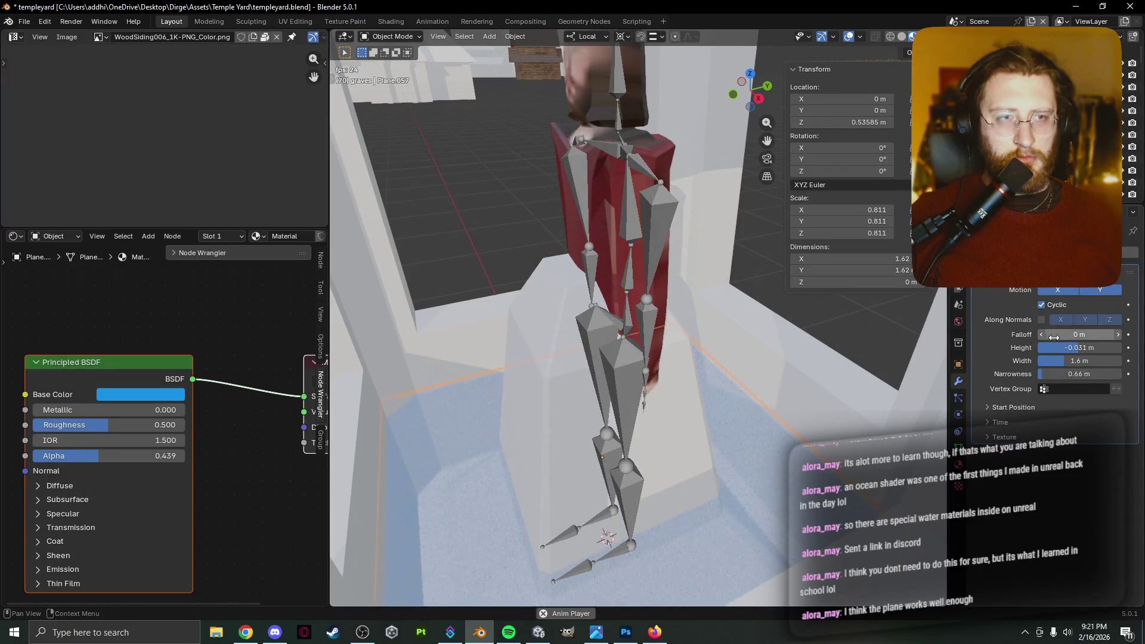
drag(1064, 332, 1081, 332)
key(Escape)
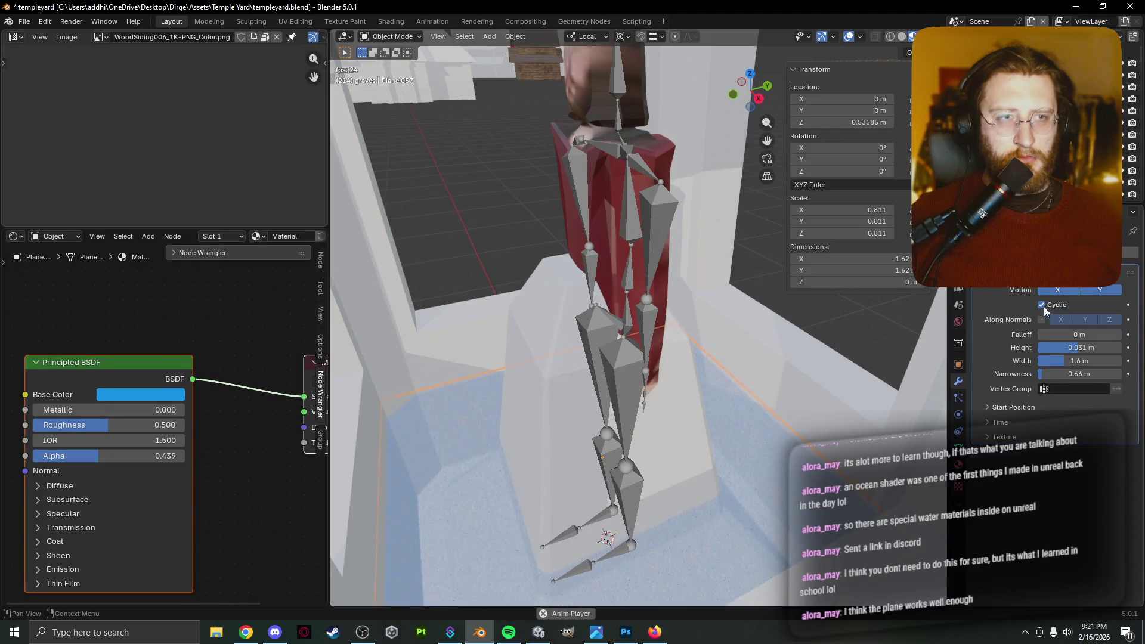
Toggle the Wave's normals displacement and try falloff values of 2, 0.01 and 0.1 m.
click(1042, 320)
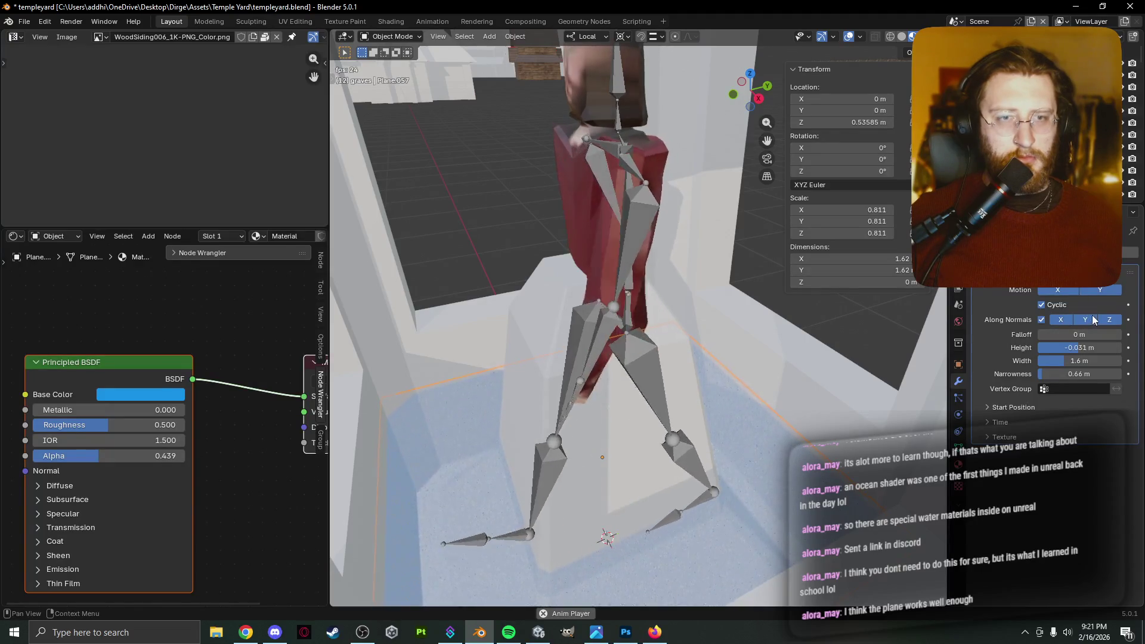
mouse_move(1051, 334)
mouse_down()
mouse_move(1061, 335)
mouse_move(1043, 338)
mouse_up()
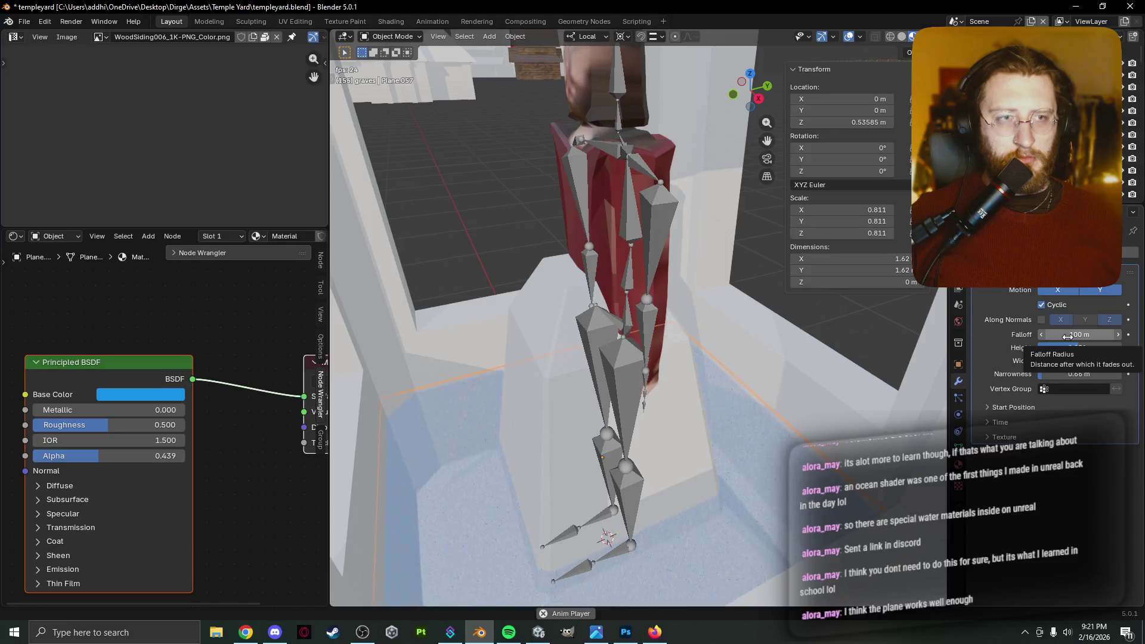
drag(1067, 337, 1051, 337)
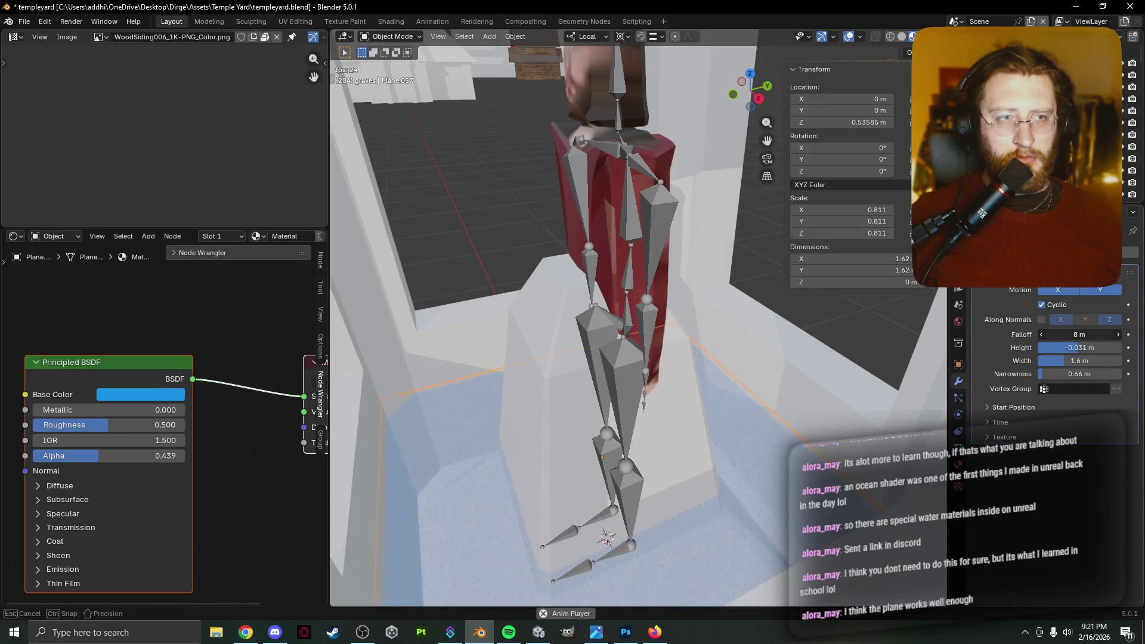
drag(1067, 337, 1068, 337)
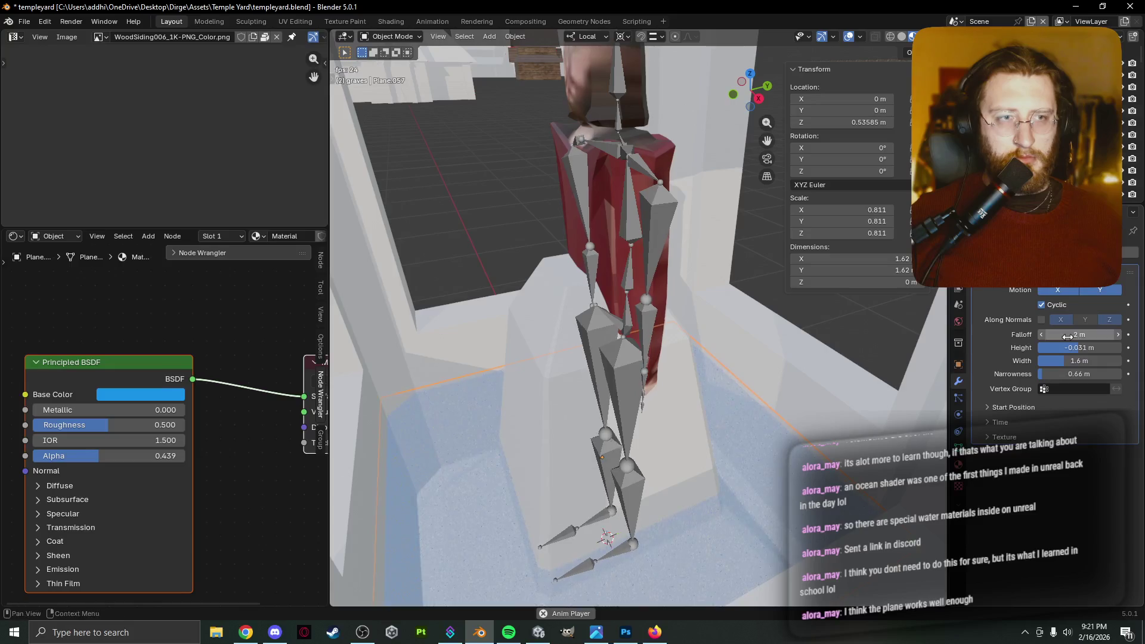
click(1068, 337)
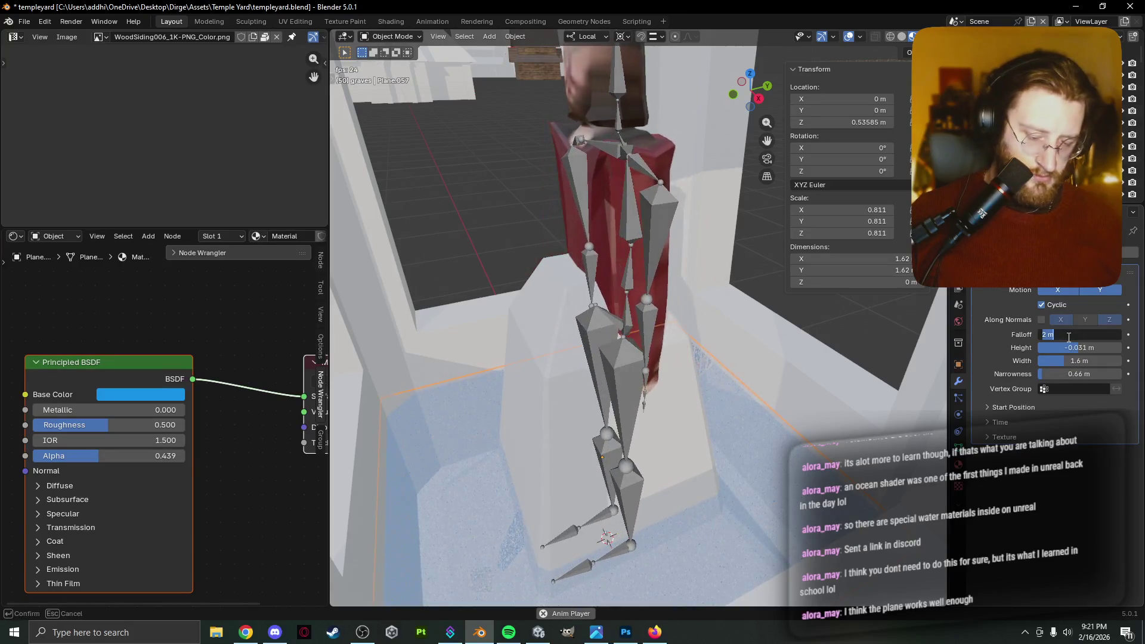
text(0.01)
key(Return)
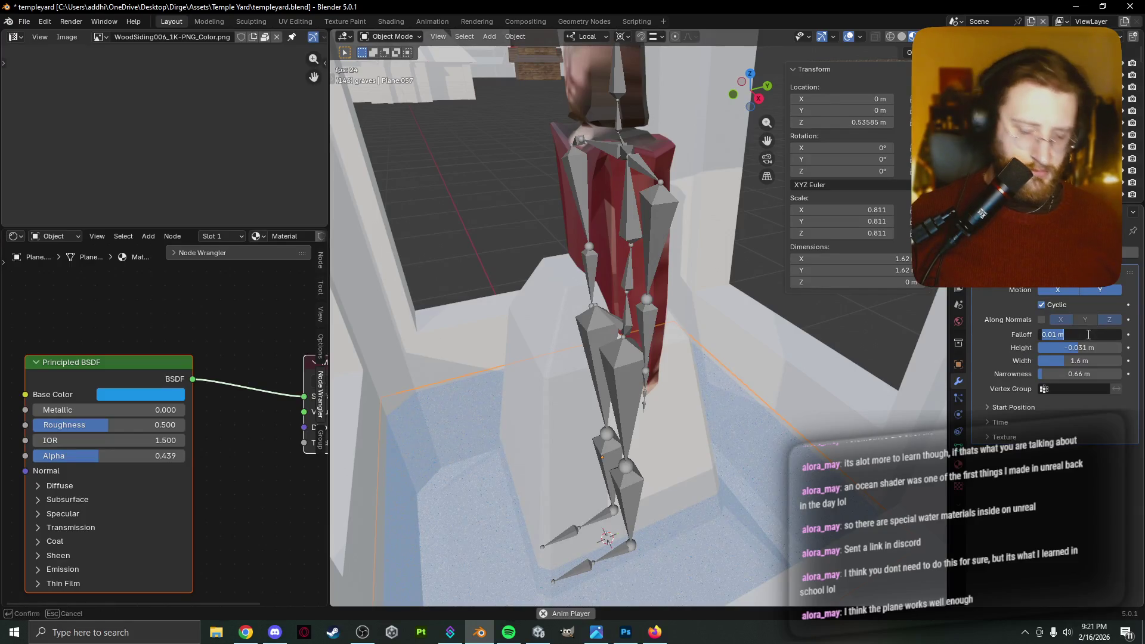
text(0.1)
key(Return)
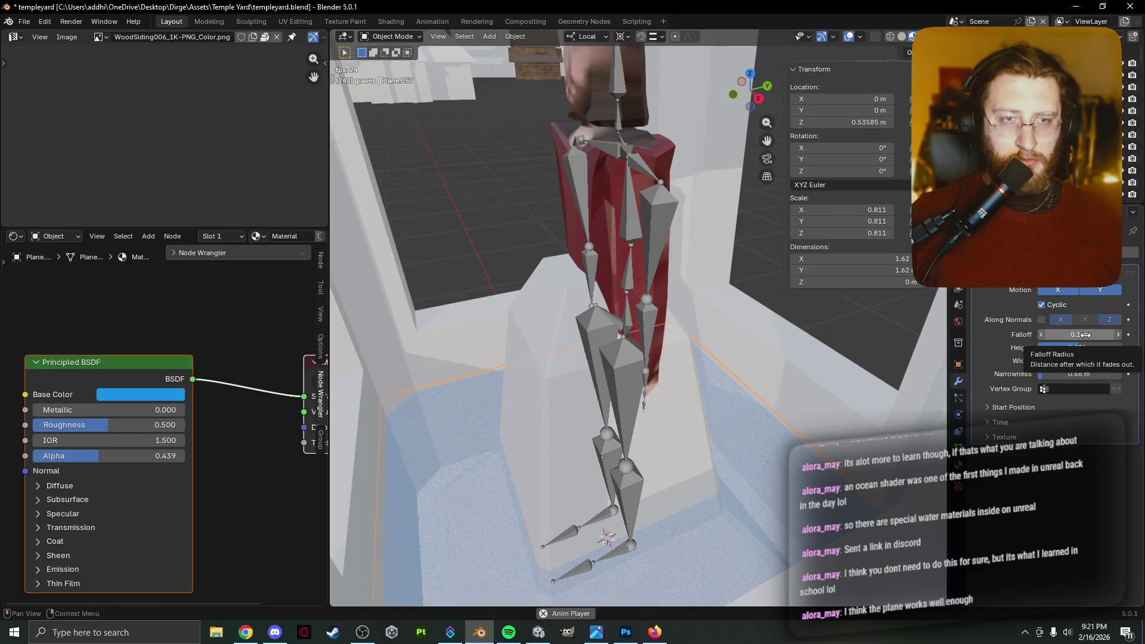
Try wave falloffs of 0.5, 1 and 2 m while raising then lowering the wave height.
ctrl+middle_drag(749, 570, 653, 355)
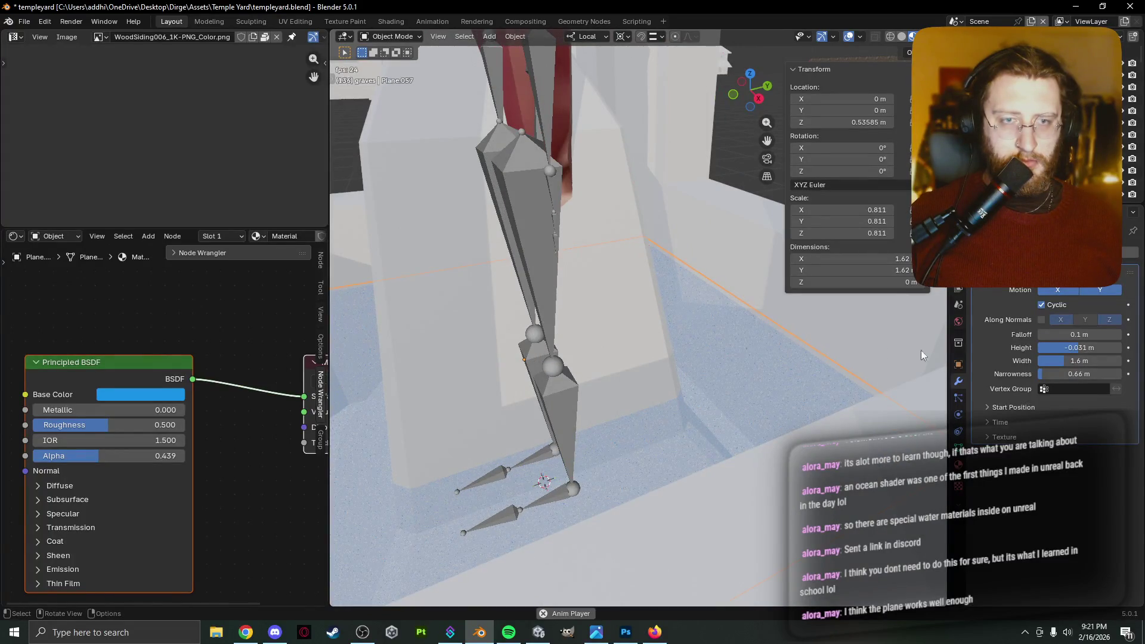
drag(1081, 340, 1081, 340)
text(0.5)
key(Return)
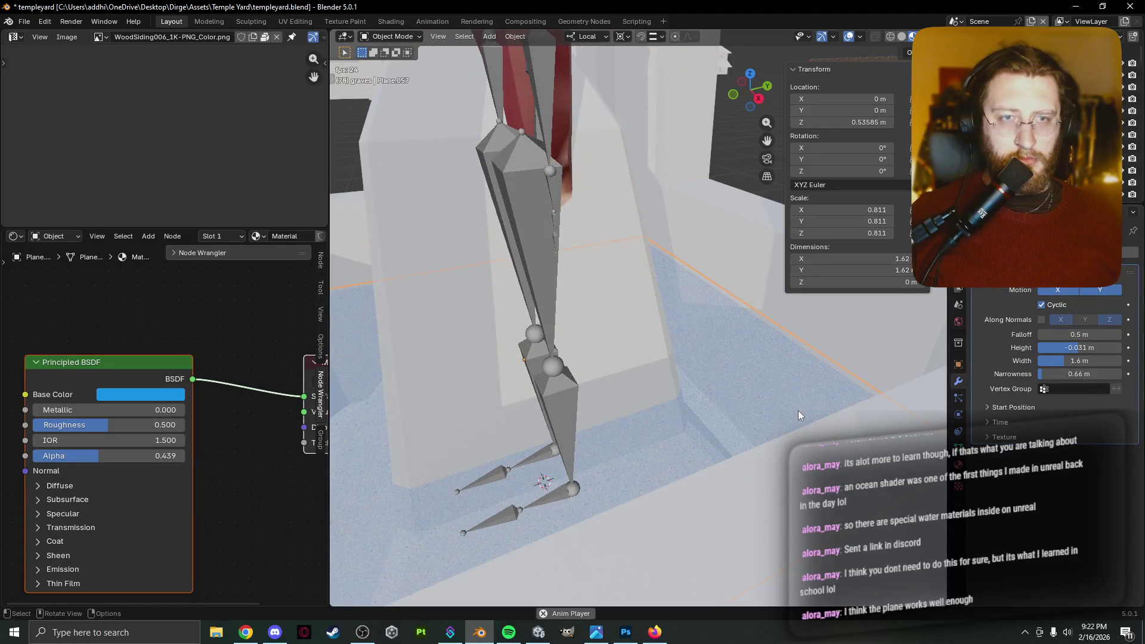
click(1082, 334)
text(1)
key(Return)
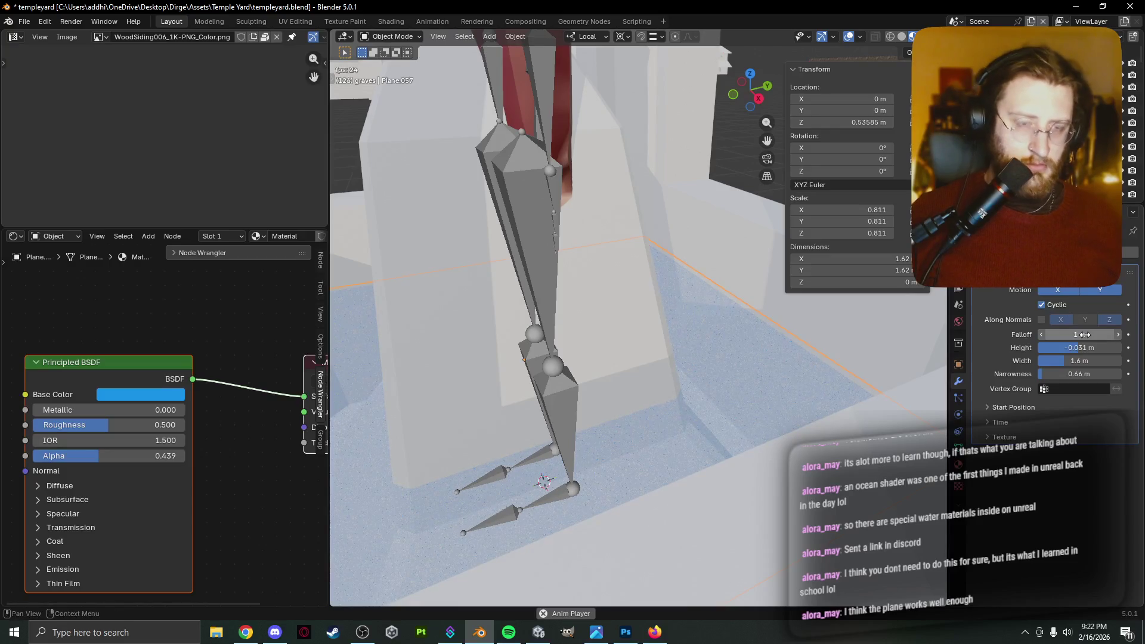
drag(1065, 352, 1097, 352)
drag(1082, 335, 1052, 335)
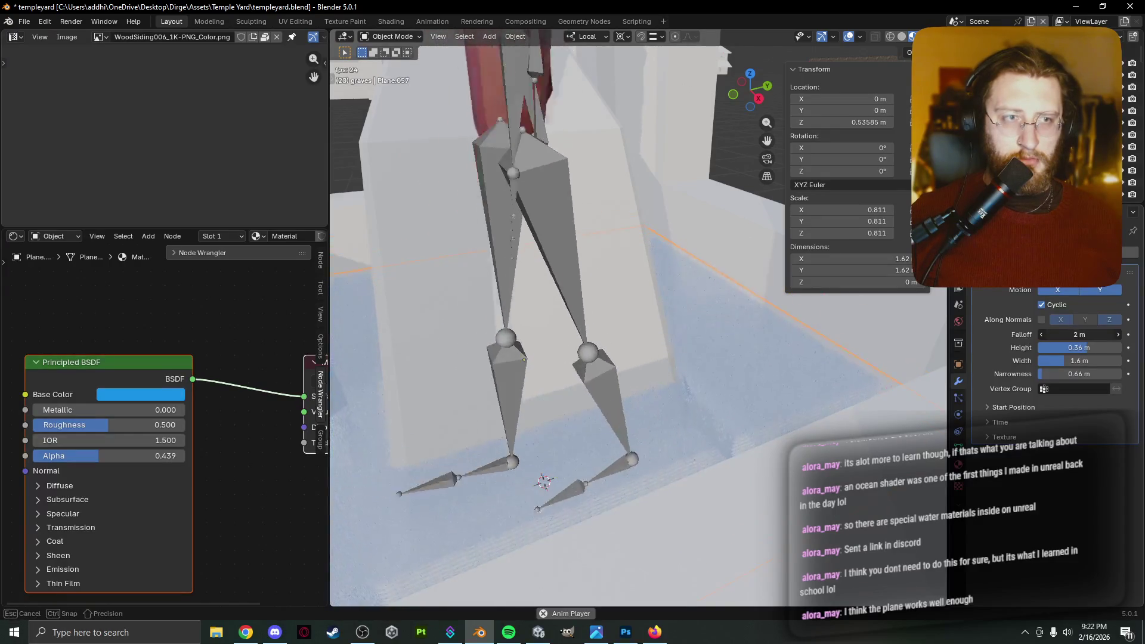
key(Escape)
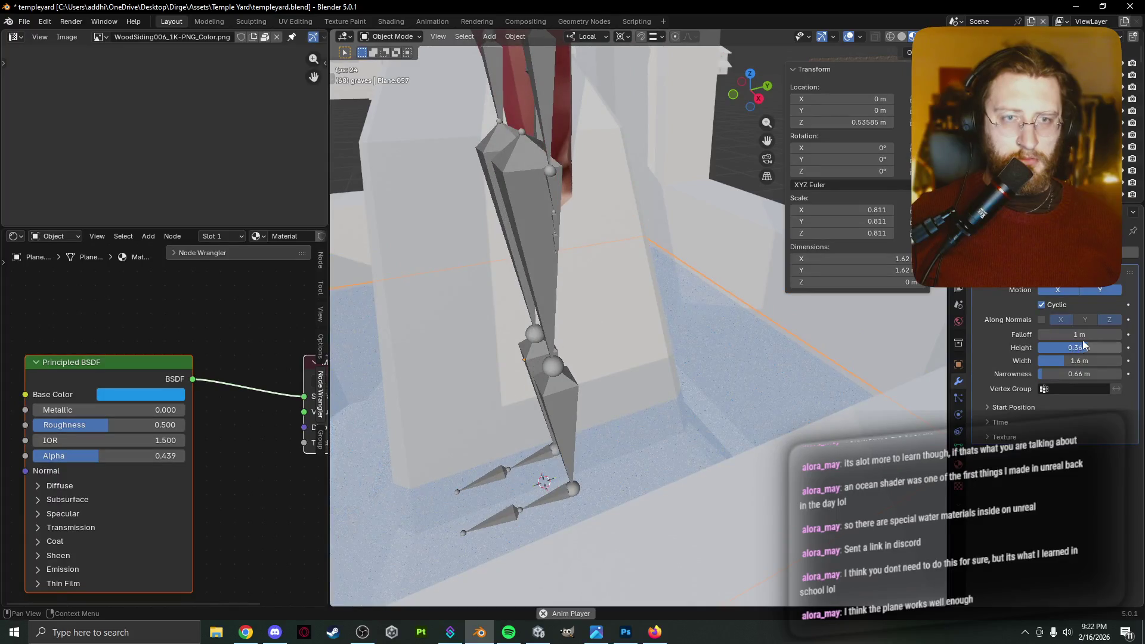
click(1117, 334)
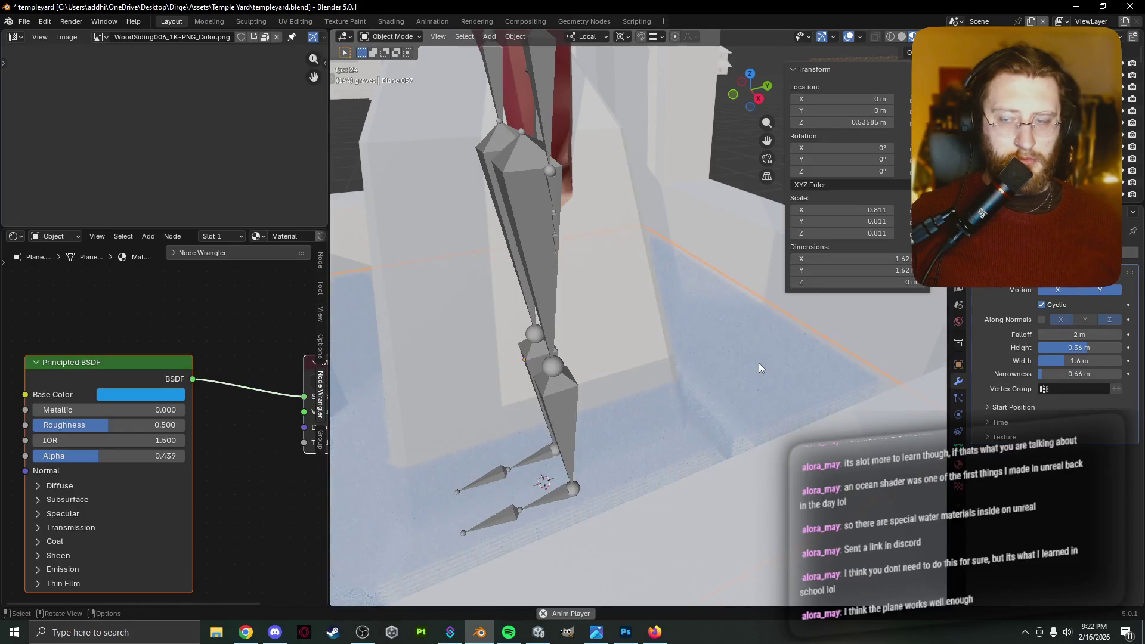
mouse_move(1079, 348)
mouse_down()
mouse_move(1061, 348)
mouse_move(1082, 347)
mouse_up()
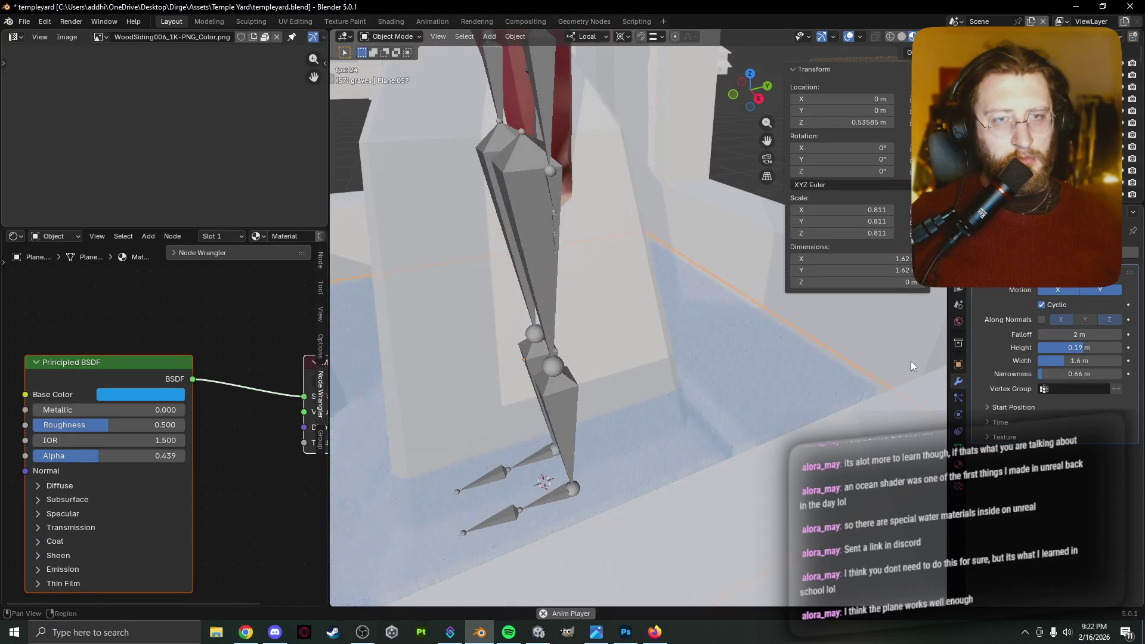
Subdivide the water plane mesh once in Edit Mode, then return to Object Mode.
right_click(753, 373)
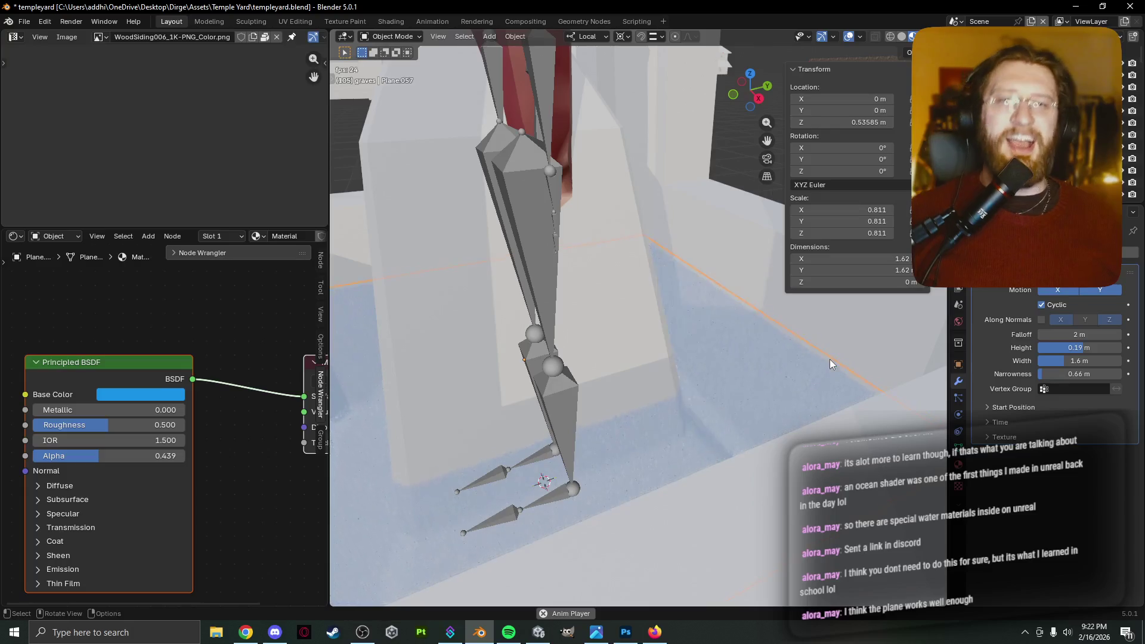
key(Tab)
key(Tab)
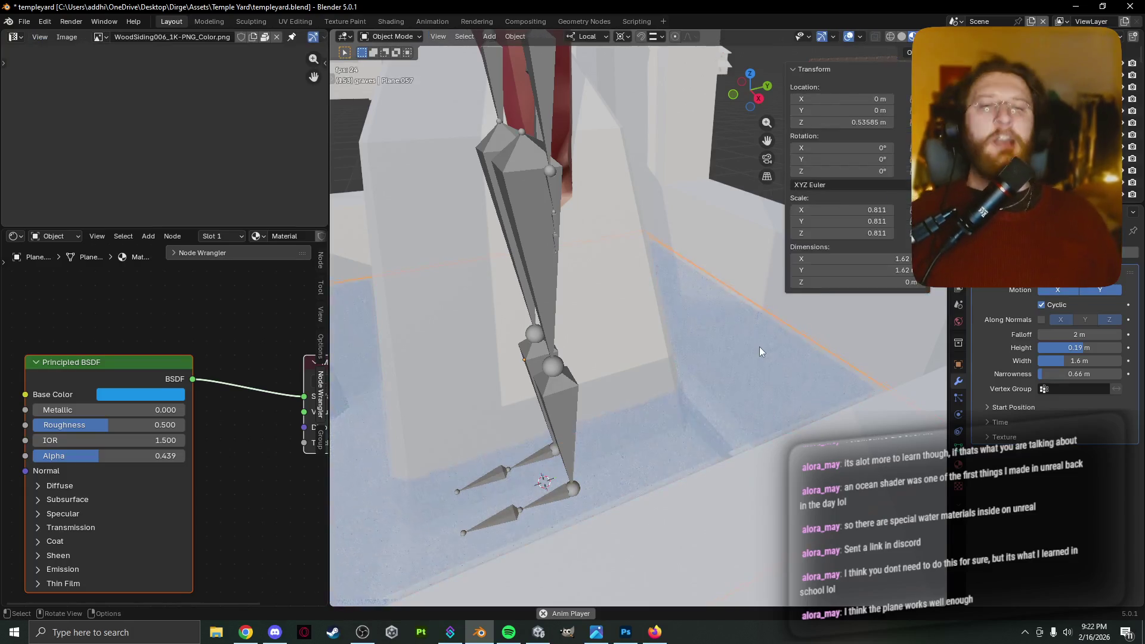
right_click(755, 350)
mouse_move(753, 343)
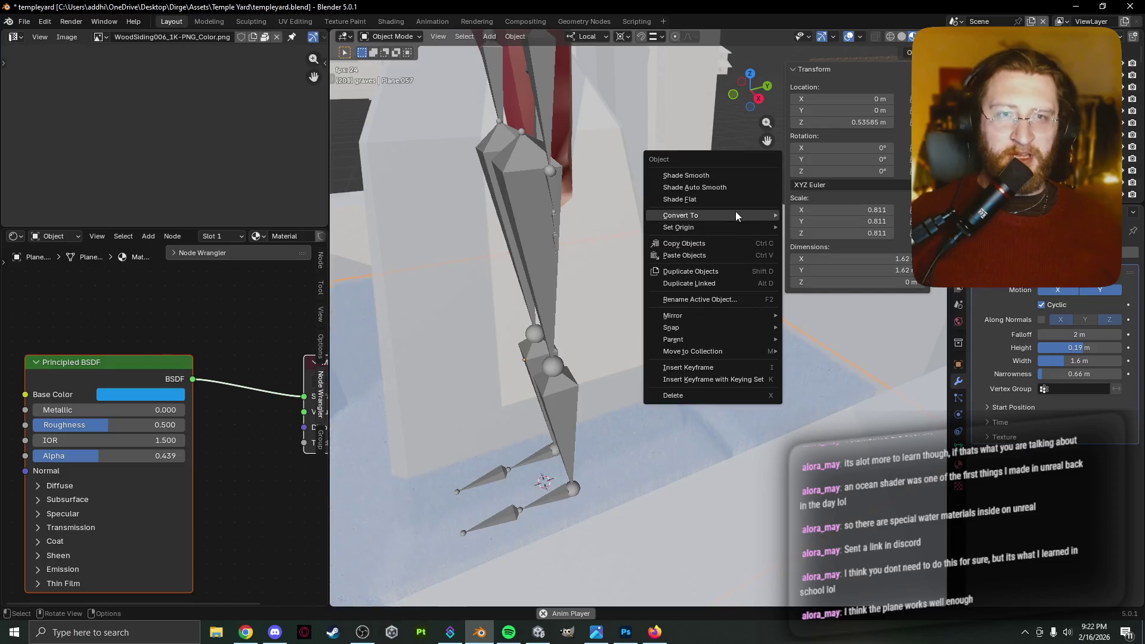
key(Escape)
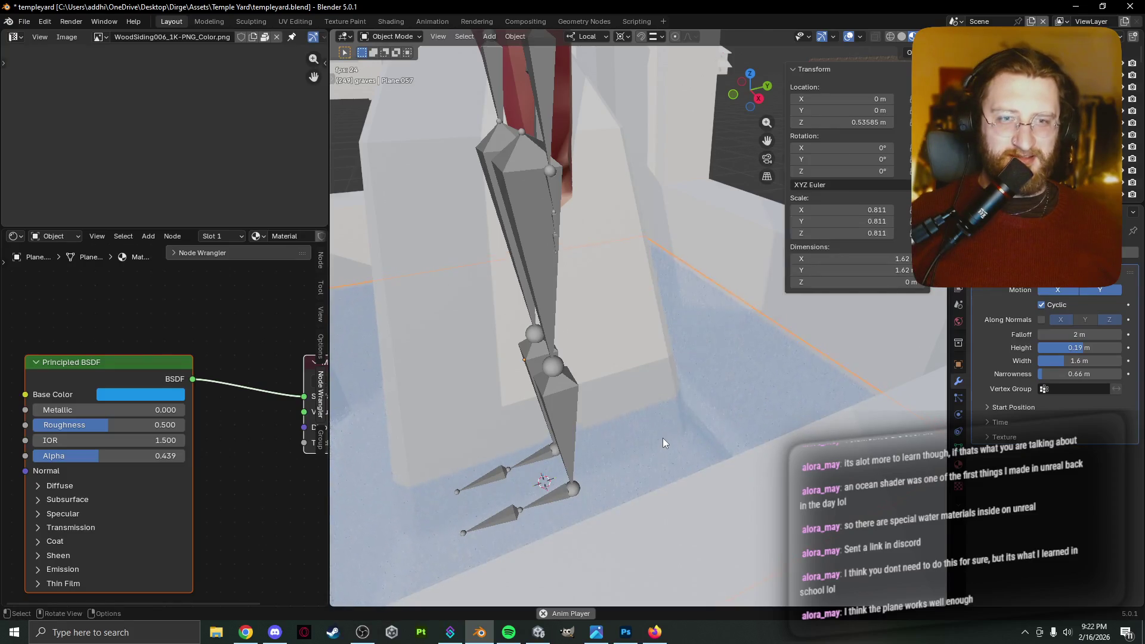
key(Tab)
right_click(729, 410)
click(712, 327)
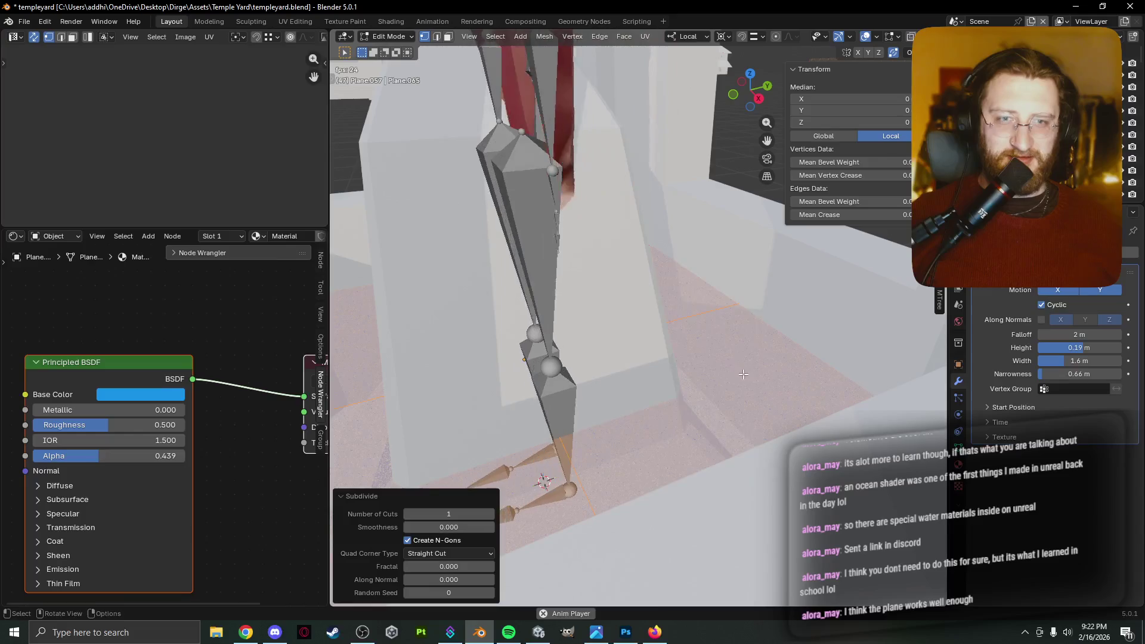
right_click(726, 355)
click(713, 332)
key(Tab)
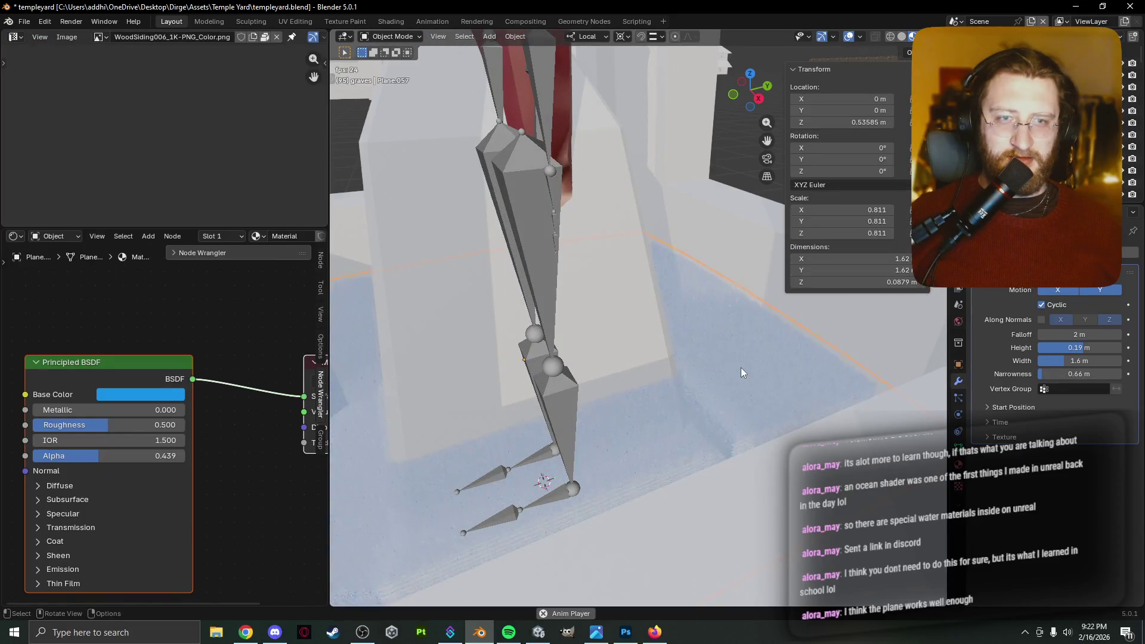
middle_drag(740, 367, 857, 380)
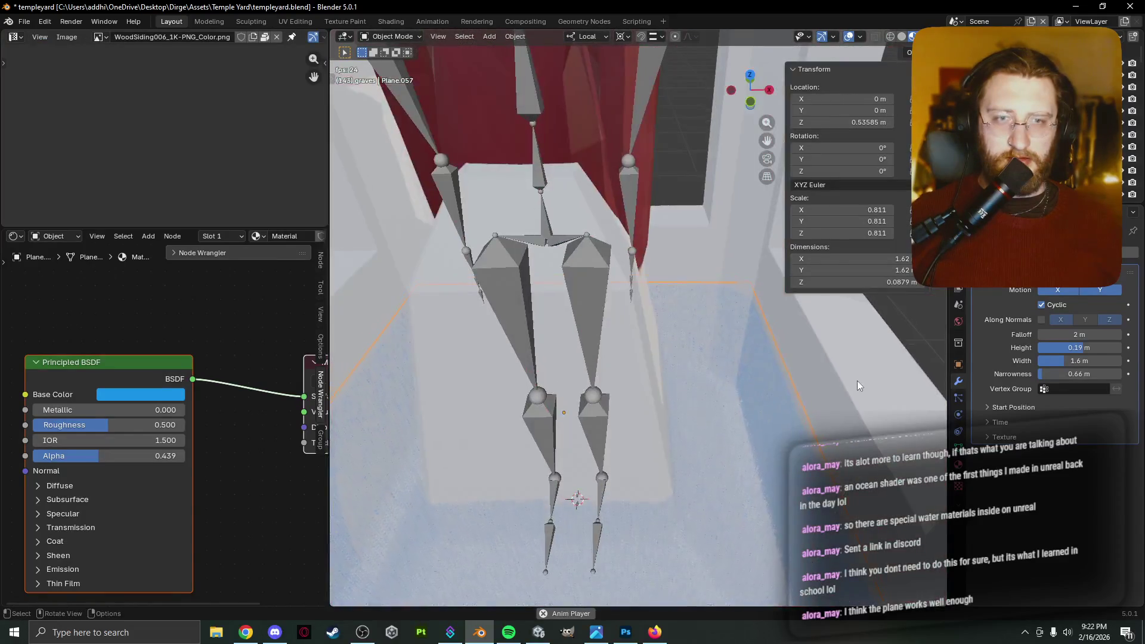
Retest falloff at 1, 0, 0.5 and 0.7 m and lower the wave height to 0.08 m.
click(1087, 334)
text(1)
key(Return)
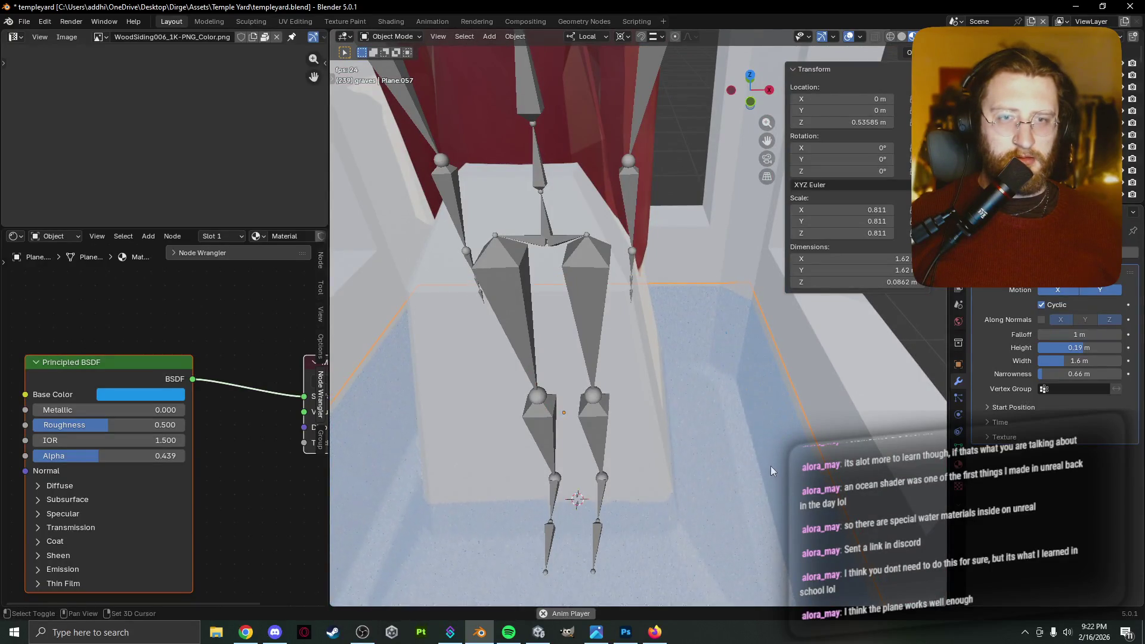
shift+middle_drag(770, 466, 784, 421)
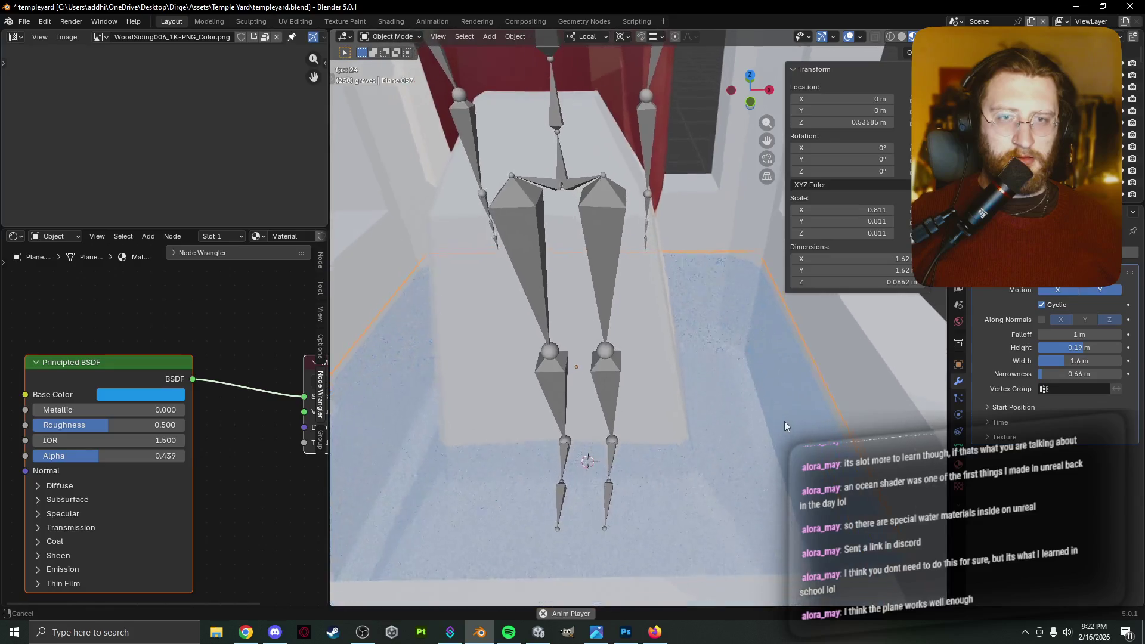
click(1043, 336)
click(1058, 336)
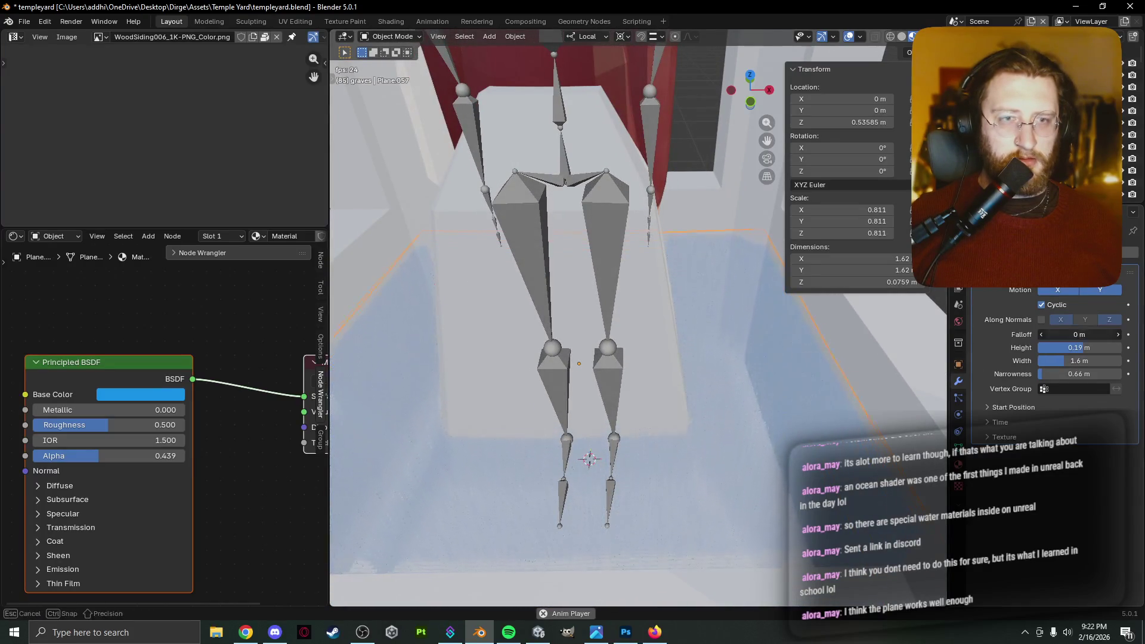
text(.5)
key(Return)
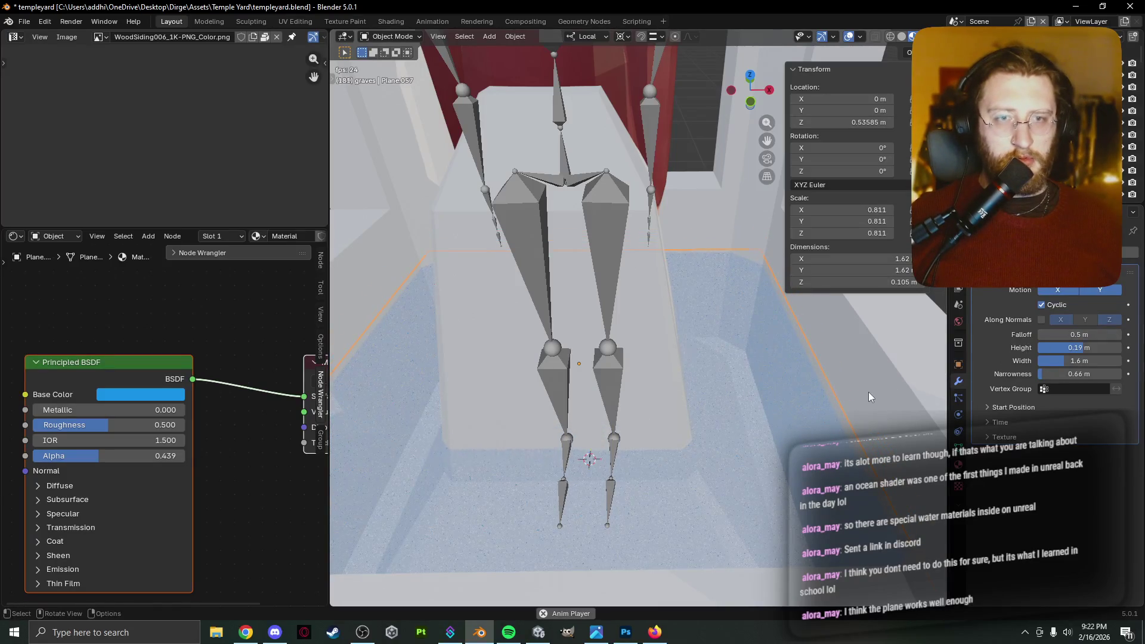
middle_drag(863, 395, 846, 388)
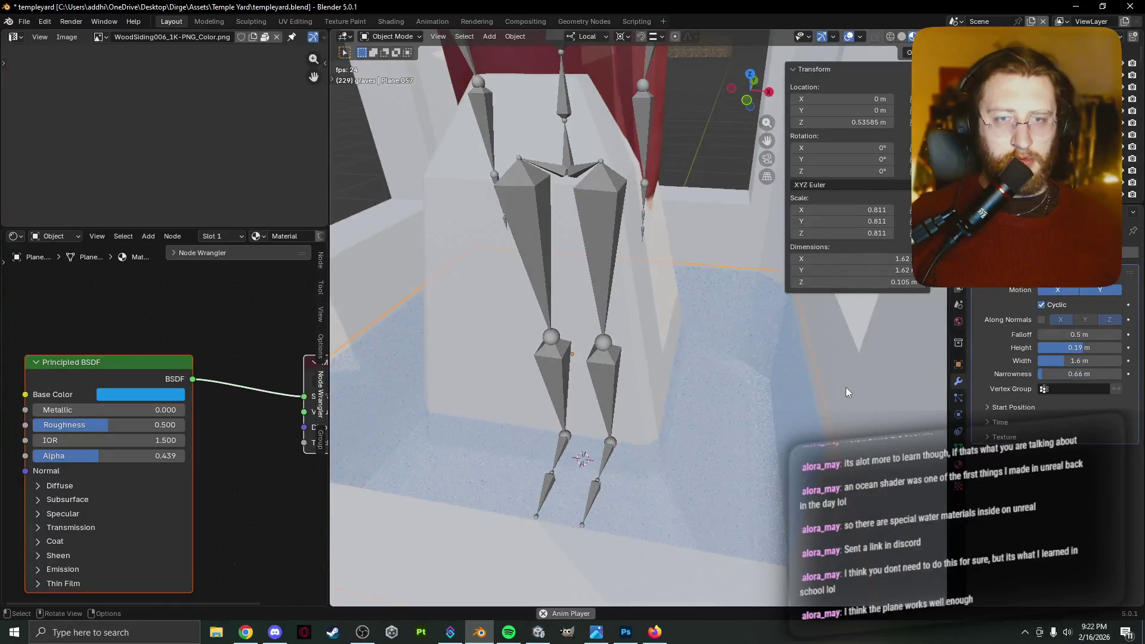
click(1074, 334)
text(.7)
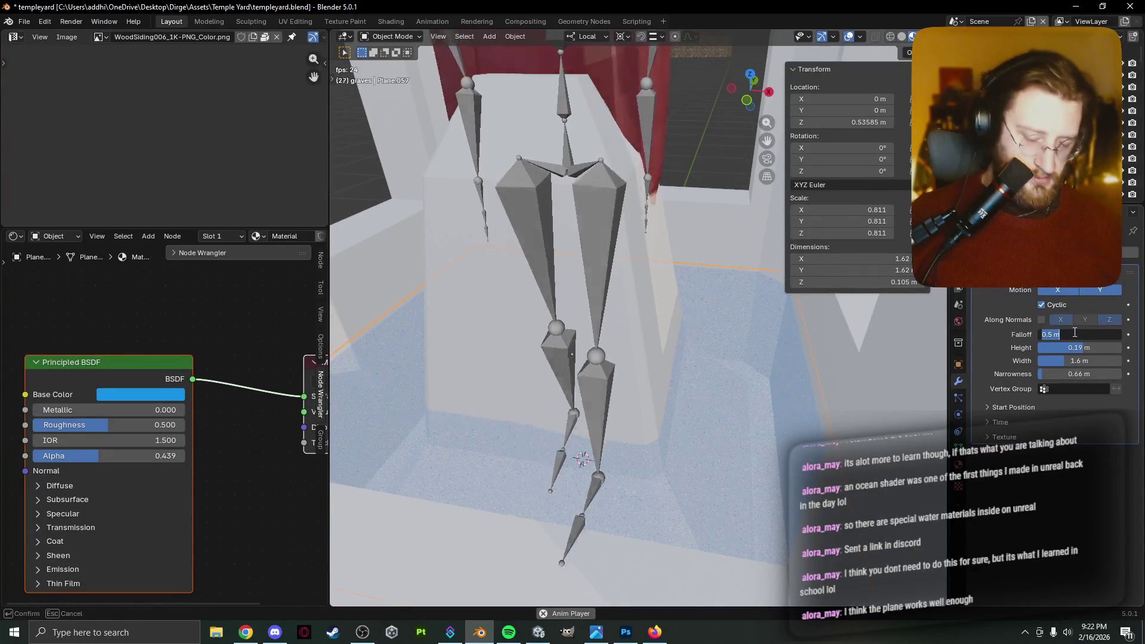
key(Return)
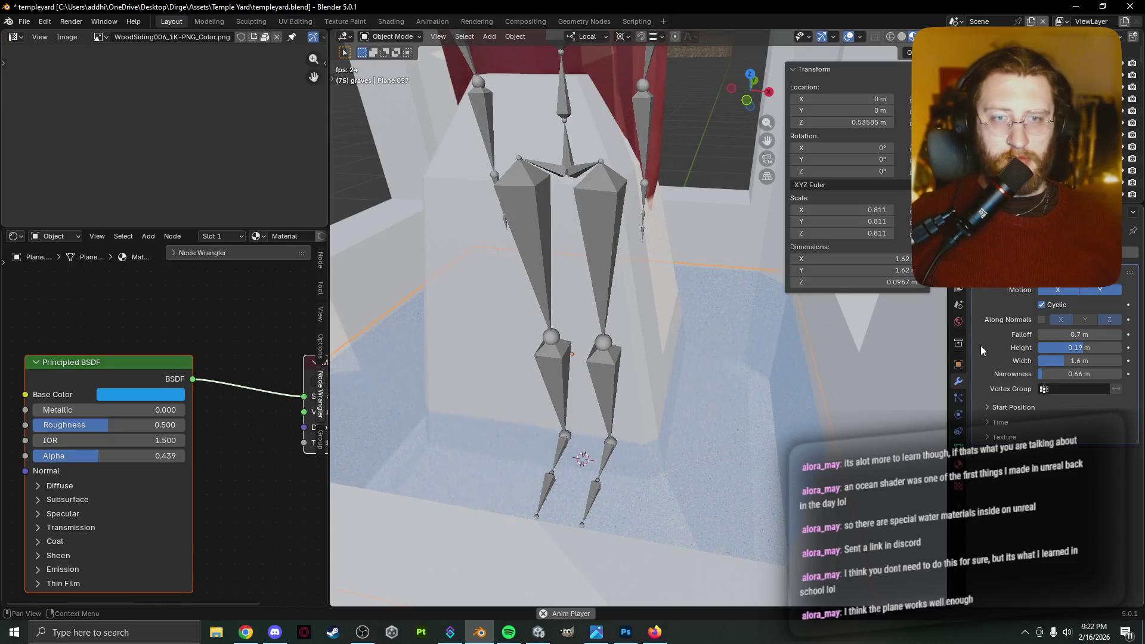
mouse_move(1081, 347)
mouse_down()
mouse_move(1067, 347)
mouse_move(1083, 351)
mouse_up()
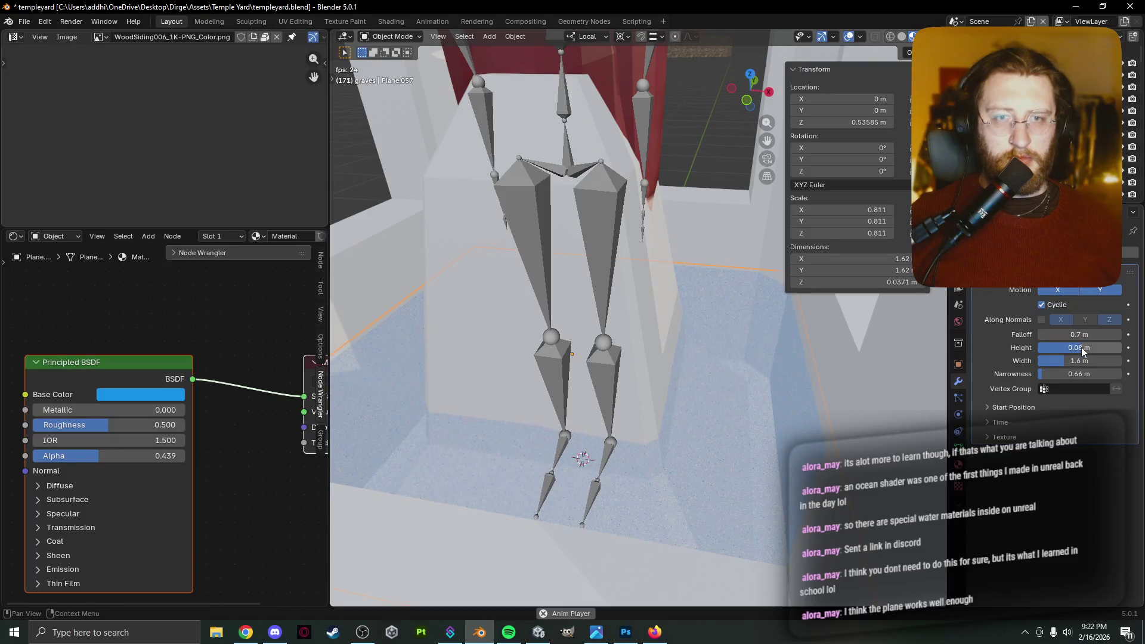
Reduce the wave height to 0.024 m for small ripples and settle falloff at 1 m.
mouse_move(676, 427)
middle_down()
mouse_move(567, 426)
mouse_move(582, 459)
middle_up()
mouse_move(1079, 348)
mouse_down()
mouse_move(1055, 347)
mouse_move(1082, 352)
mouse_up()
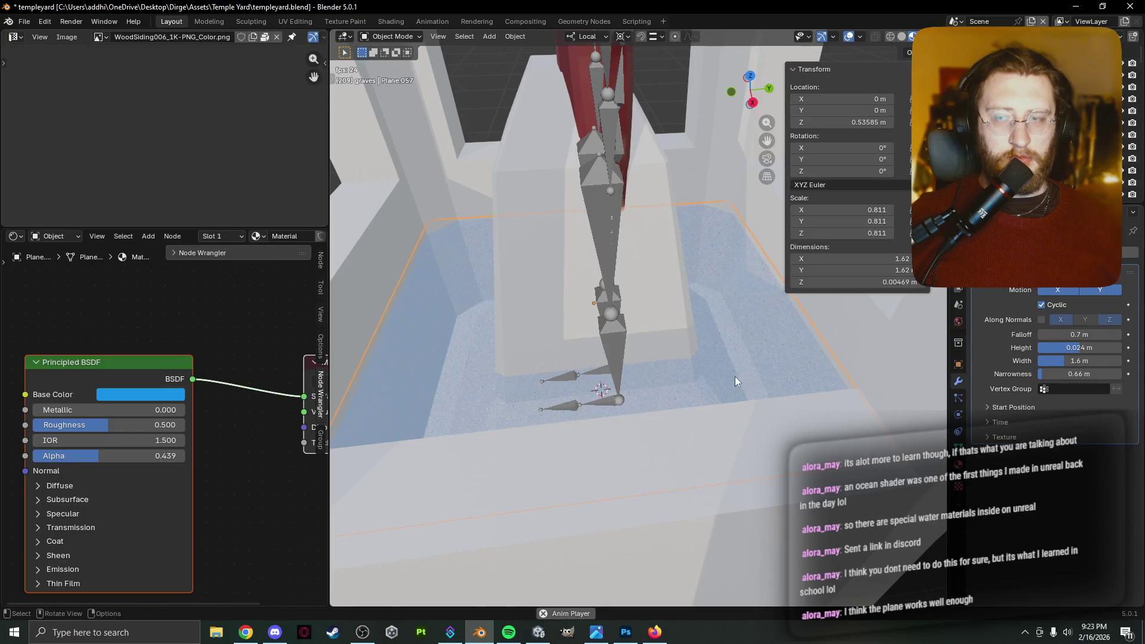
mouse_move(1080, 335)
mouse_down()
mouse_move(1133, 334)
mouse_move(1043, 334)
mouse_move(1089, 330)
mouse_up()
click(1090, 330)
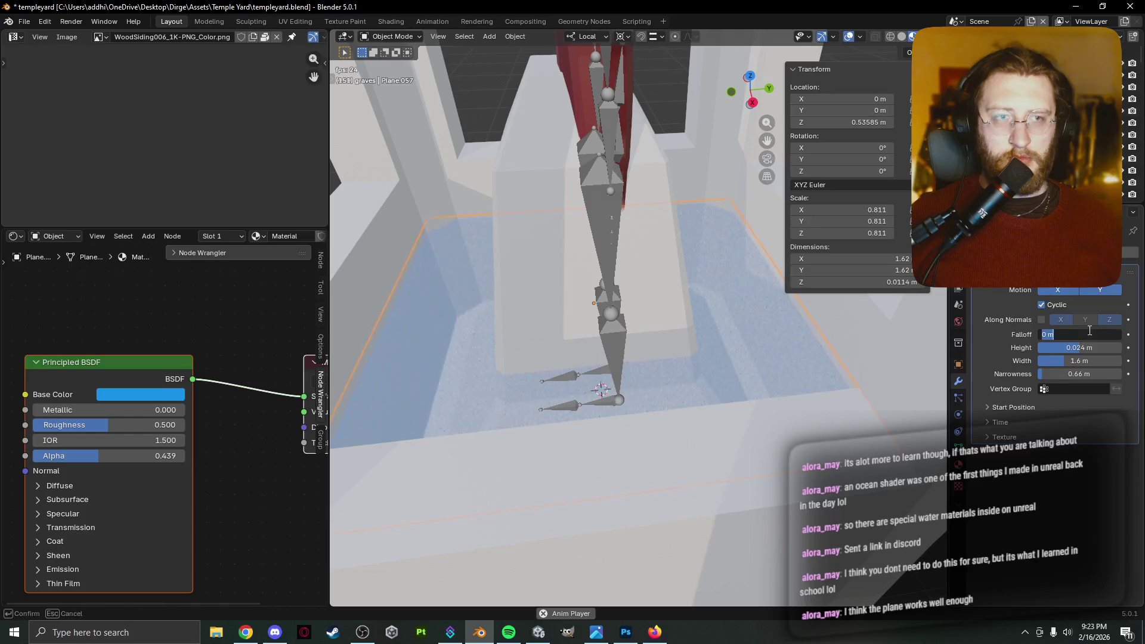
text(.5)
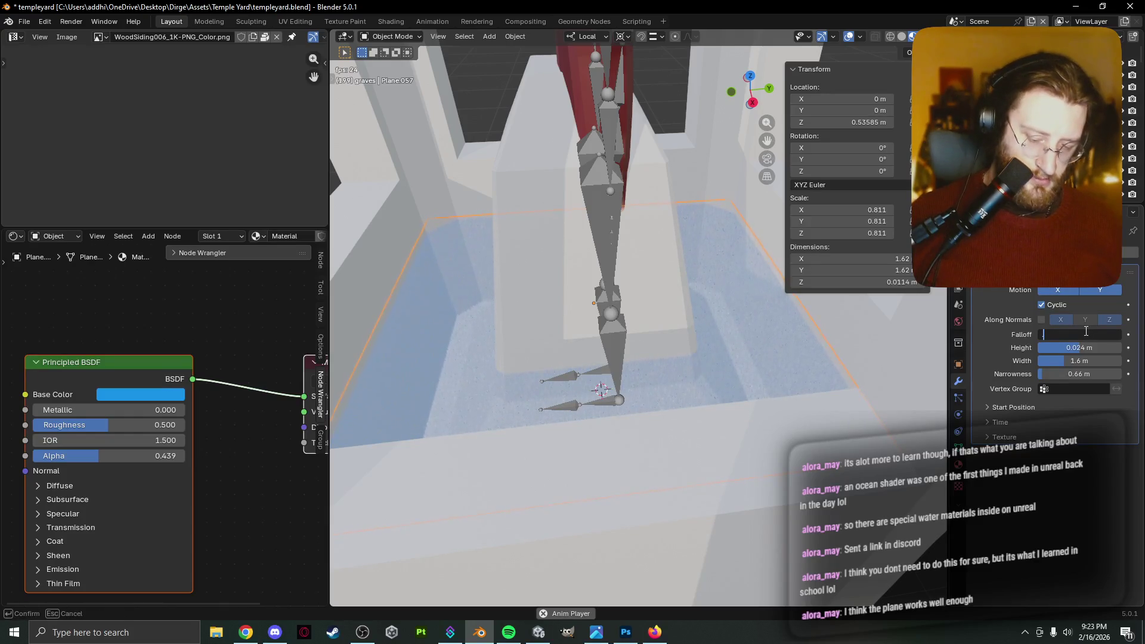
key(Return)
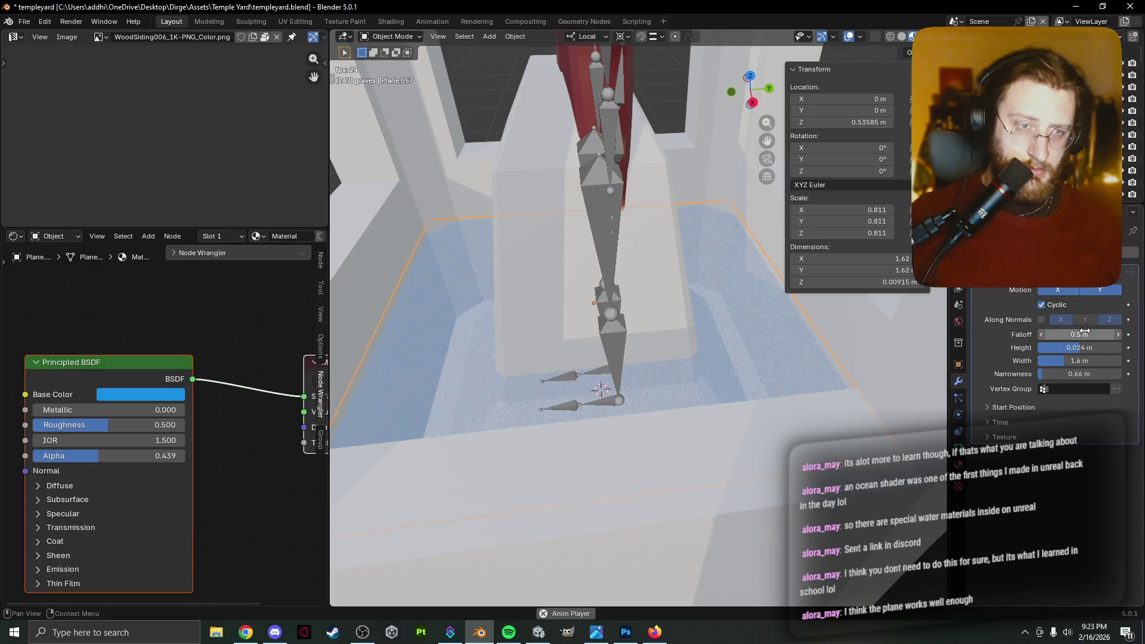
click(1094, 330)
text(1)
key(Return)
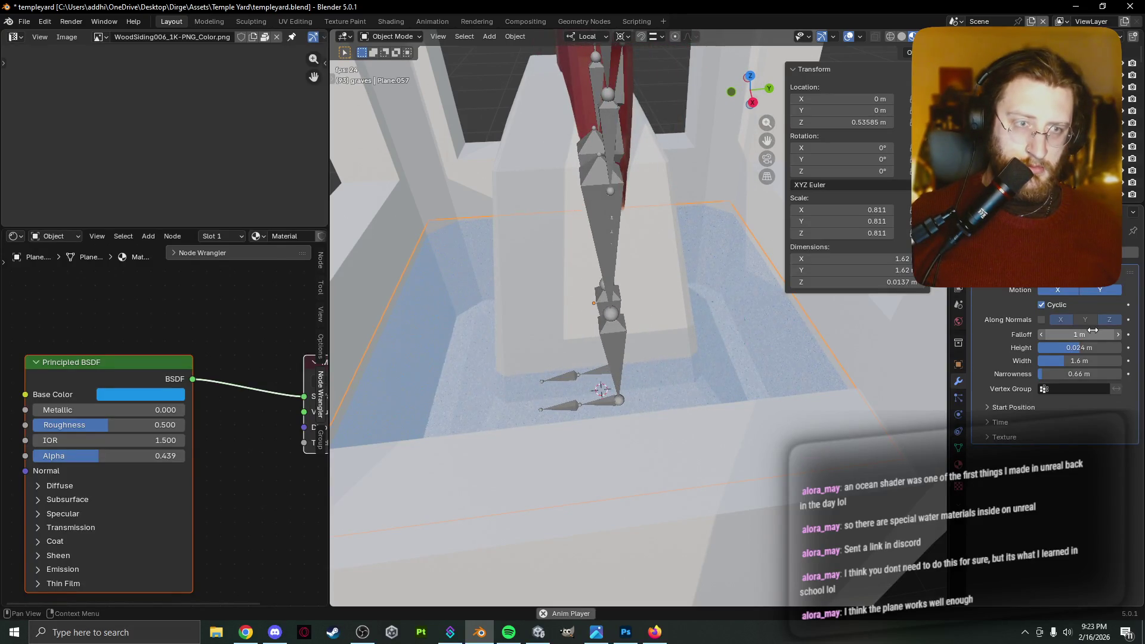
Experiment with the wave narrowness, dragging it between roughly 1.4 m and 0.8 m.
mouse_move(769, 351)
middle_down()
mouse_move(745, 372)
mouse_move(753, 384)
middle_up()
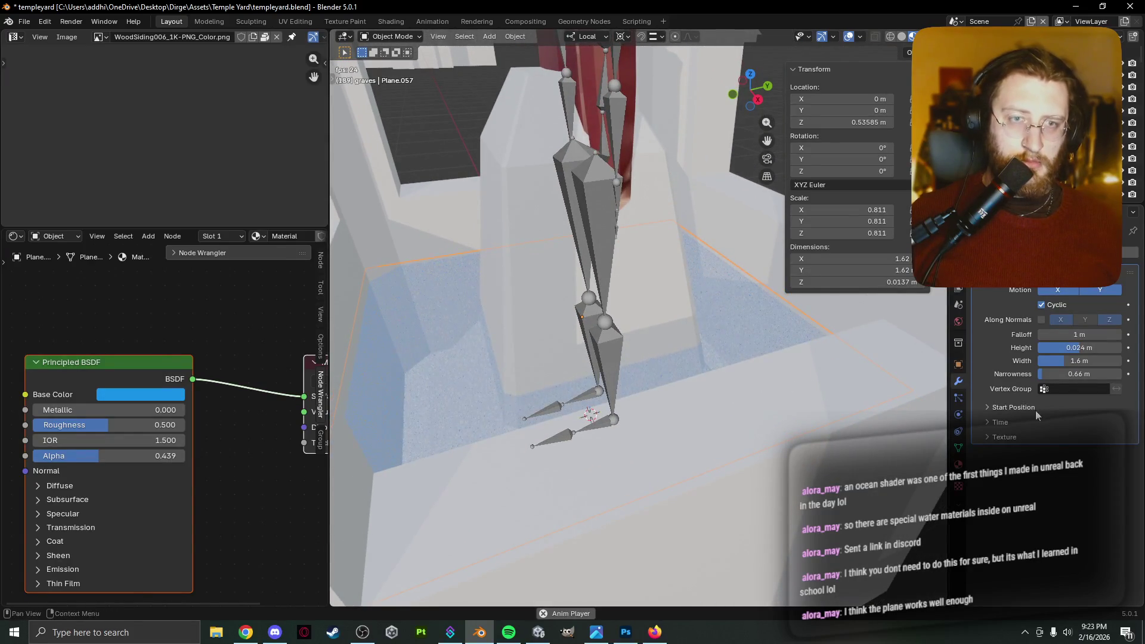
drag(1061, 374, 1102, 374)
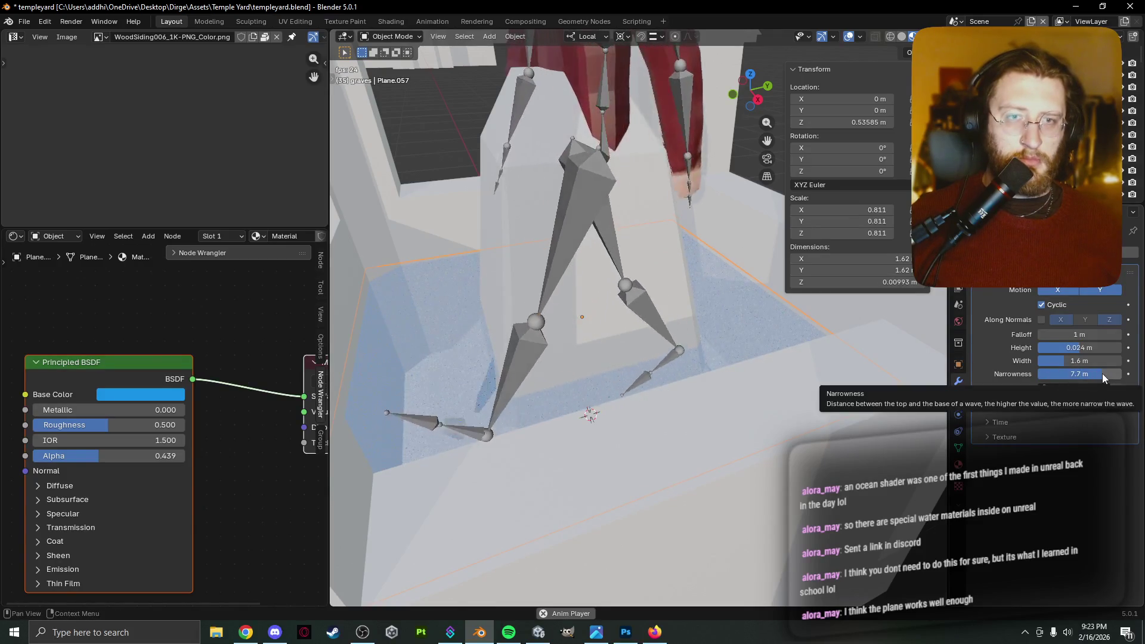
drag(1094, 373, 1049, 373)
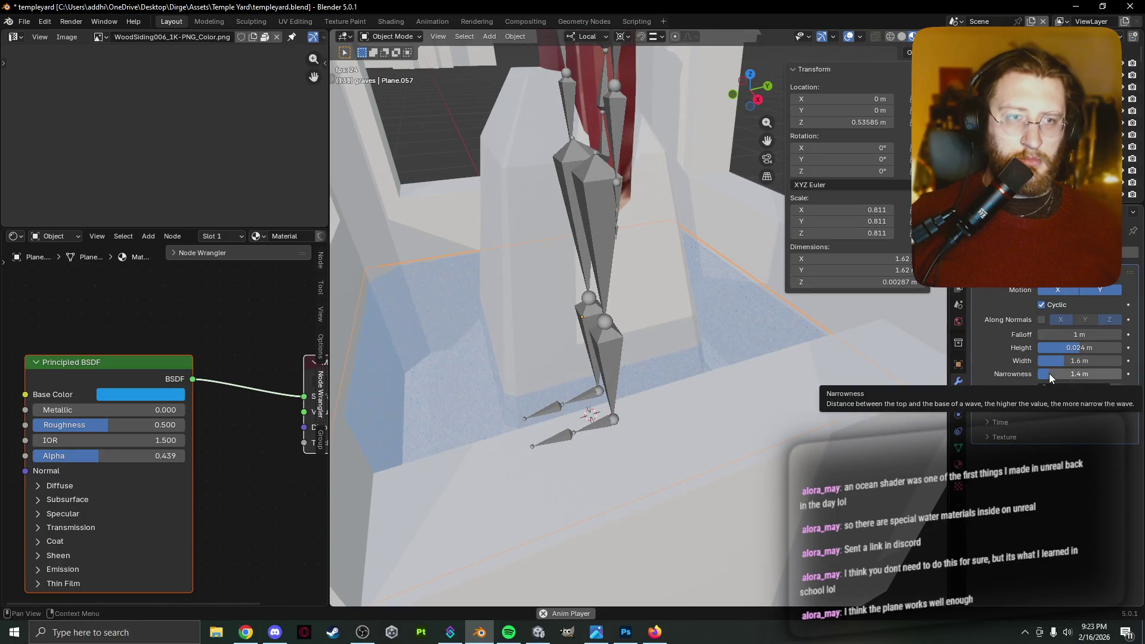
drag(1049, 373, 1044, 377)
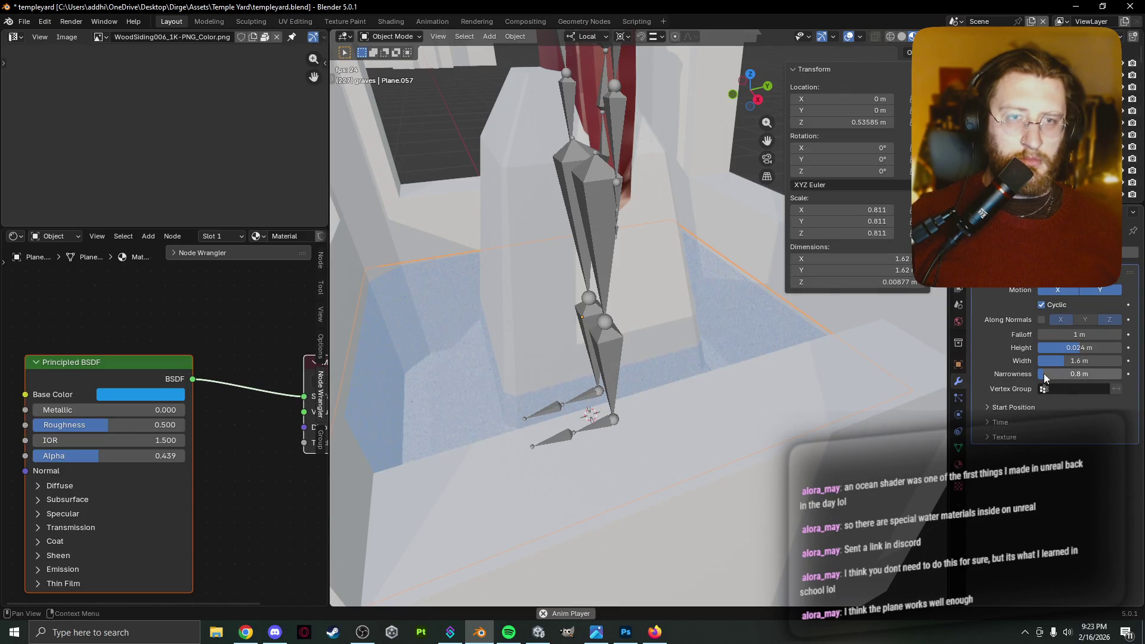
mouse_move(1044, 377)
mouse_down()
mouse_move(1056, 375)
mouse_move(1036, 374)
mouse_up()
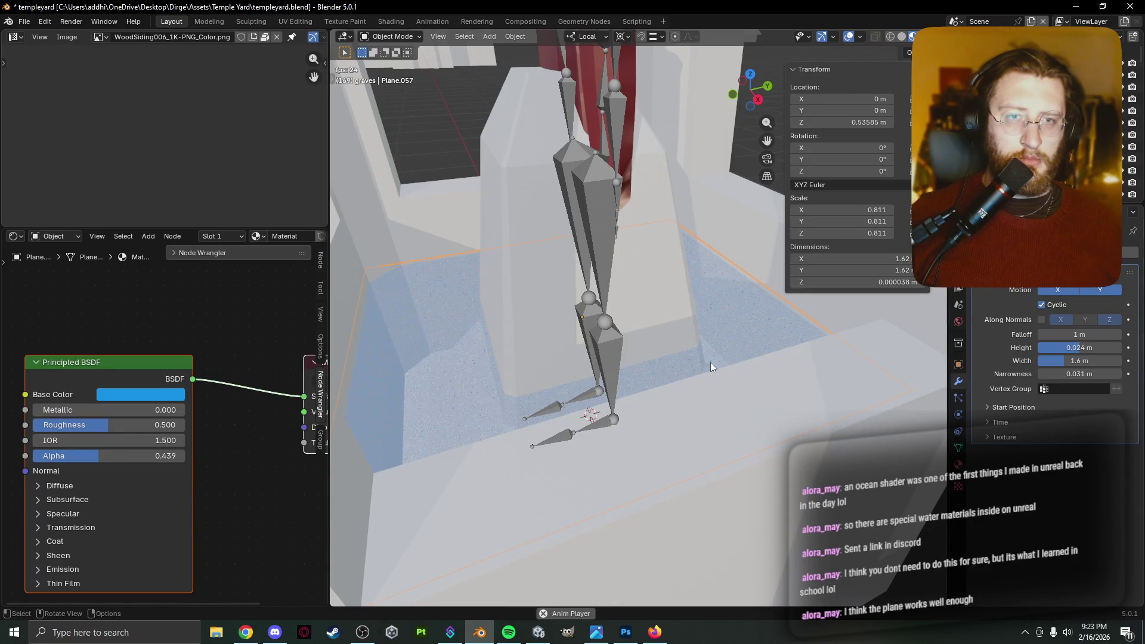
scroll(724, 368, up, 3)
Set the Wave to height -0.14 m, width 0.8 m, narrowness 1.5 m, then delete the modifier.
drag(1028, 348, 1092, 348)
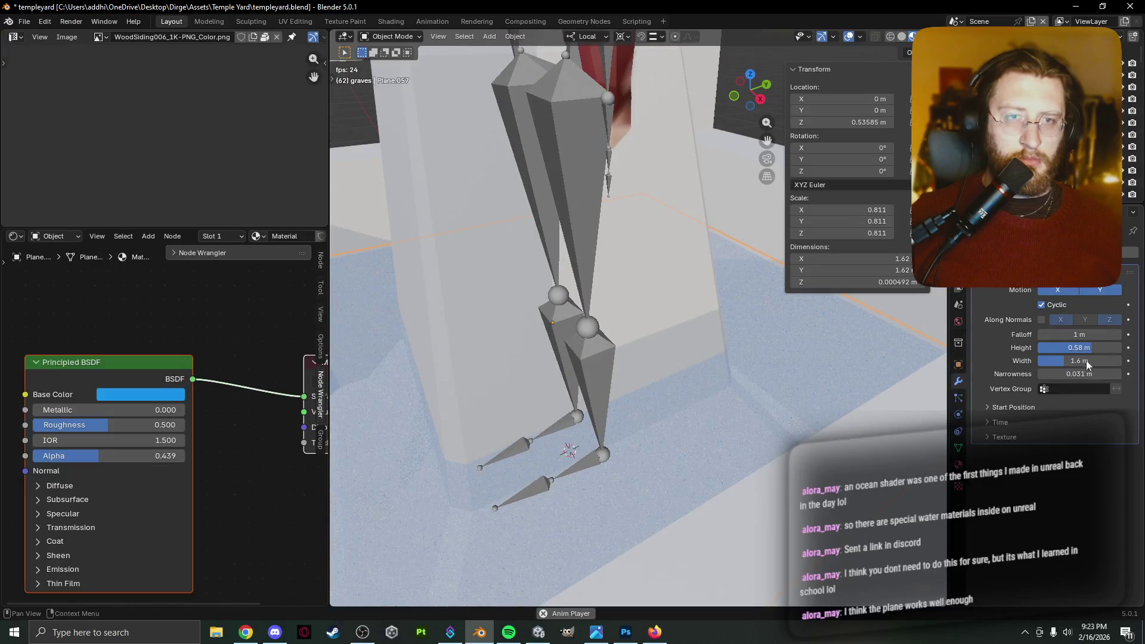
drag(1080, 374, 1039, 376)
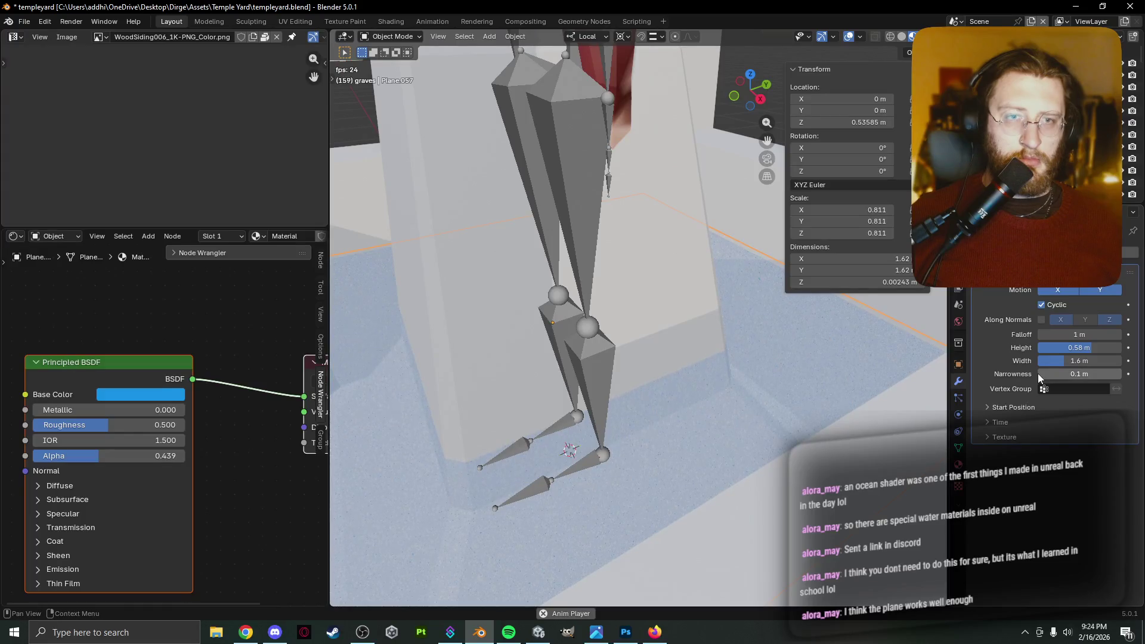
mouse_move(1091, 348)
mouse_down()
mouse_move(1052, 348)
mouse_move(1058, 361)
mouse_move(1043, 360)
mouse_move(1081, 352)
mouse_up()
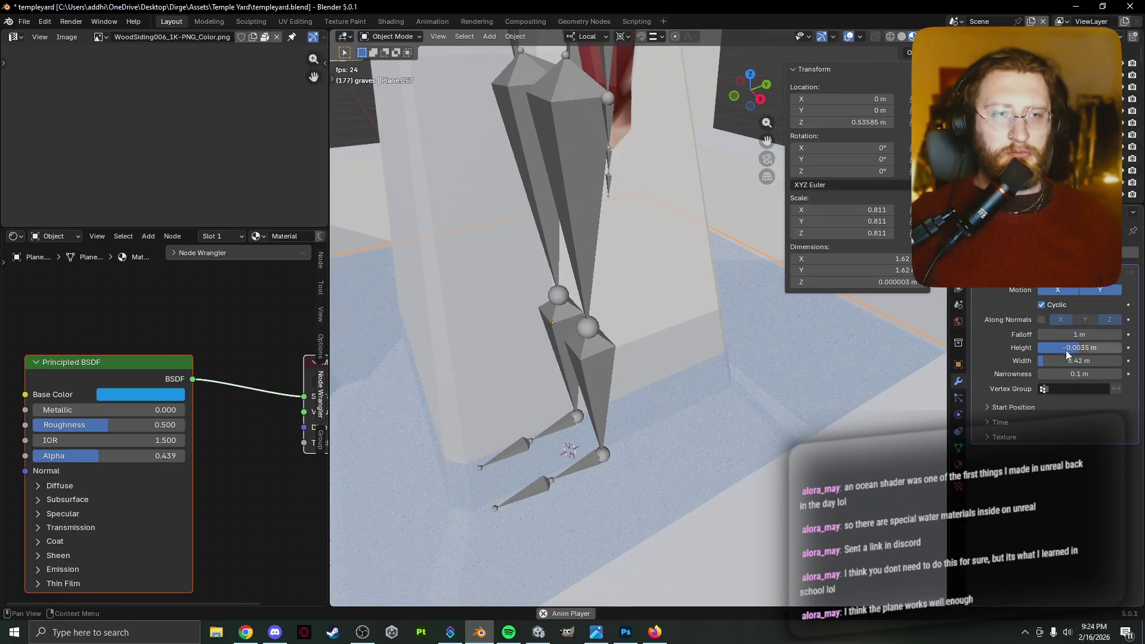
mouse_move(1080, 374)
mouse_down()
mouse_move(1097, 373)
mouse_move(1049, 360)
mouse_move(1073, 349)
mouse_up()
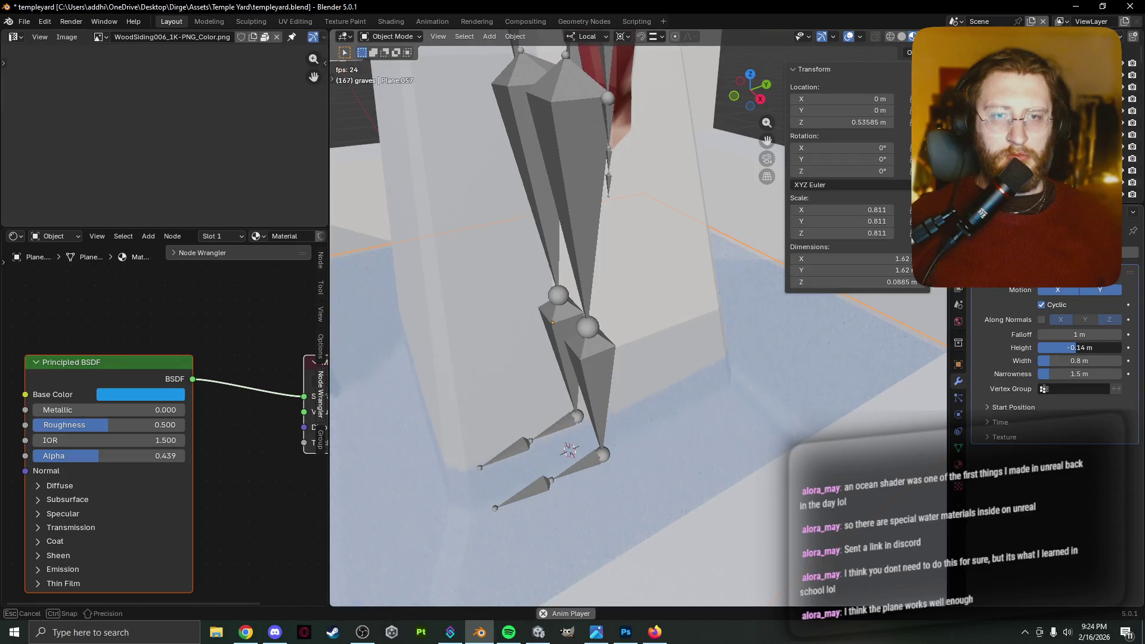
drag(1073, 350, 1073, 349)
mouse_move(567, 417)
middle_down()
mouse_move(743, 436)
mouse_move(730, 409)
middle_up()
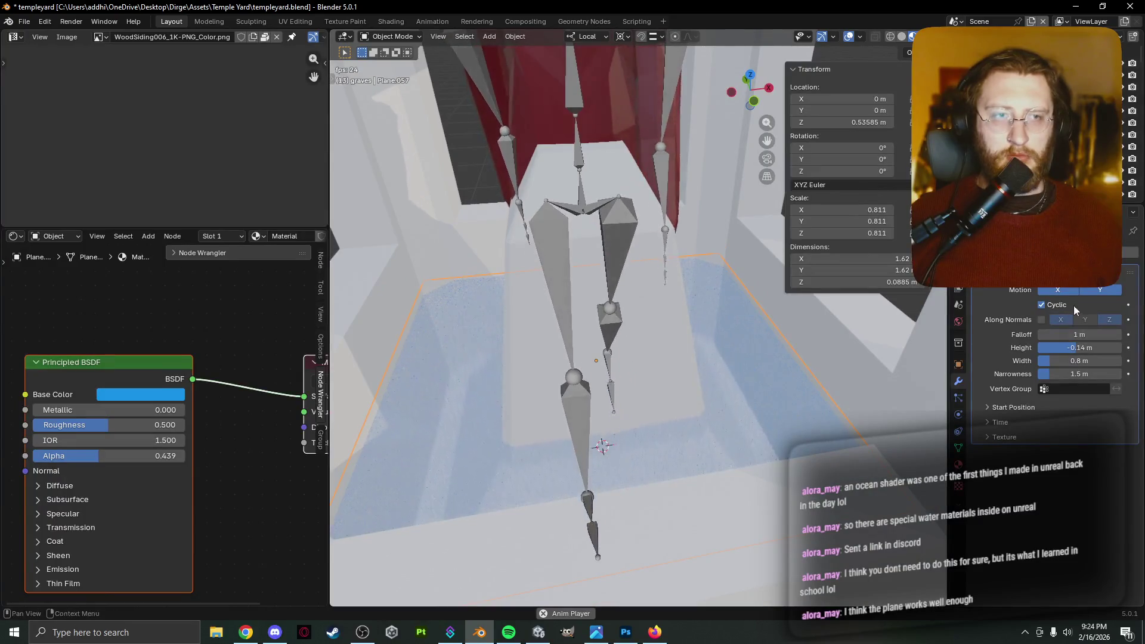
key(ctrl+x)
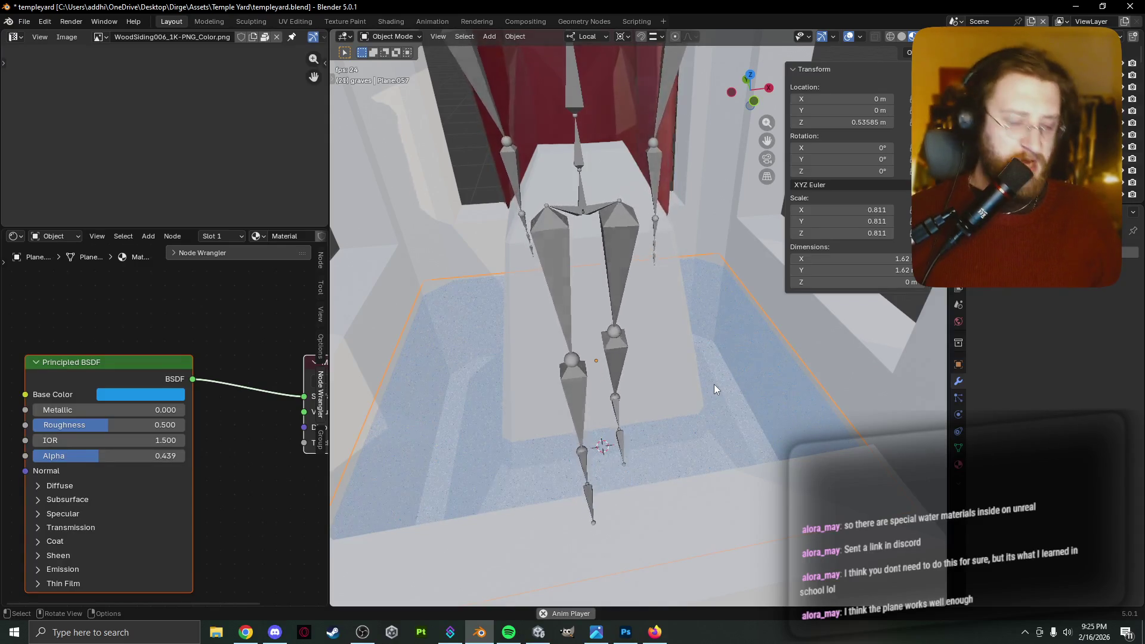
Orbit around the shrine and select its frame.
mouse_move(723, 314)
middle_down()
mouse_move(679, 340)
mouse_move(731, 418)
mouse_move(696, 398)
mouse_move(811, 388)
middle_up()
click(811, 388)
Move the character and its armature out of the shrine.
scroll(692, 352, down, 5)
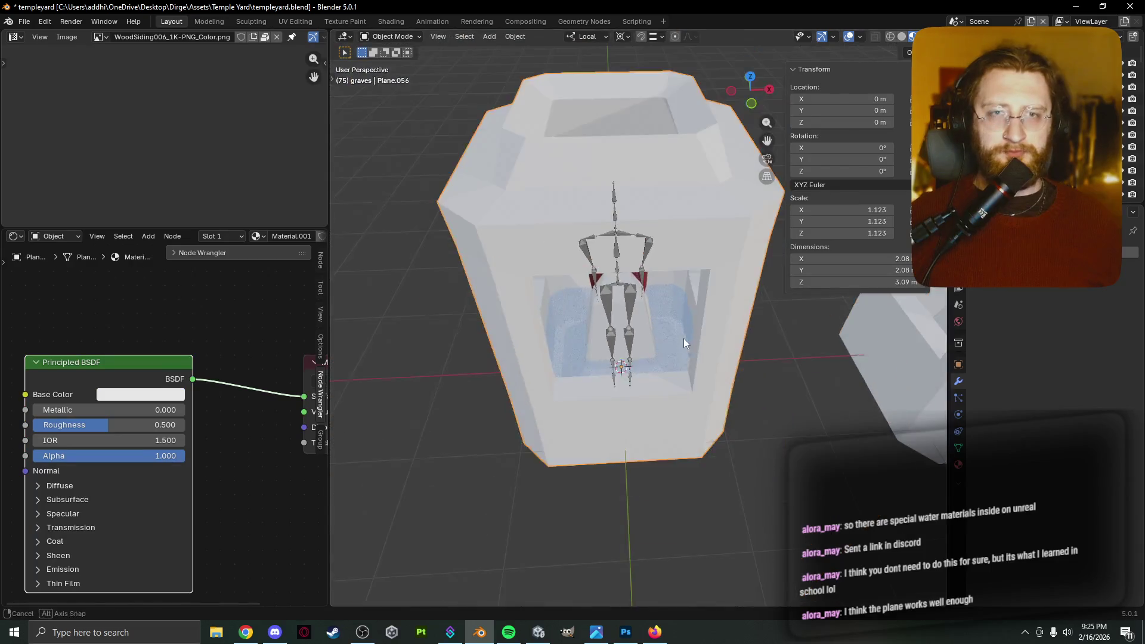
middle_drag(683, 338, 620, 238)
click(617, 231)
shift+click(627, 230)
key(g)
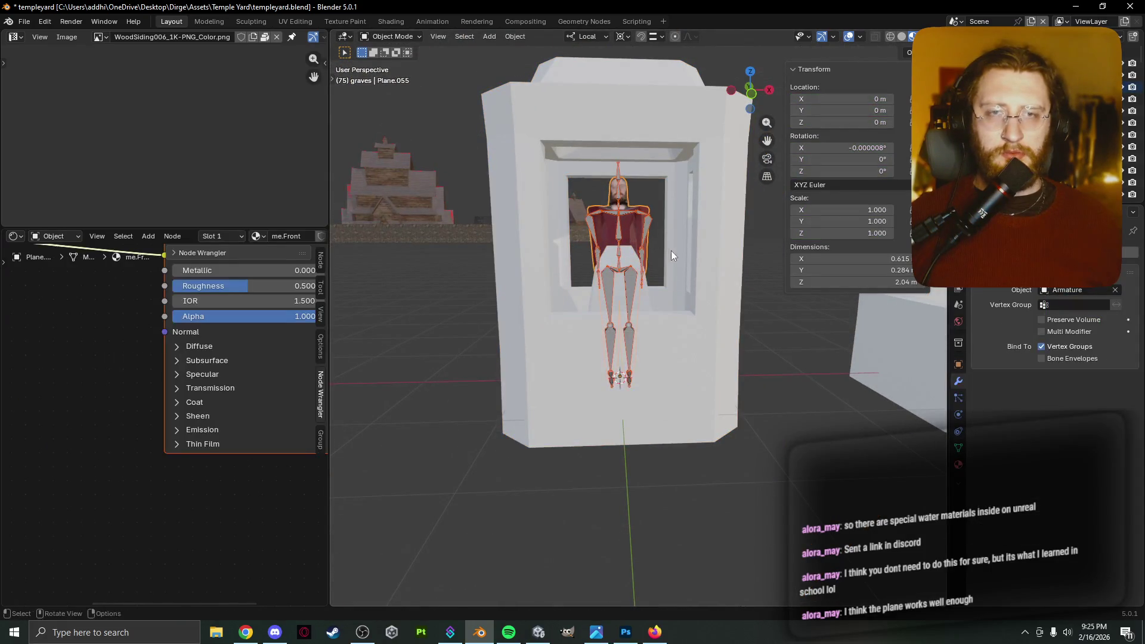
click(582, 328)
Select the shrine frame and enter Edit Mode with nothing selected.
click(601, 340)
mouse_move(601, 340)
middle_down()
mouse_move(642, 391)
mouse_move(635, 381)
mouse_move(694, 380)
middle_up()
scroll(634, 379, up, 4)
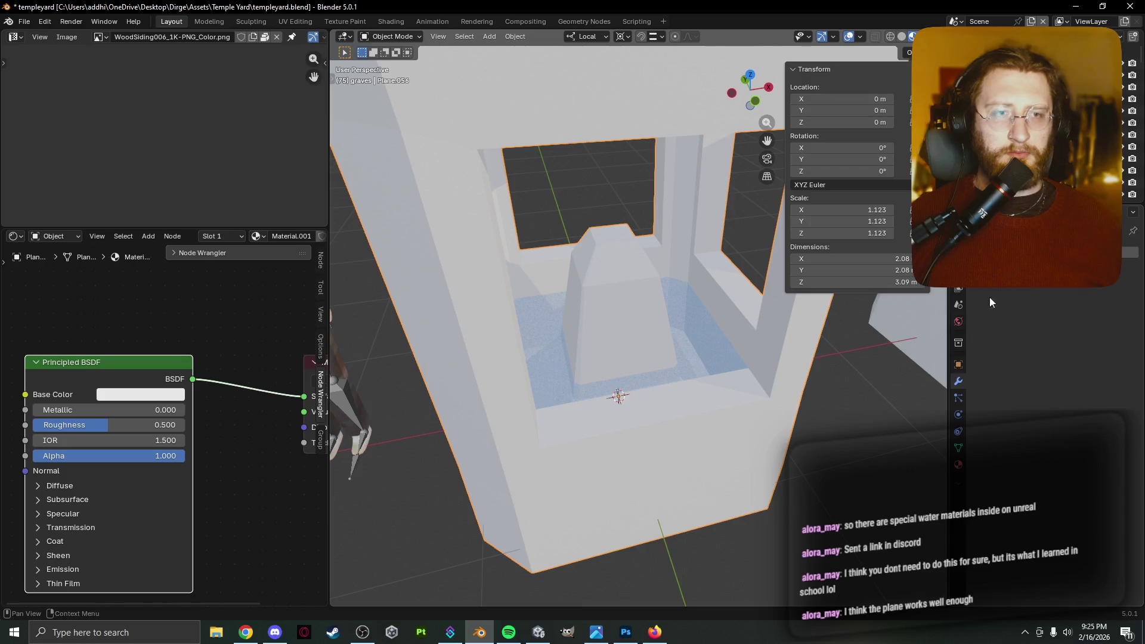
key(Tab)
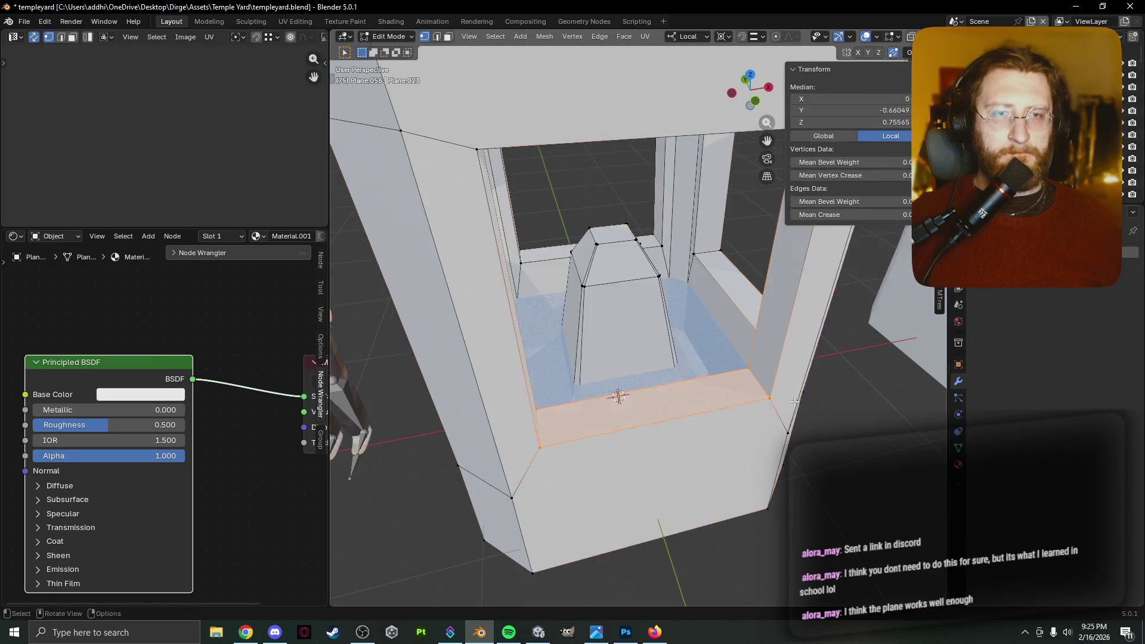
key(a)
mouse_move(776, 417)
middle_down()
mouse_move(715, 412)
mouse_move(752, 269)
middle_up()
key(alt+a)
middle_drag(561, 322, 559, 302)
Select the four inner tunnel faces of the recess and delete them.
click(516, 235)
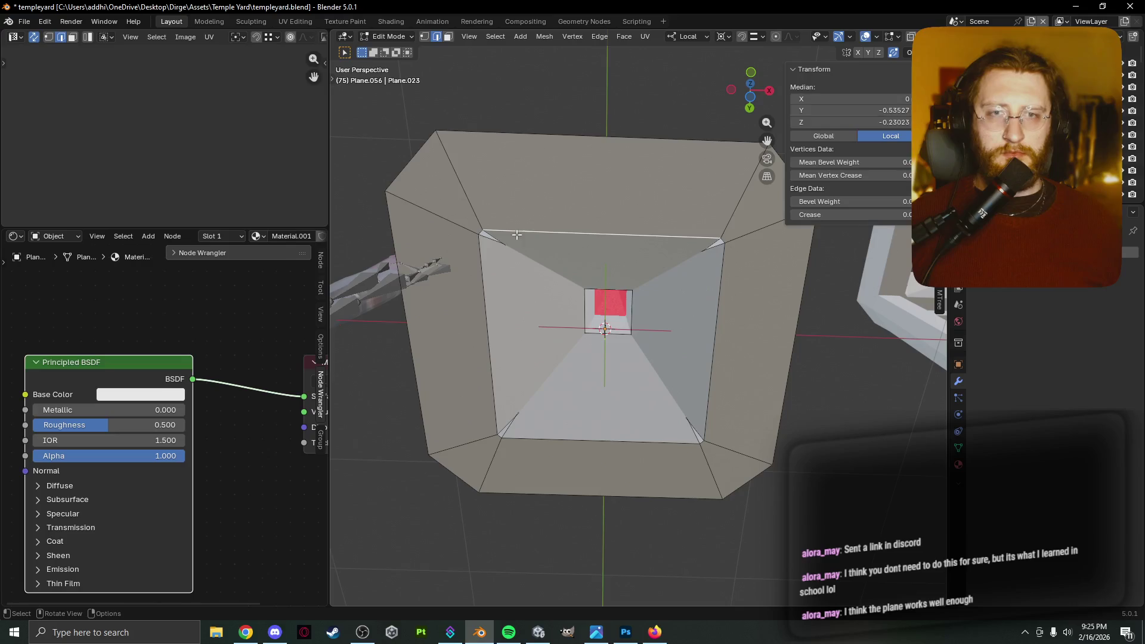
key(3)
alt+click(548, 288)
mouse_move(575, 281)
middle_down()
mouse_move(577, 319)
mouse_move(686, 309)
mouse_move(576, 306)
mouse_move(587, 312)
middle_up()
key(x)
click(570, 309)
Delete two more inner faces of the recess, including a thin one.
shift+click(594, 327)
key(x)
click(688, 308)
shift+click(588, 313)
mouse_move(647, 340)
middle_down()
mouse_move(659, 396)
mouse_move(662, 288)
middle_up()
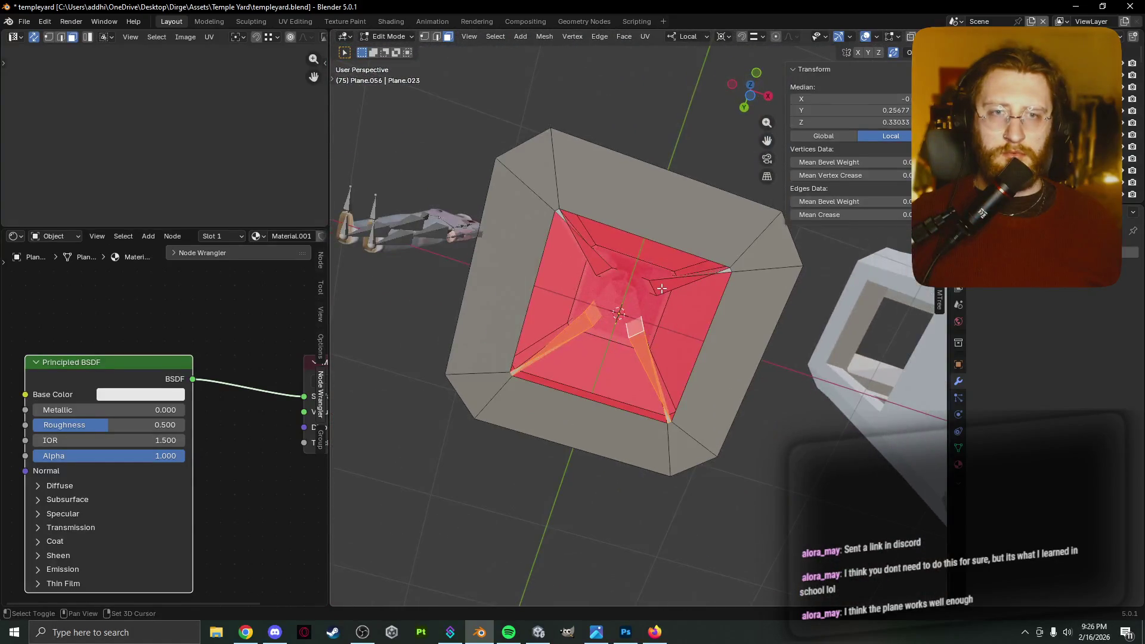
key(x)
click(609, 275)
Delete the recess's bottom, left, top, right and bottom corner faces.
mouse_move(609, 274)
middle_down()
mouse_move(558, 304)
mouse_move(558, 355)
middle_up()
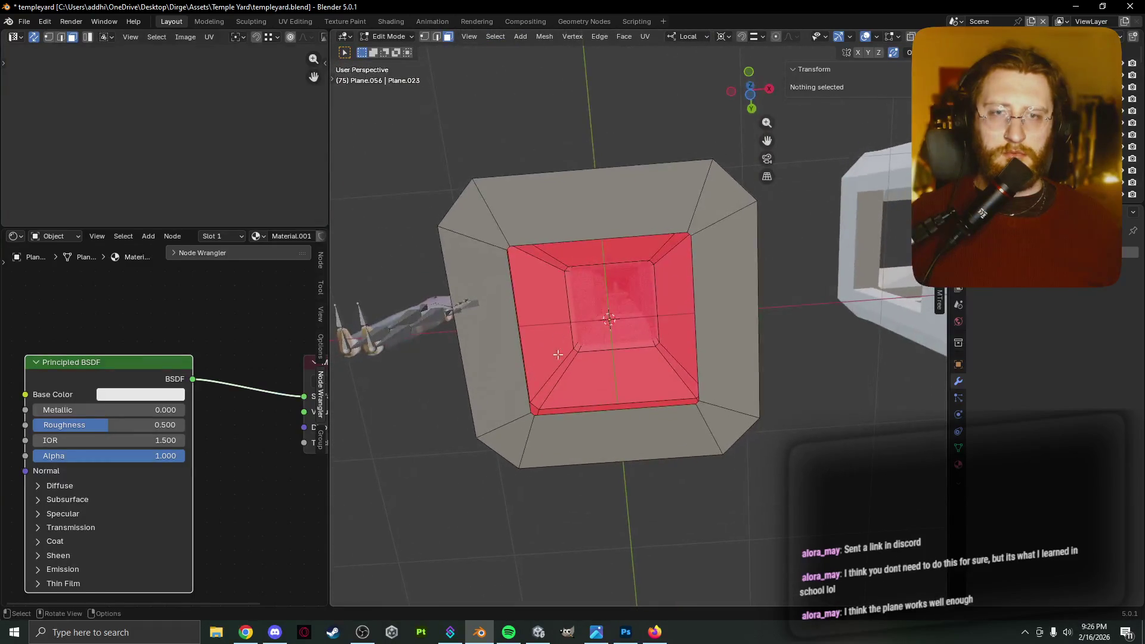
click(578, 427)
key(x)
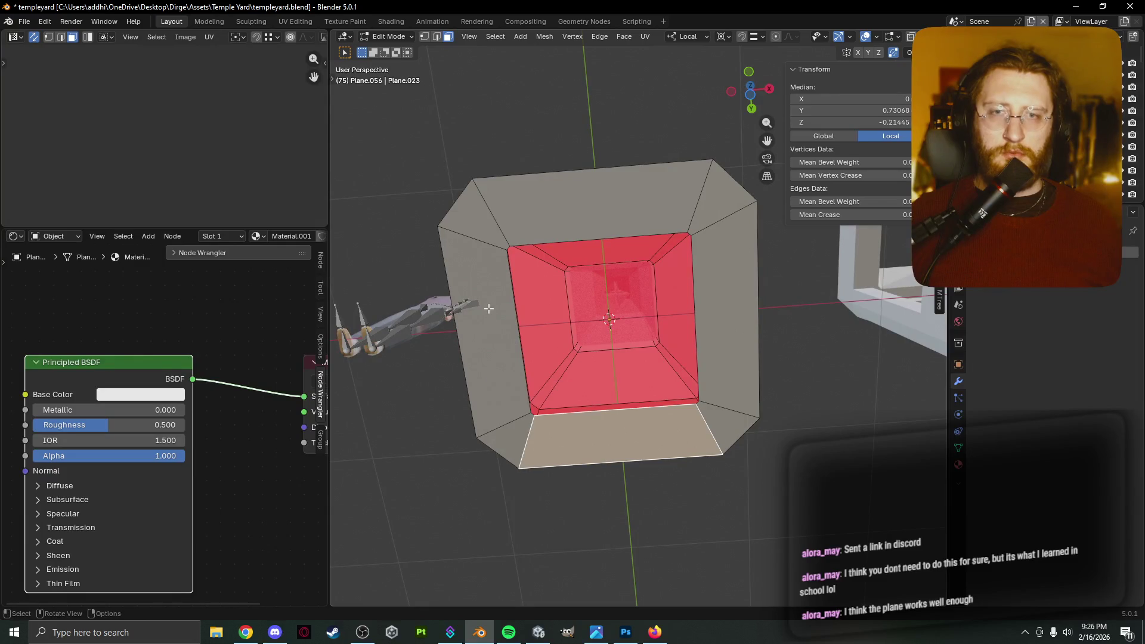
shift+click(485, 246)
shift+click(596, 203)
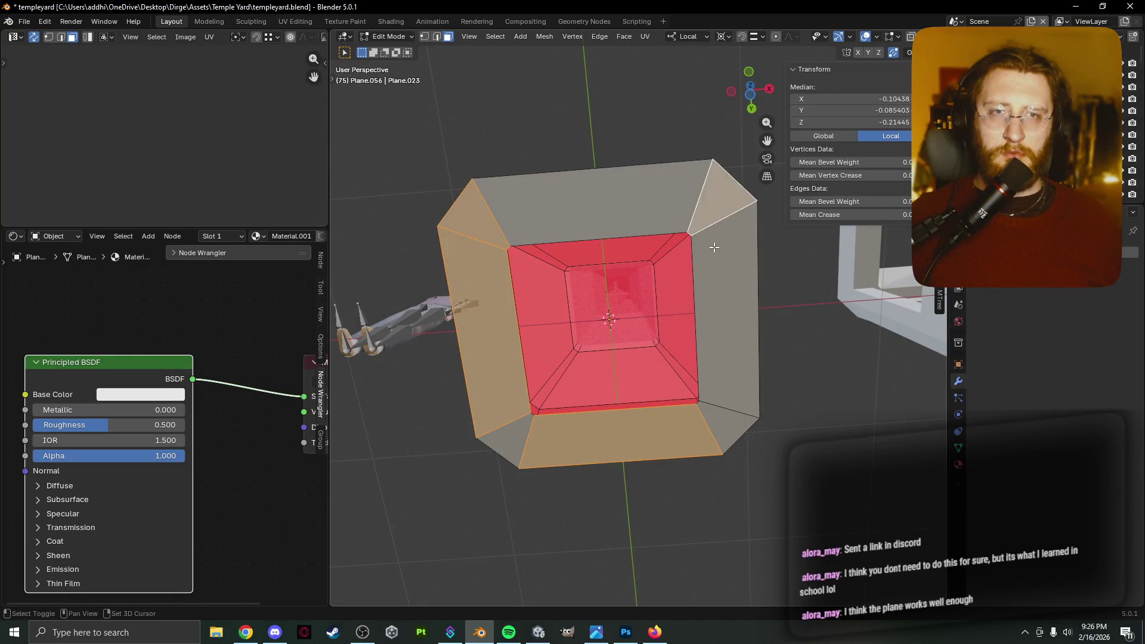
shift+click(700, 371)
shift+click(725, 430)
shift+click(525, 435)
key(x)
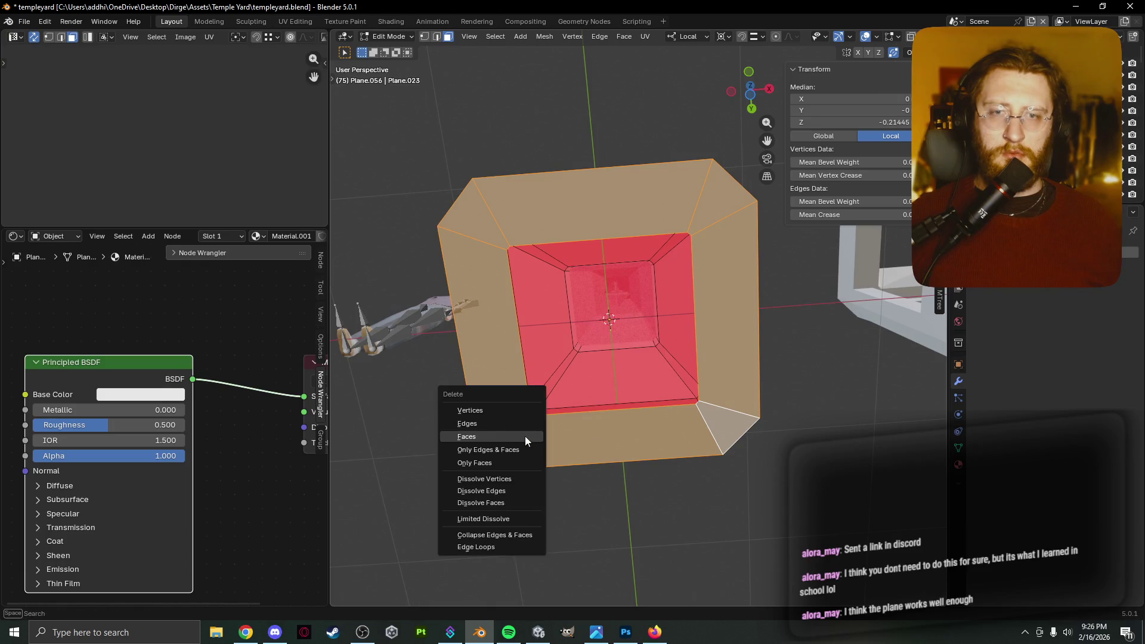
click(524, 435)
Delete the remaining inner recess geometry, then select the left inner panel face.
middle_drag(607, 420, 550, 388)
click(549, 391)
key(KP_Decimal)
mouse_move(621, 383)
middle_down()
mouse_move(649, 110)
mouse_move(689, 420)
mouse_move(503, 435)
mouse_move(456, 72)
mouse_move(649, 416)
mouse_move(638, 405)
mouse_move(645, 387)
mouse_move(723, 398)
middle_up()
key(a)
key(x)
click(689, 419)
key(a)
click(617, 353)
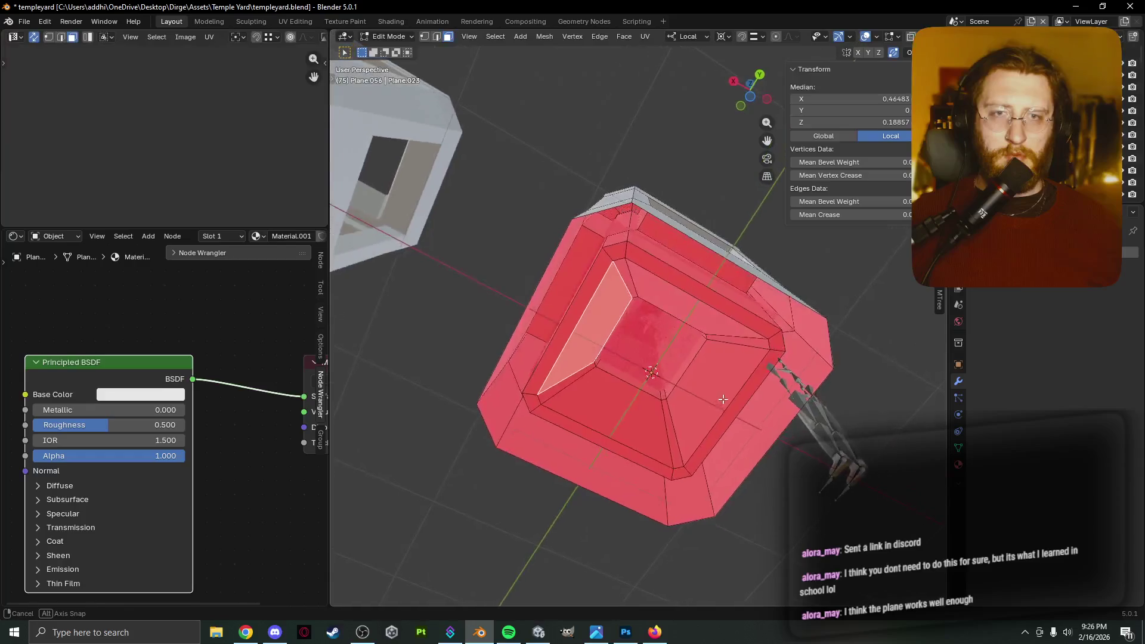
mouse_move(682, 254)
middle_down()
mouse_move(607, 430)
mouse_move(501, 455)
mouse_move(525, 418)
mouse_move(546, 331)
mouse_move(564, 358)
mouse_move(560, 380)
mouse_move(602, 352)
middle_up()
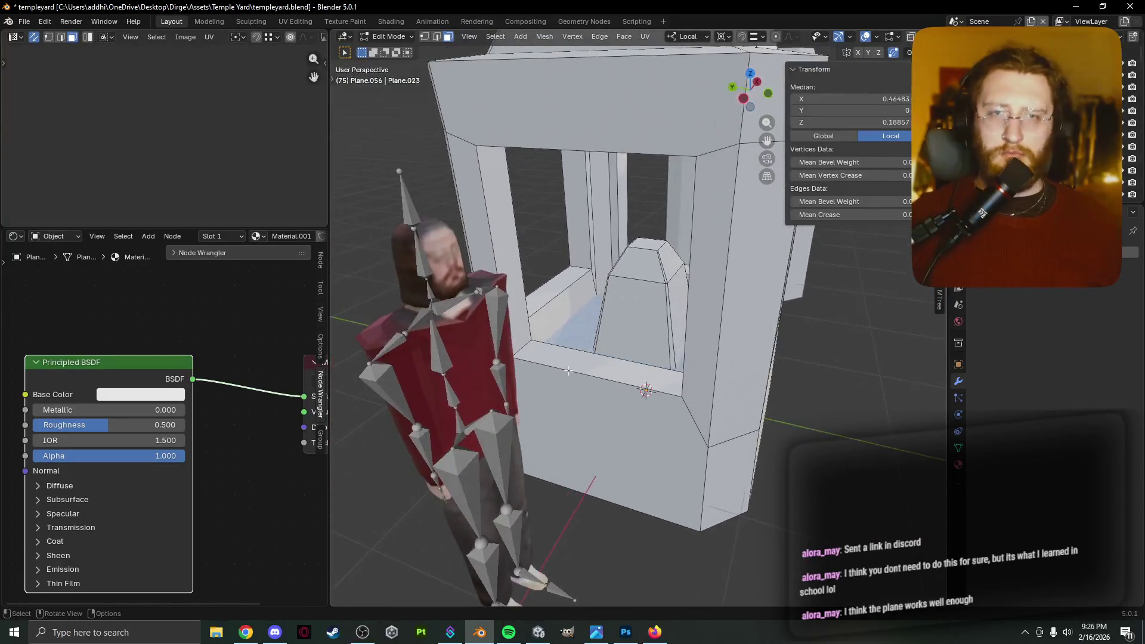
Raise the water plane along Z to 0.62864 m in the basin.
key(Tab)
click(585, 331)
key(g)
key(z)
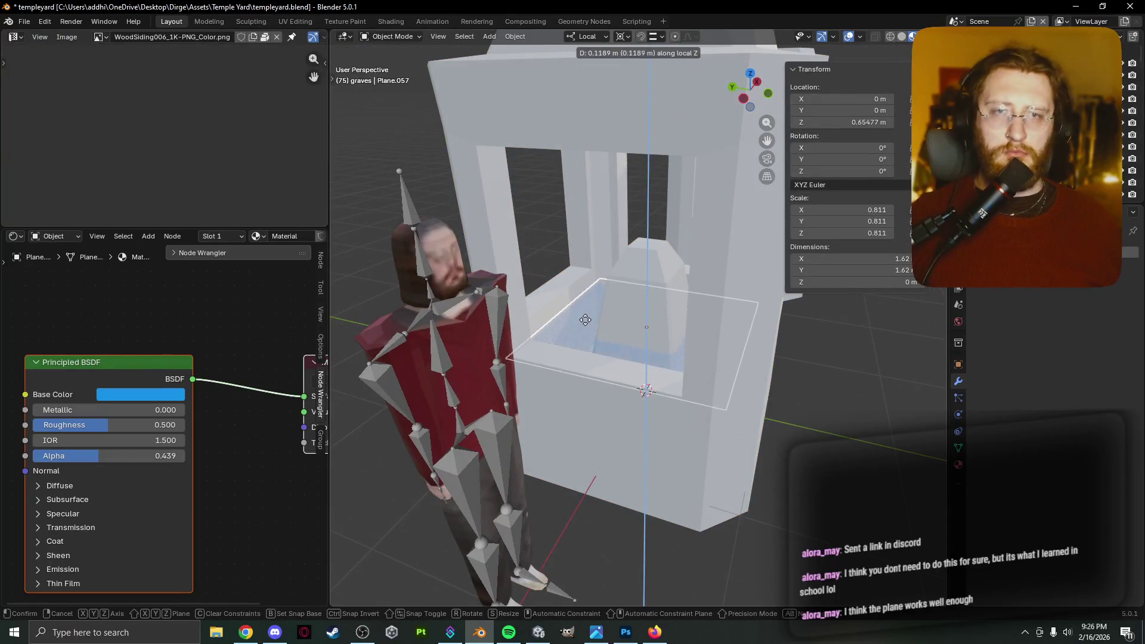
click(588, 325)
Select the shrine frame and bring up the Add Modifier search.
mouse_move(589, 323)
middle_down()
mouse_move(594, 347)
mouse_move(469, 356)
middle_up()
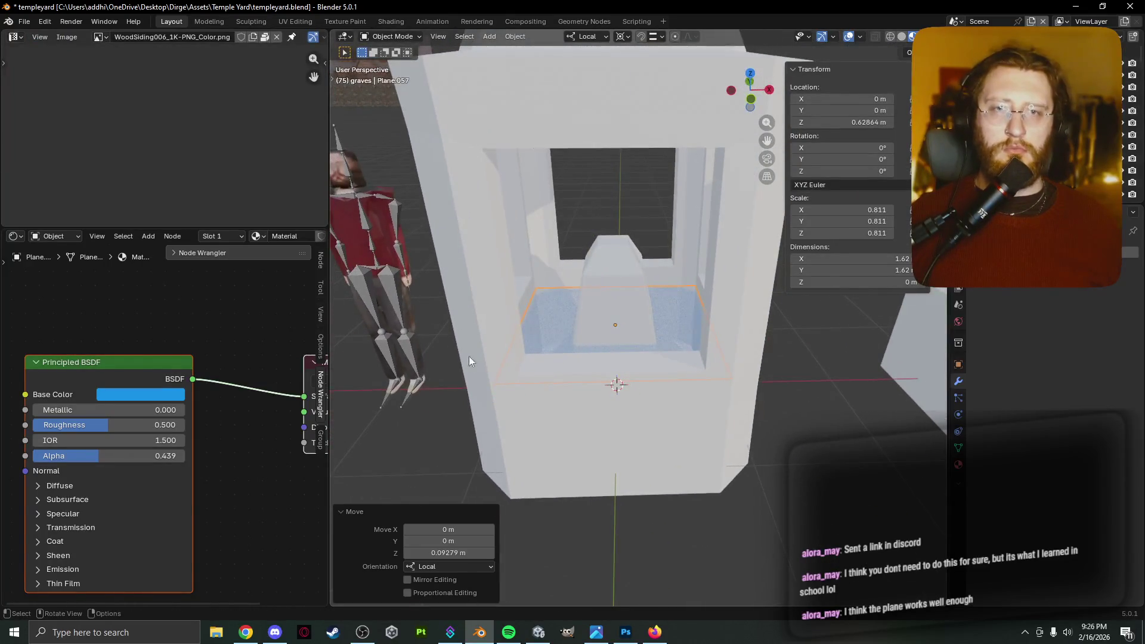
click(454, 396)
mouse_move(481, 405)
middle_down()
mouse_move(452, 418)
mouse_move(538, 406)
mouse_move(520, 410)
middle_up()
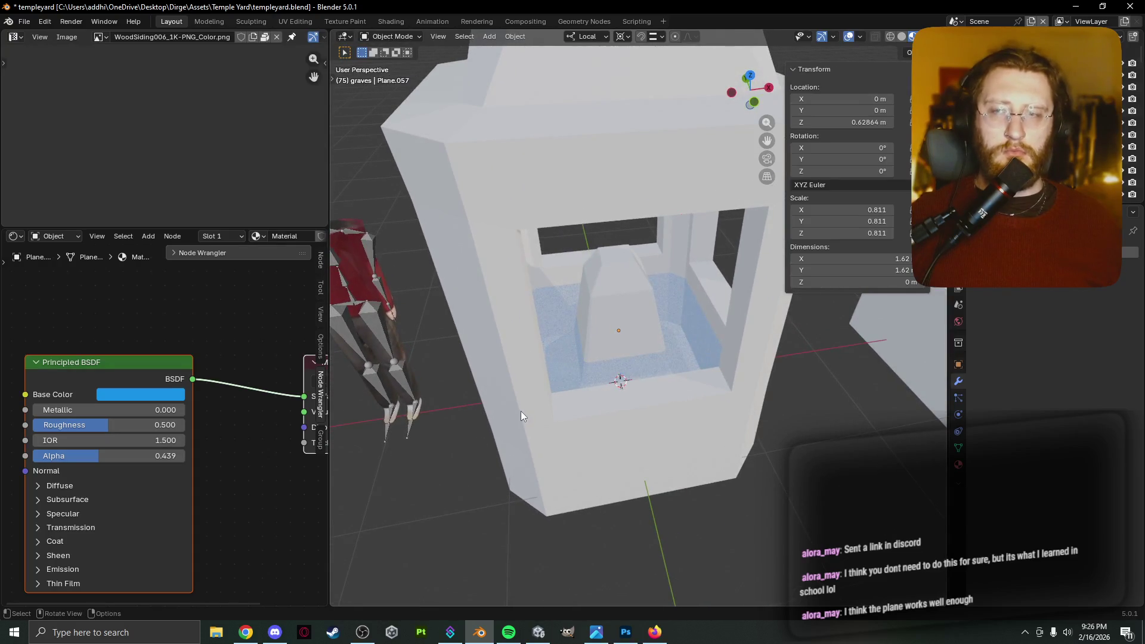
click(564, 390)
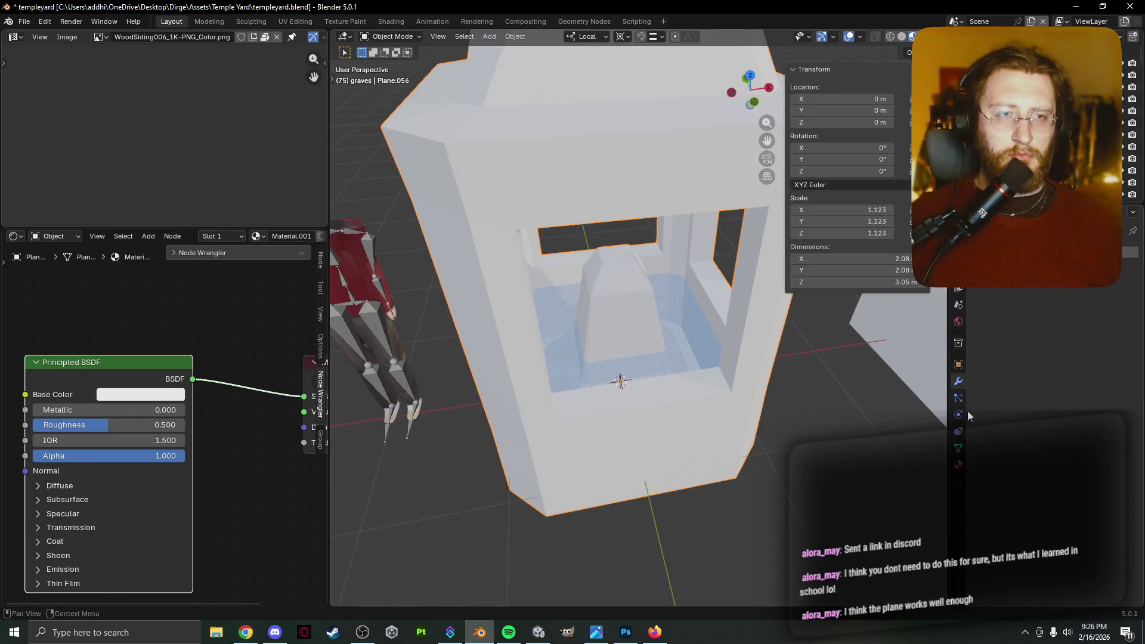
click(1014, 252)
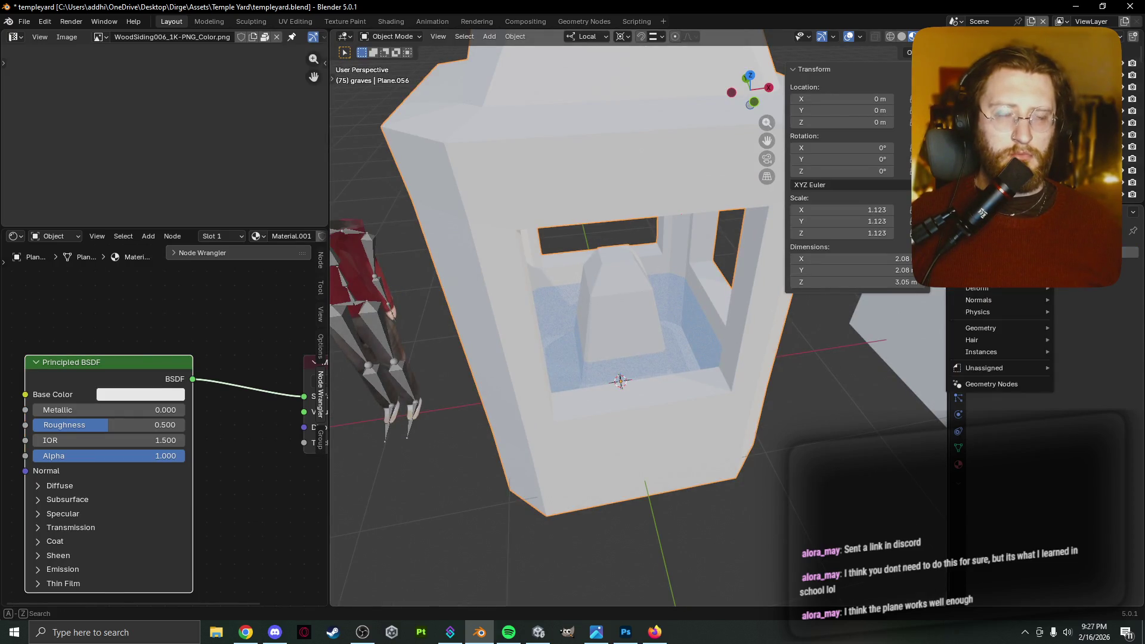
key(space)
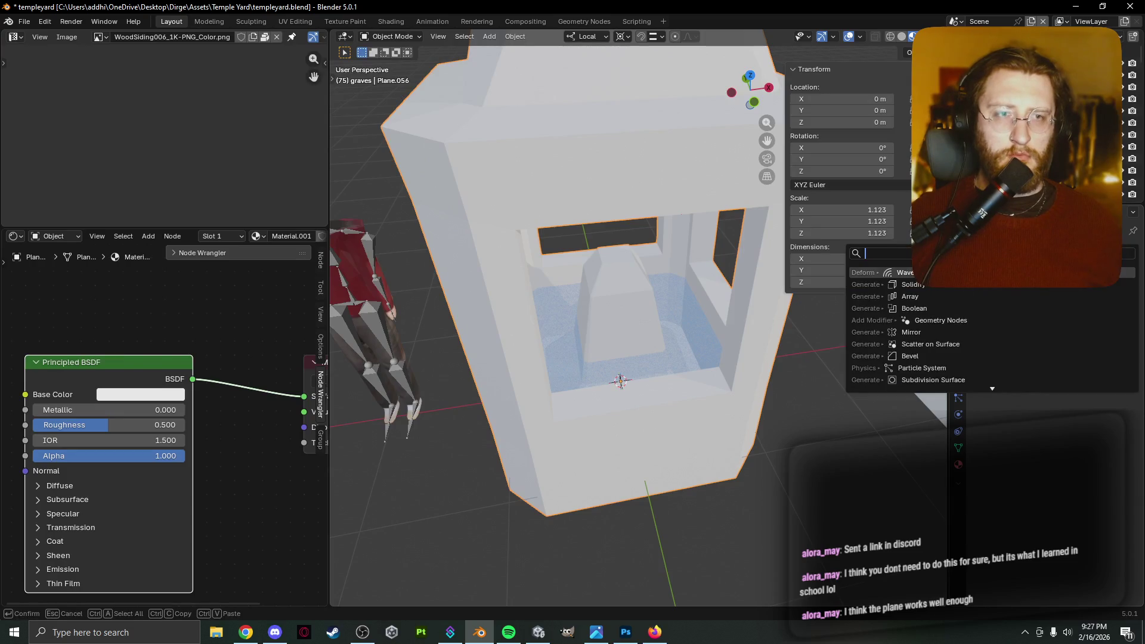
Load all six rock_wall_08 maps from DownscaledMats > Rockwall08 into the shrine's Principled BSDF.
click(958, 464)
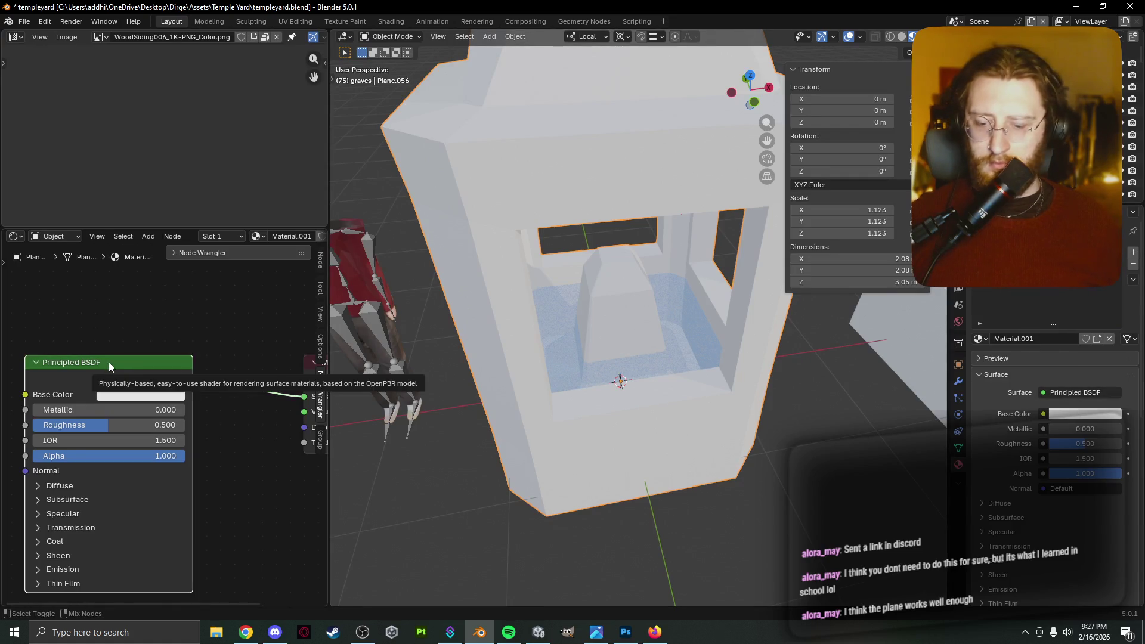
key(ctrl+shift+t)
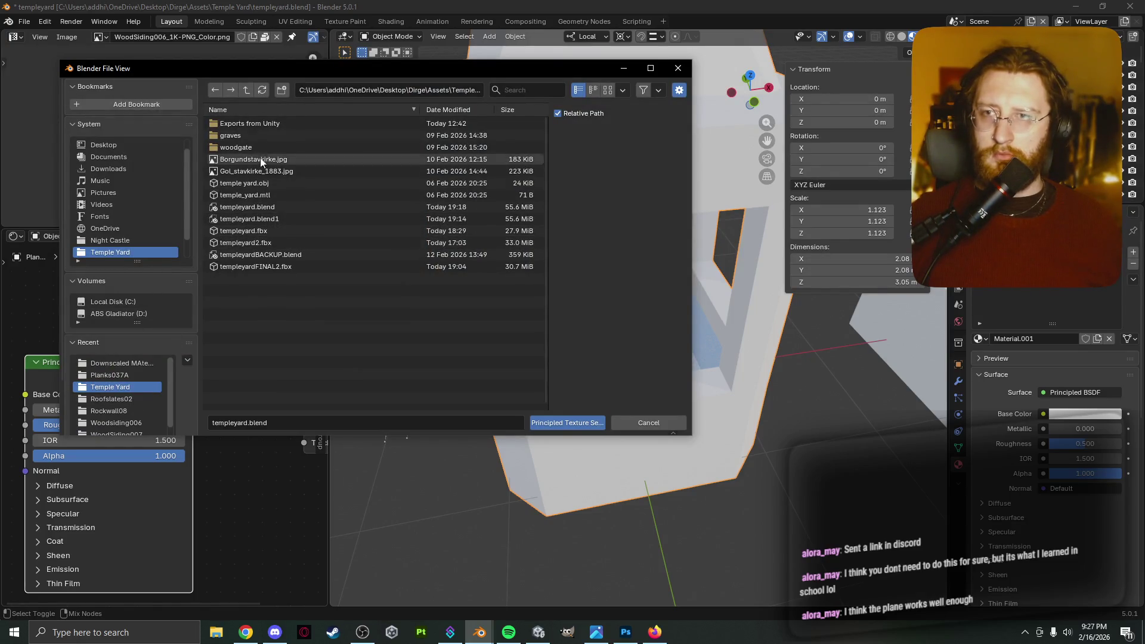
click(246, 90)
click(246, 90)
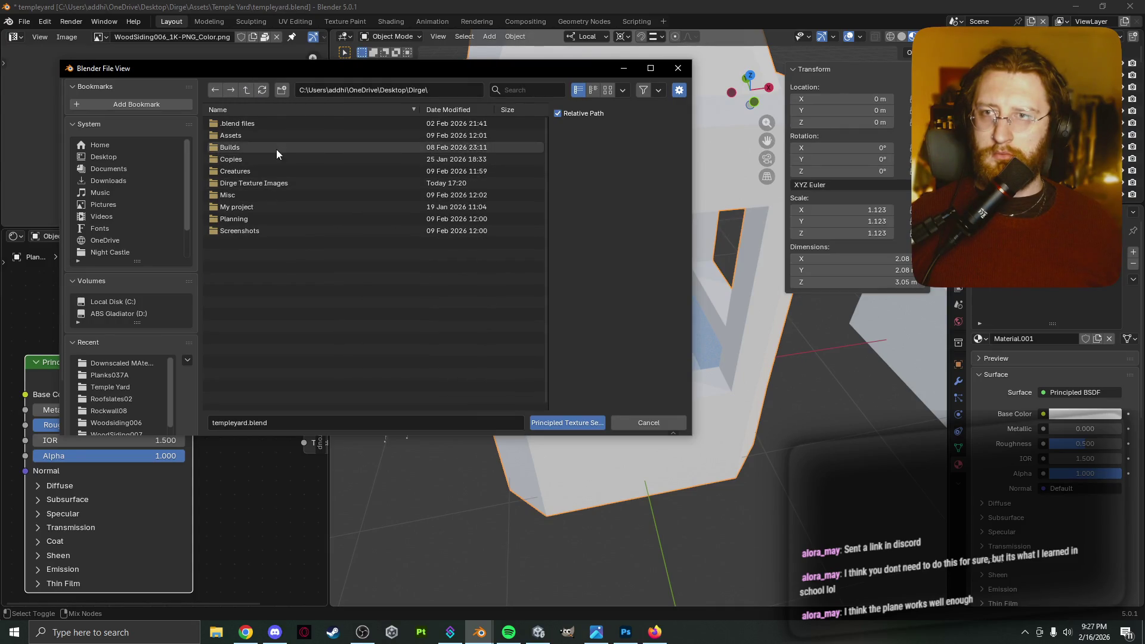
click(277, 184)
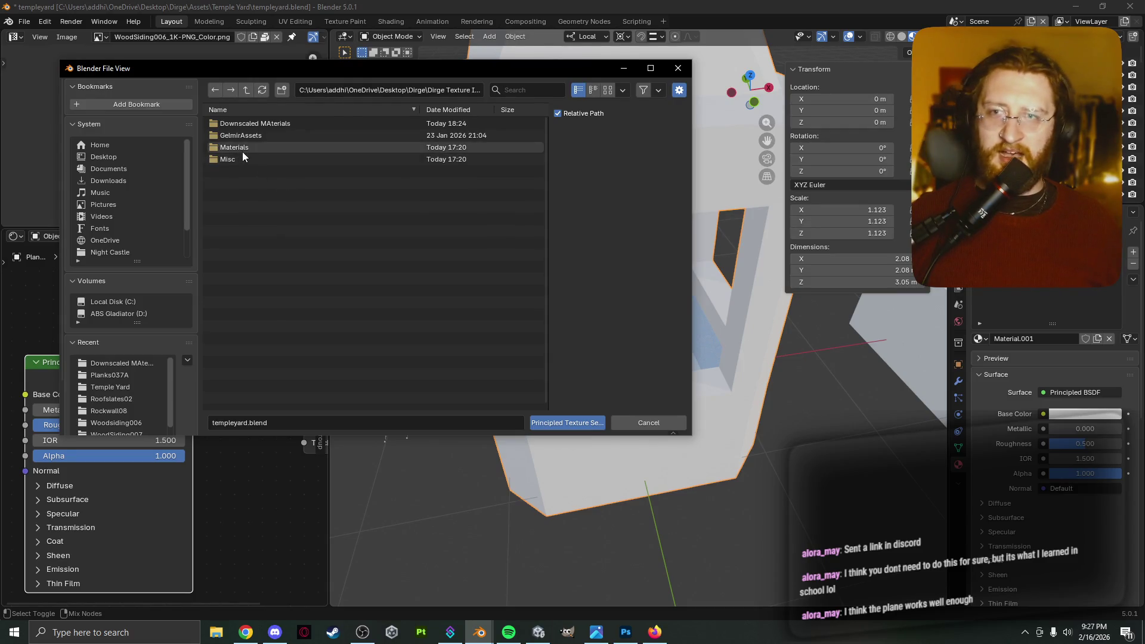
click(277, 126)
click(278, 135)
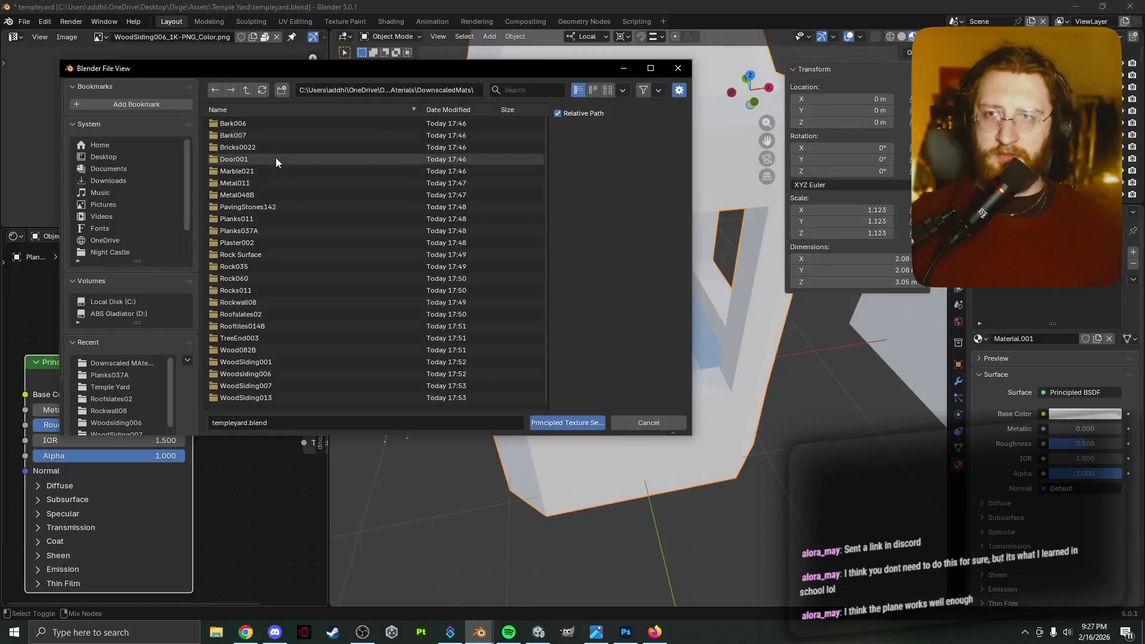
click(289, 302)
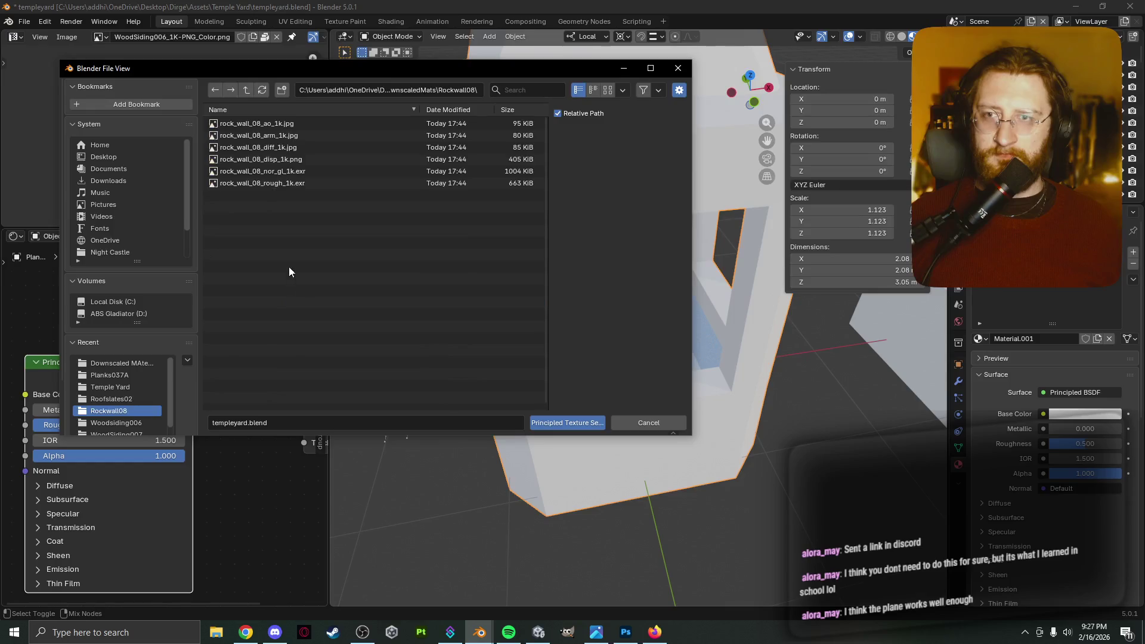
key(a)
click(567, 422)
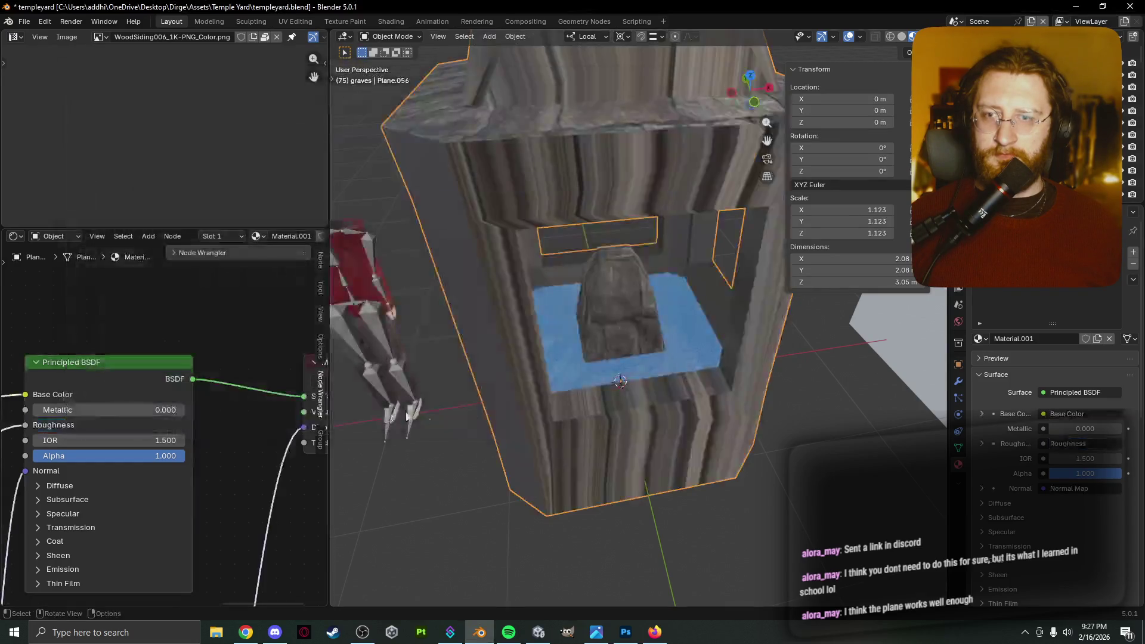
Smart UV Project all of the shrine's faces with a 66° angle limit.
scroll(250, 381, down, 2)
right_click(616, 437)
click(665, 437)
key(Tab)
right_click(715, 401)
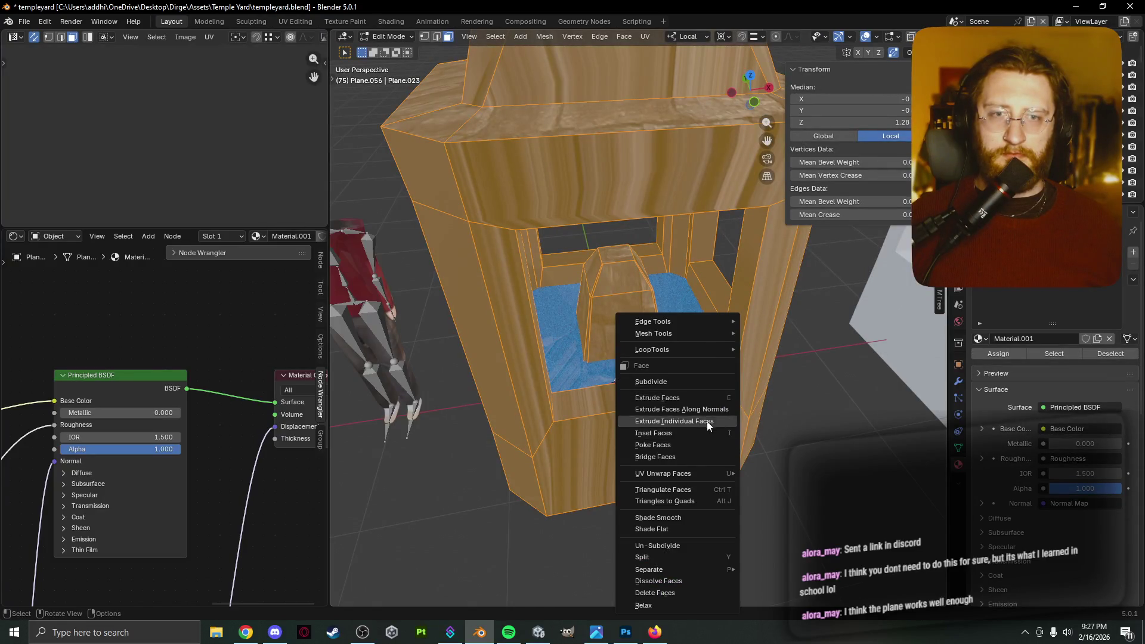
mouse_move(705, 477)
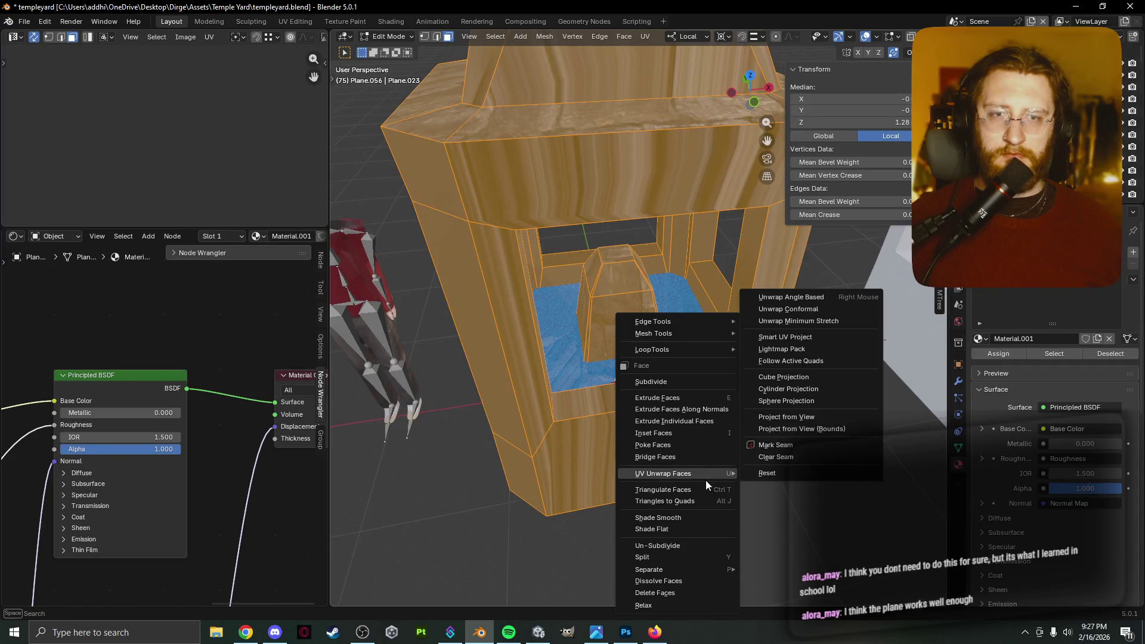
click(811, 337)
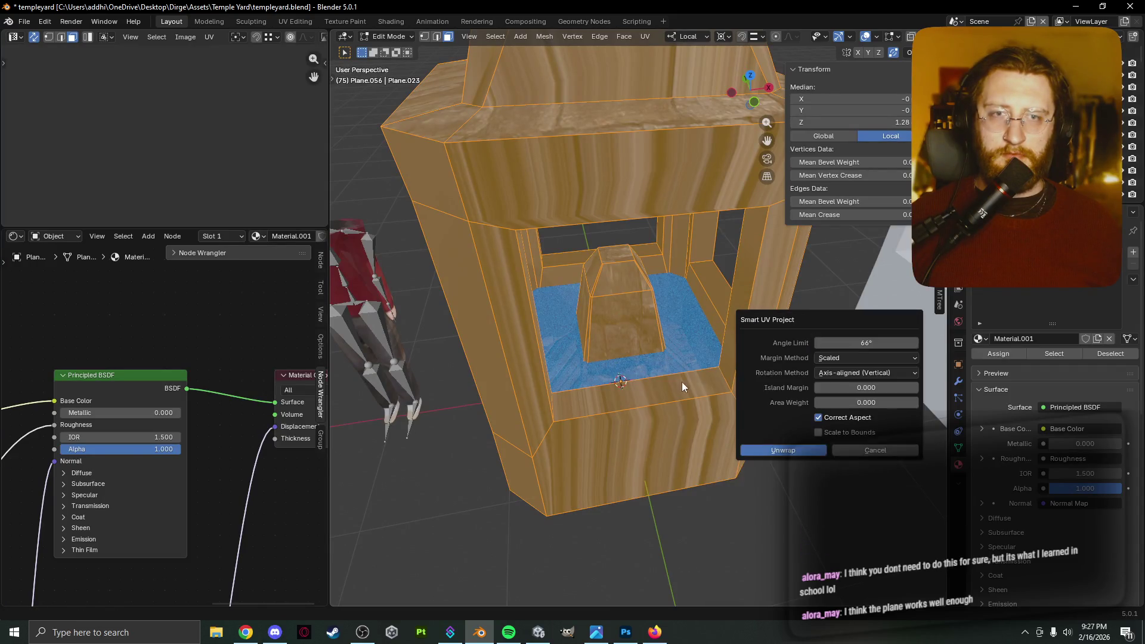
click(788, 452)
Deselect everything, inspect the stone-block texture, and save templeyard.blend.
mouse_move(477, 382)
middle_down()
mouse_move(729, 344)
mouse_move(749, 409)
mouse_move(743, 360)
mouse_move(609, 390)
mouse_move(477, 363)
middle_up()
key(alt+a)
middle_drag(563, 333, 566, 347)
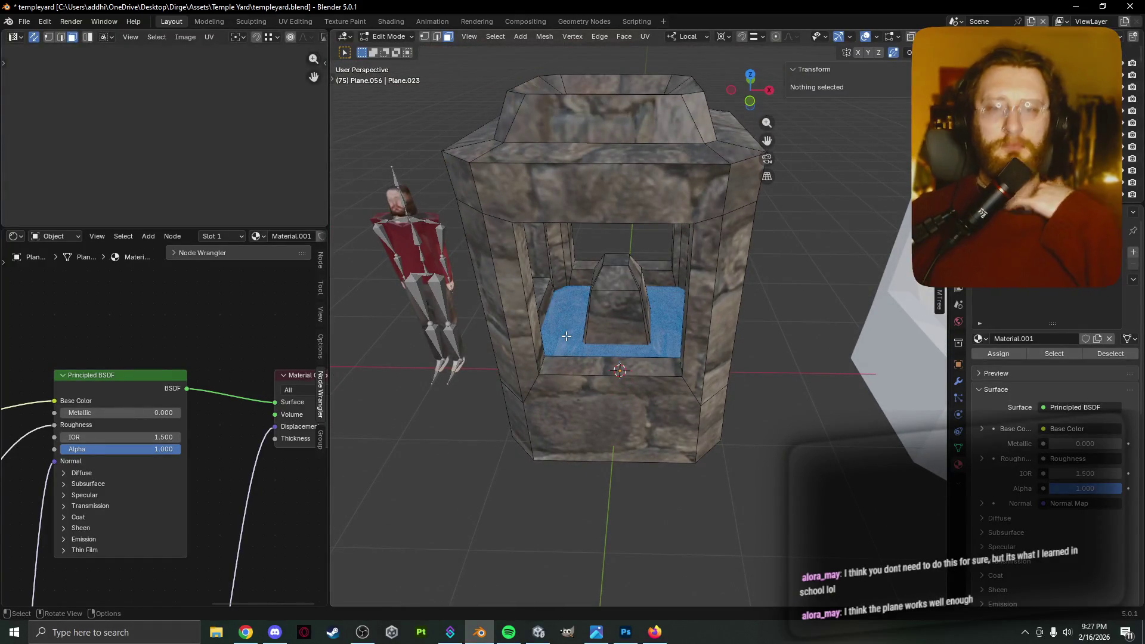
key(ctrl+s)
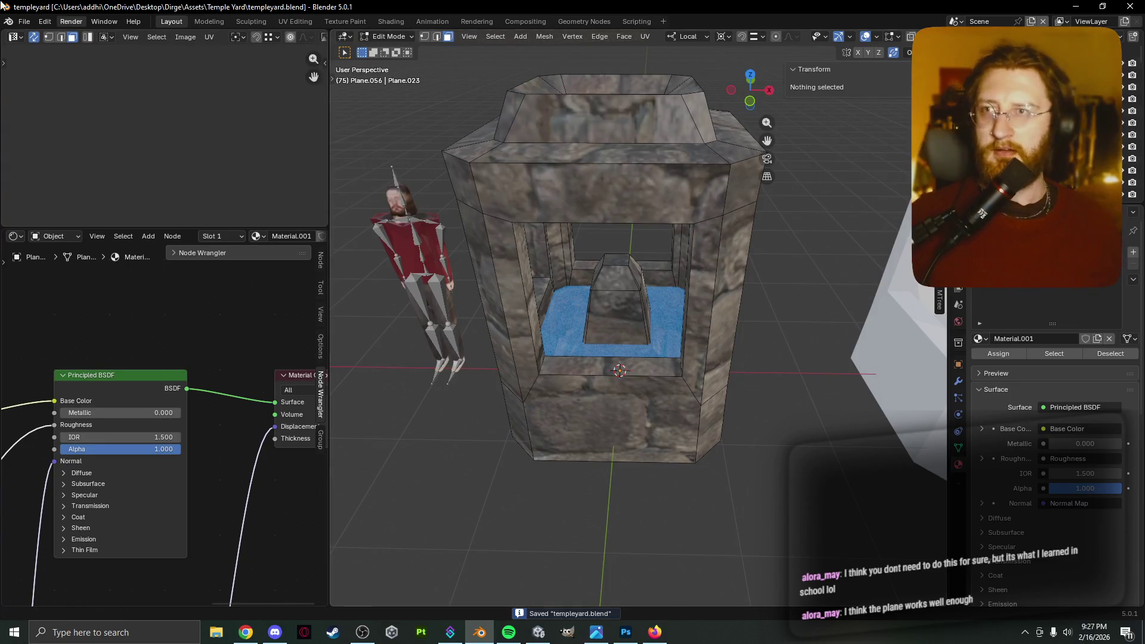
Save the scene as templeyardBACKUP.blend and view the water basin from above.
click(25, 23)
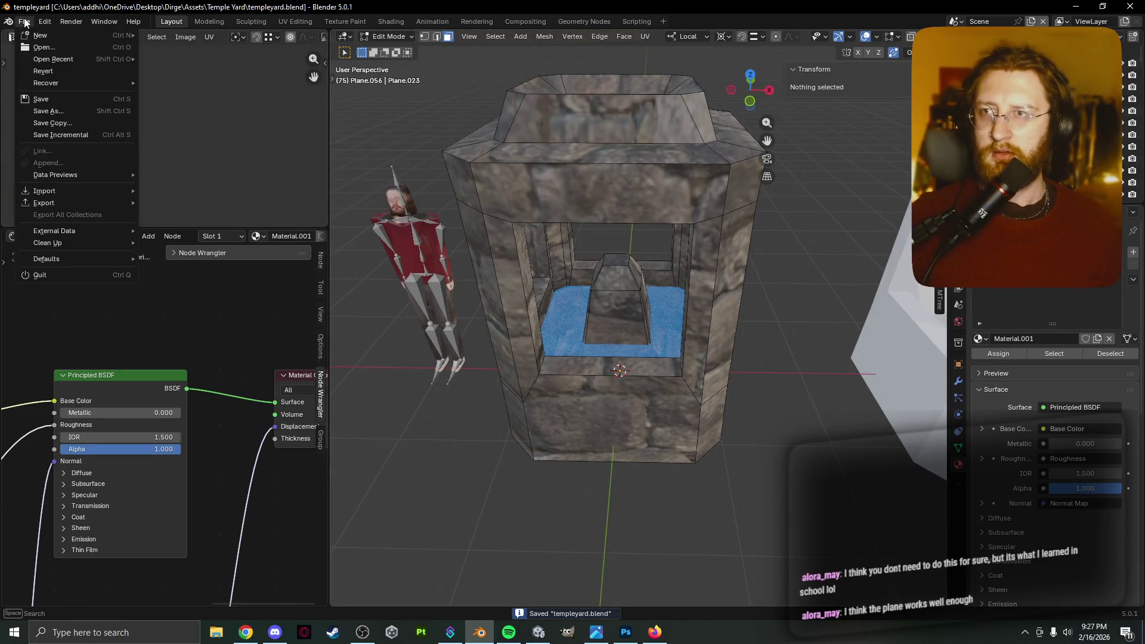
click(70, 116)
click(309, 171)
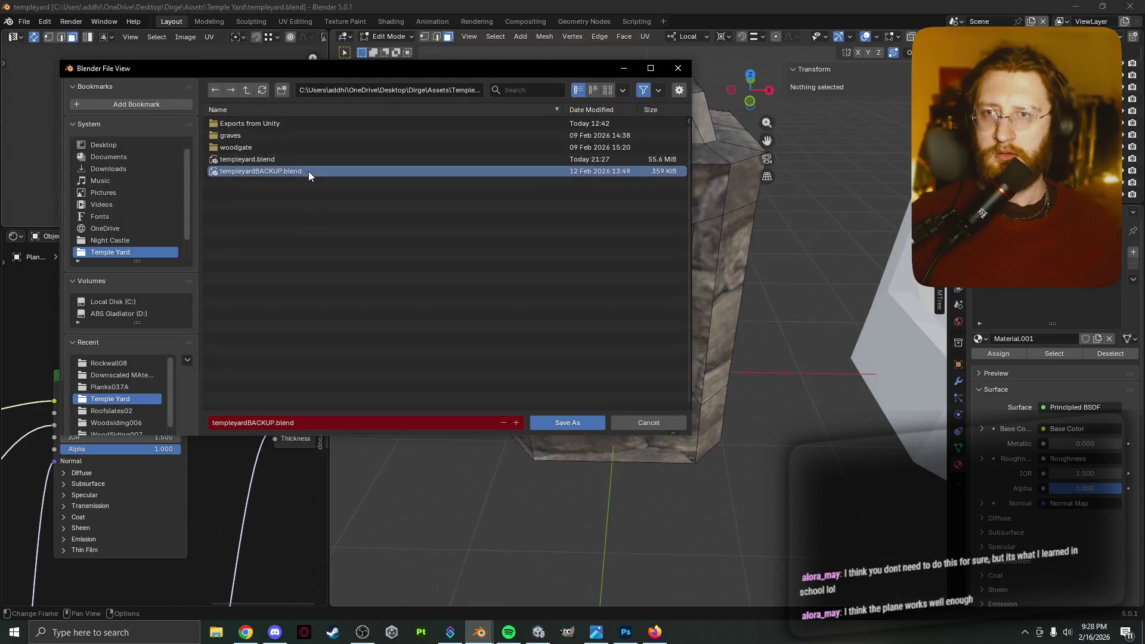
click(578, 426)
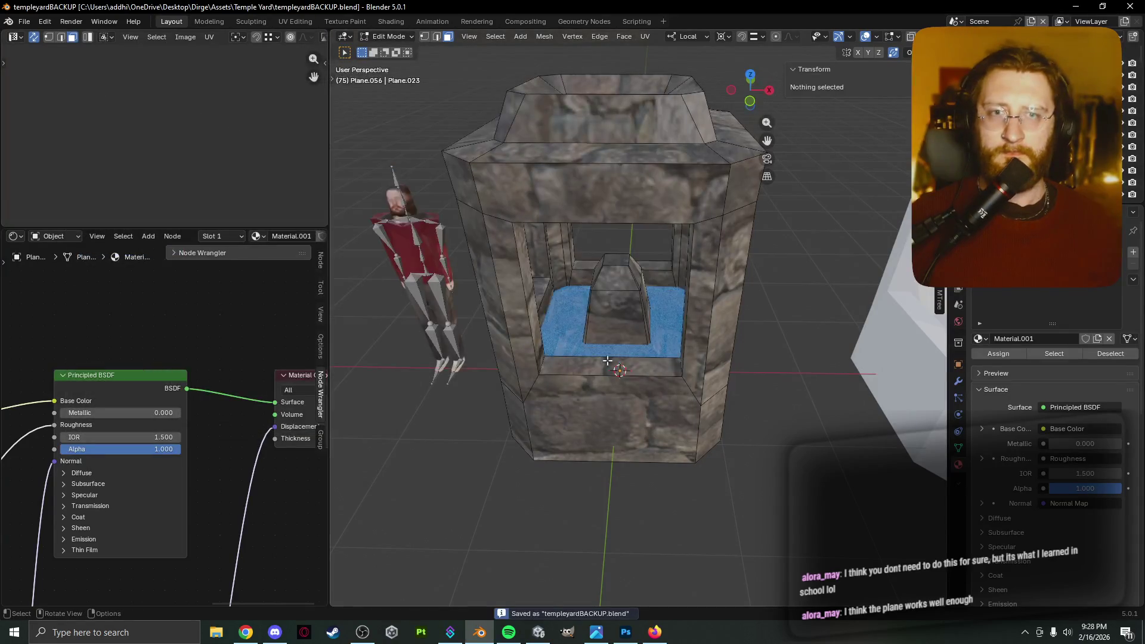
mouse_move(502, 352)
middle_down()
mouse_move(603, 357)
mouse_move(657, 398)
mouse_move(650, 411)
middle_up()
scroll(537, 358, up, 4)
Bevel the shrine's top inner edge loop.
scroll(598, 360, down, 4)
scroll(620, 373, up, 3)
scroll(650, 411, down, 5)
scroll(640, 424, up, 2)
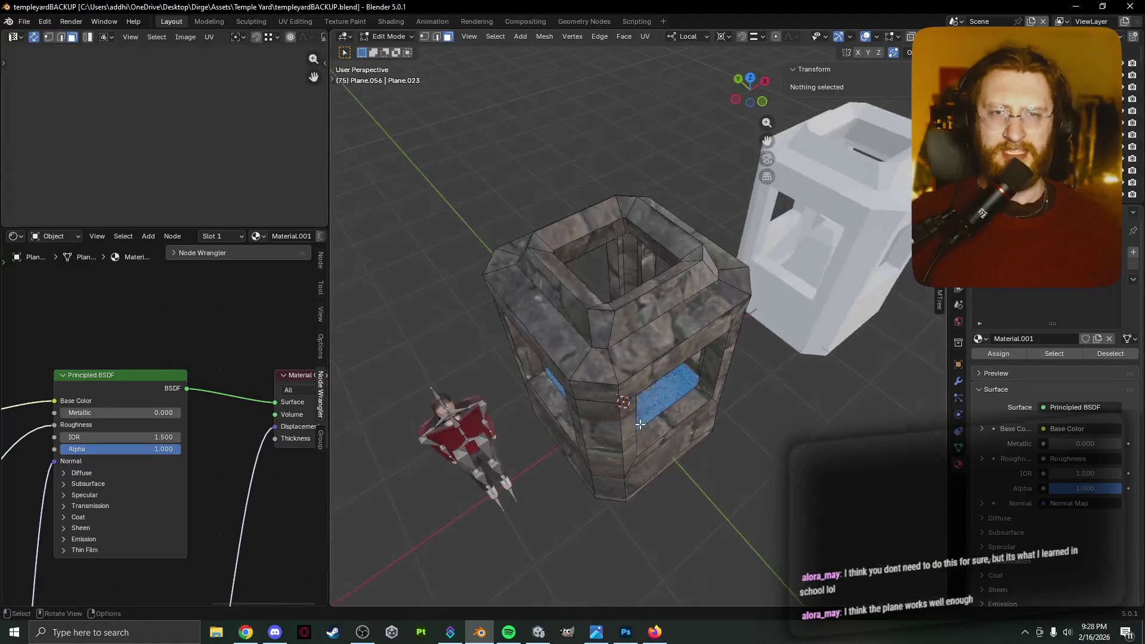
click(626, 303)
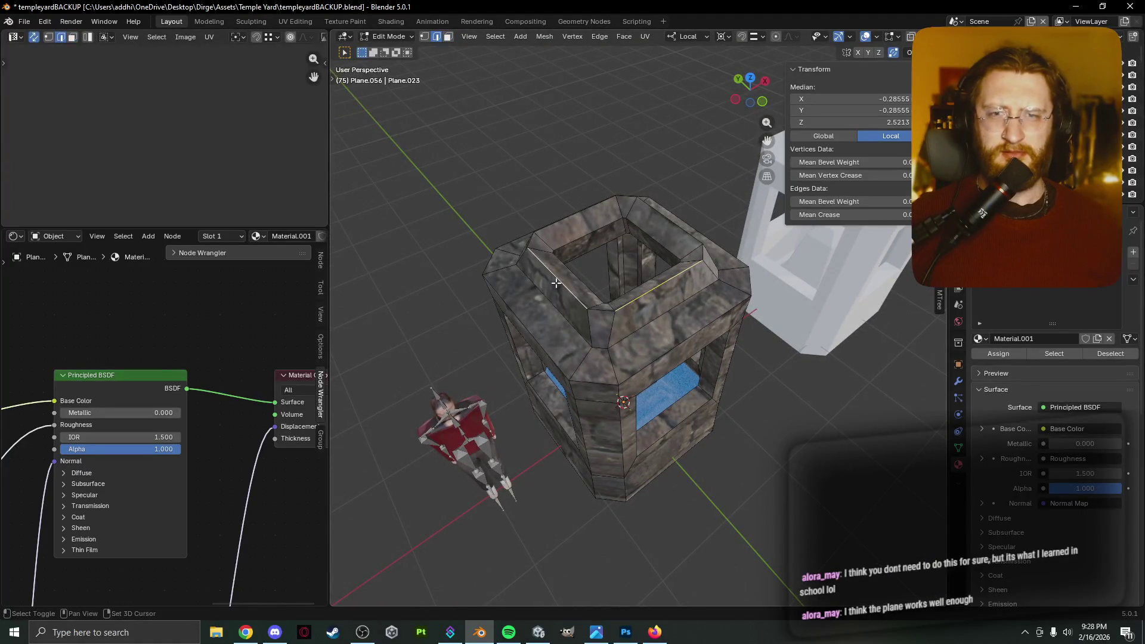
alt+click(661, 217)
middle_drag(660, 217, 680, 238)
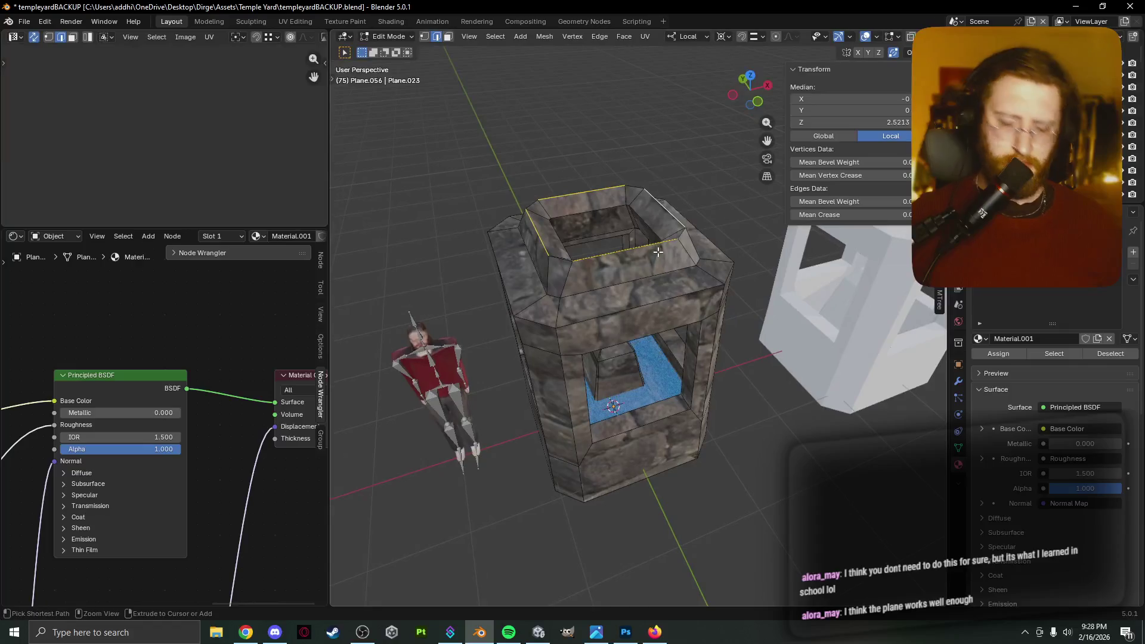
key(ctrl+b)
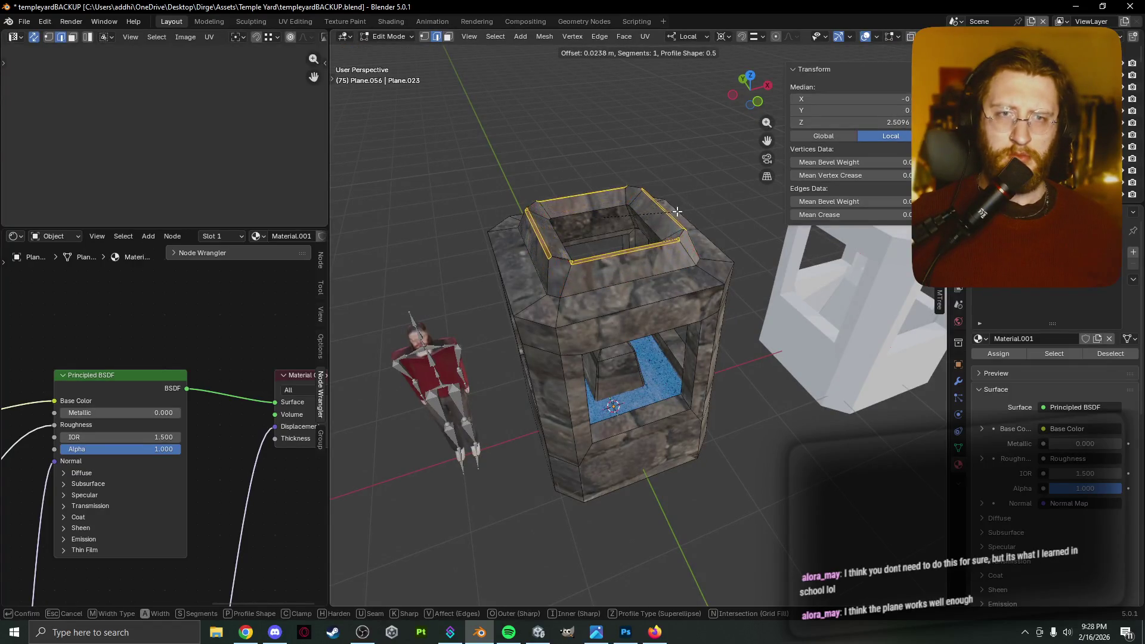
click(684, 212)
scroll(684, 220, up, 3)
mouse_move(683, 239)
middle_down()
mouse_move(682, 279)
mouse_move(657, 288)
mouse_move(645, 275)
middle_up()
Lower the beveled edge loop along local Z.
key(g)
key(z)
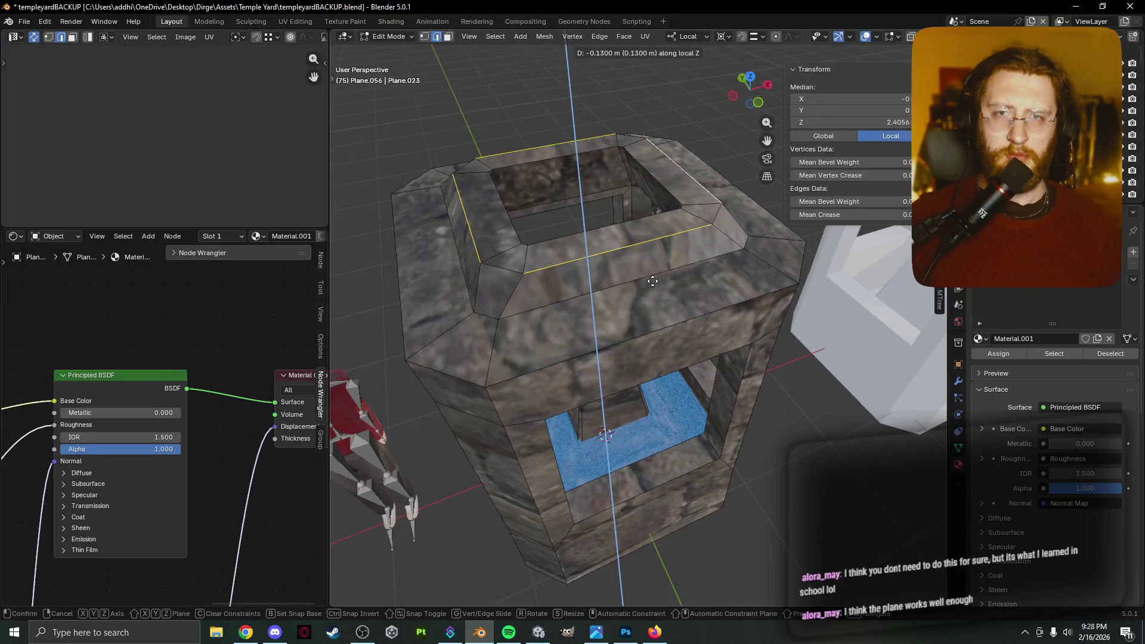
click(647, 272)
mouse_move(647, 272)
middle_down()
mouse_move(622, 235)
mouse_move(608, 261)
middle_up()
Raise the top edge loop about 0.27 m along local Z.
key(alt+a)
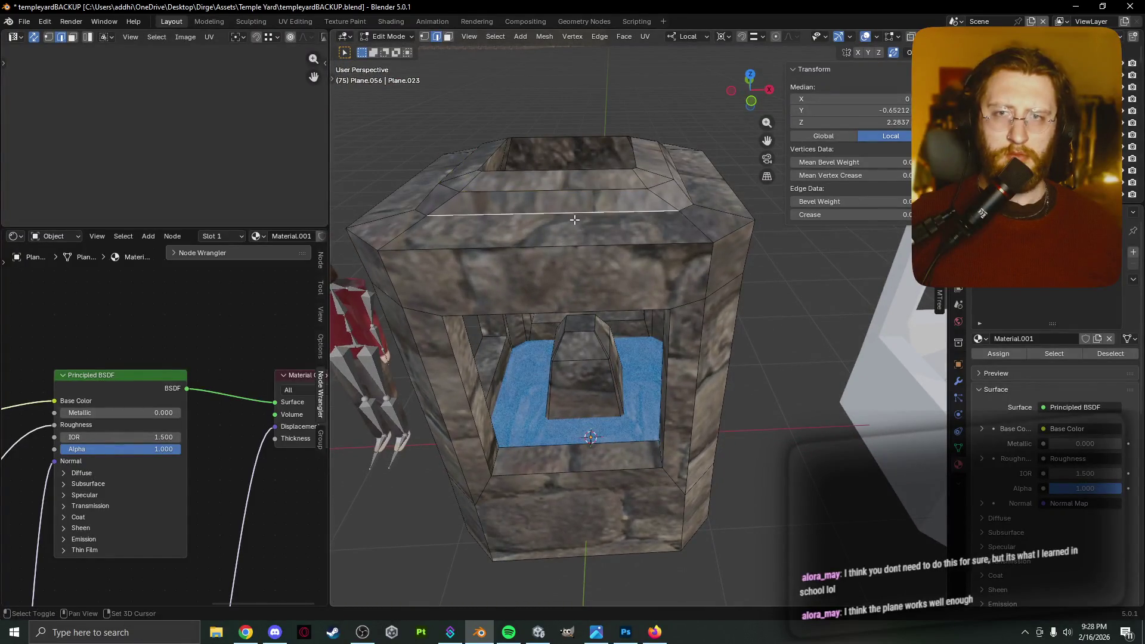
alt+click(574, 219)
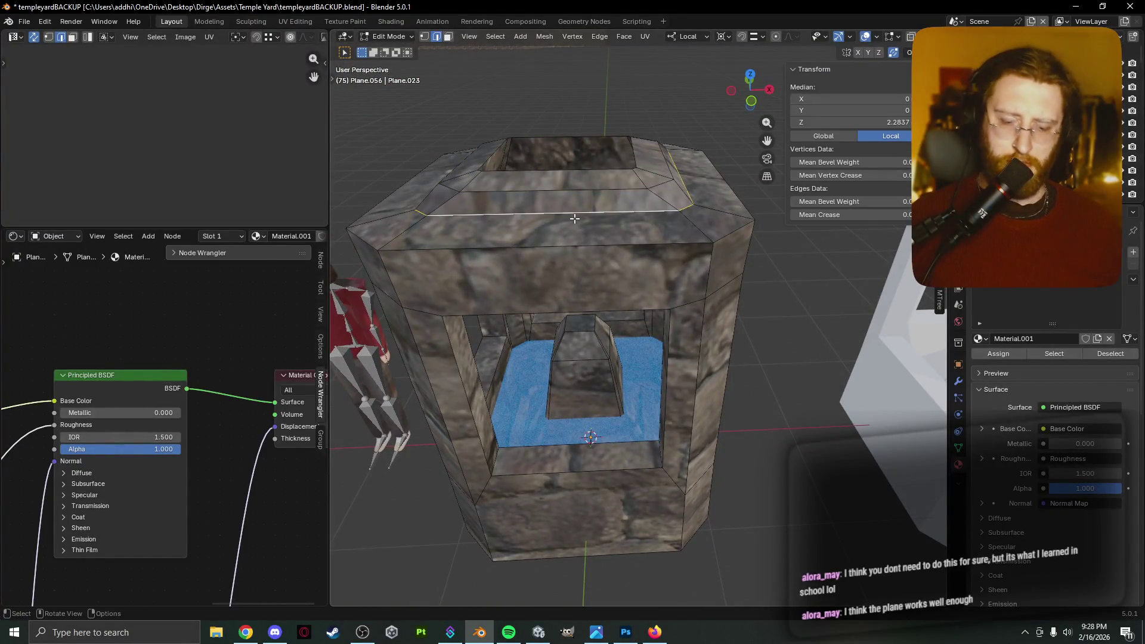
key(g)
key(z)
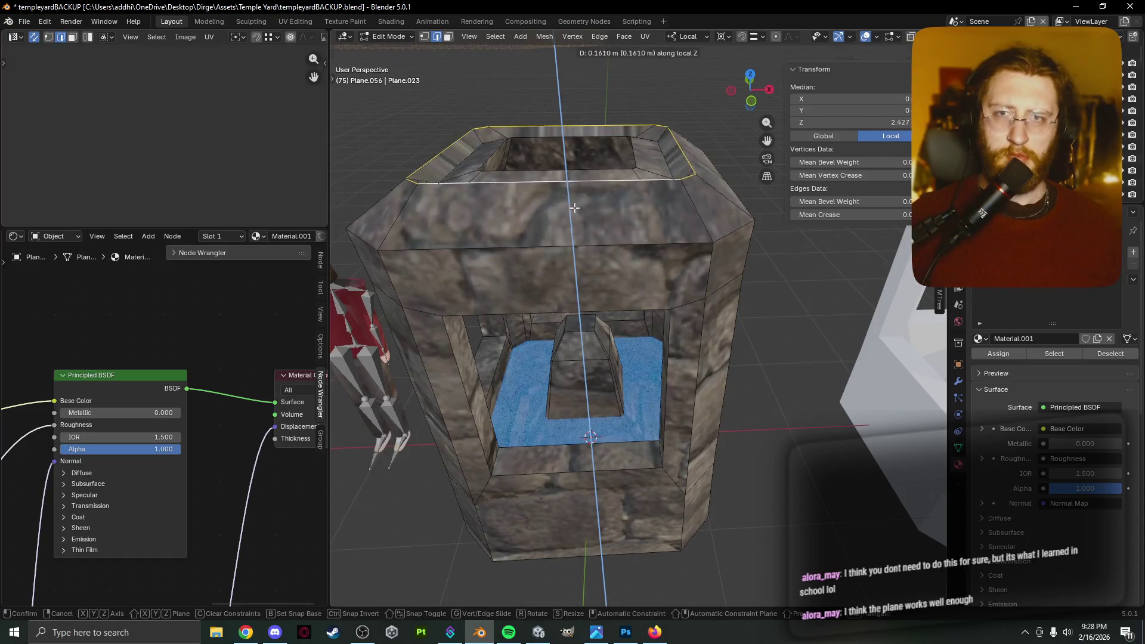
click(568, 179)
key(alt+a)
alt+click(567, 169)
key(g)
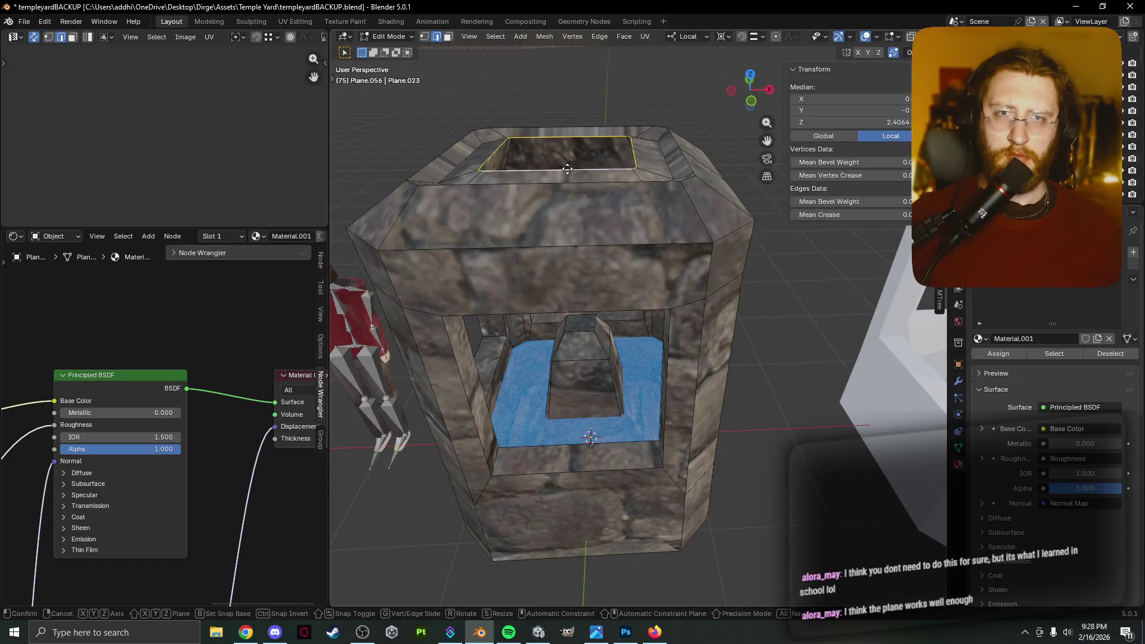
key(z)
click(570, 150)
mouse_move(571, 152)
middle_down()
mouse_move(663, 157)
mouse_move(587, 228)
middle_up()
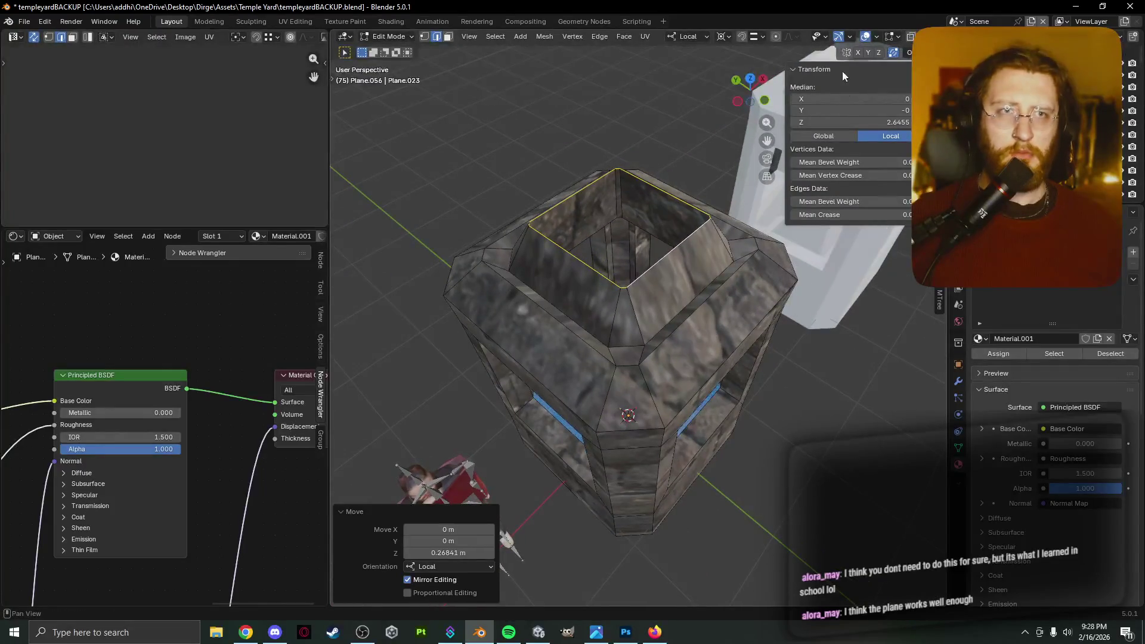
Lower the top 0.052894 m along local Z, then select an edge on the small pyramid.
click(909, 53)
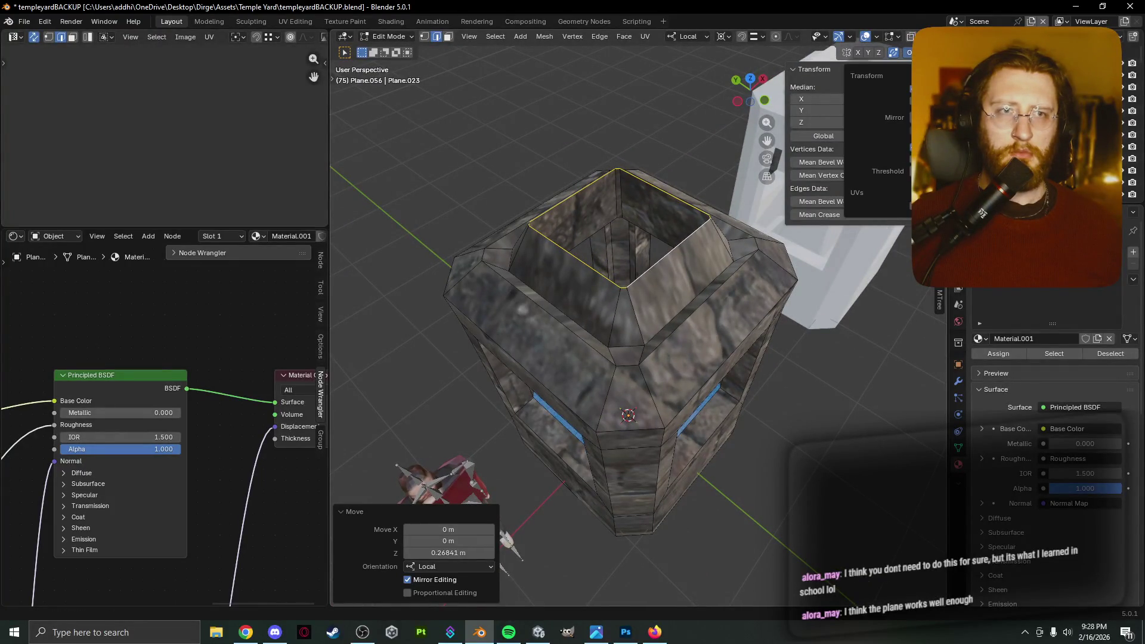
mouse_move(614, 146)
middle_down()
mouse_move(550, 76)
mouse_move(587, 121)
middle_up()
mouse_move(587, 121)
middle_down()
mouse_move(567, 197)
mouse_move(582, 137)
mouse_move(605, 115)
mouse_move(618, 114)
mouse_move(614, 146)
mouse_move(598, 134)
mouse_move(692, 160)
middle_up()
key(g)
key(z)
click(566, 201)
click(649, 338)
scroll(602, 341, up, 5)
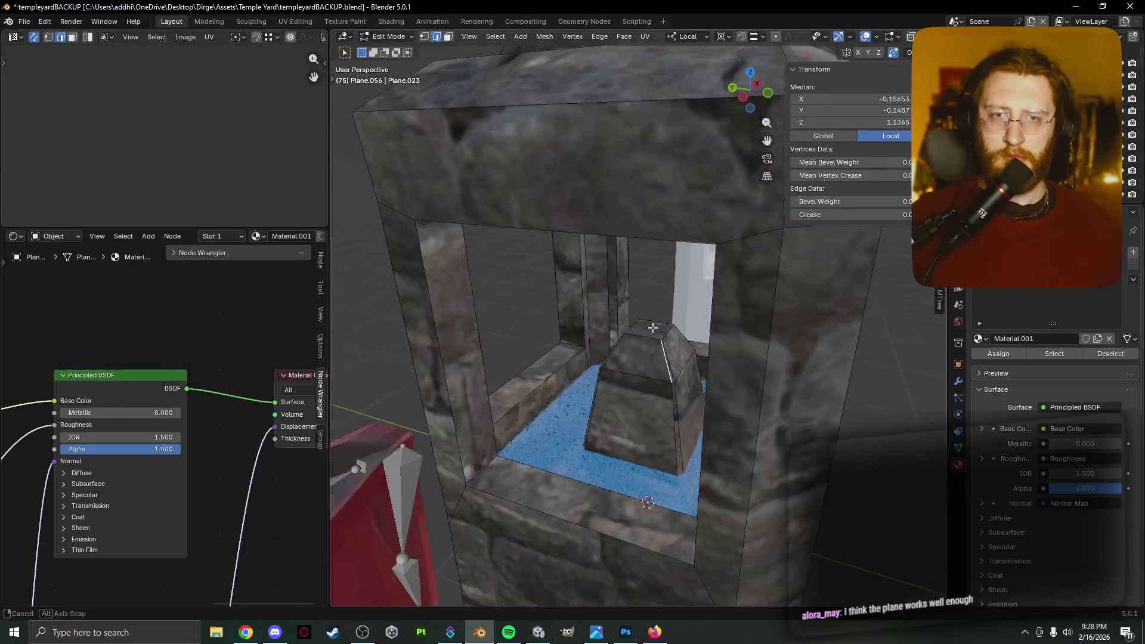
Add a point light and raise it to about 1.649 m.
key(shift+a)
key(Escape)
key(Tab)
key(shift+a)
mouse_move(643, 346)
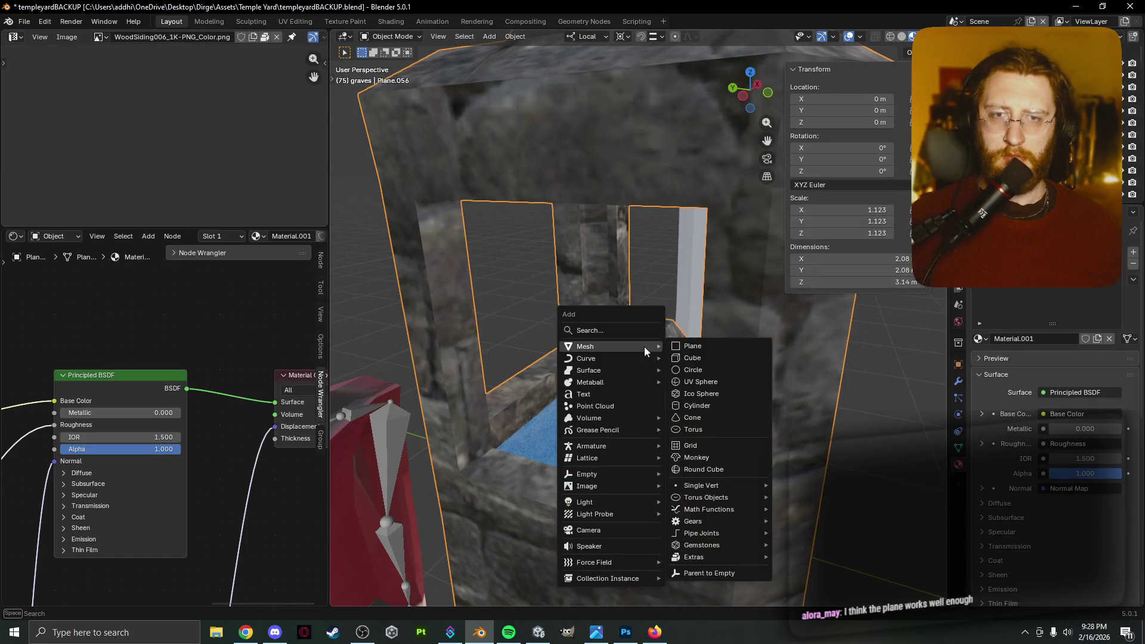
mouse_move(653, 506)
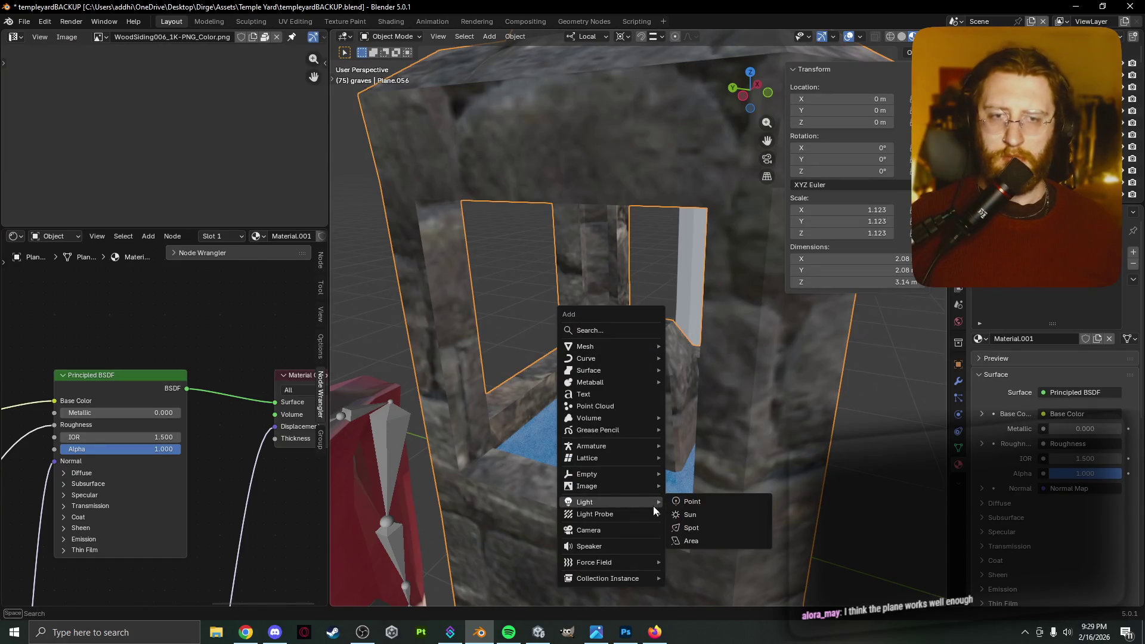
click(703, 505)
key(g)
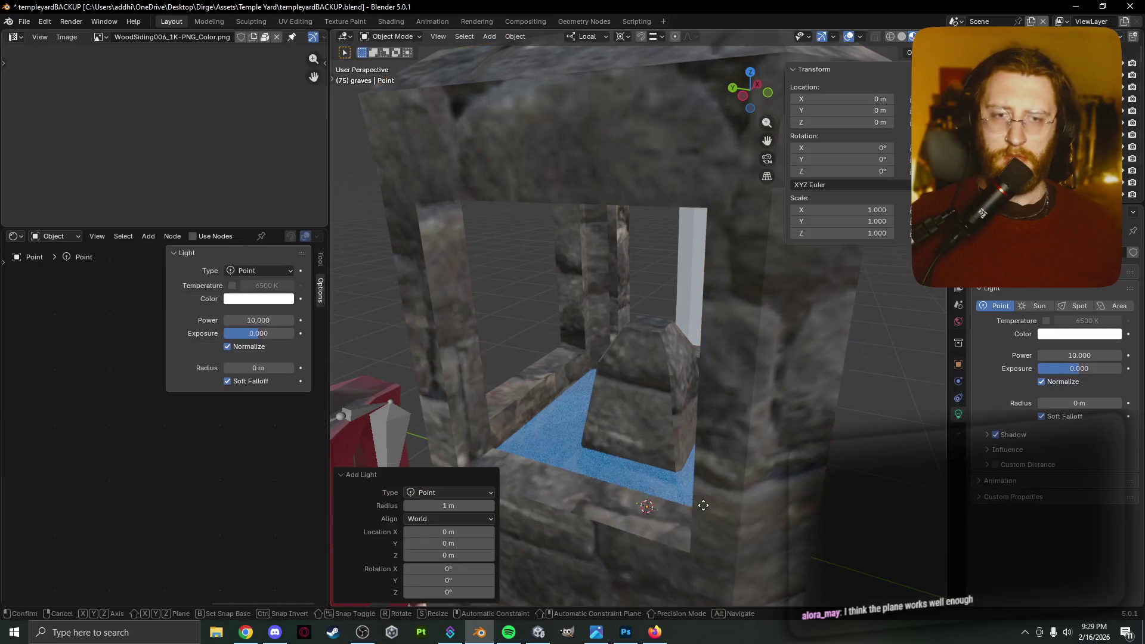
key(z)
click(690, 278)
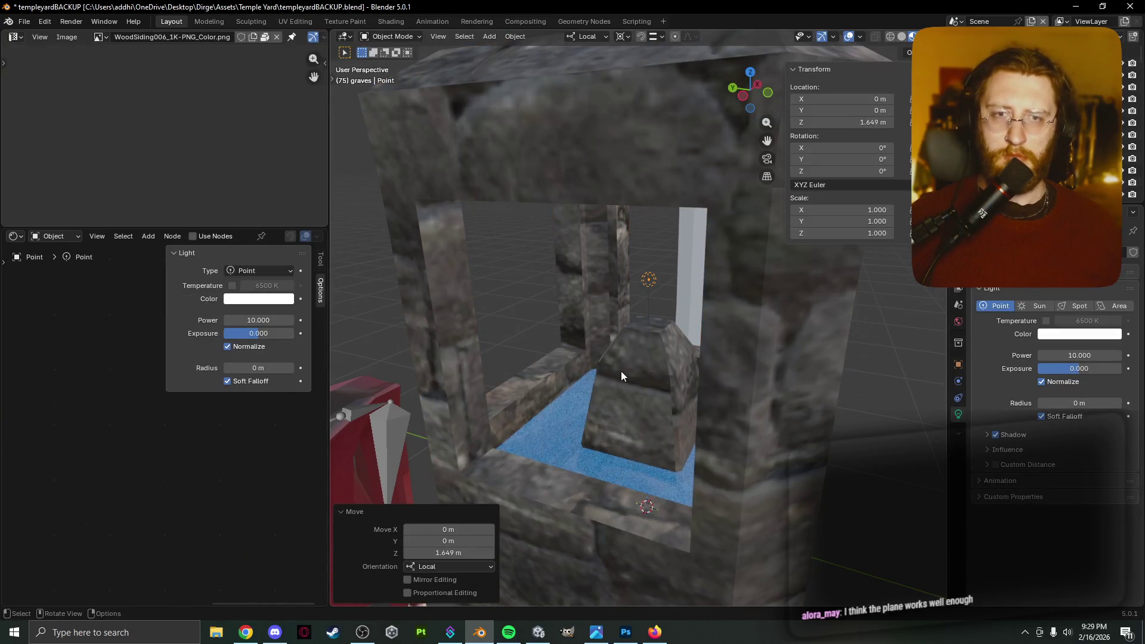
Switch to Rendered shading and set the other point light's height to Z 1.5831 m.
scroll(690, 388, down, 5)
key(z)
click(657, 335)
mouse_move(731, 340)
middle_down()
mouse_move(621, 337)
mouse_move(627, 347)
middle_up()
middle_drag(741, 298, 686, 236)
click(686, 235)
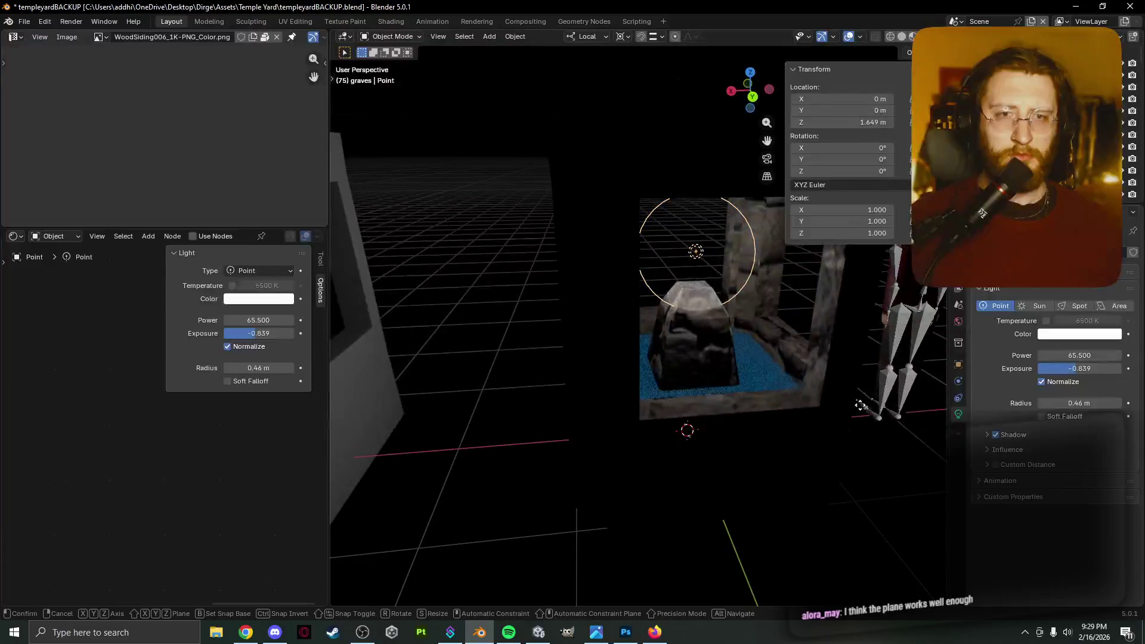
key(g)
key(z)
click(846, 410)
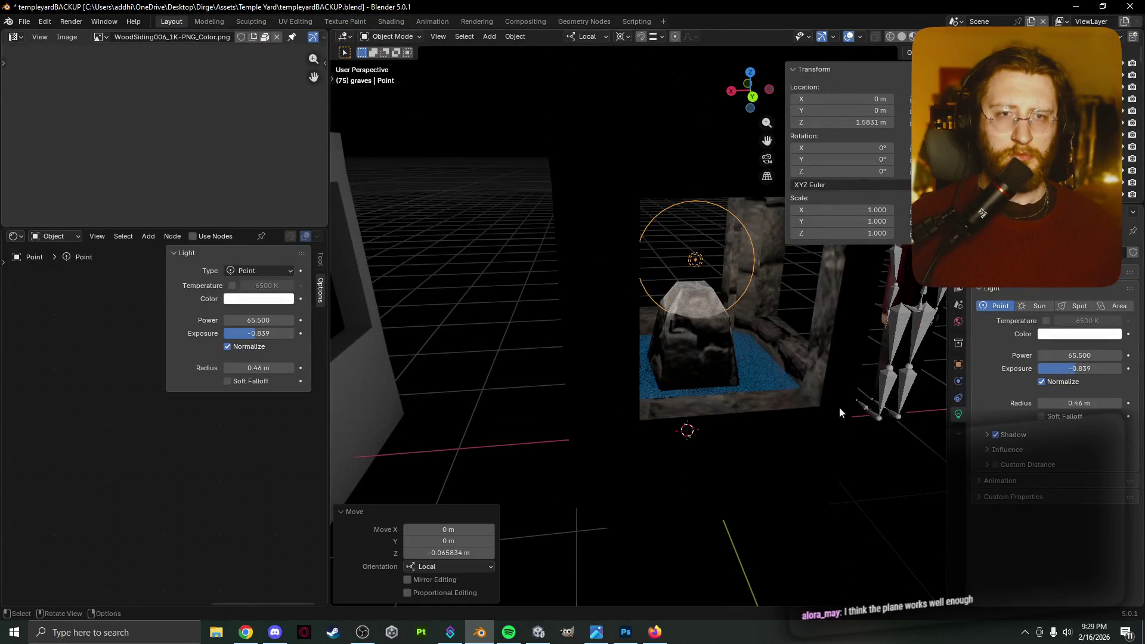
Enable Soft Falloff and tint the light pale yellow (#FFE786).
mouse_move(524, 346)
middle_down()
mouse_move(508, 346)
mouse_move(739, 324)
mouse_move(753, 339)
middle_up()
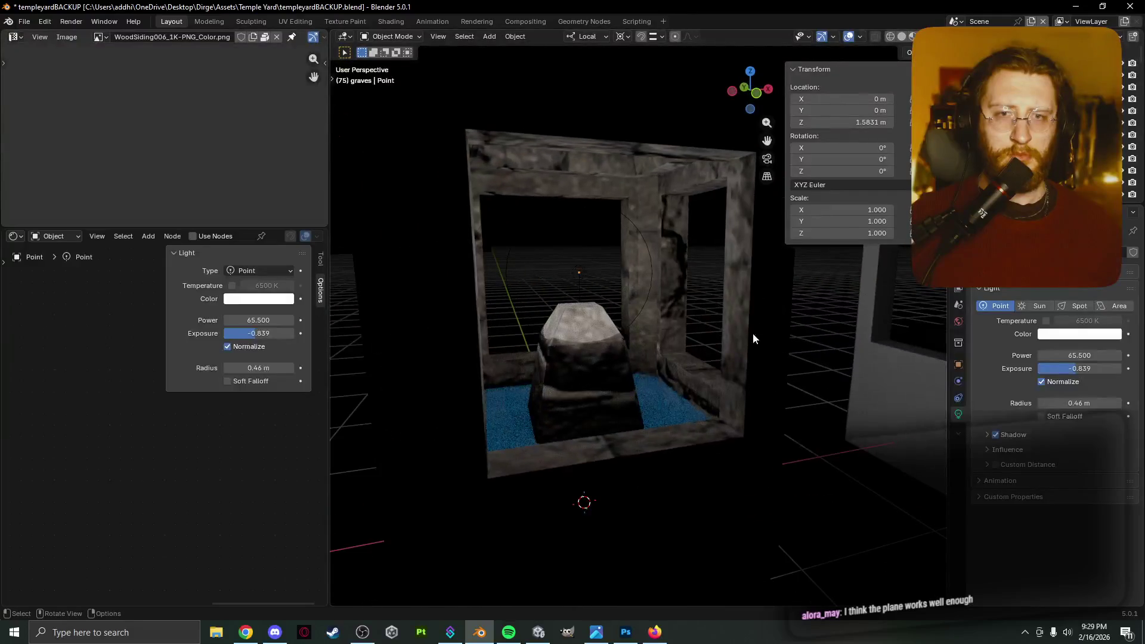
click(1042, 416)
middle_drag(897, 402, 792, 402)
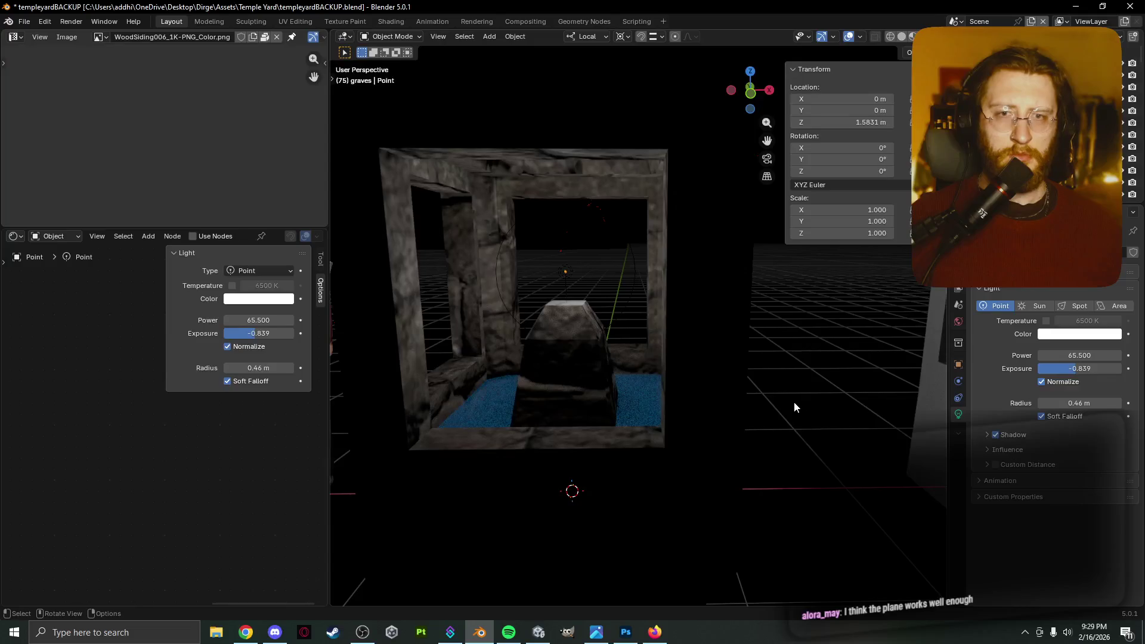
scroll(721, 371, down, 6)
mouse_move(720, 373)
middle_down()
mouse_move(832, 374)
mouse_move(644, 374)
middle_up()
click(1079, 334)
mouse_move(1068, 227)
mouse_down()
mouse_move(1050, 250)
mouse_move(1037, 203)
mouse_up()
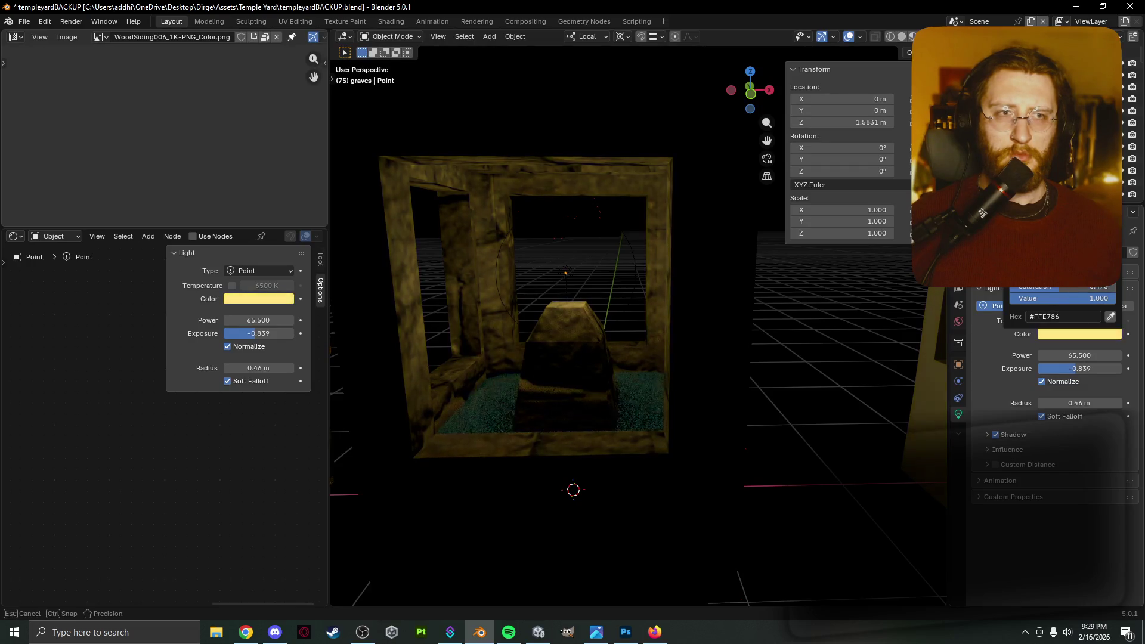
mouse_move(827, 274)
middle_down()
mouse_move(788, 285)
mouse_move(886, 291)
middle_up()
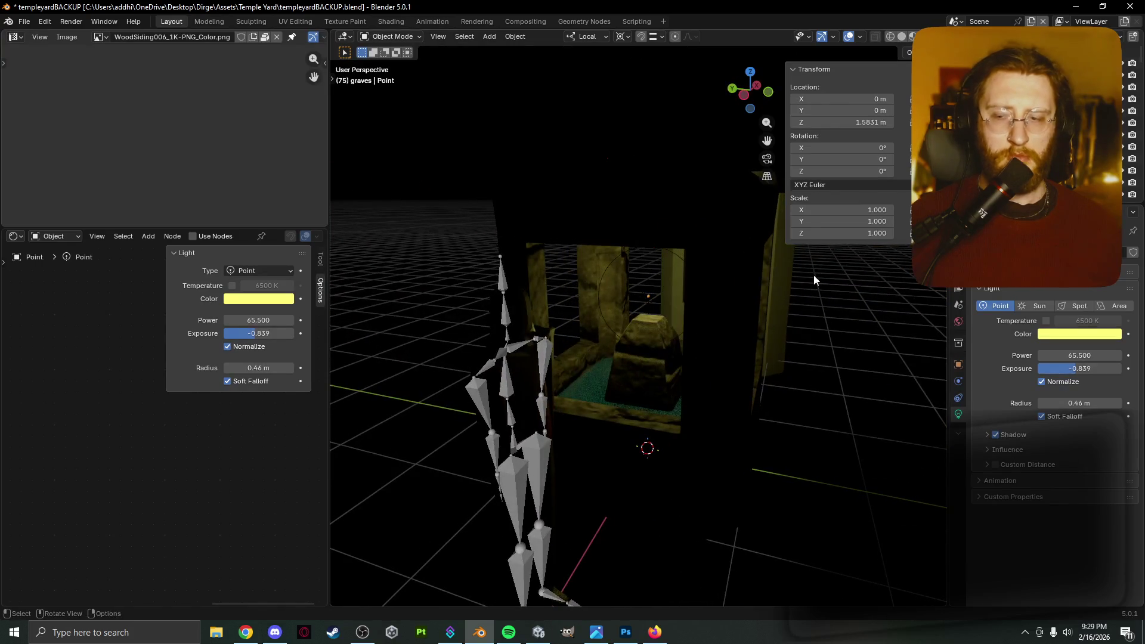
mouse_move(746, 309)
middle_down()
mouse_move(645, 303)
mouse_move(657, 295)
mouse_move(679, 322)
middle_up()
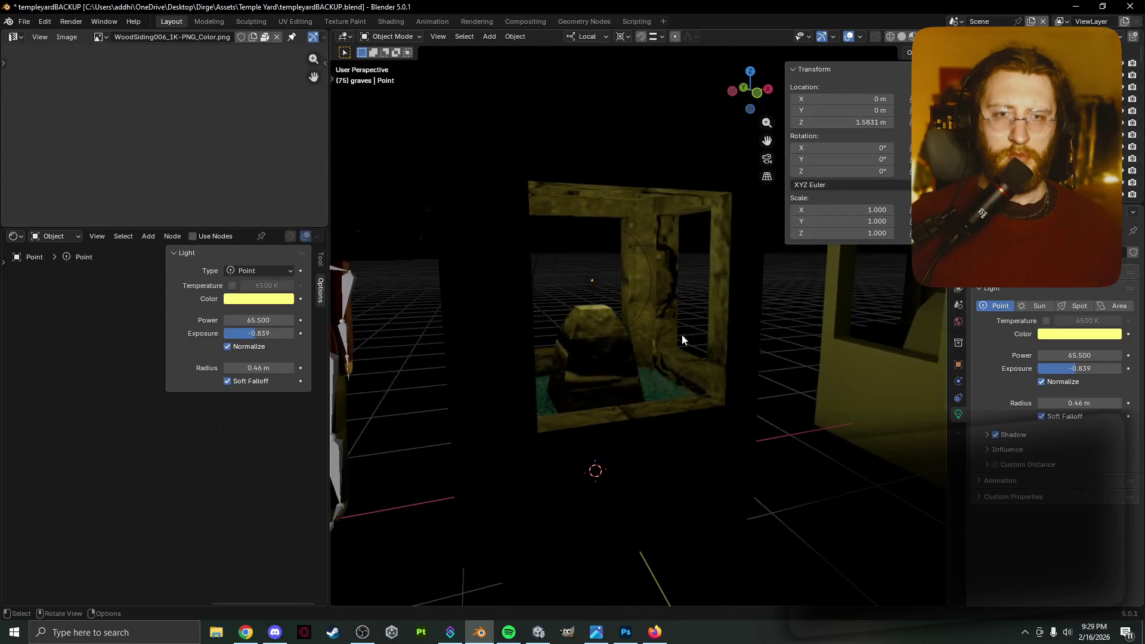
Hide the windowed wall plane and raise the water plane to Z 0.707 m.
click(669, 386)
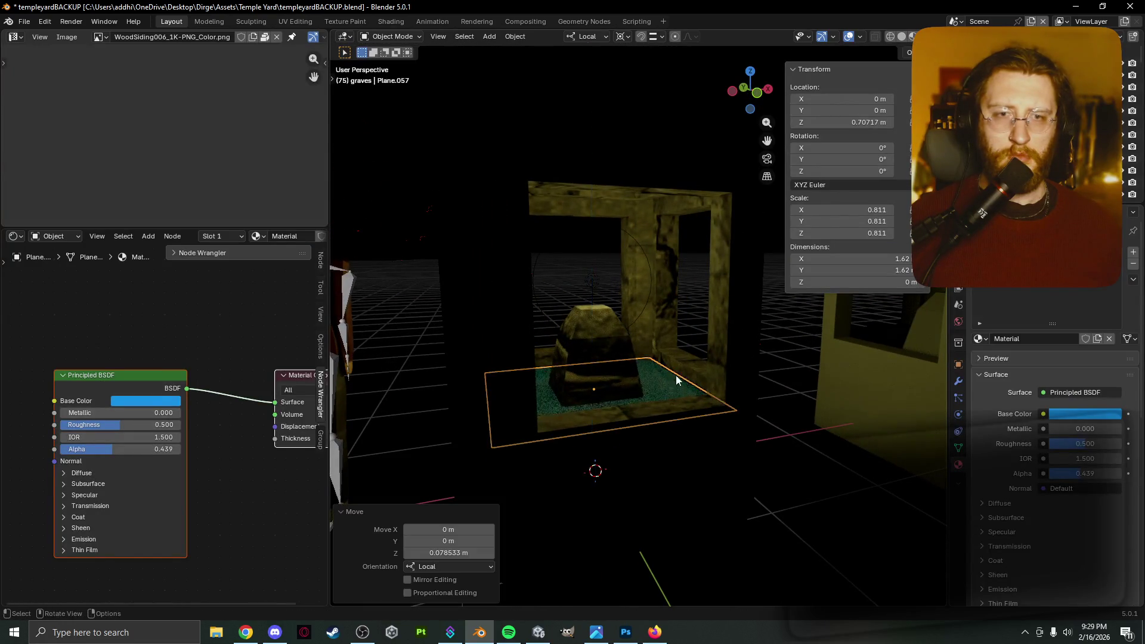
click(706, 336)
middle_drag(706, 338, 682, 341)
key(h)
click(658, 376)
key(g)
key(z)
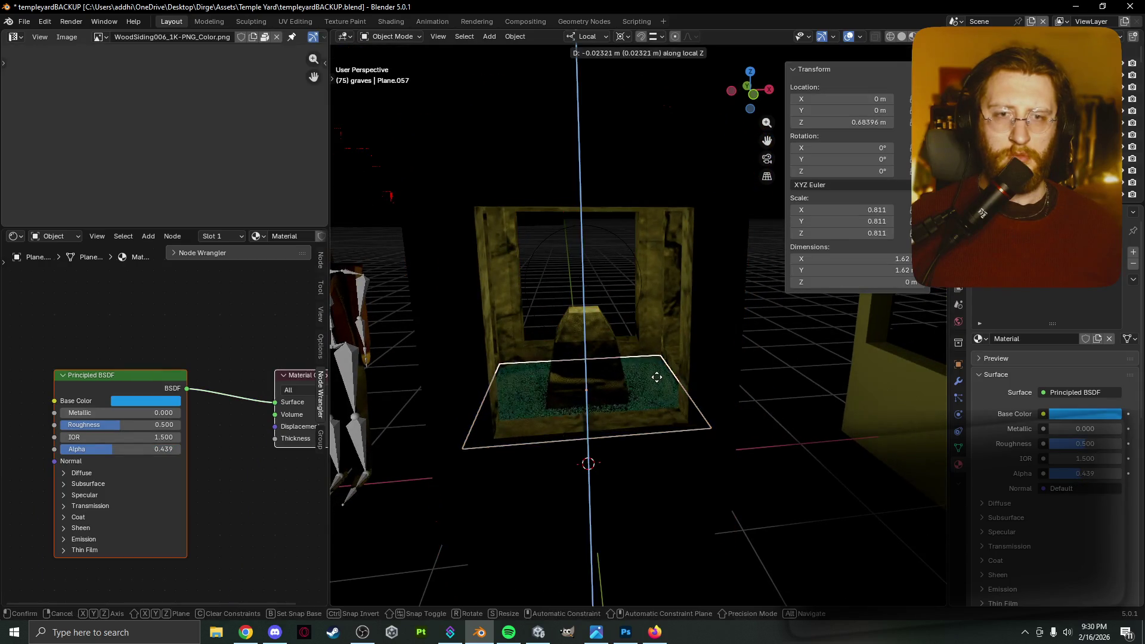
click(665, 344)
click(759, 343)
mouse_move(759, 344)
middle_down()
mouse_move(775, 349)
mouse_move(638, 313)
middle_up()
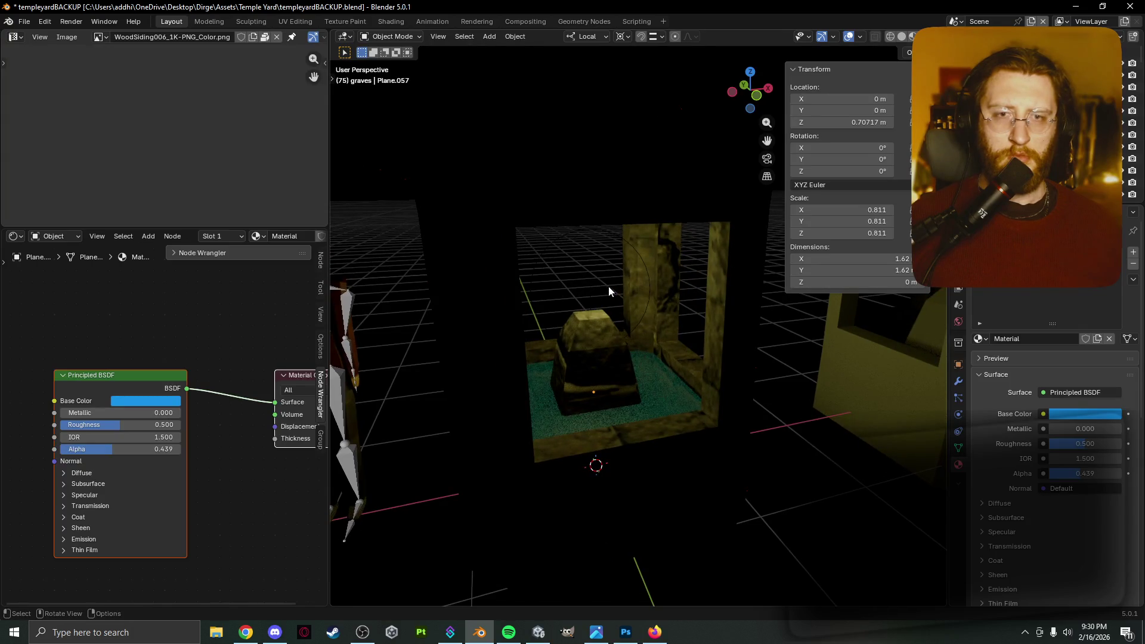
Delete the point light above the pedestal and add a Point Cloud object.
click(591, 289)
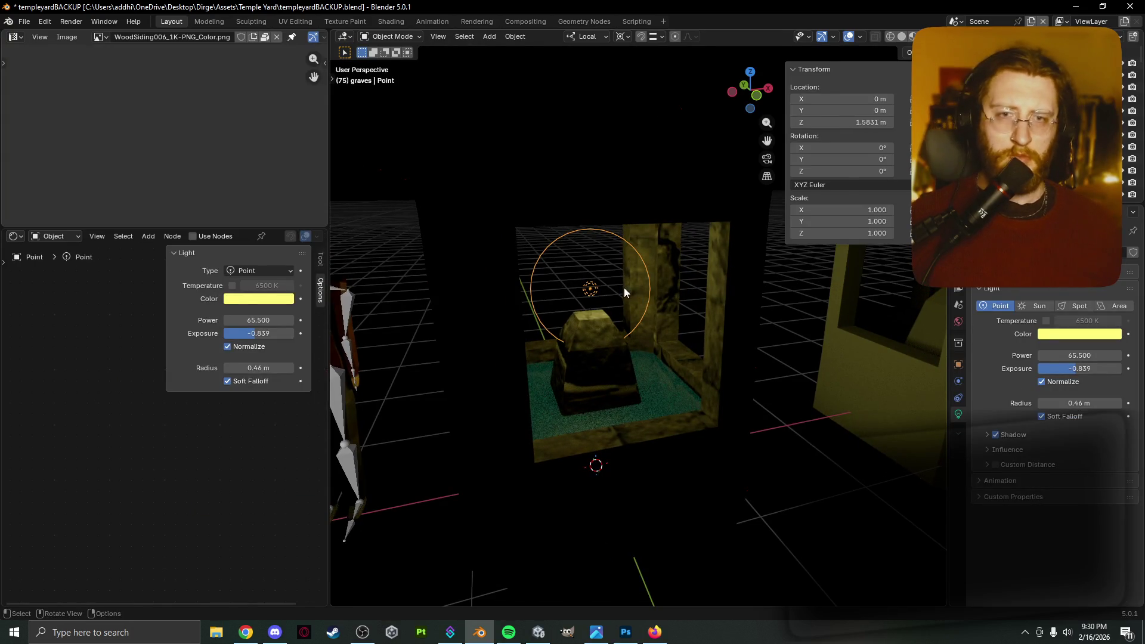
key(x)
click(620, 295)
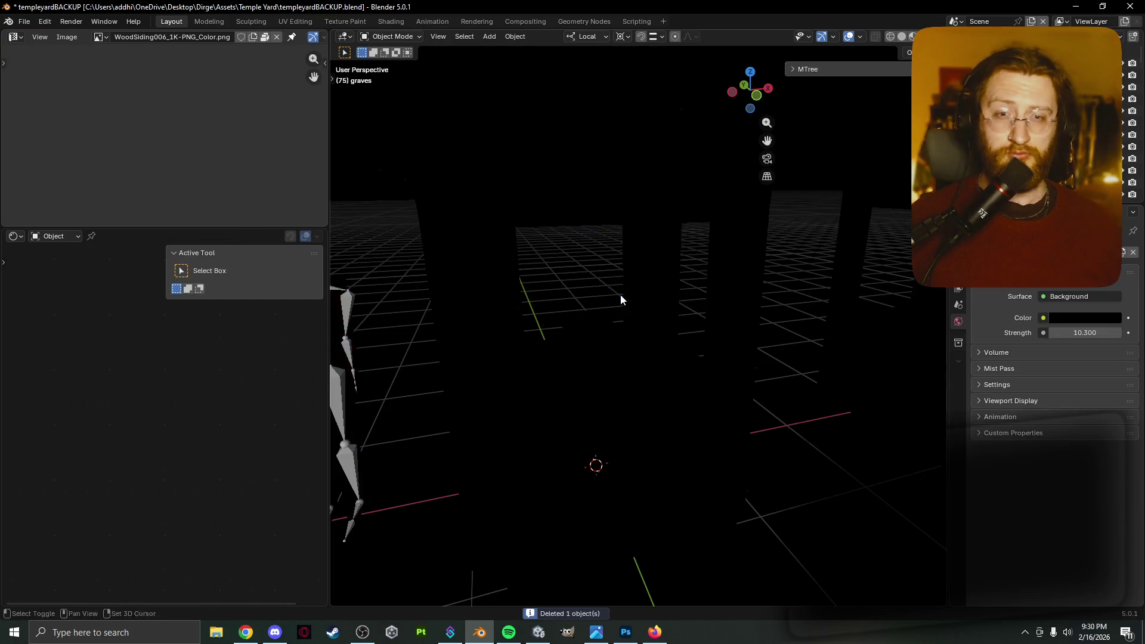
key(shift+a)
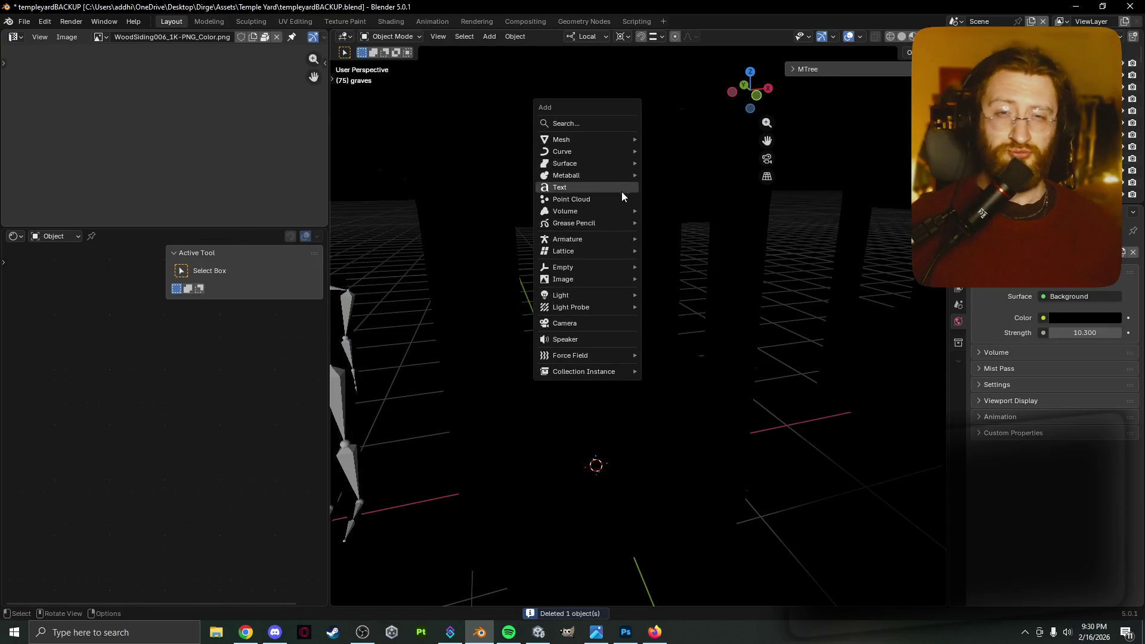
click(621, 199)
Shrink the point cloud to 0.261 and raise it to Z 1.6928 m.
key(g)
key(z)
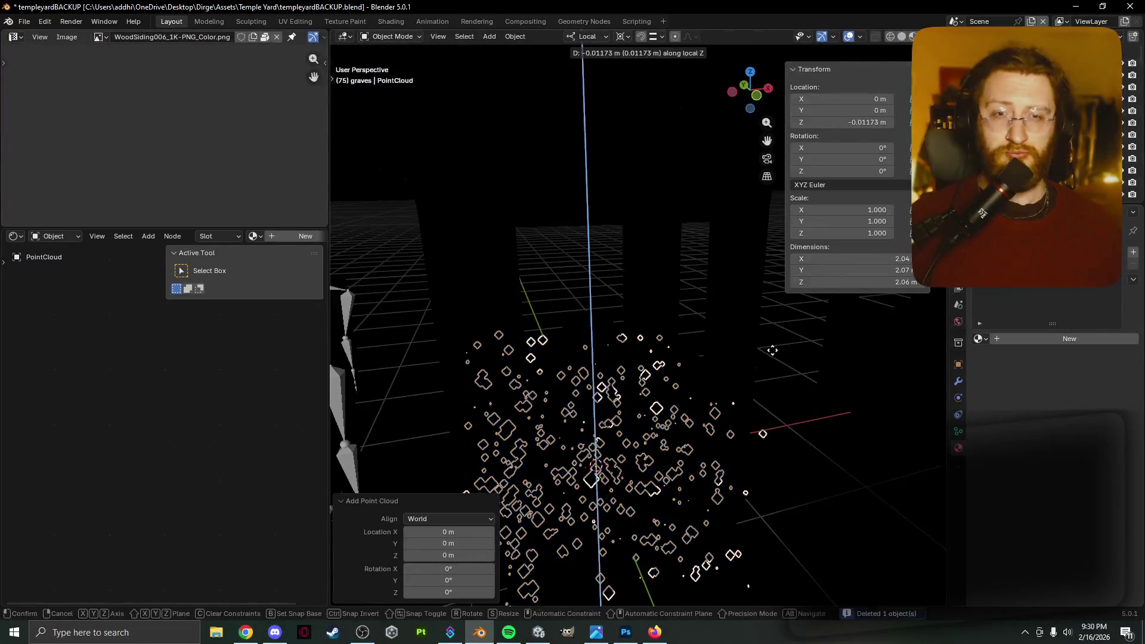
click(870, 383)
key(s)
click(727, 388)
key(g)
key(z)
click(728, 325)
key(s)
click(679, 370)
key(g)
key(z)
click(695, 271)
mouse_move(695, 268)
middle_down()
mouse_move(661, 288)
mouse_move(642, 273)
mouse_move(728, 310)
mouse_move(865, 331)
middle_up()
Create Material.002 on the point cloud with Emission Strength 145.4.
click(1009, 337)
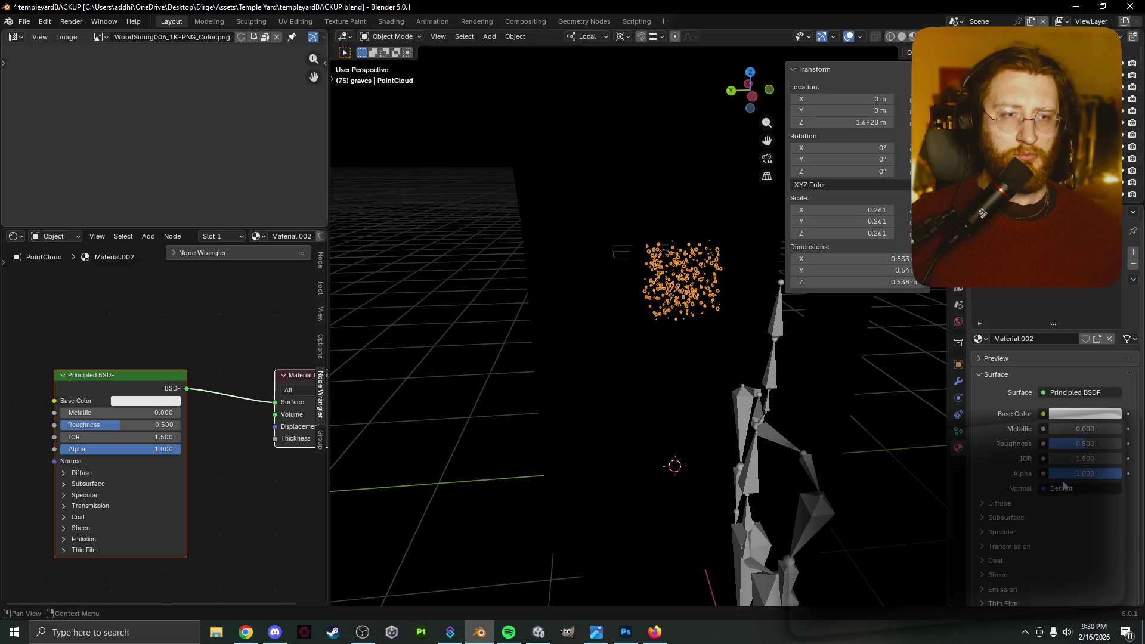
scroll(1064, 482, down, 6)
scroll(1004, 495, down, 8)
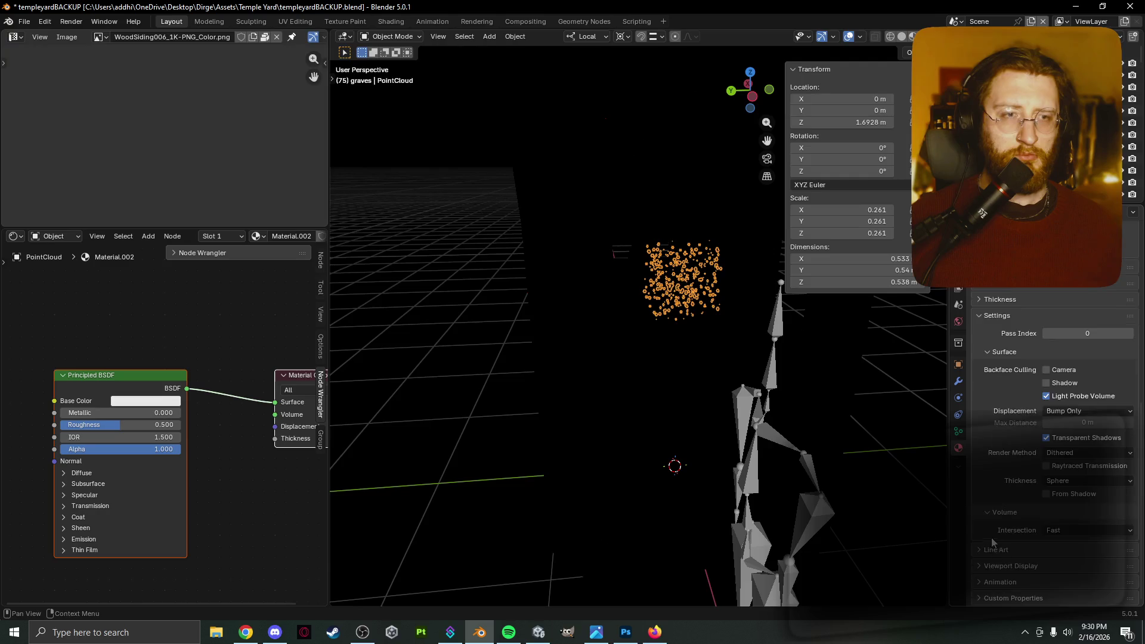
scroll(999, 478, up, 6)
click(1002, 379)
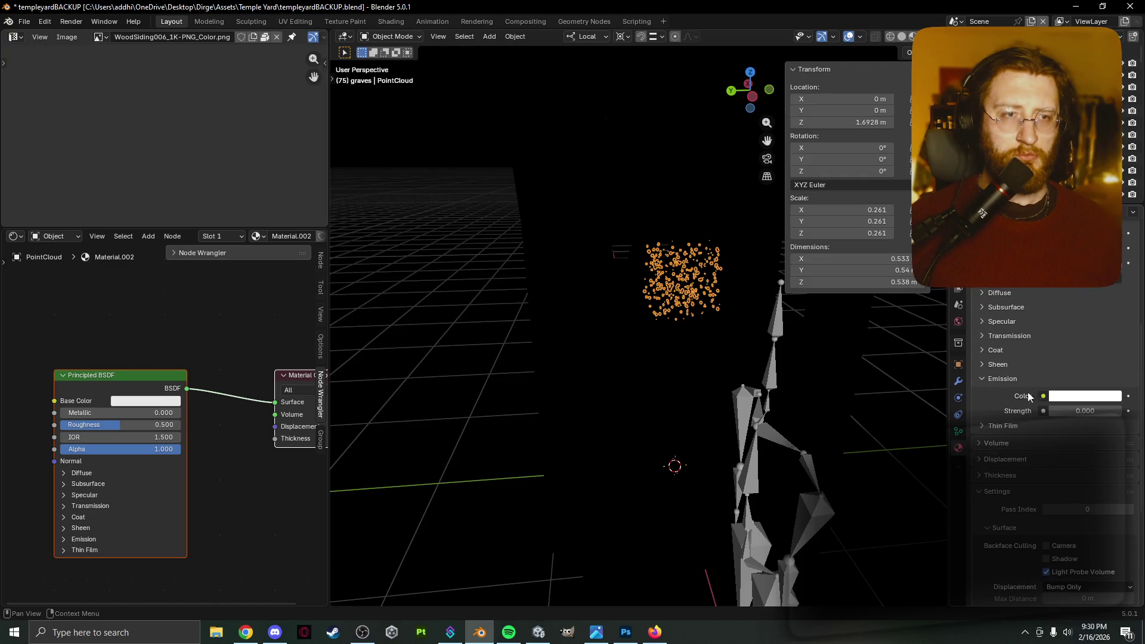
click(1076, 410)
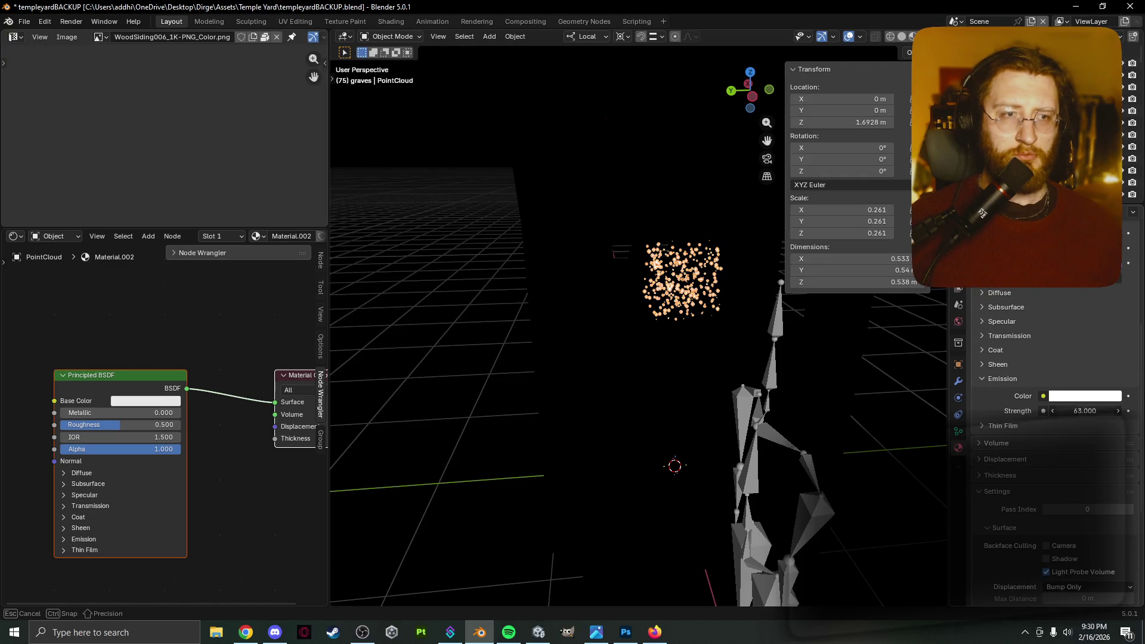
Set the emission colour to golden-orange #FFB500.
middle_drag(775, 379, 610, 359)
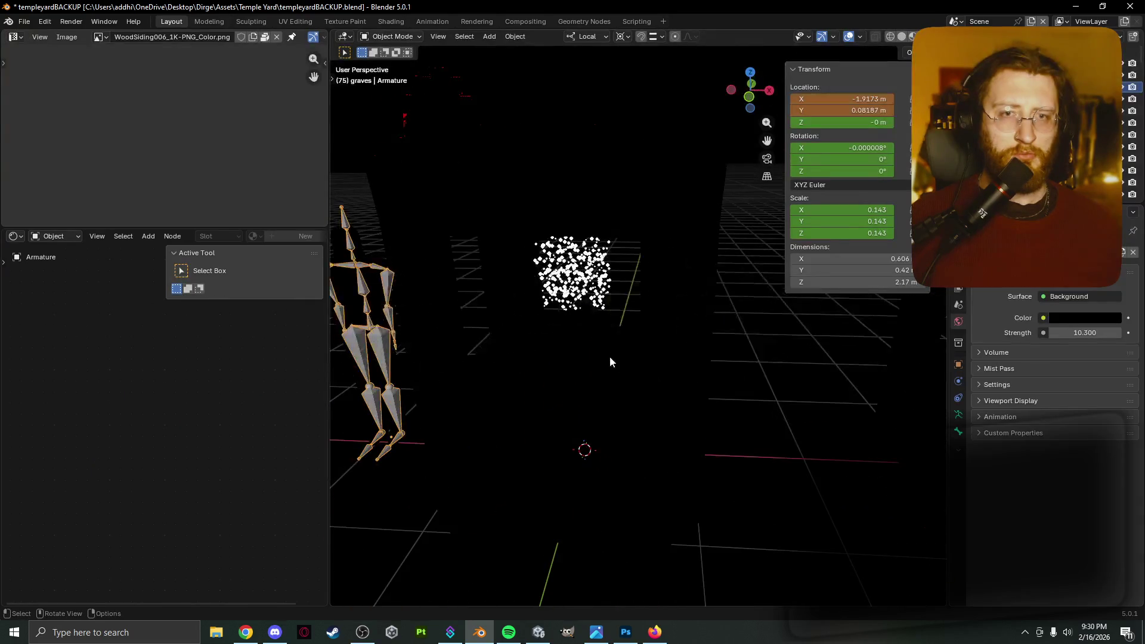
middle_drag(591, 305, 588, 289)
key(s)
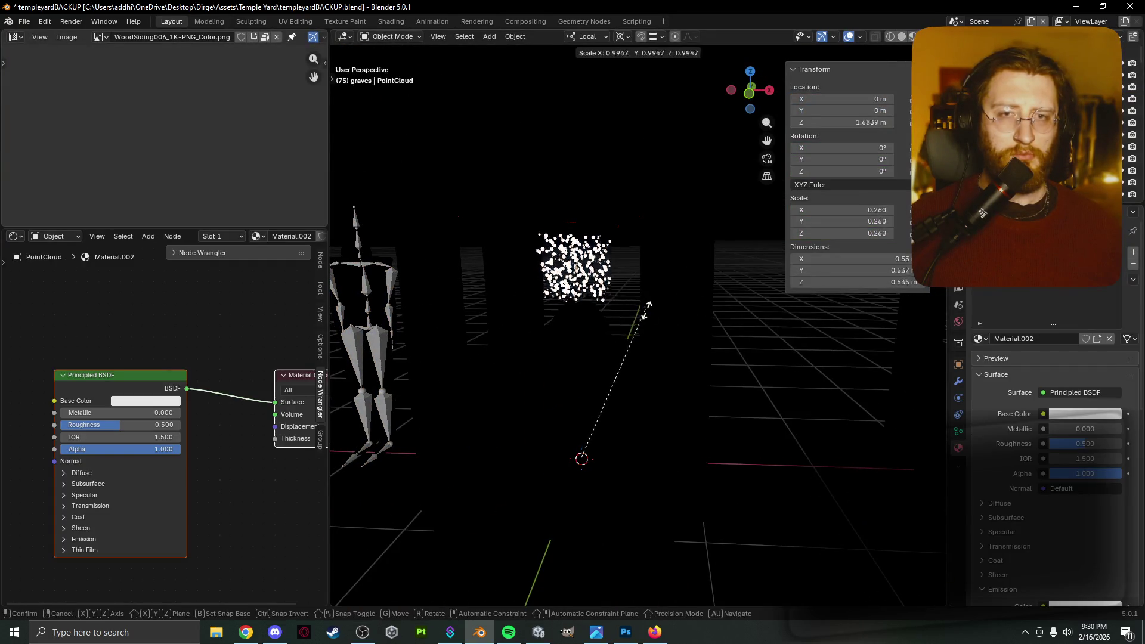
right_click(669, 328)
key(s)
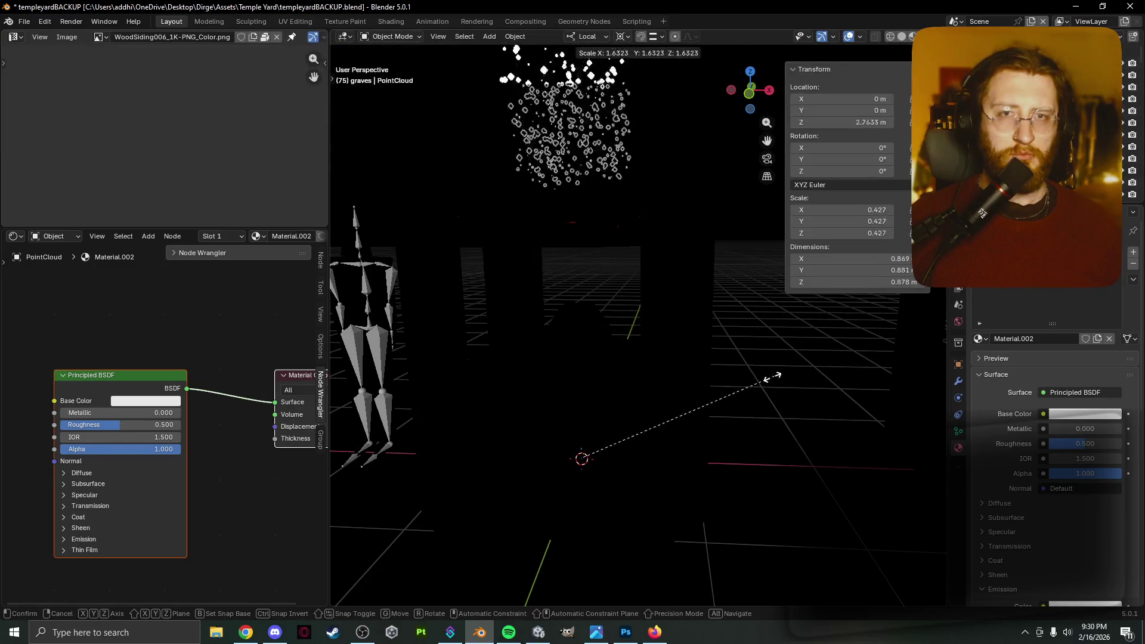
right_click(671, 388)
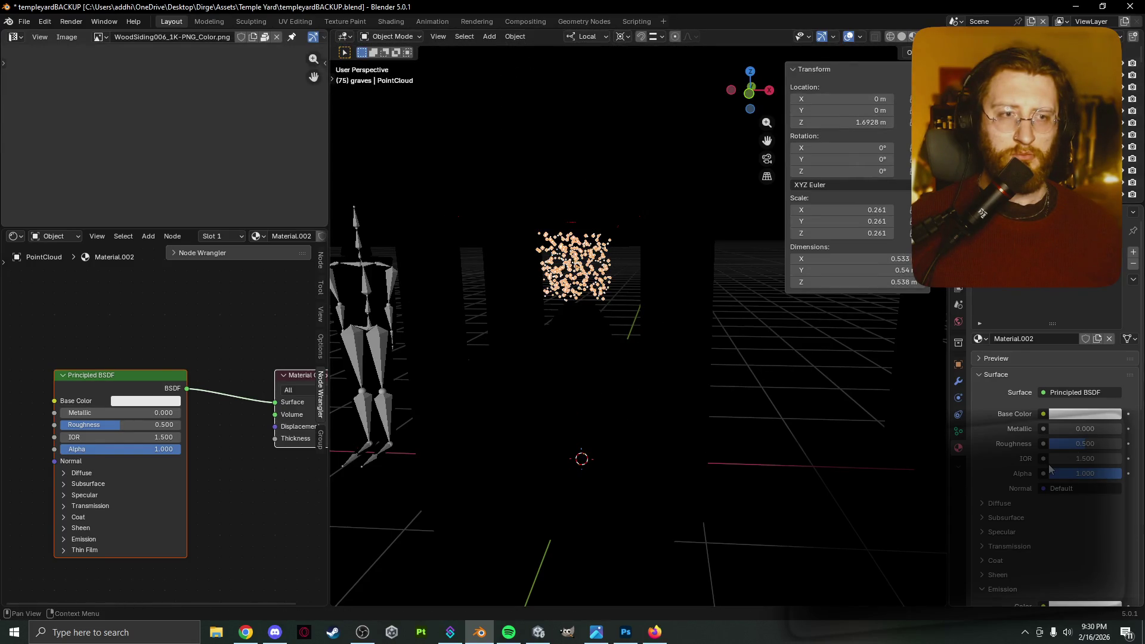
scroll(1011, 464, down, 4)
click(1059, 512)
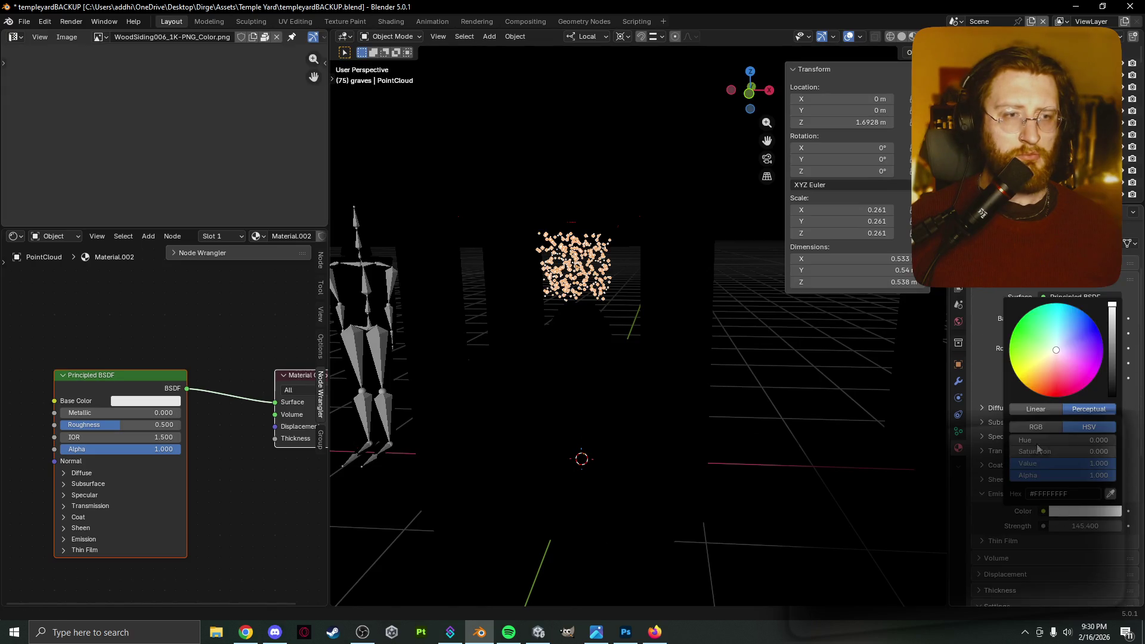
drag(1062, 359, 1026, 377)
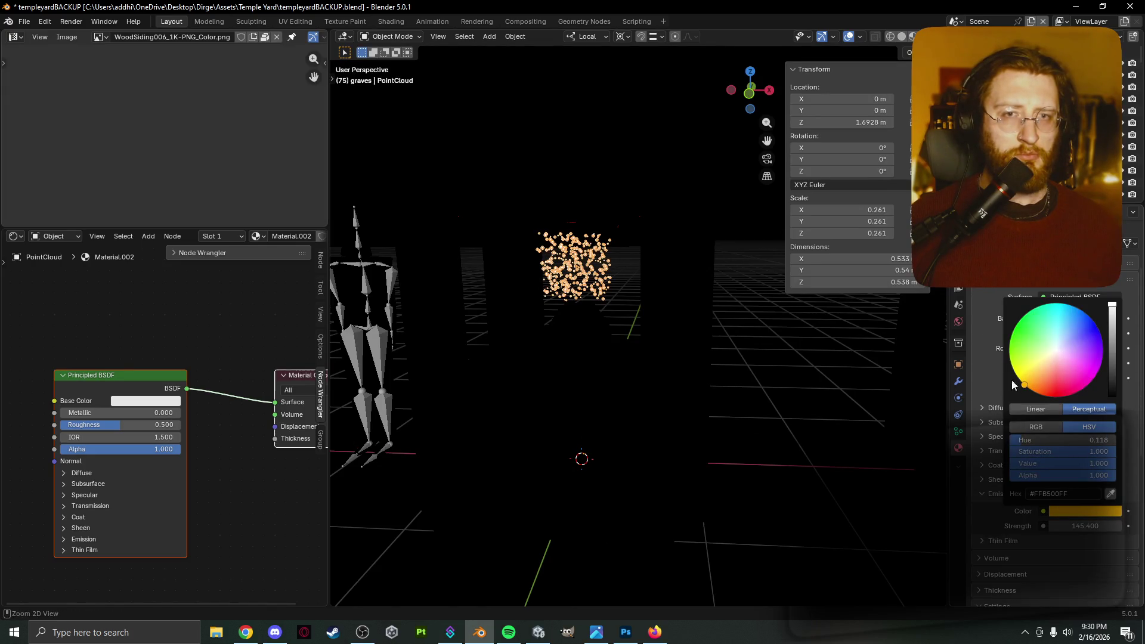
mouse_move(806, 382)
middle_down()
mouse_move(833, 397)
mouse_move(745, 357)
middle_up()
Move the point cloud's origin to the centre of its geometry.
key(s)
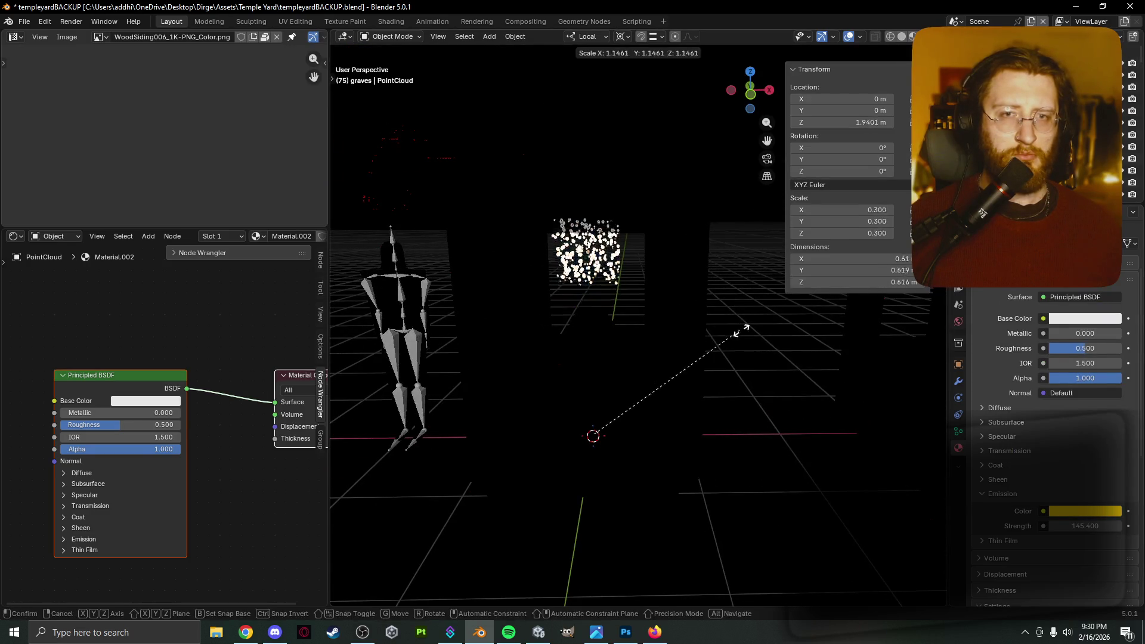
key(Escape)
key(Tab)
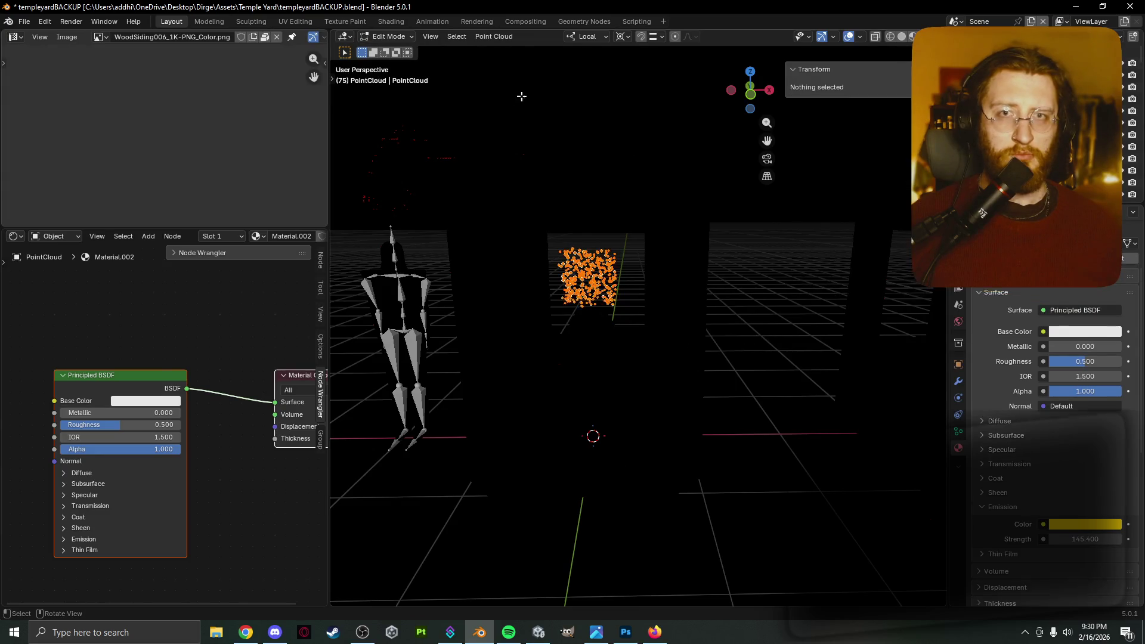
key(Tab)
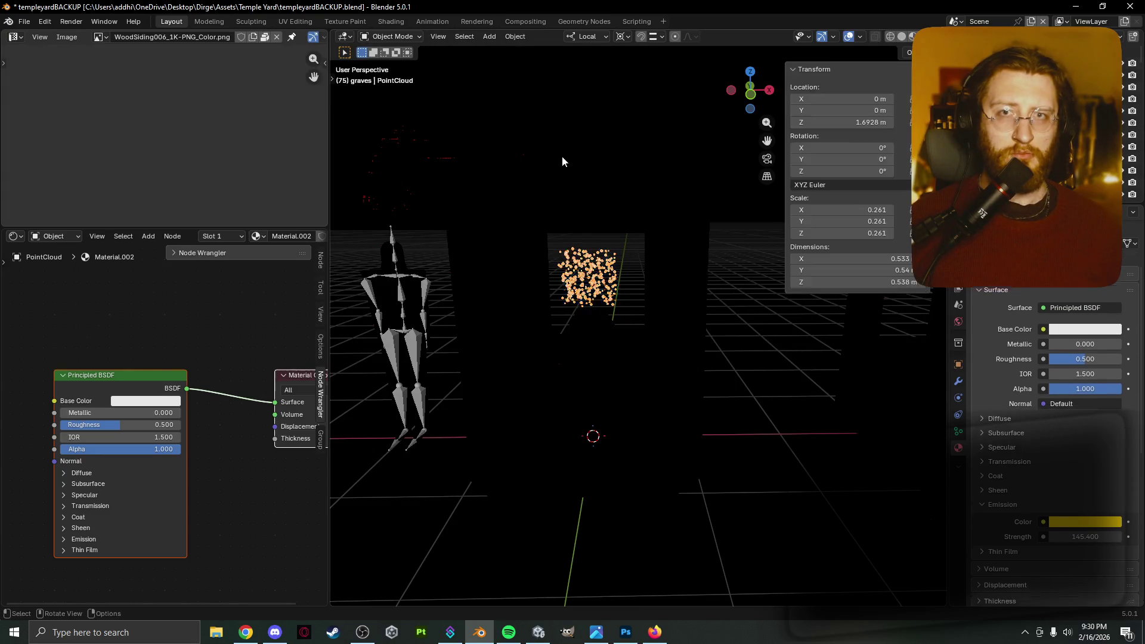
click(516, 37)
mouse_move(545, 64)
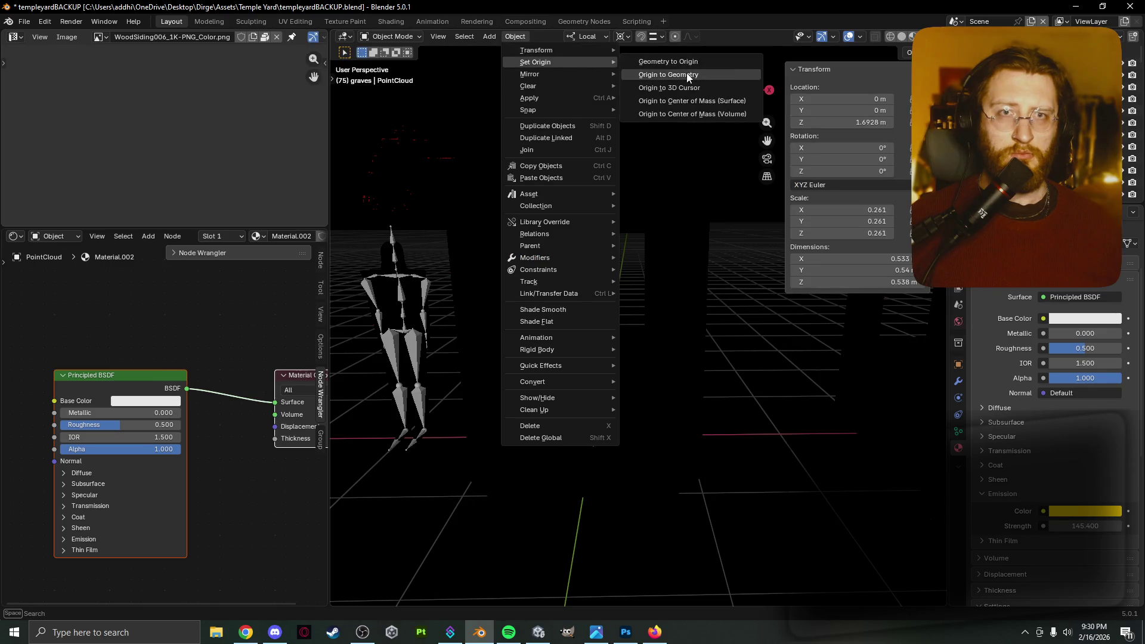
click(689, 75)
Set the transform pivot point to Bounding Box Center.
key(s)
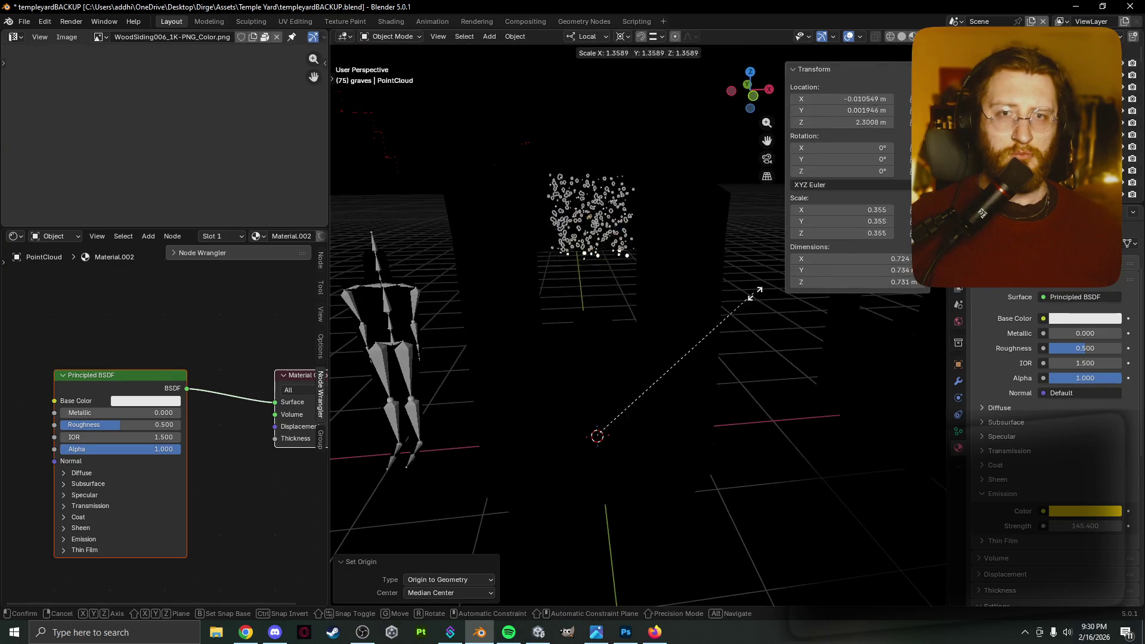
right_click(751, 294)
scroll(867, 541, up, 2)
key(period)
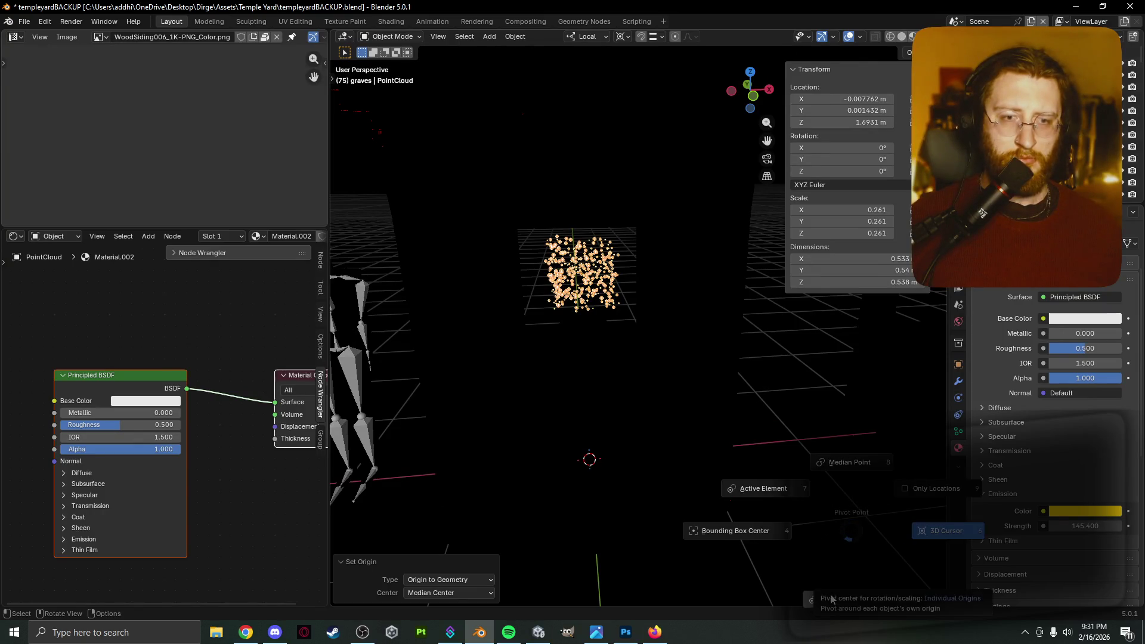
click(774, 507)
Scale the point cloud down to a compact 0.153.
key(s)
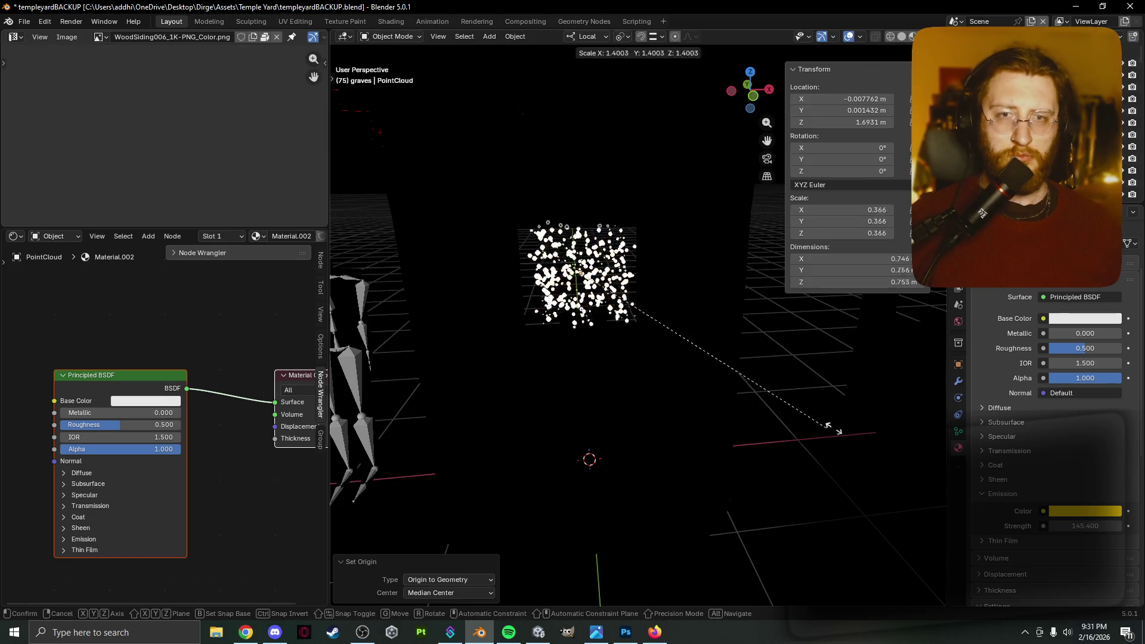
click(640, 471)
mouse_move(640, 471)
middle_down()
mouse_move(789, 455)
mouse_move(638, 459)
mouse_move(767, 402)
middle_up()
key(s)
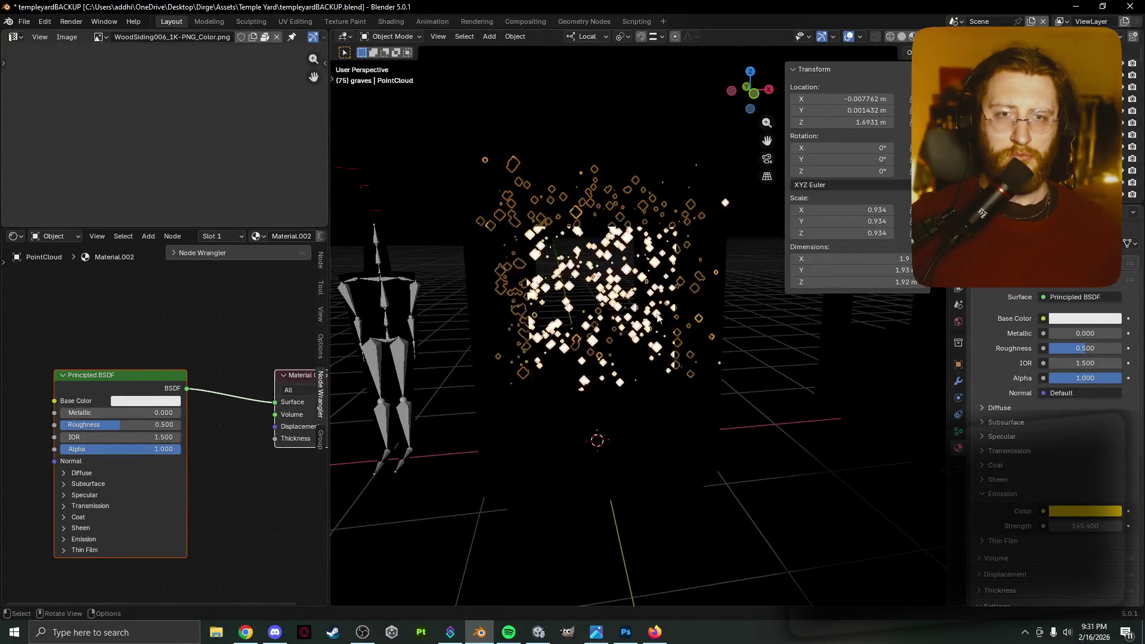
click(756, 351)
mouse_move(757, 363)
middle_down()
mouse_move(767, 391)
mouse_move(856, 395)
middle_up()
click(647, 310)
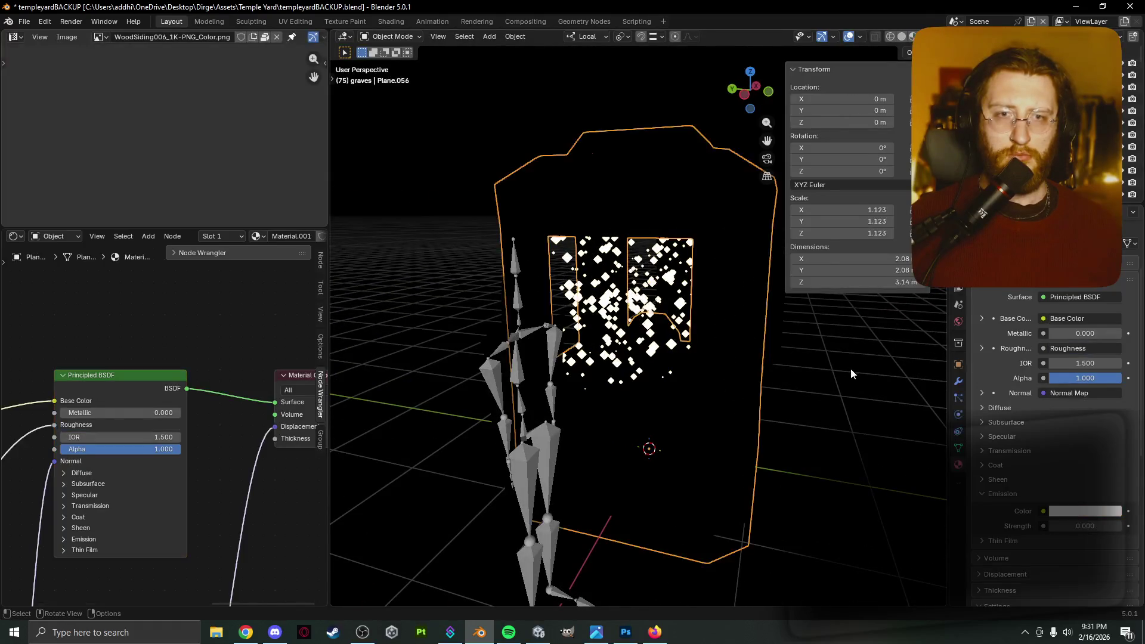
key(s)
click(650, 288)
mouse_move(769, 429)
middle_down()
mouse_move(778, 437)
mouse_move(674, 417)
middle_up()
Lower the point cloud along Z to 1.652 m.
key(g)
key(z)
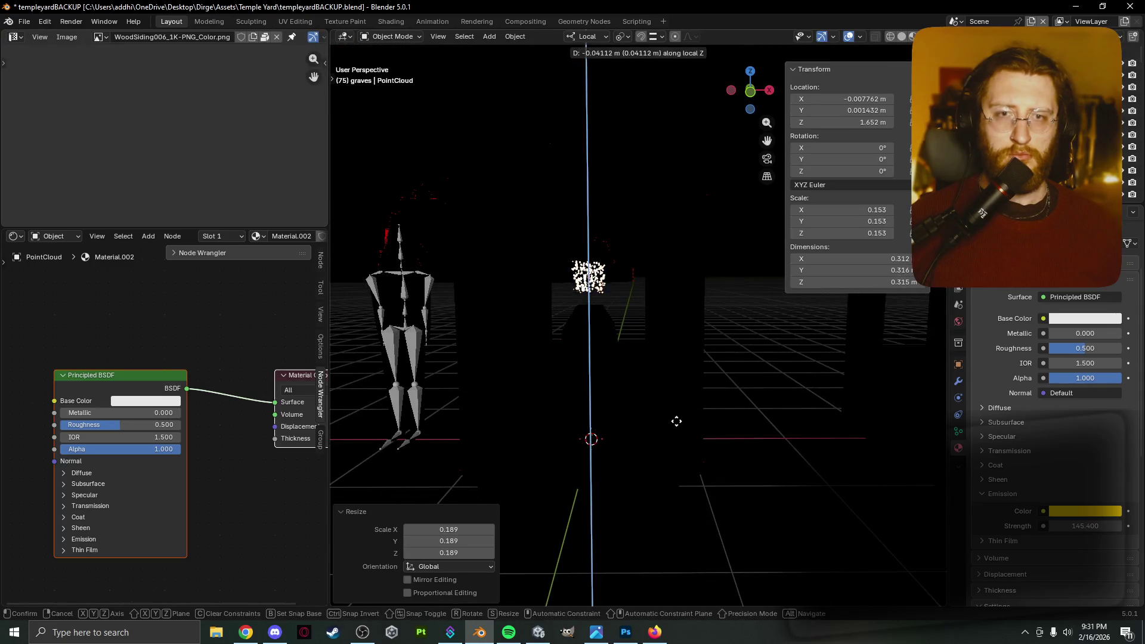
click(674, 420)
middle_drag(657, 369, 757, 400)
key(shift+a)
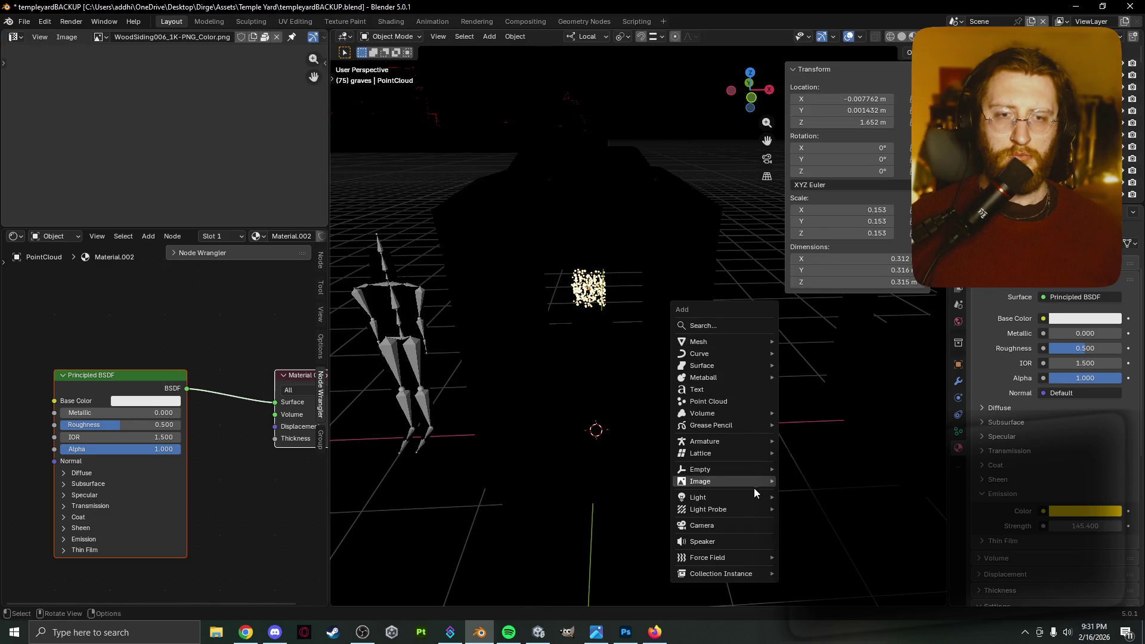
Add a point light and move it vertically to 1.6565 m inside the burst.
click(845, 502)
key(g)
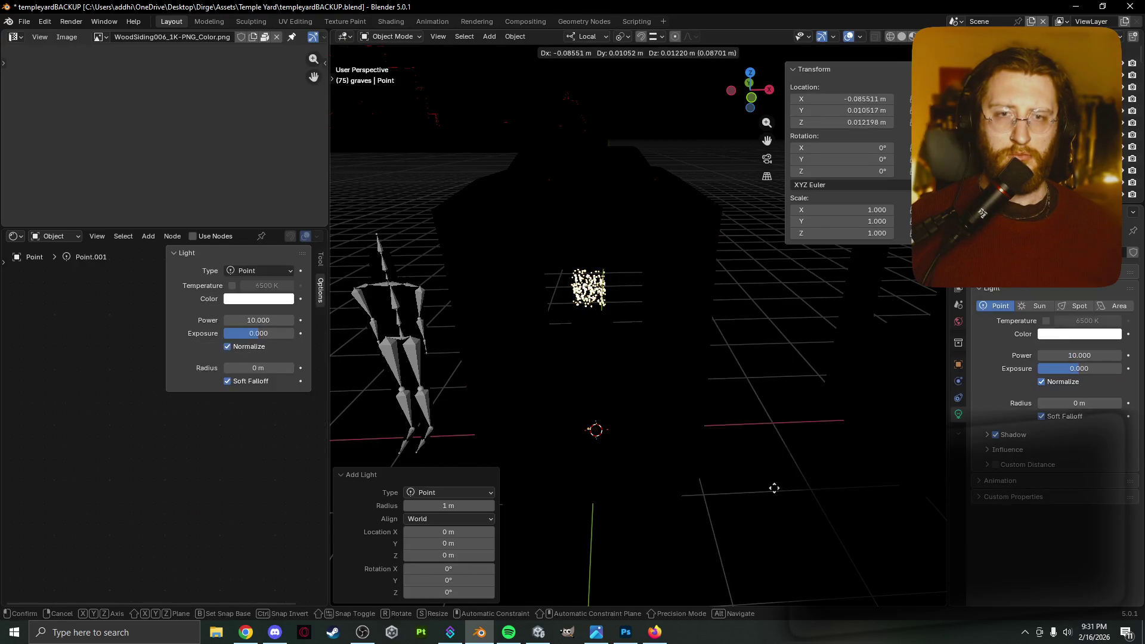
key(z)
click(760, 342)
scroll(746, 341, up, 3)
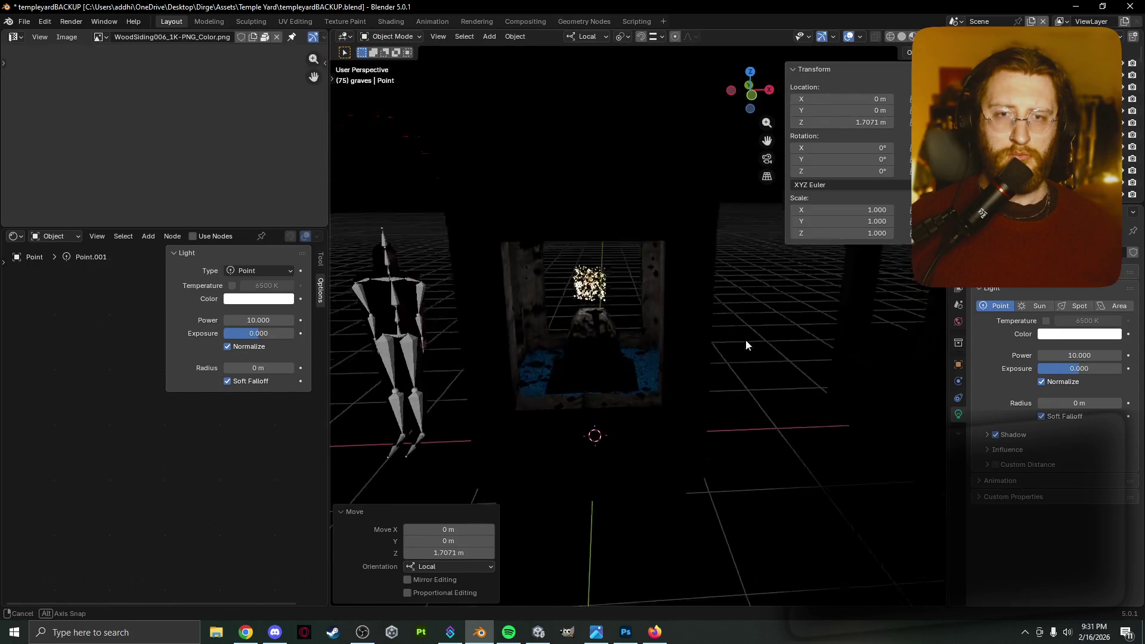
key(g)
key(z)
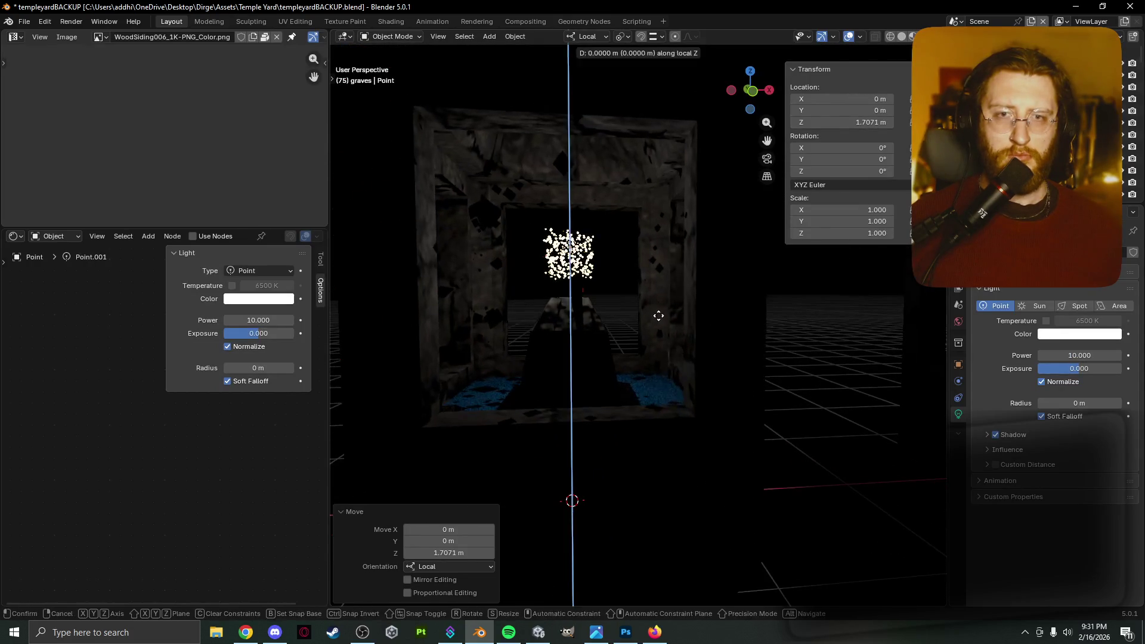
click(656, 323)
Adjust the point light's radius to about 0.31 m, then reselect the PointCloud.
key(g)
right_click(656, 323)
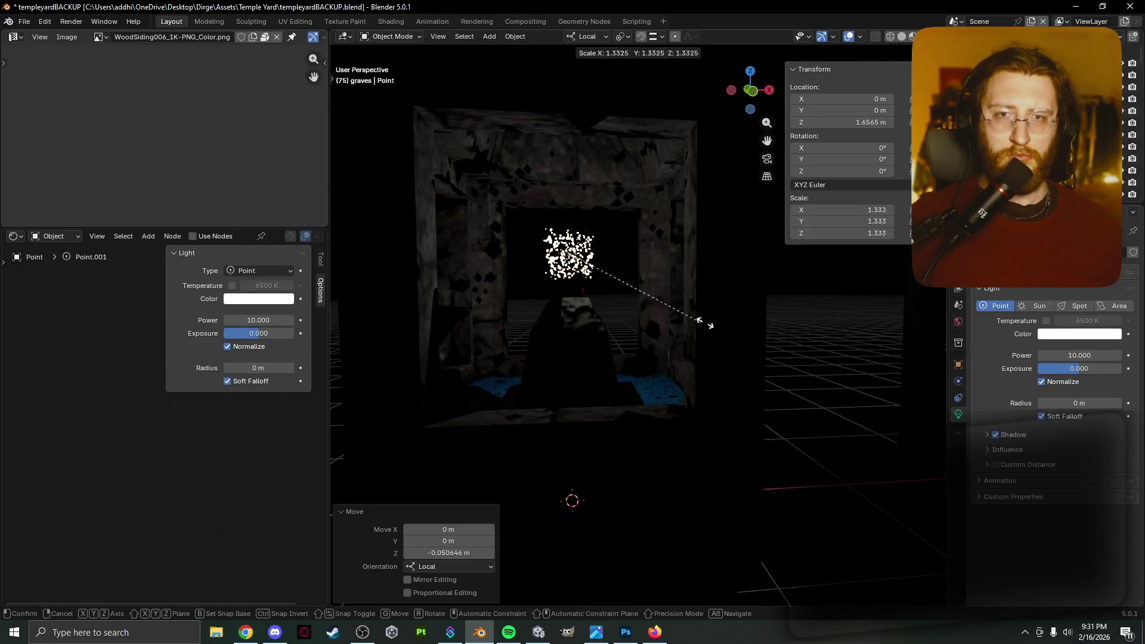
mouse_move(582, 293)
mouse_down()
mouse_move(605, 356)
mouse_move(581, 288)
mouse_up()
drag(930, 281, 856, 382)
middle_drag(856, 381, 766, 397)
mouse_move(624, 324)
middle_down()
mouse_move(593, 322)
mouse_move(573, 280)
middle_up()
click(569, 266)
key(s)
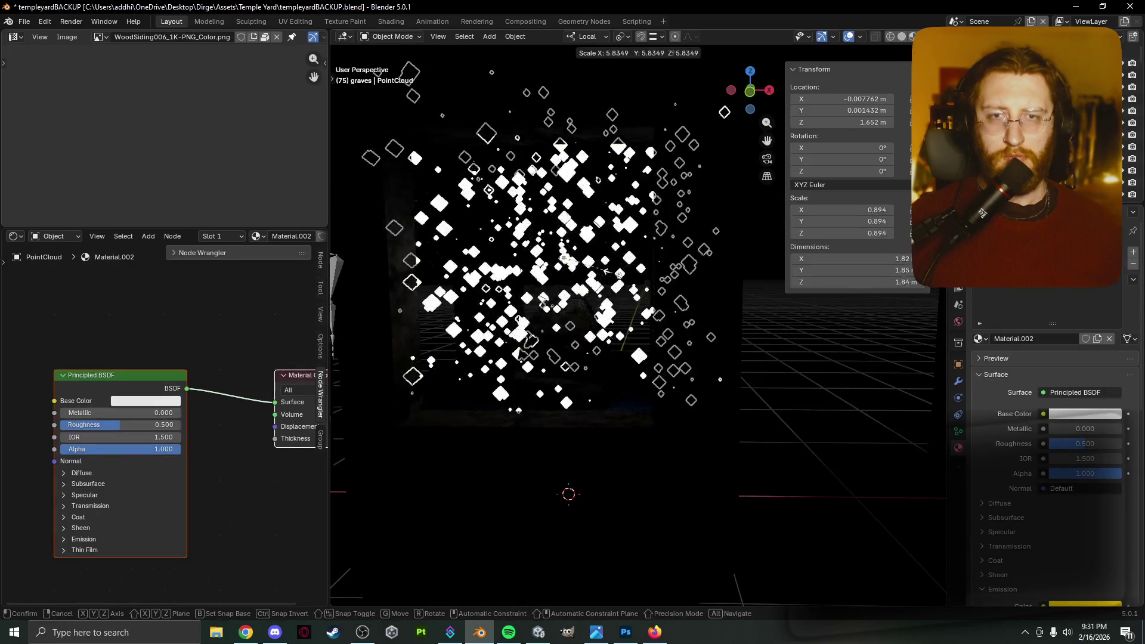
right_click(567, 320)
scroll(594, 300, up, 5)
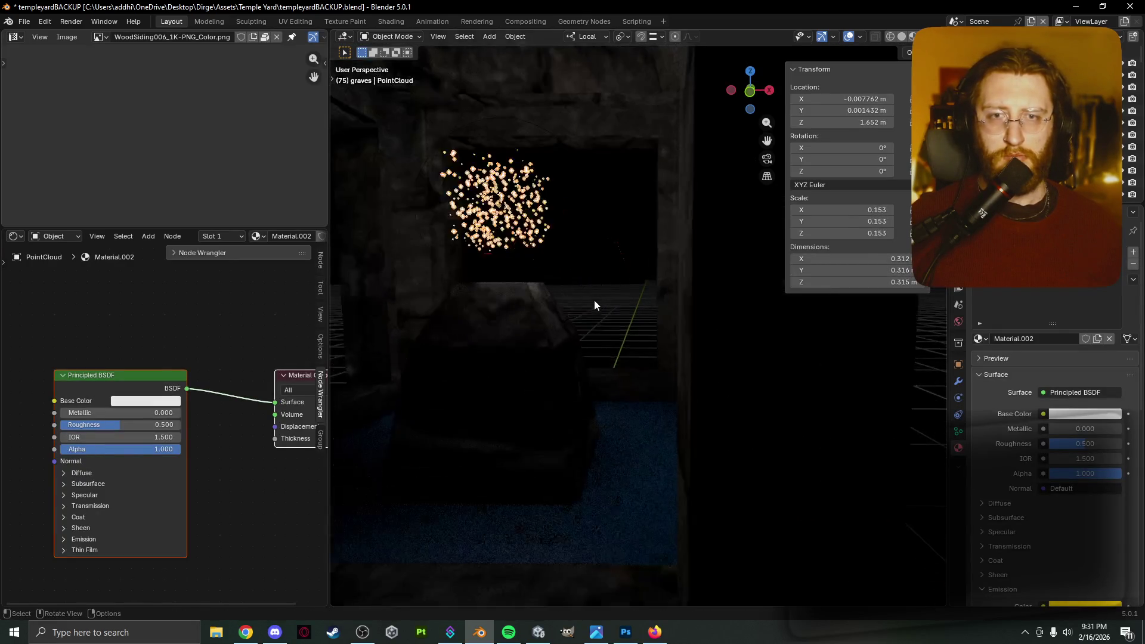
mouse_move(631, 363)
middle_down()
mouse_move(611, 373)
mouse_move(706, 385)
middle_up()
key(r)
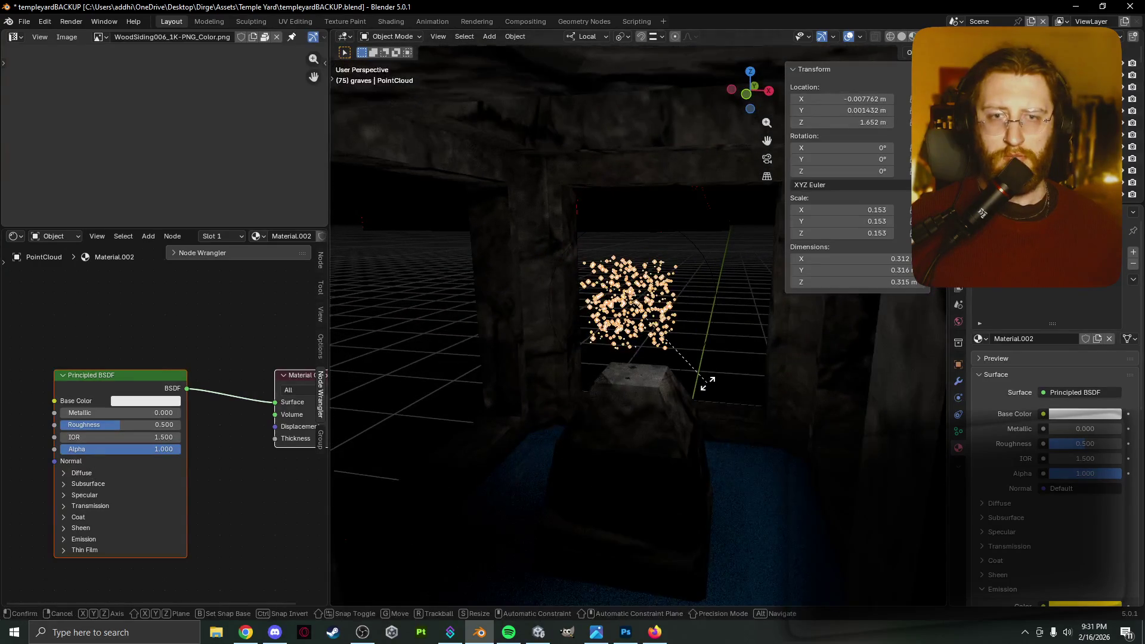
key(z)
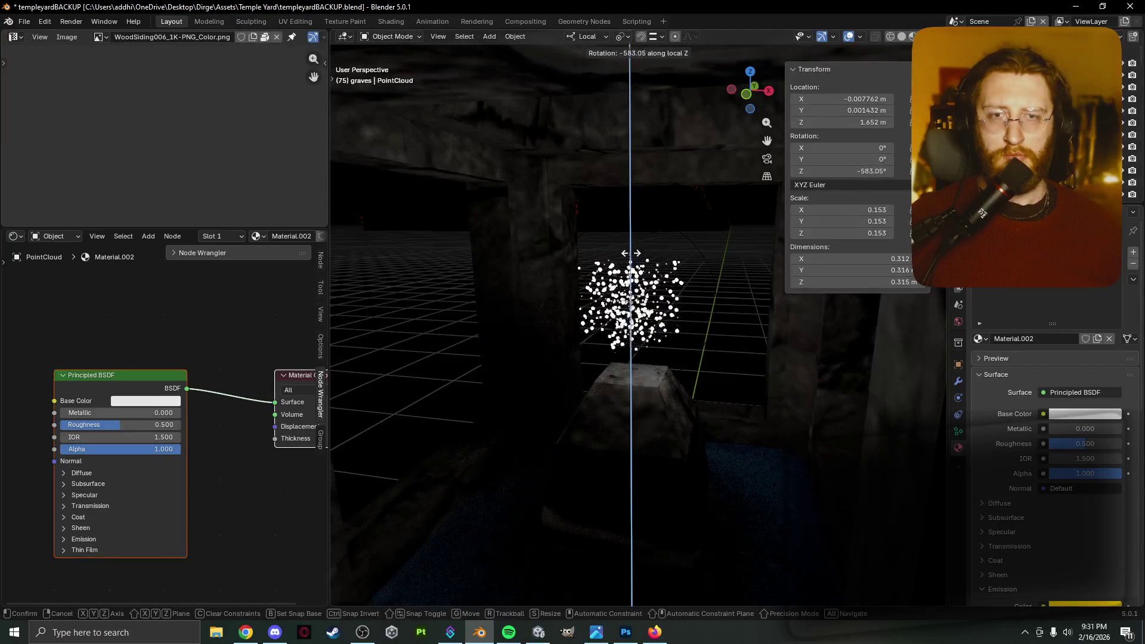
key(Escape)
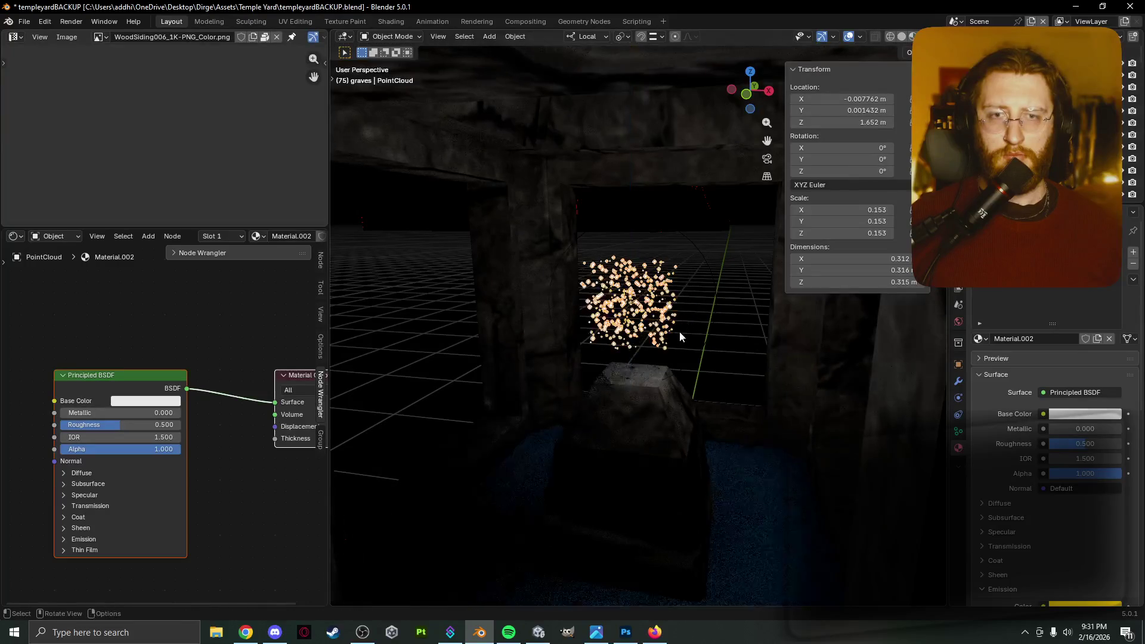
scroll(678, 332, down, 3)
key(s)
key(z)
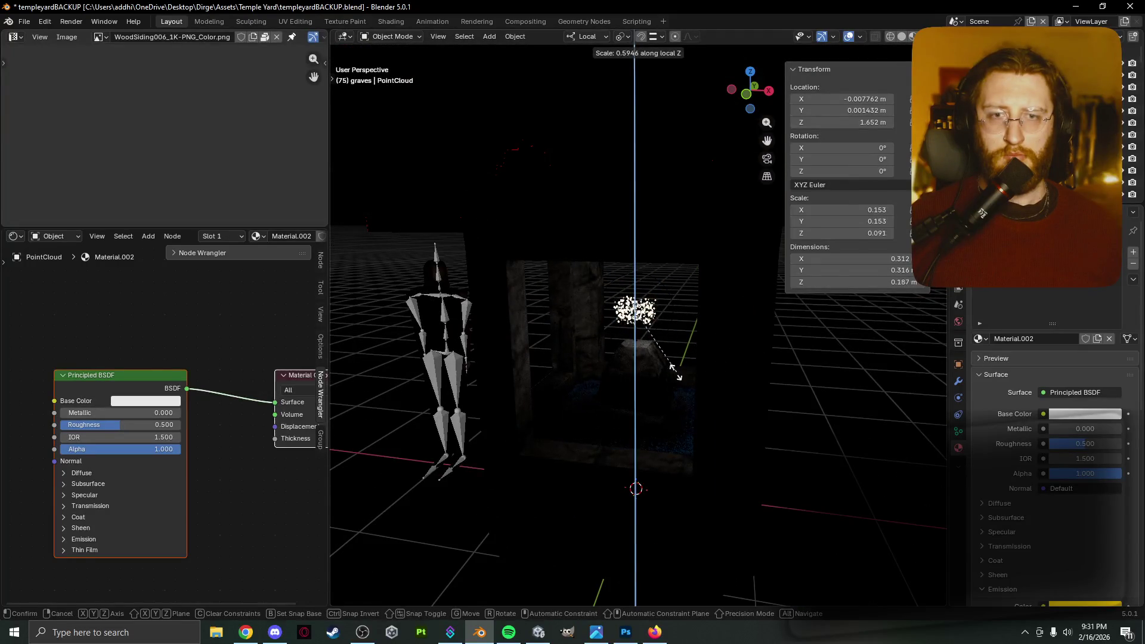
key(r)
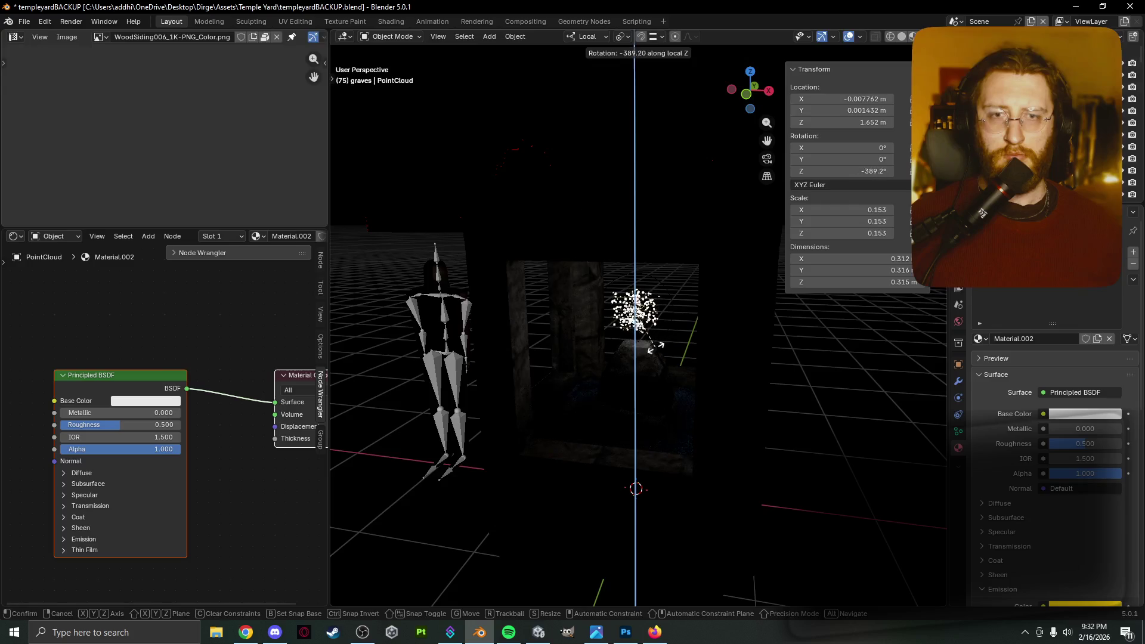
key(Escape)
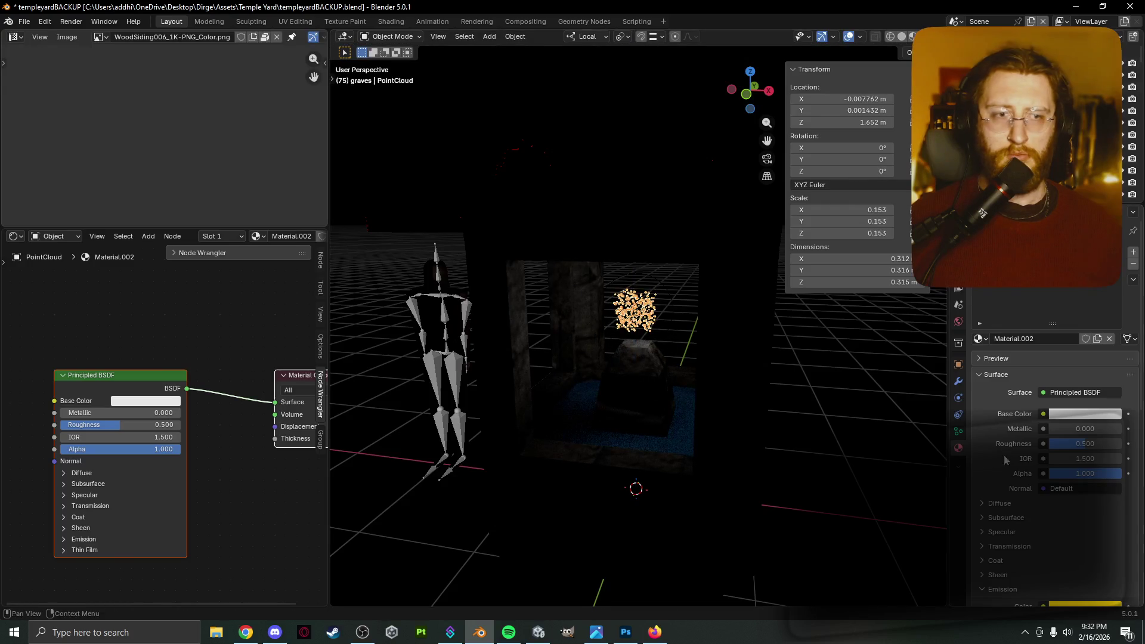
mouse_move(155, 449)
mouse_down()
mouse_move(60, 449)
mouse_move(138, 449)
mouse_up()
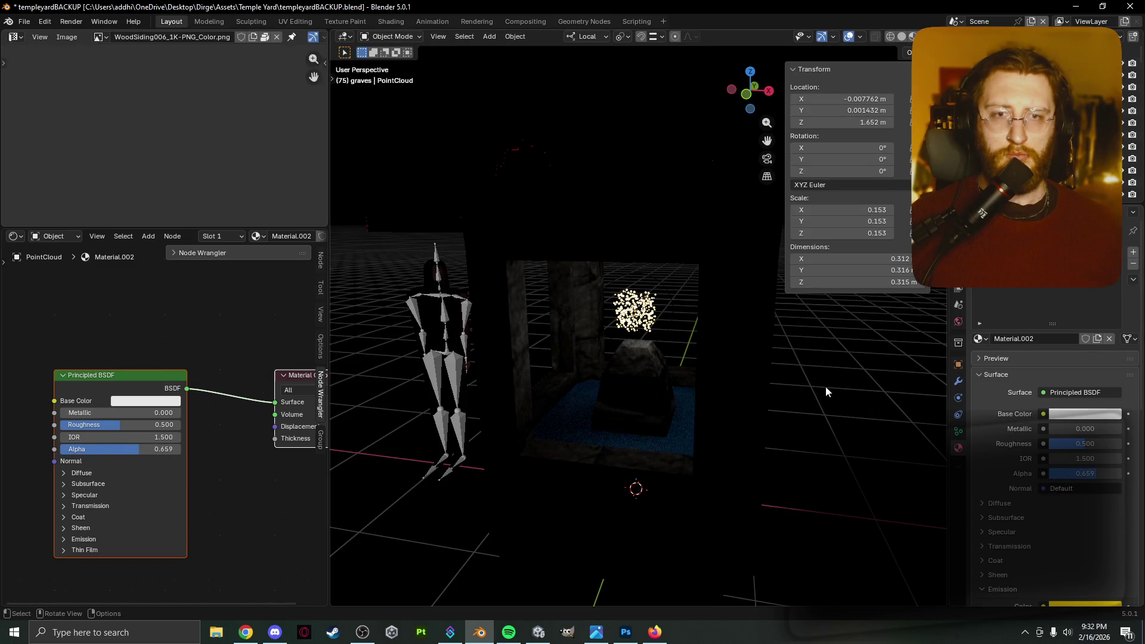
Toggle the viewport to wireframe shading and back to rendered shading.
key(z)
key(4)
key(z)
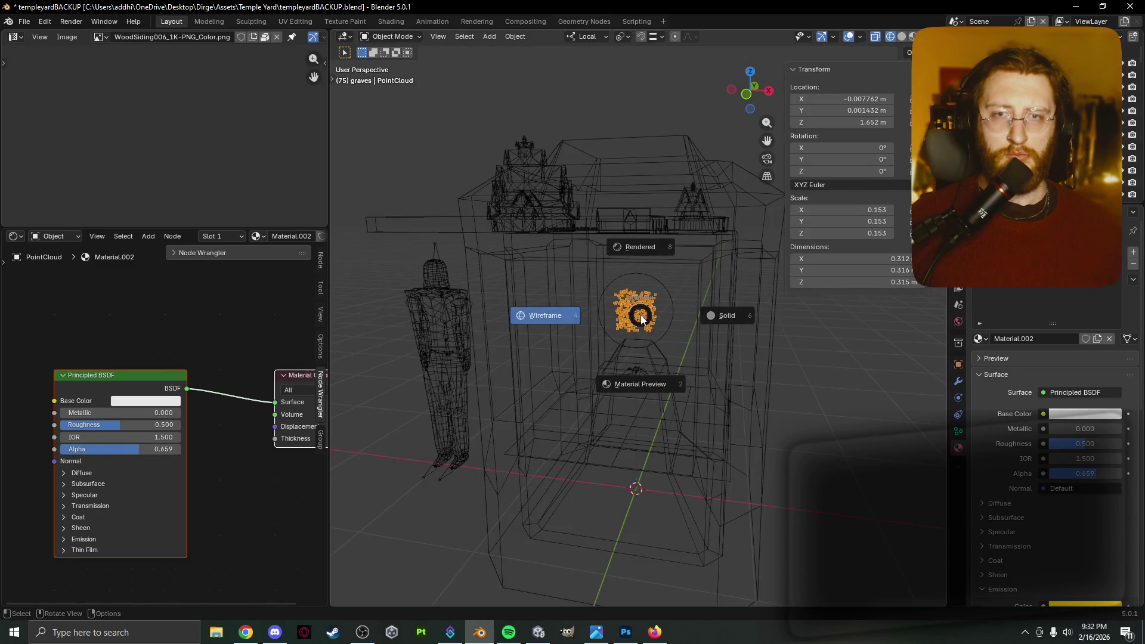
click(620, 239)
Rotate the point cloud around Z to -560.2° and set material roughness to 0.
key(r)
key(z)
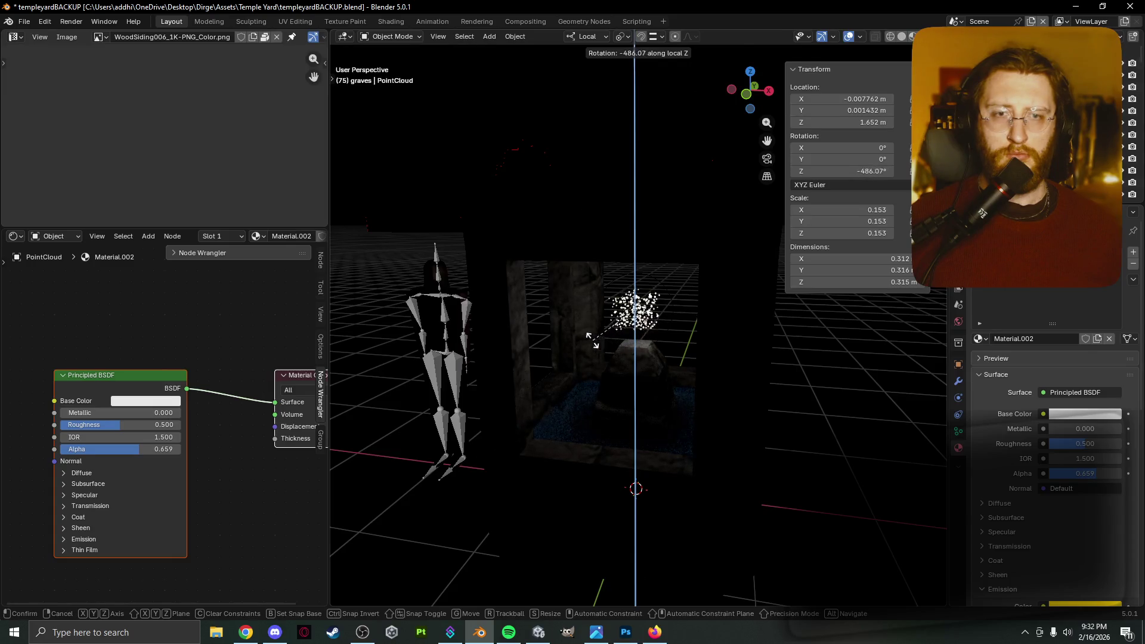
click(576, 267)
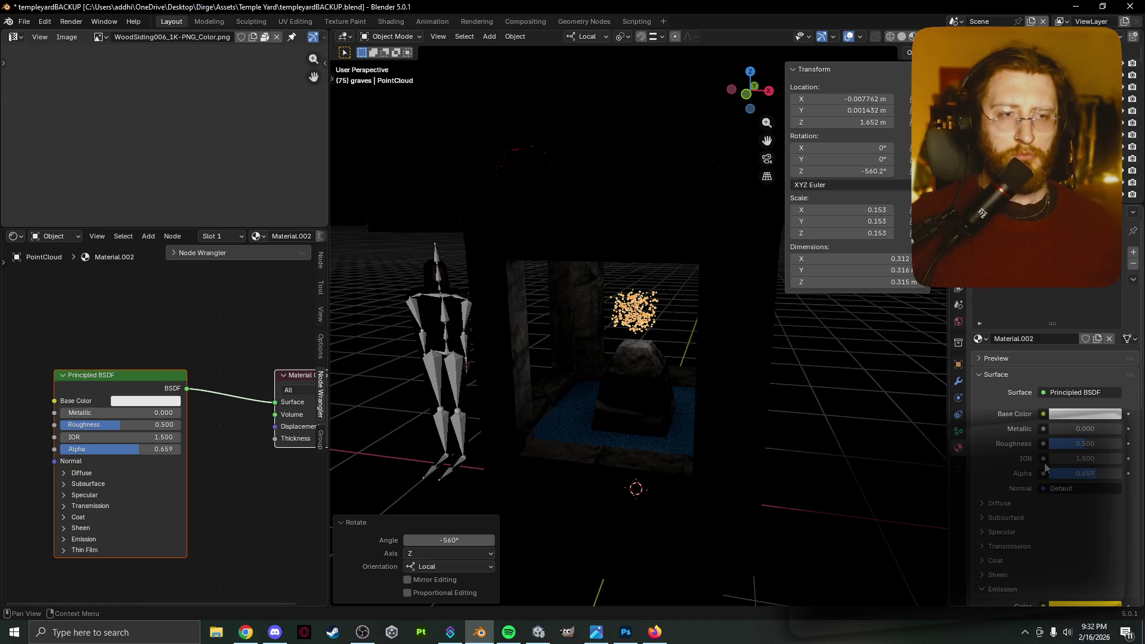
mouse_move(1087, 448)
mouse_down()
mouse_move(1048, 448)
mouse_move(1097, 431)
mouse_move(1049, 431)
mouse_move(1072, 423)
mouse_move(1097, 429)
mouse_move(1097, 444)
mouse_move(1012, 444)
mouse_up()
Turn the material's emission strength down to 0 and collapse the emission settings.
scroll(628, 381, up, 5)
scroll(659, 384, down, 8)
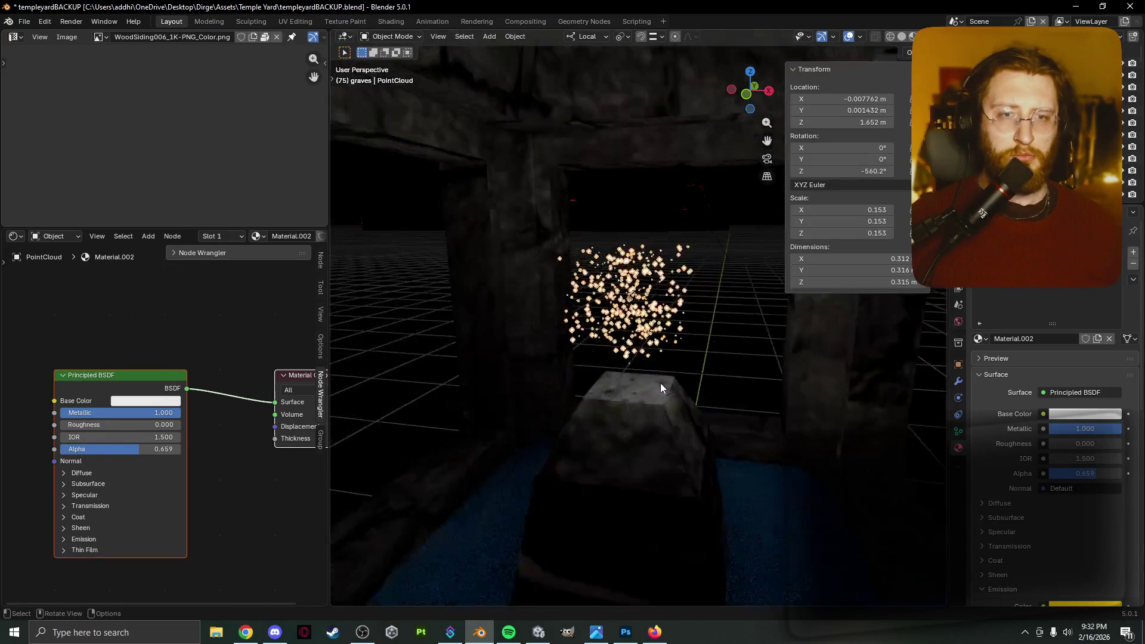
scroll(1061, 513, down, 6)
drag(1064, 478, 1013, 478)
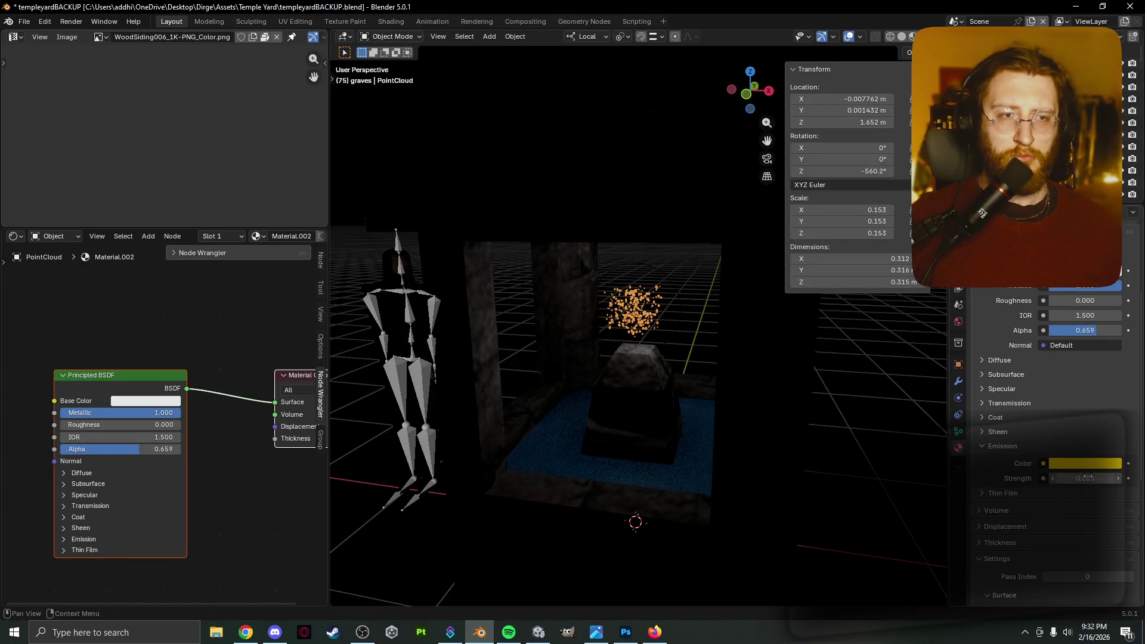
scroll(728, 440, up, 4)
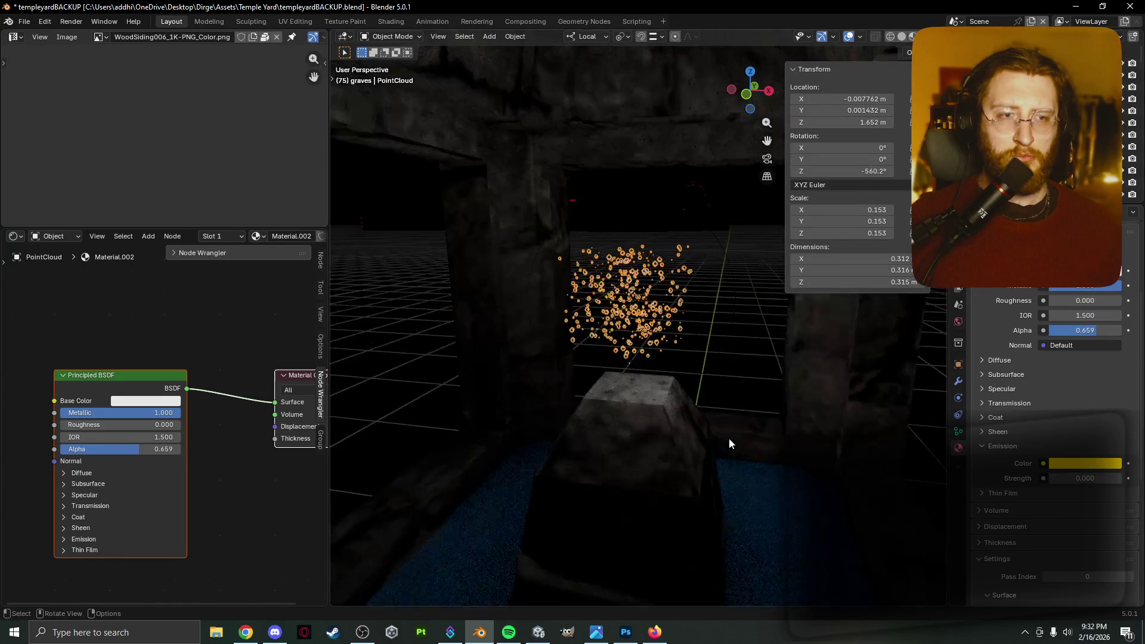
right_click(1070, 466)
key(Escape)
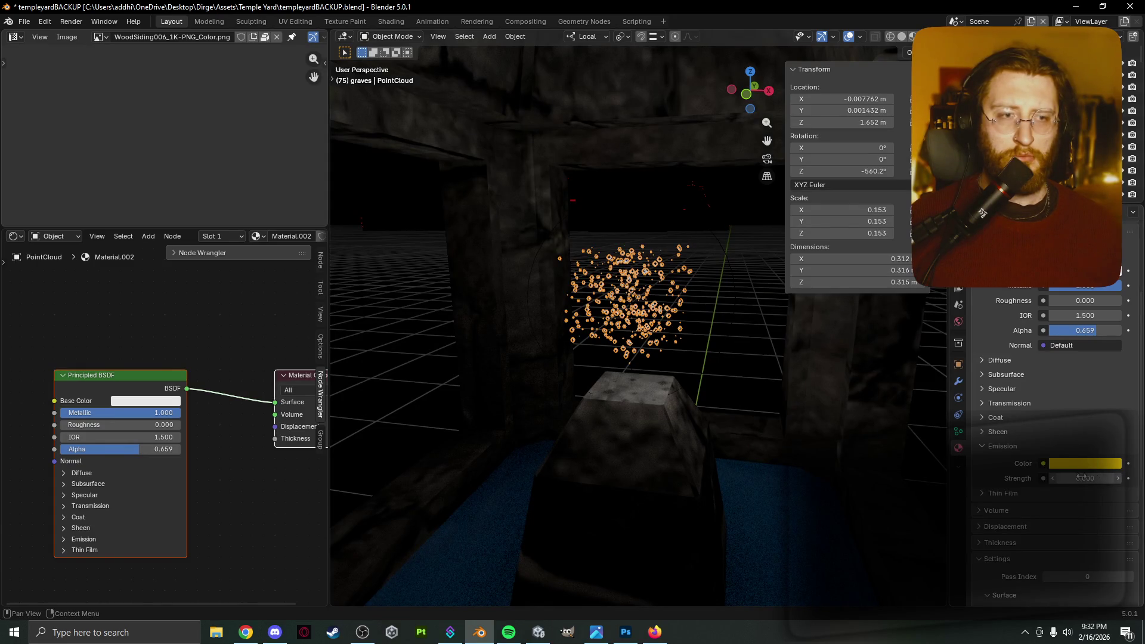
click(985, 451)
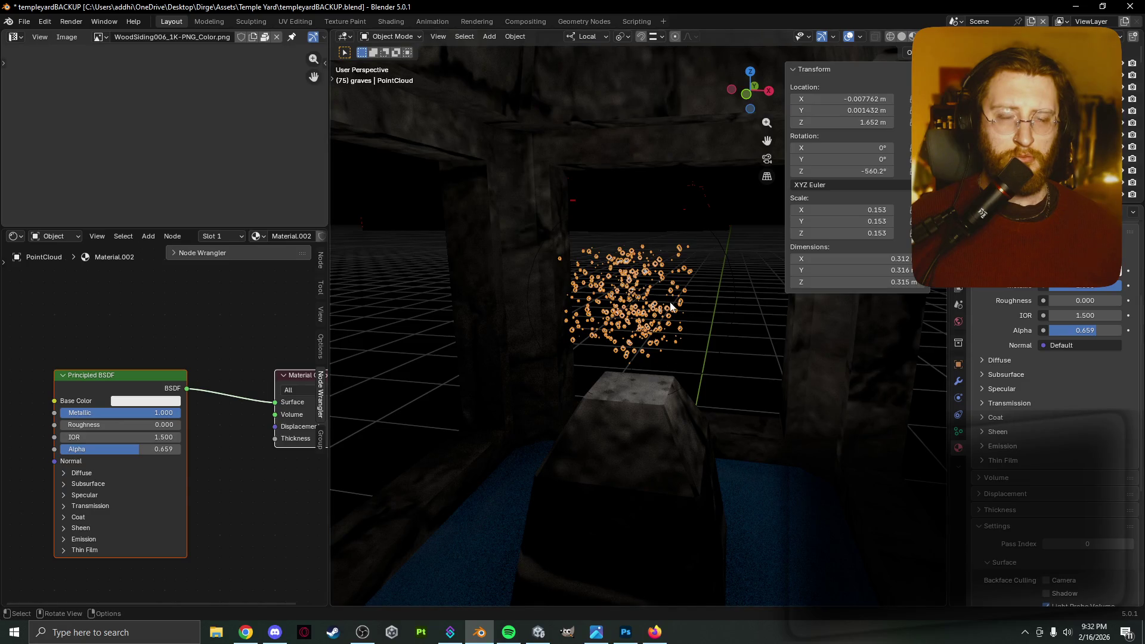
scroll(708, 302, up, 4)
scroll(705, 322, up, 3)
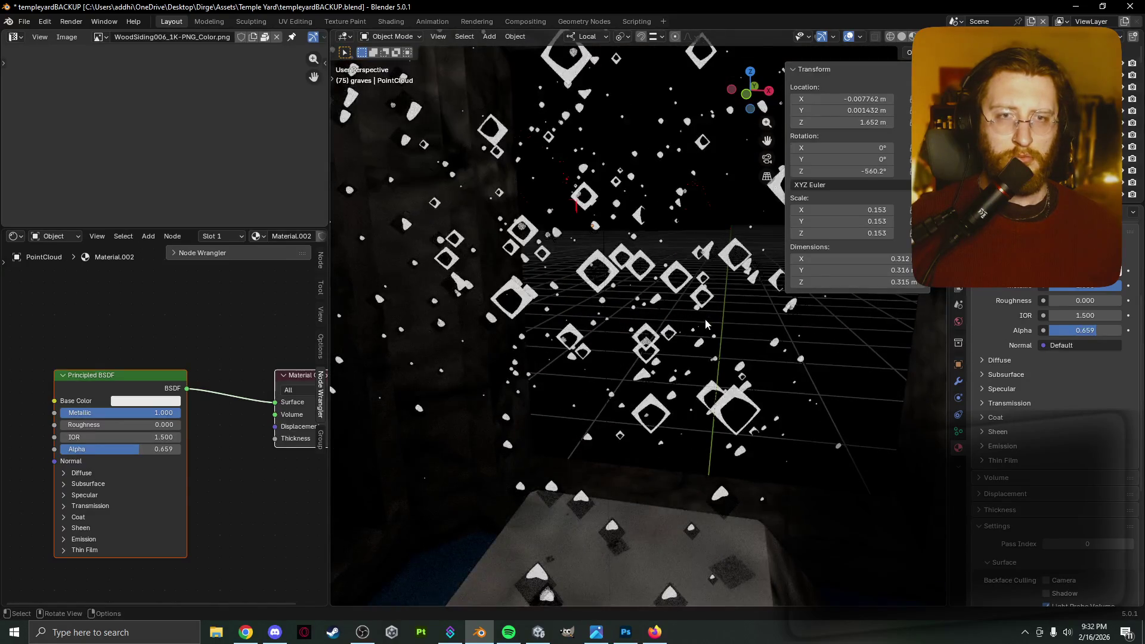
Select the point cloud and enlarge it by a factor of 1.912.
click(682, 300)
key(g)
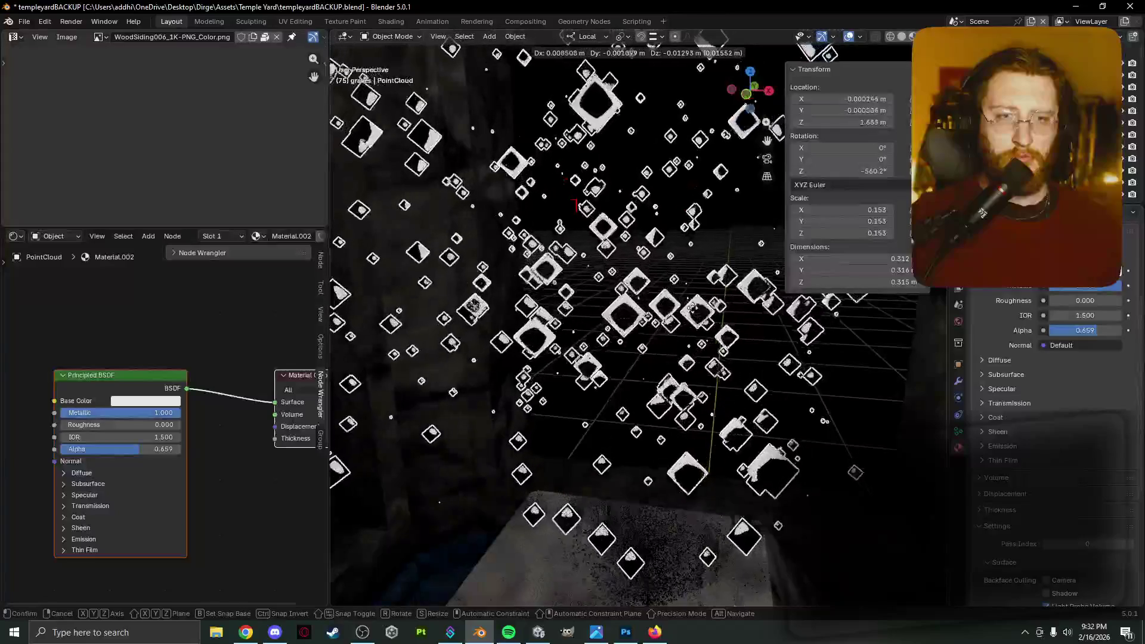
alt+scroll(762, 341, down, 3)
alt+scroll(762, 341, down, 3)
key(s)
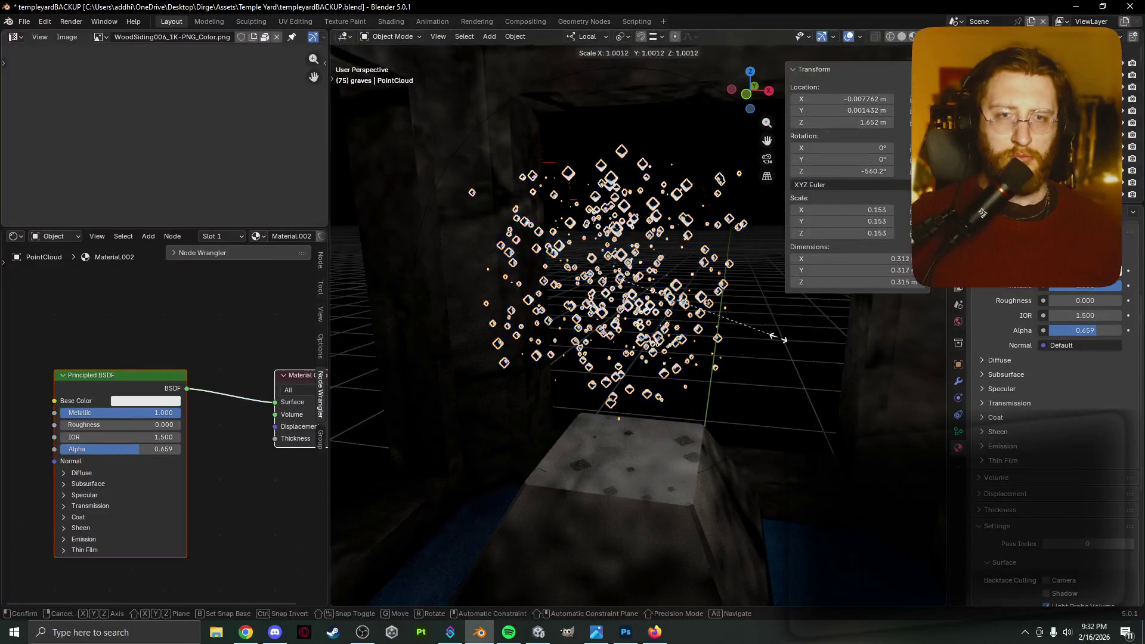
key(r)
key(z)
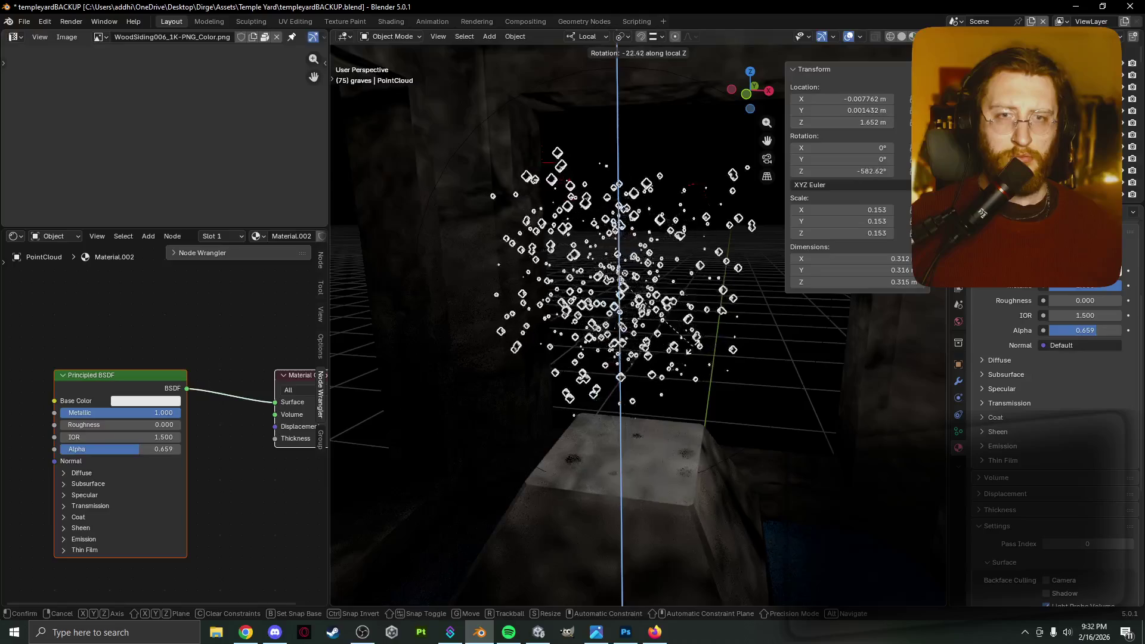
alt+scroll(742, 385, down, 3)
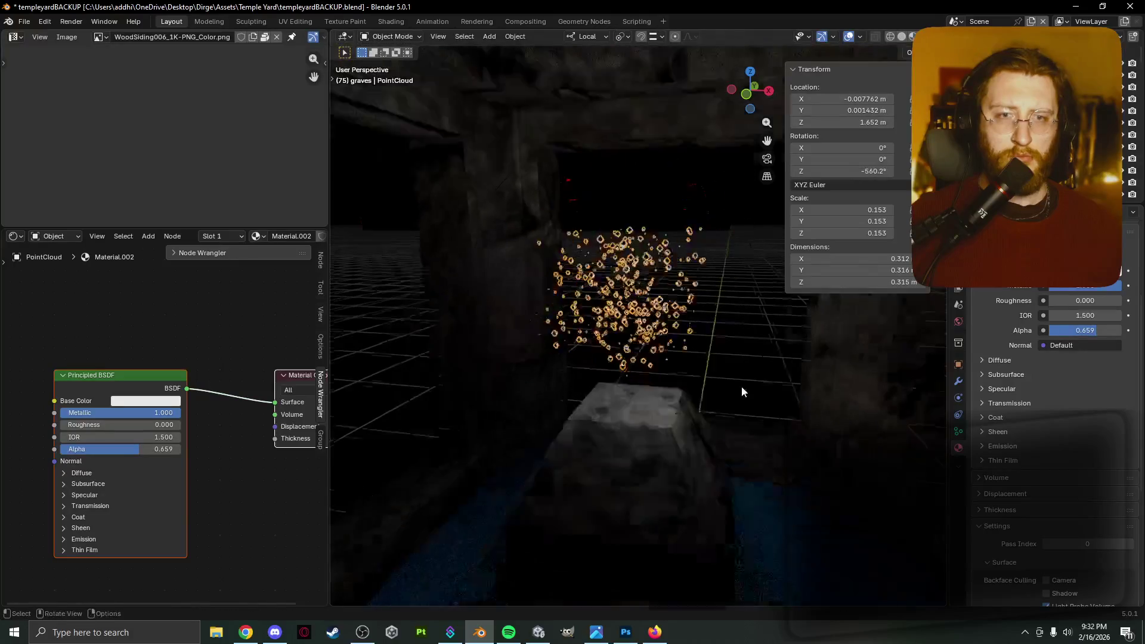
key(s)
click(774, 404)
scroll(797, 402, down, 3)
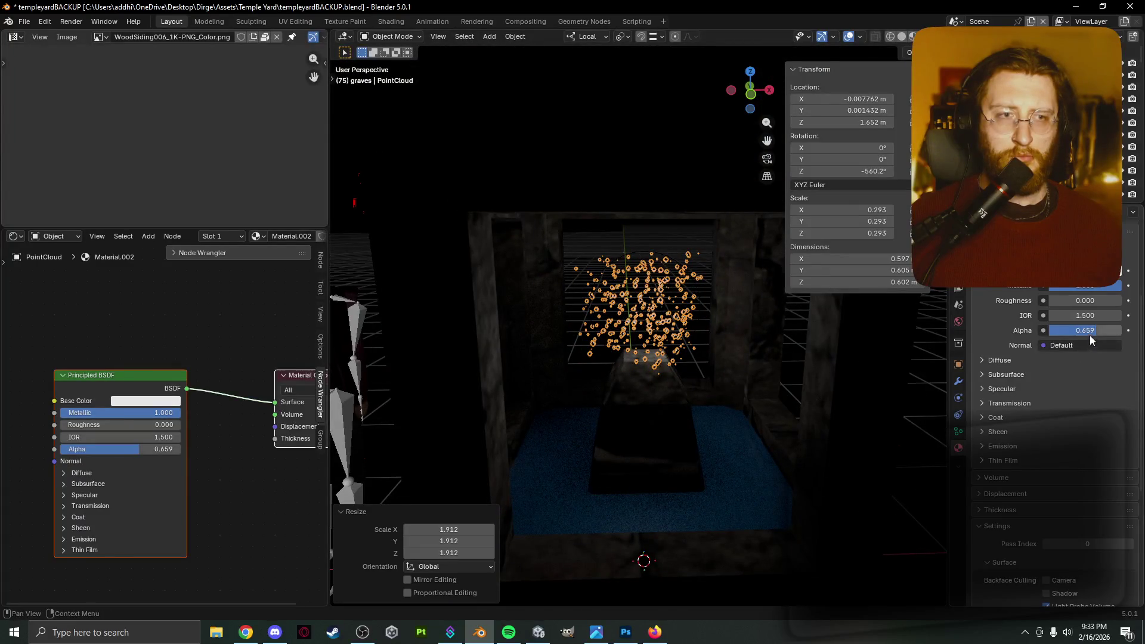
Reselect the PointCloud and try a Z rotation, leaving it unchanged.
click(721, 336)
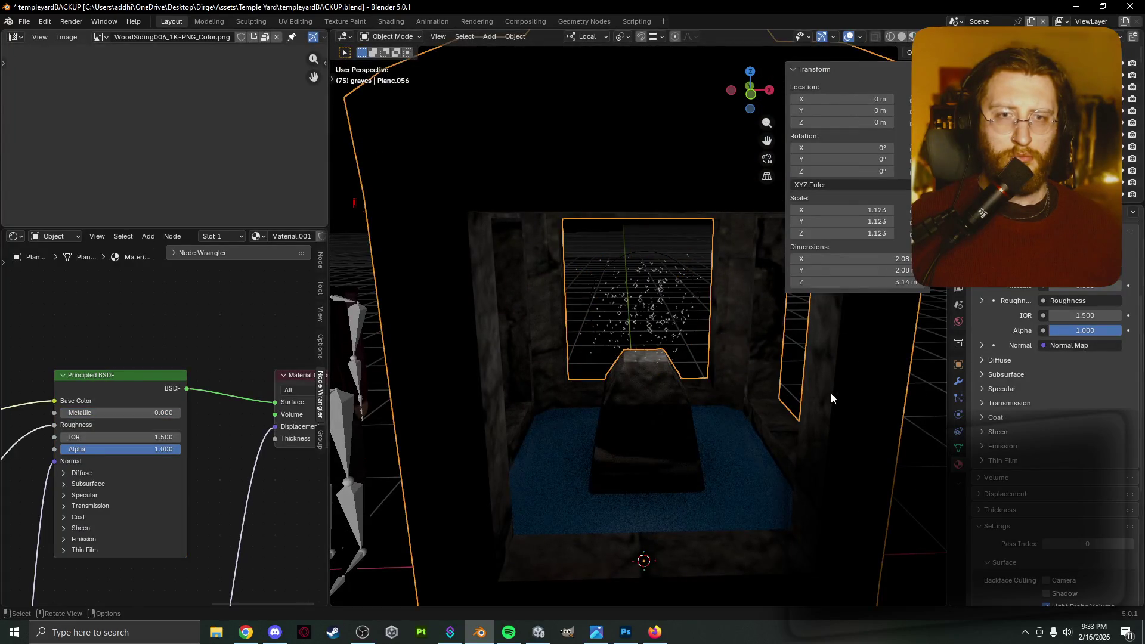
click(650, 304)
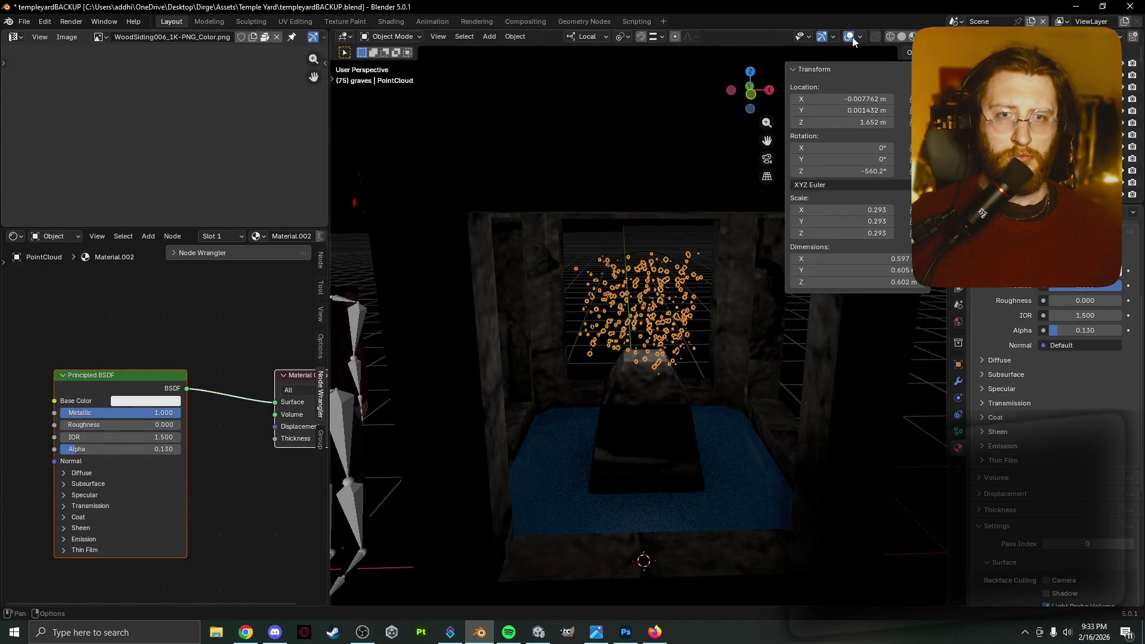
key(r)
key(z)
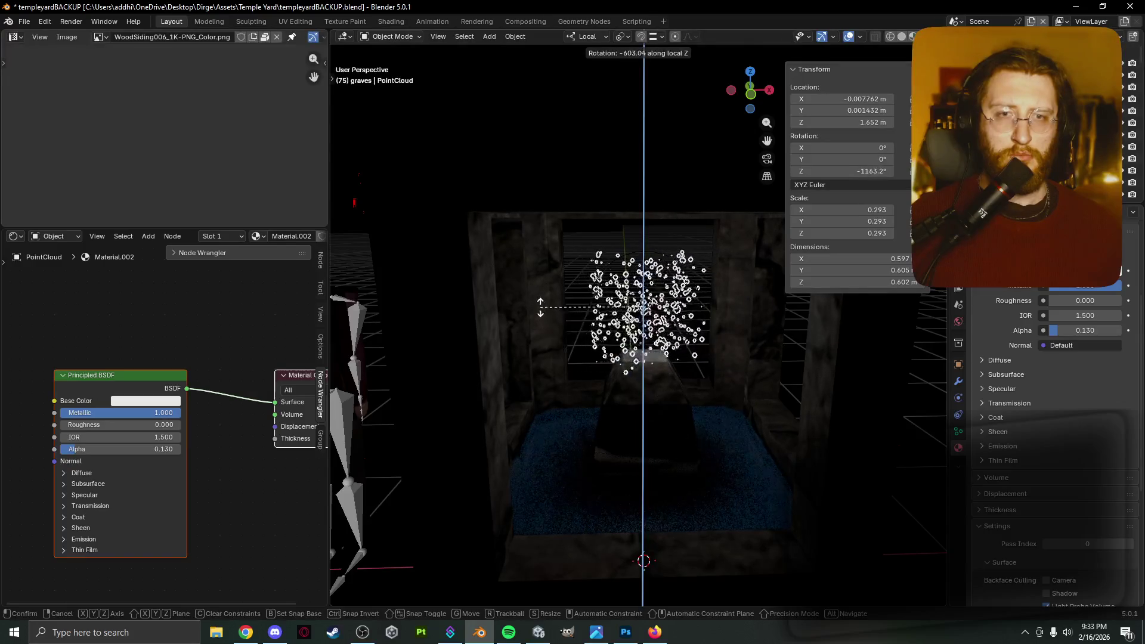
click(542, 253)
Scale the point cloud by 1.05, to 0.307 on every axis.
scroll(624, 295, down, 2)
key(s)
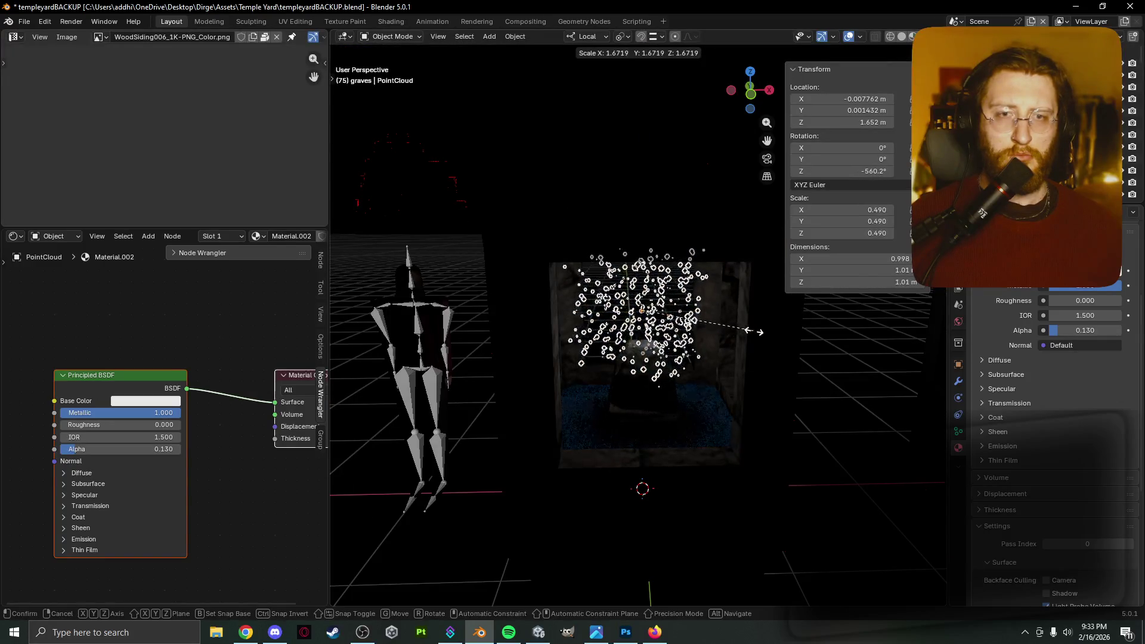
text(1.05)
key(Return)
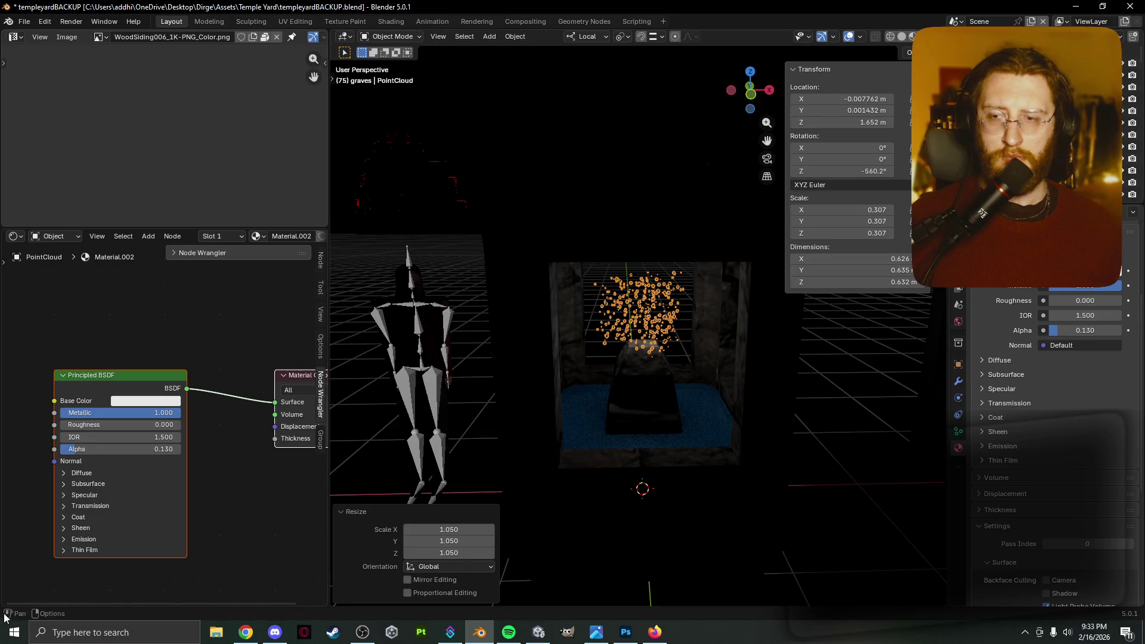
mouse_move(10, 600)
mouse_down()
mouse_move(644, 471)
mouse_move(485, 549)
mouse_move(318, 549)
mouse_up()
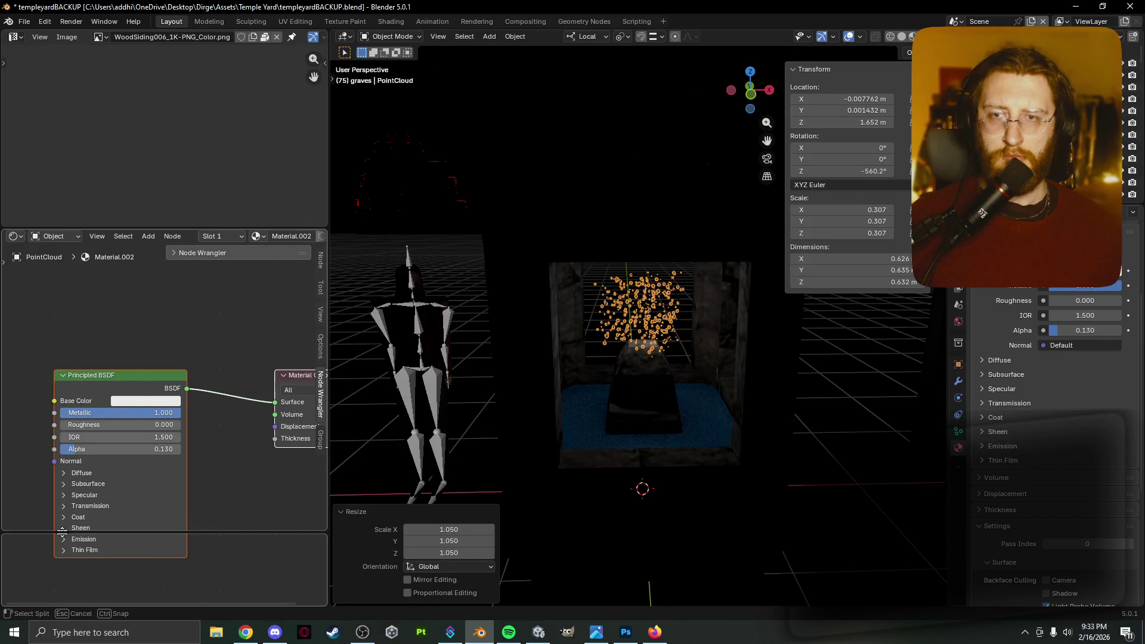
key(Escape)
Turn the left editor area into a Timeline.
click(13, 237)
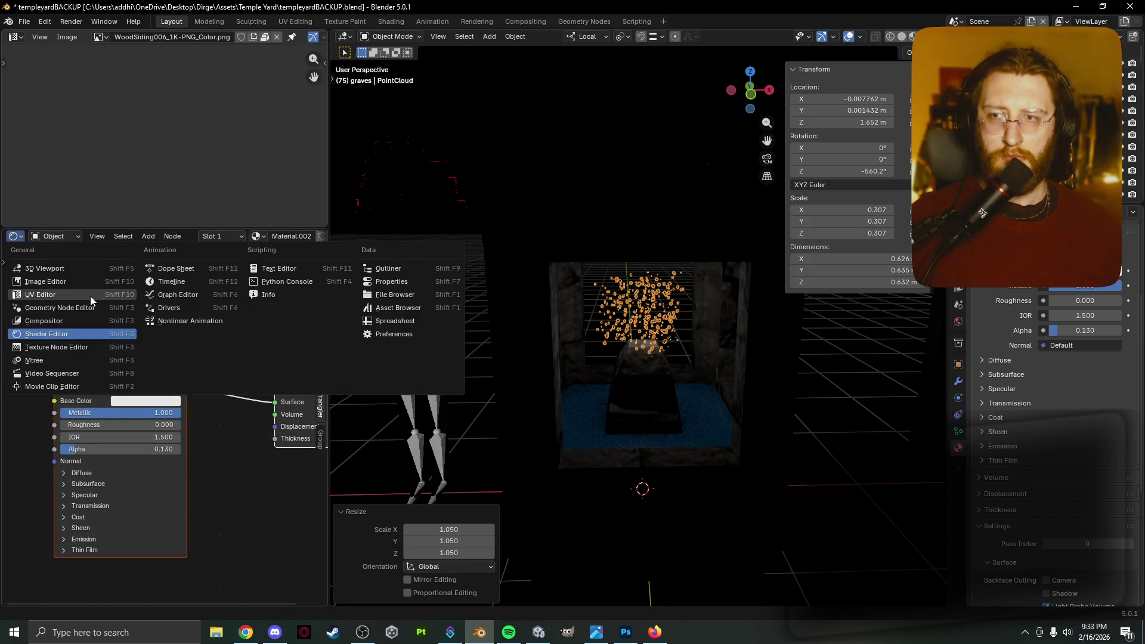
click(173, 281)
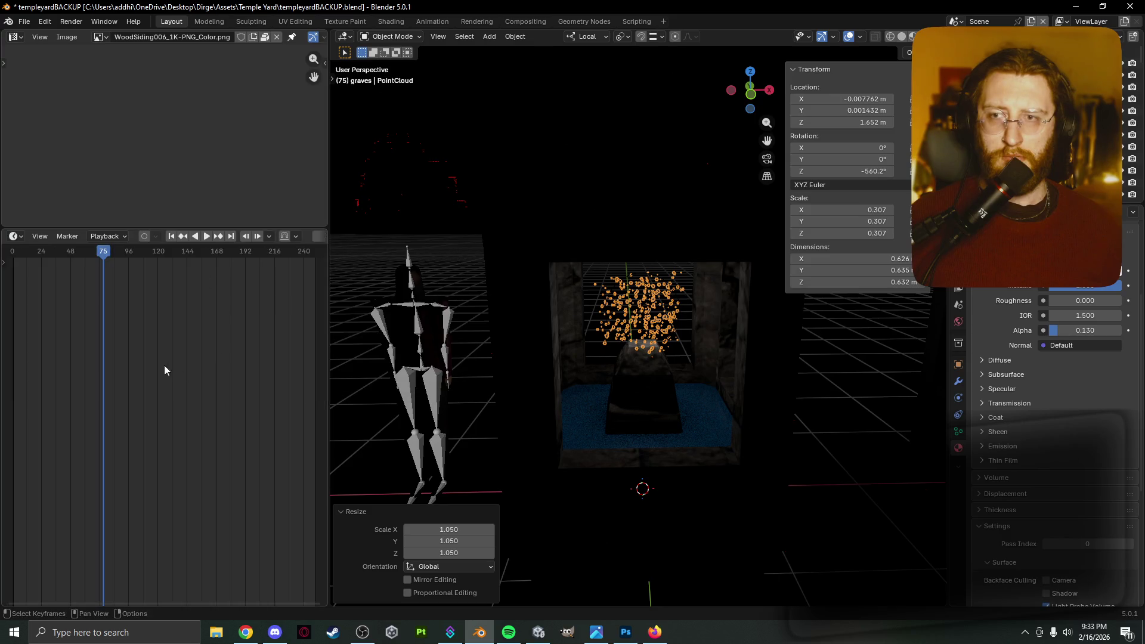
scroll(169, 366, down, 3)
Insert PointCloud location, rotation and scale keyframes at frames 0 and 246.
drag(101, 251, 89, 251)
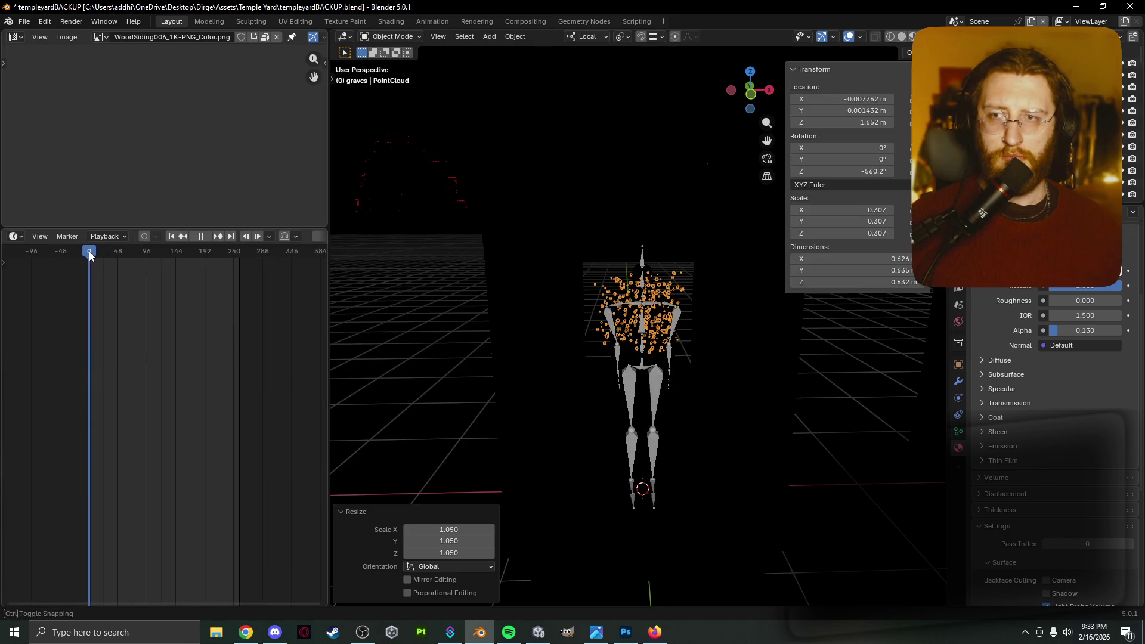
key(i)
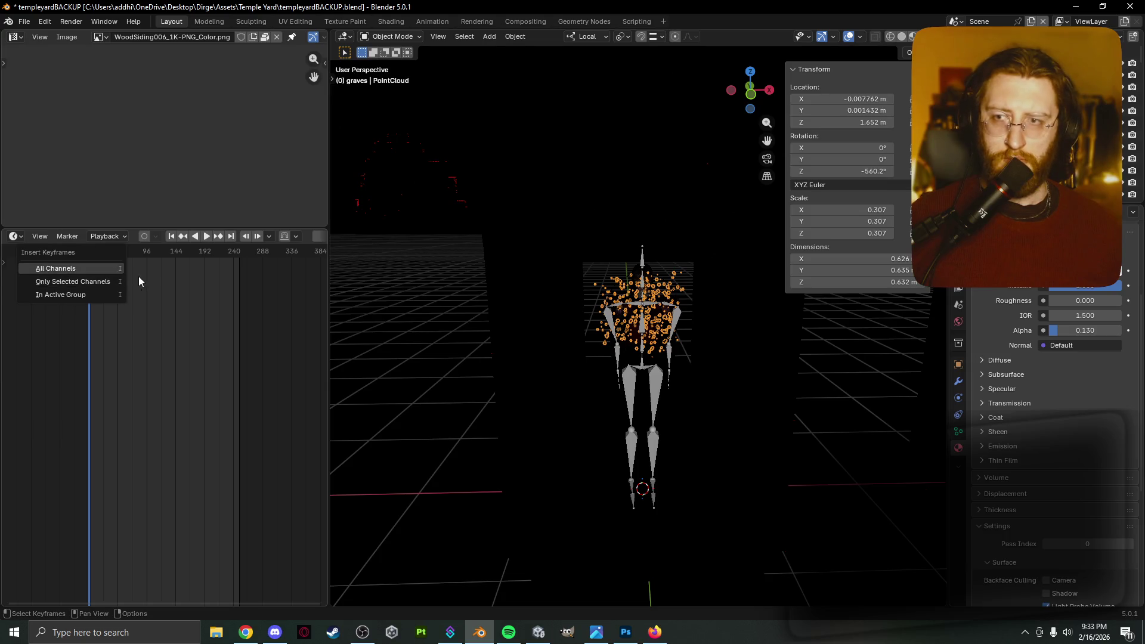
key(Escape)
key(i)
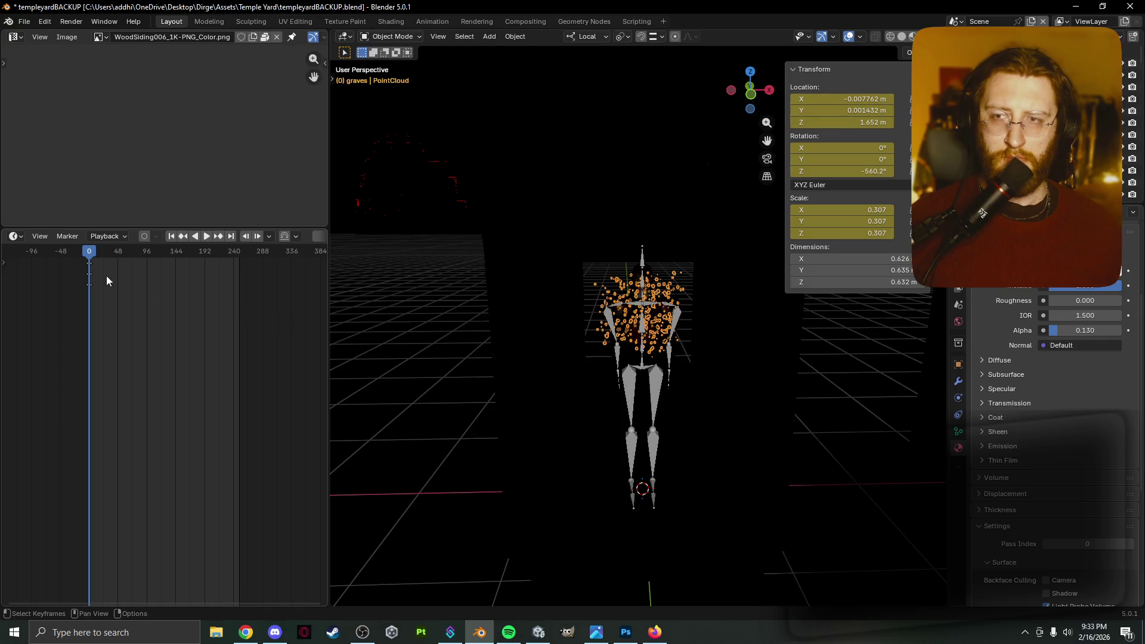
mouse_move(91, 253)
mouse_down()
mouse_move(260, 259)
mouse_move(237, 256)
mouse_up()
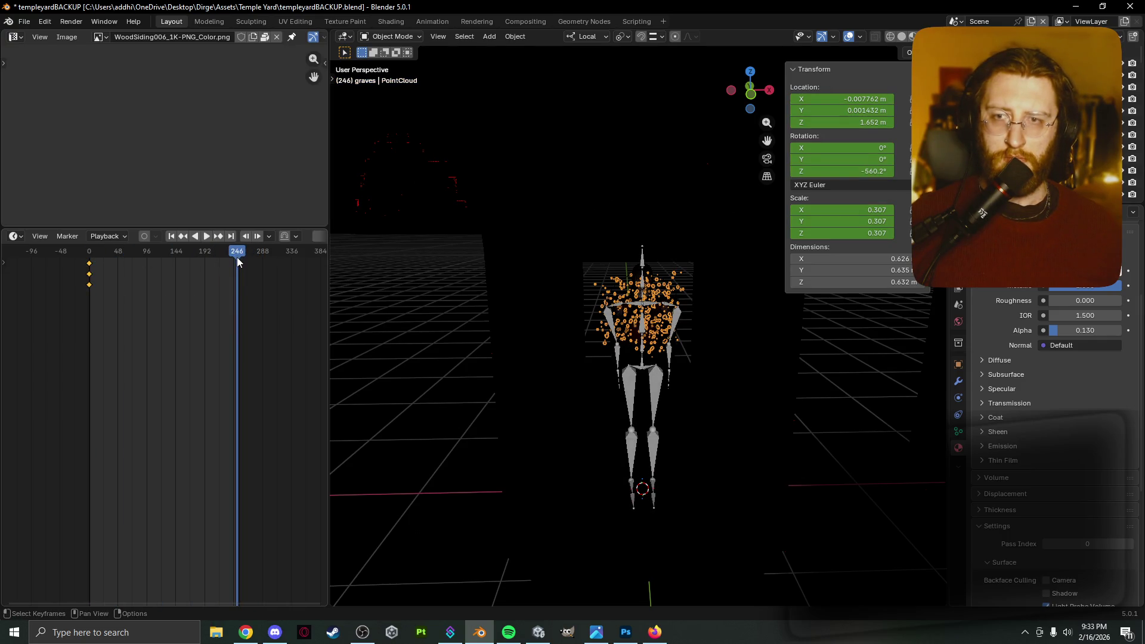
key(i)
click(143, 253)
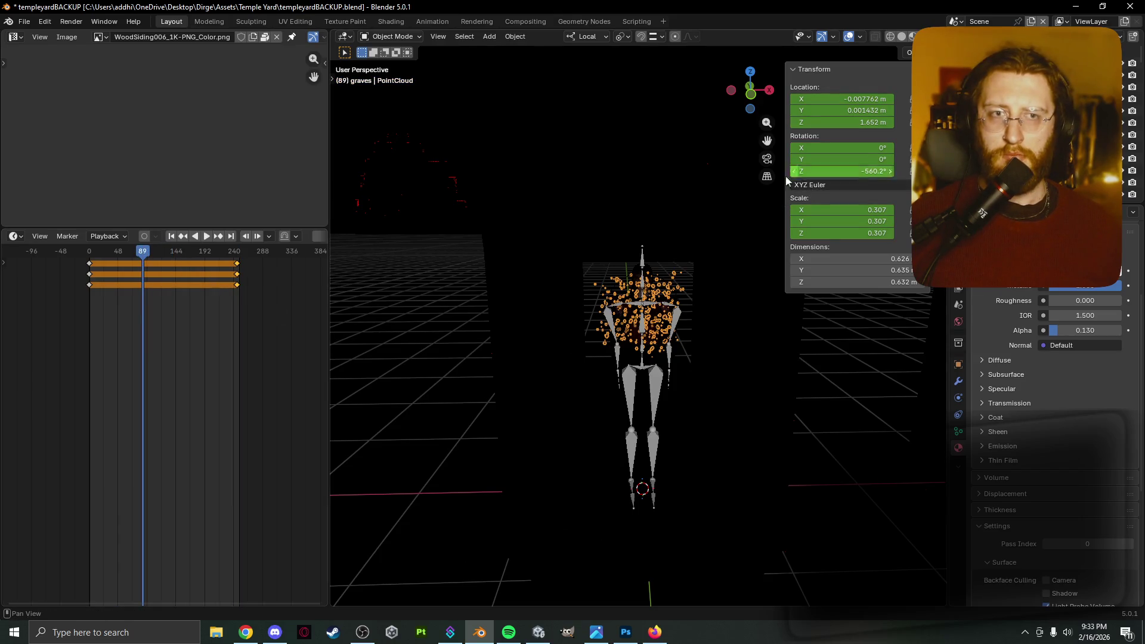
Switch the Timeline to a Dope Sheet and expand PointCloudAction's nine transform channels.
click(17, 237)
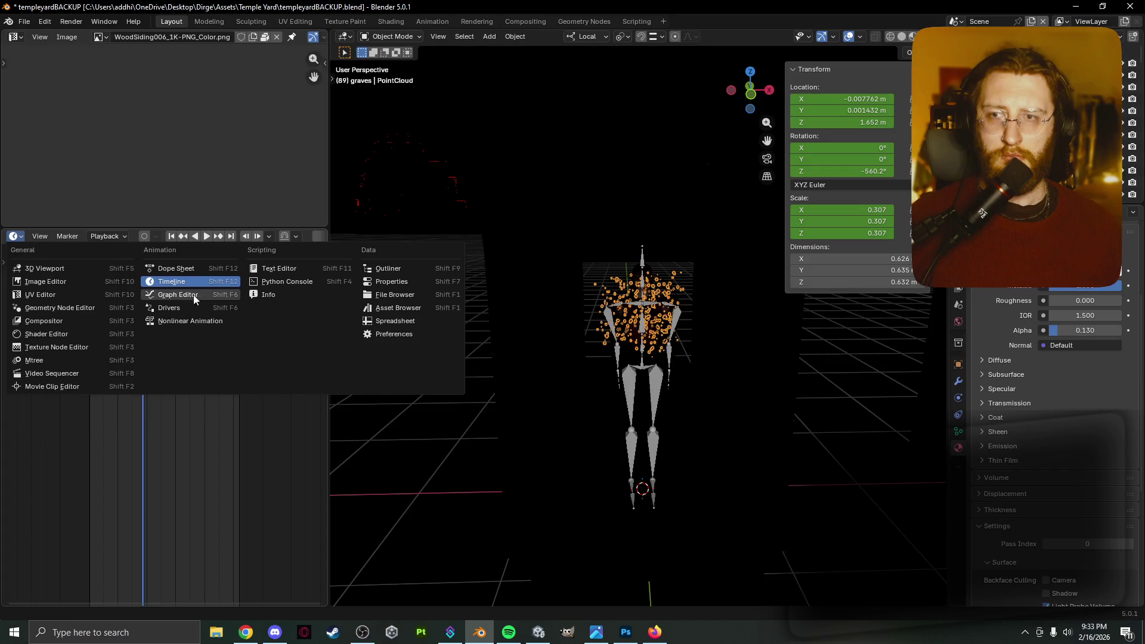
click(191, 270)
click(5, 265)
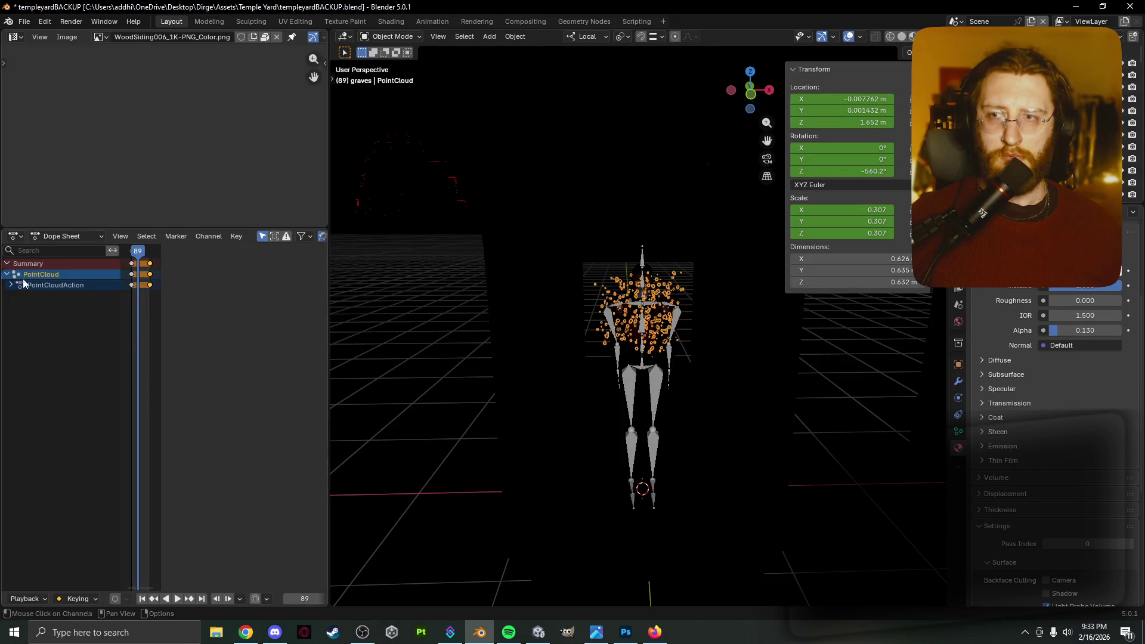
click(11, 284)
click(15, 295)
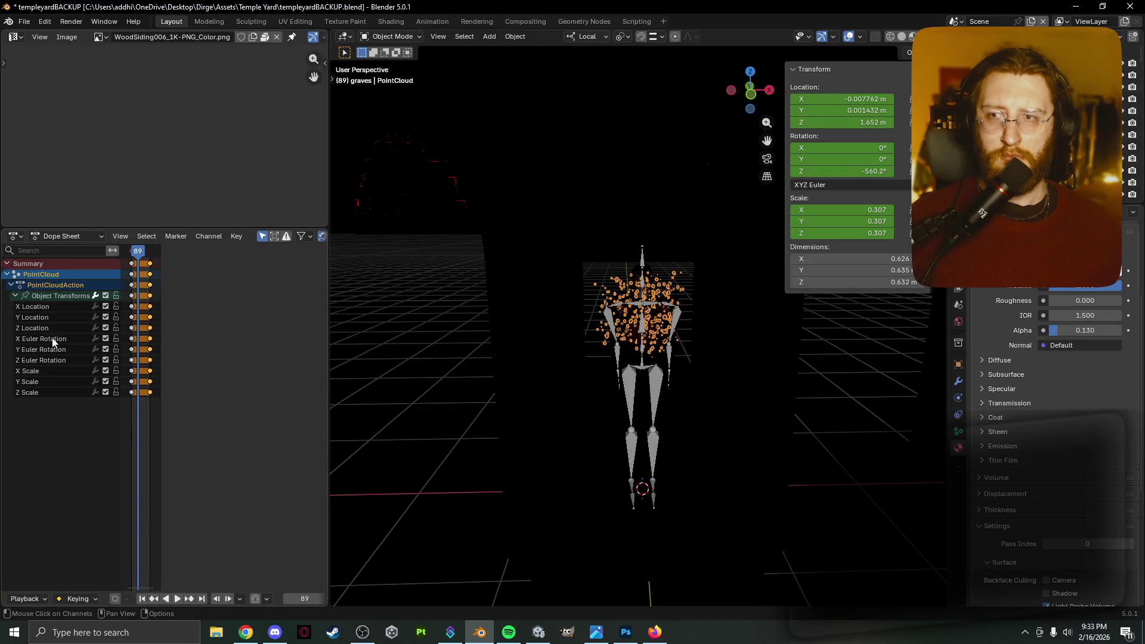
click(63, 356)
key(n)
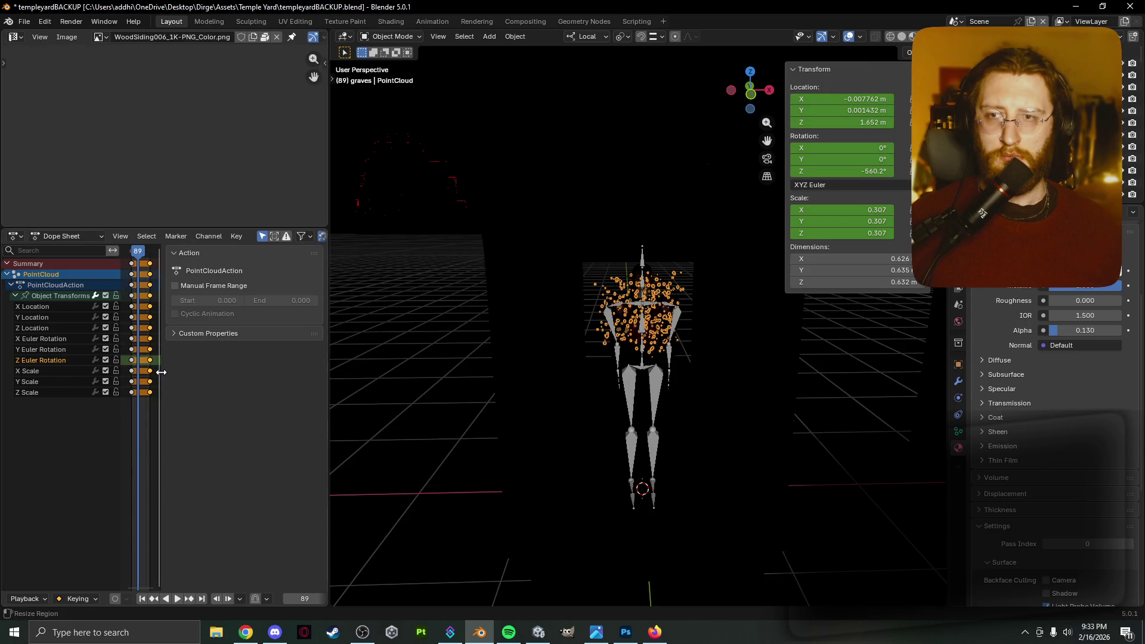
drag(161, 372, 321, 372)
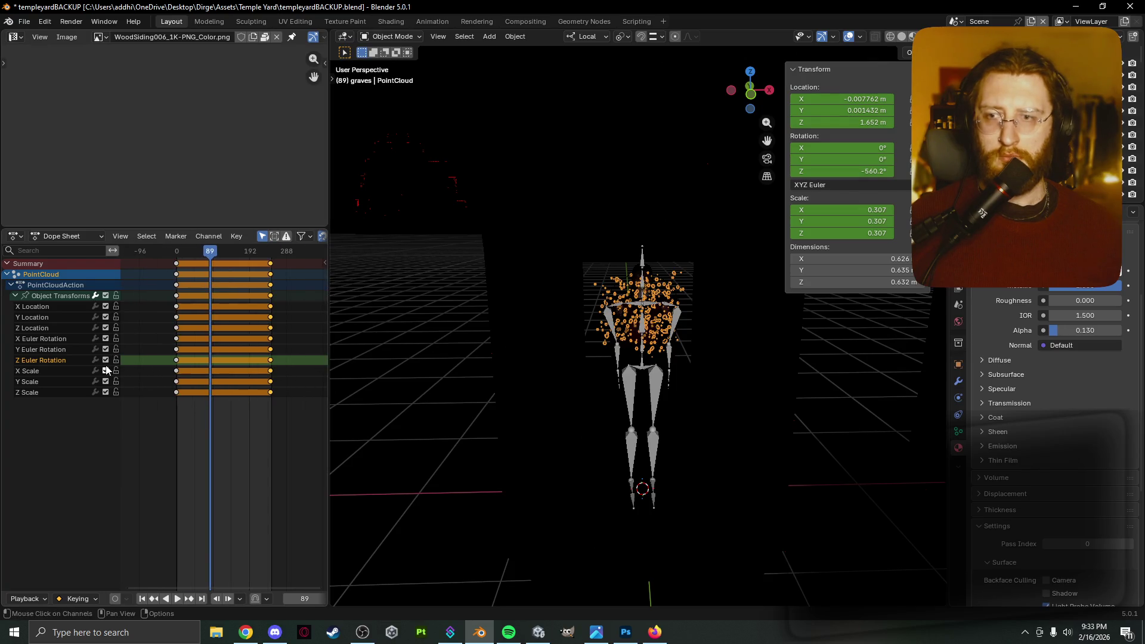
scroll(209, 363, up, 5)
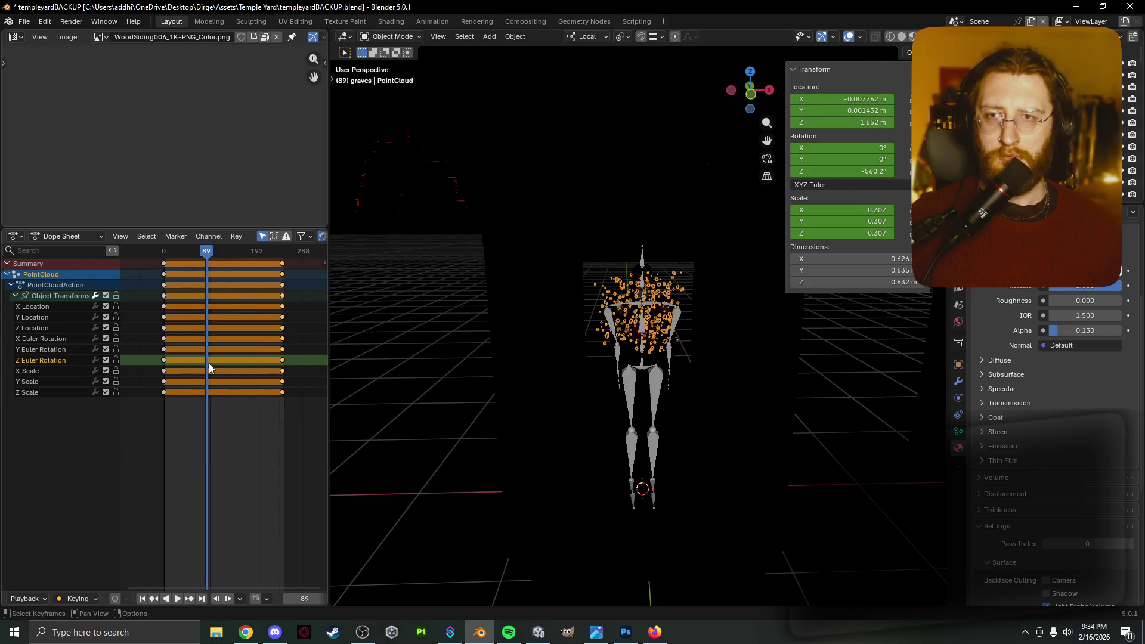
click(17, 237)
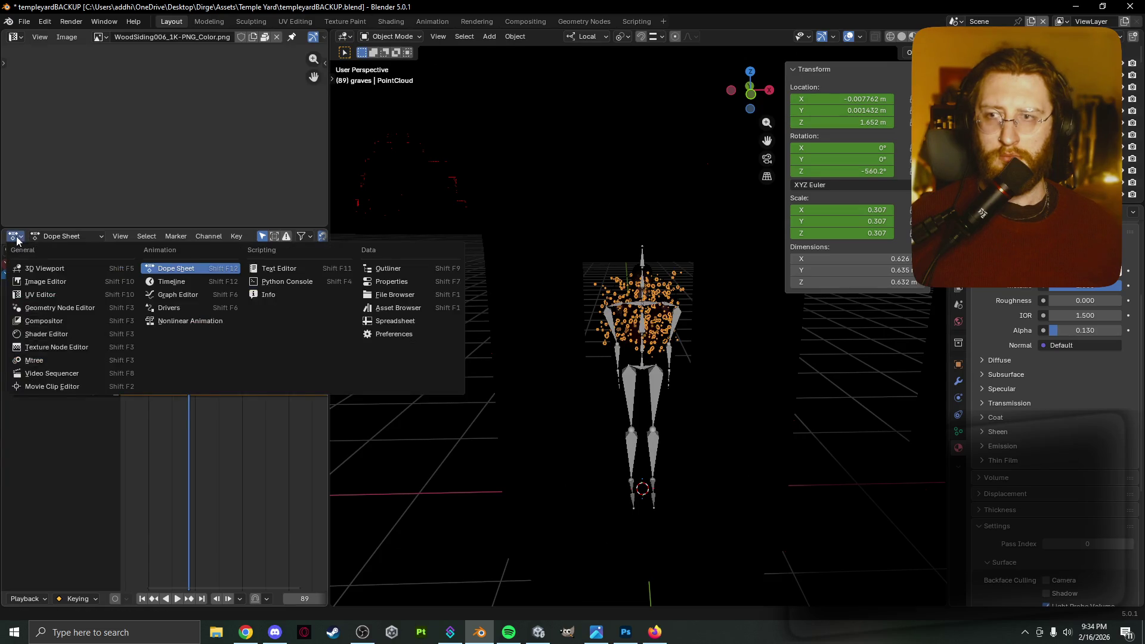
Switch to the Graph Editor and expand Object Transforms to show the curves.
click(198, 297)
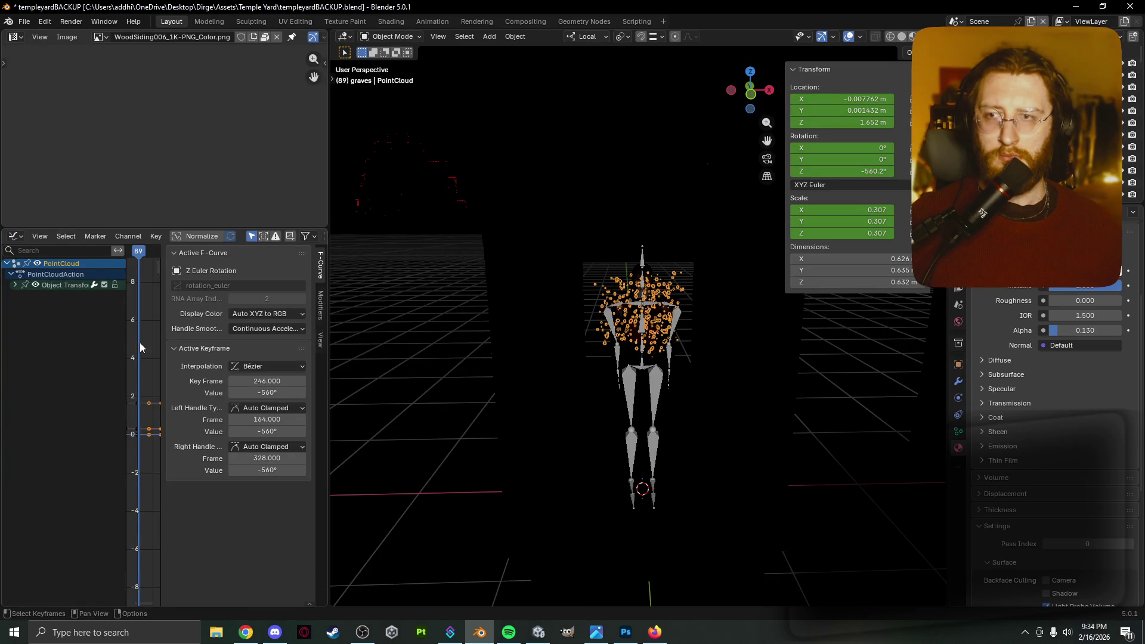
scroll(153, 377, up, 3)
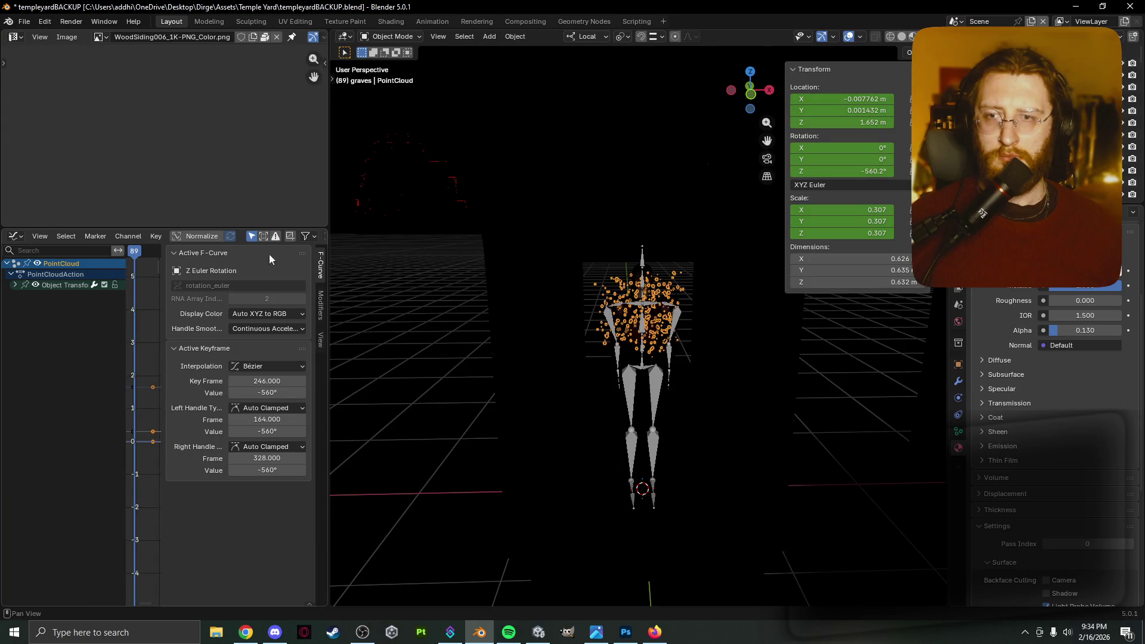
scroll(183, 255, down, 3)
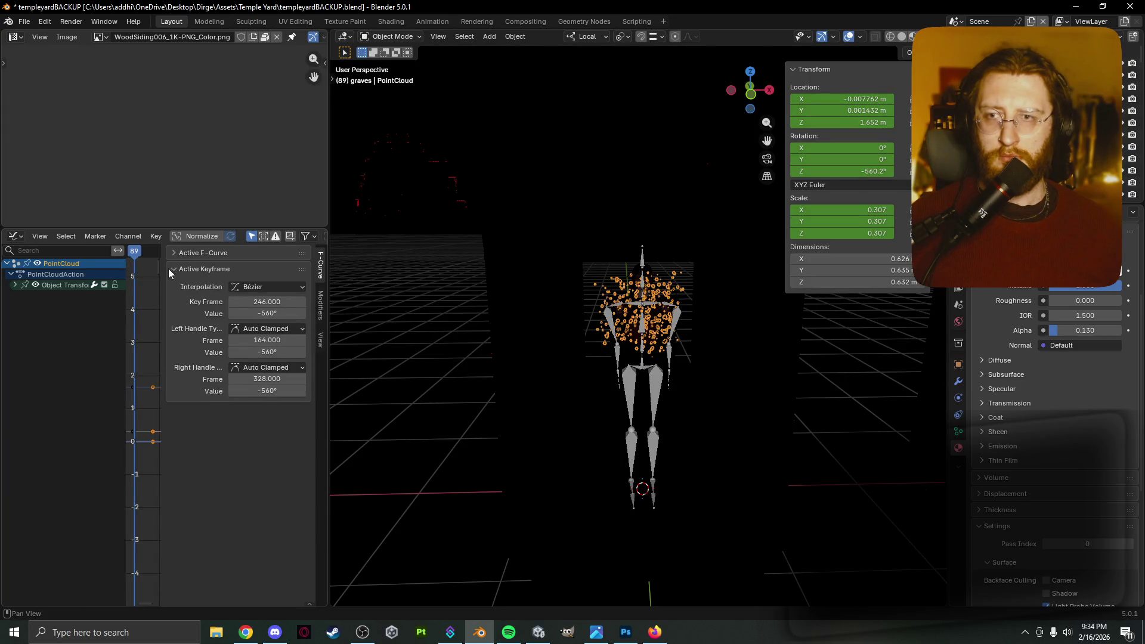
drag(167, 273, 316, 277)
scroll(279, 303, up, 2)
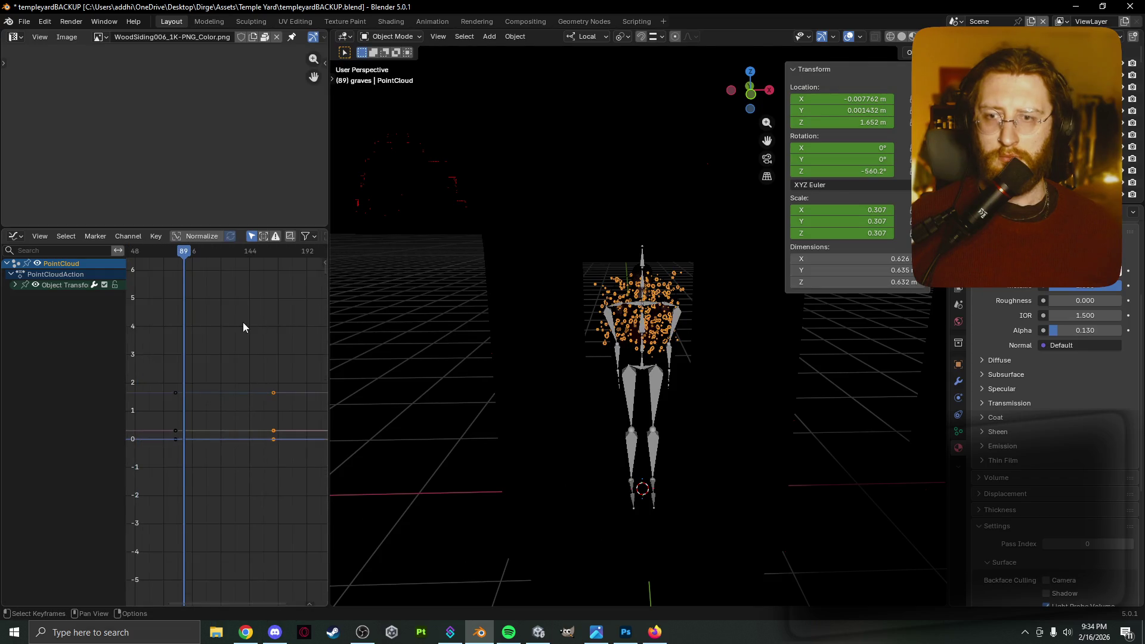
click(15, 285)
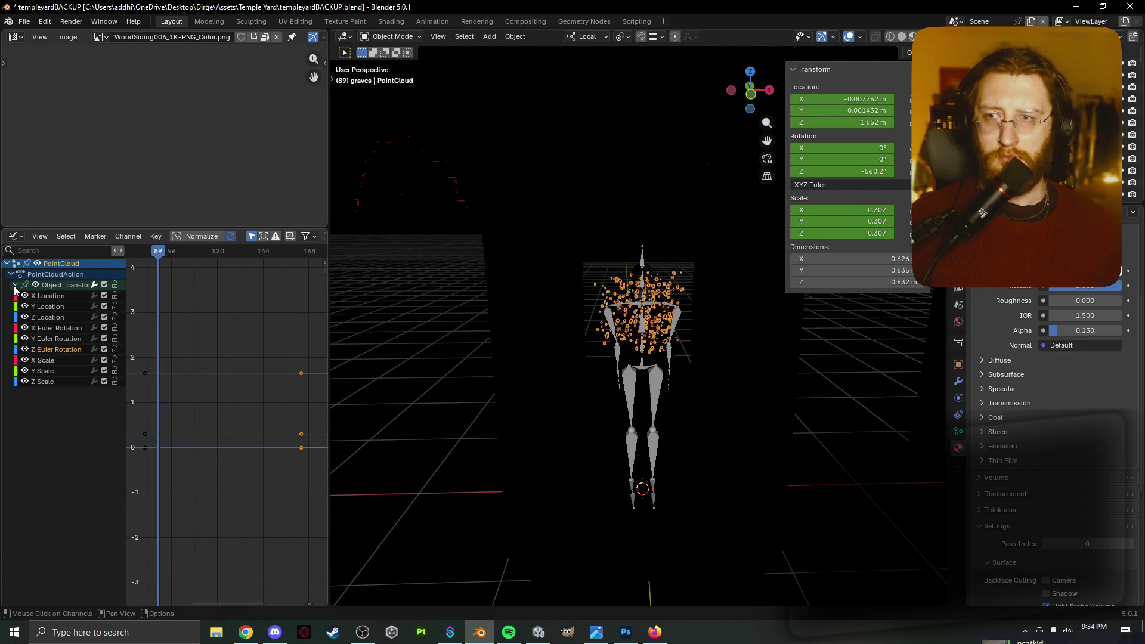
scroll(279, 438, down, 5)
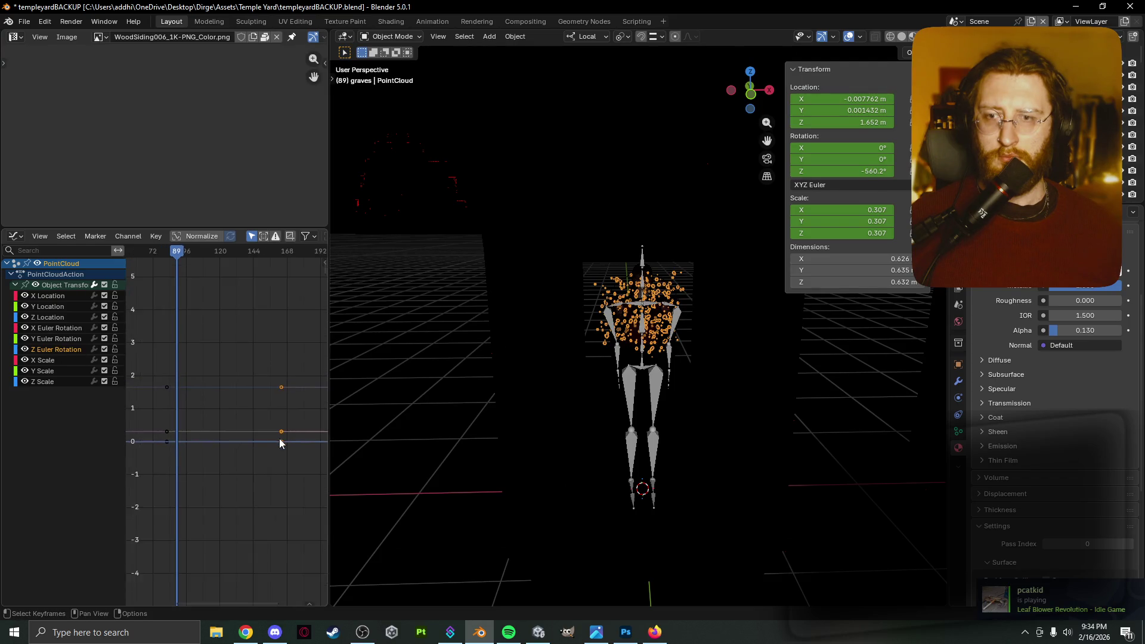
mouse_move(278, 434)
middle_down()
mouse_move(199, 446)
mouse_move(235, 433)
middle_up()
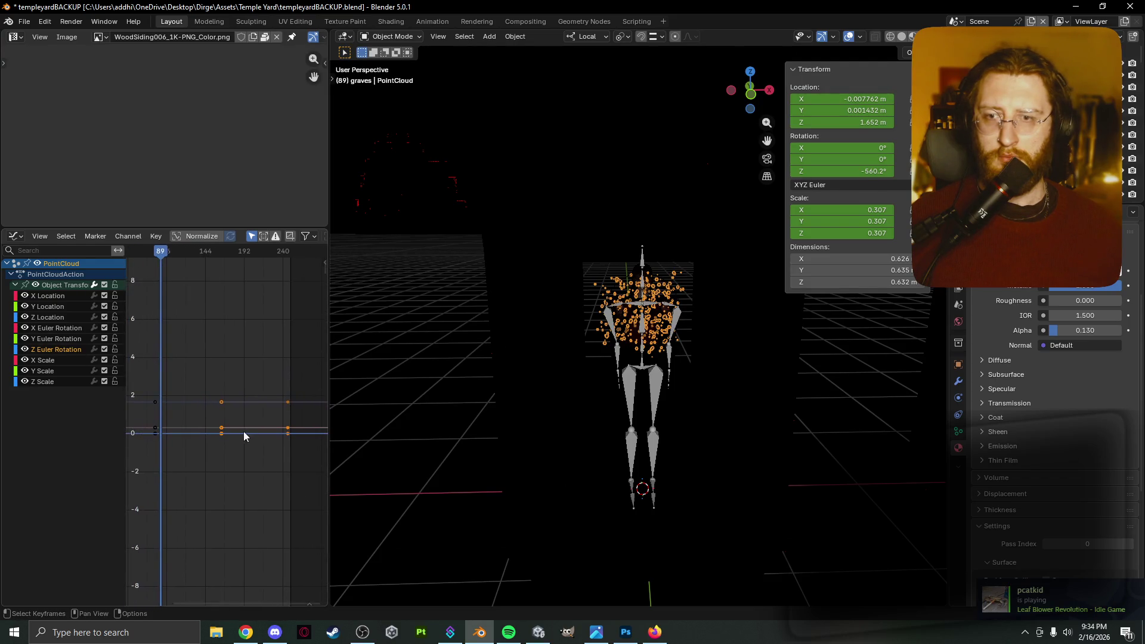
drag(285, 437, 282, 490)
key(Escape)
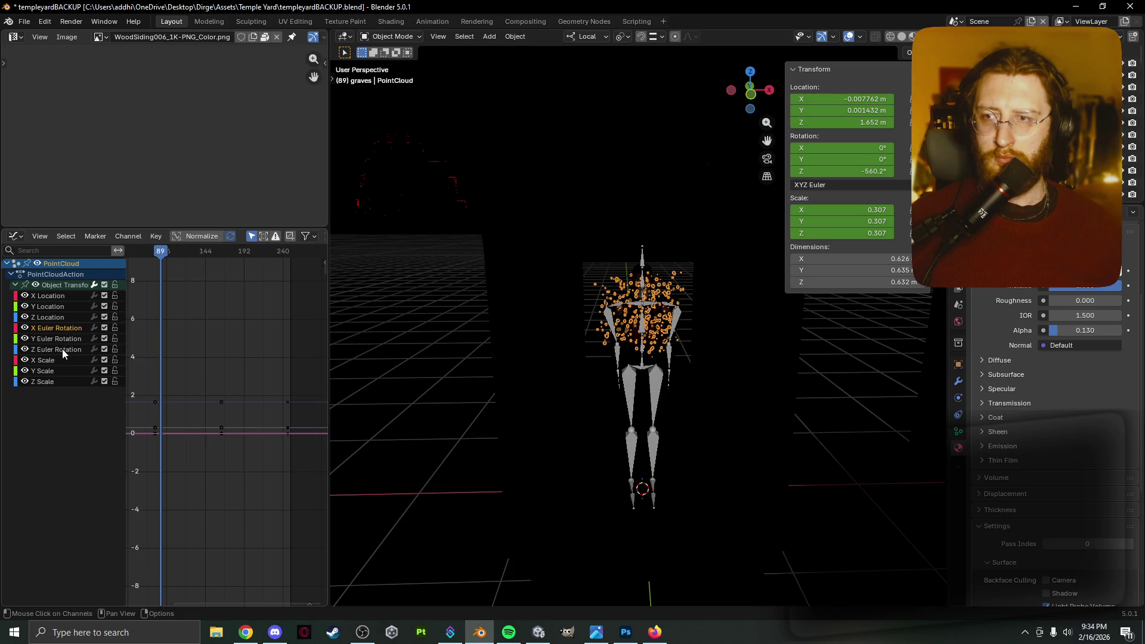
At frame 242, drag the Rotation Z field to spin the point cloud further.
scroll(249, 420, down, 3)
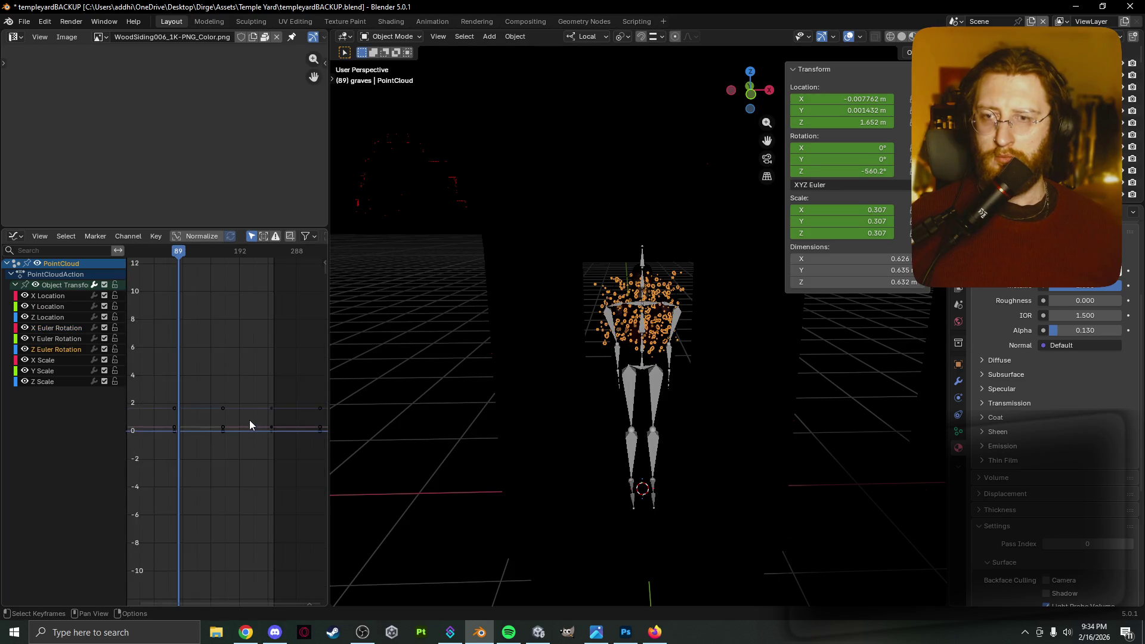
drag(170, 257, 149, 256)
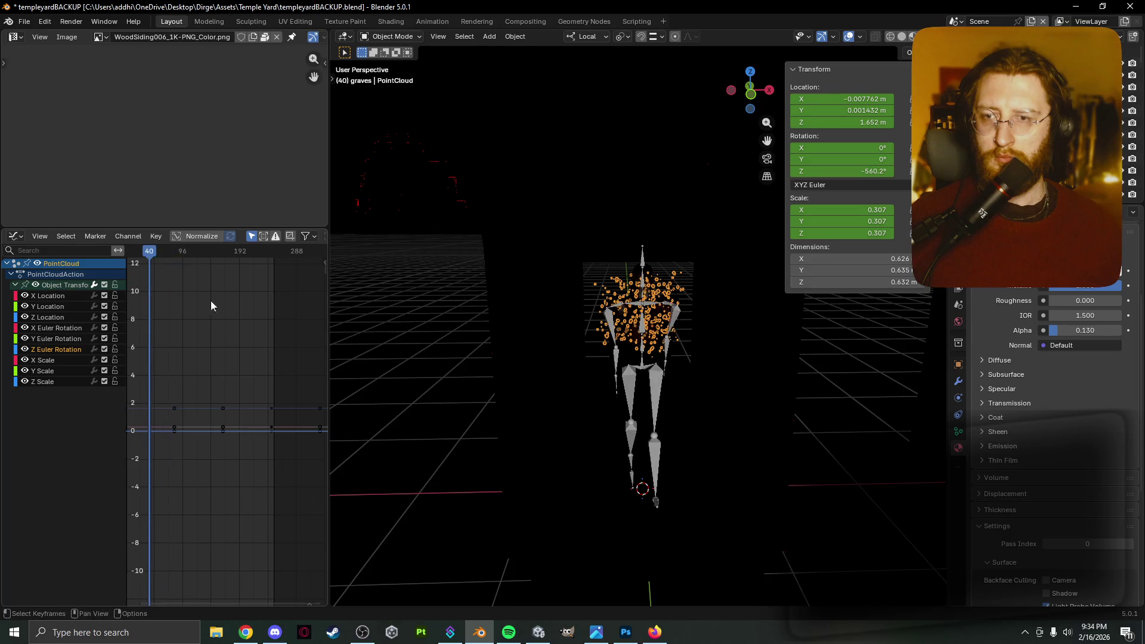
key(g)
key(Escape)
mouse_move(148, 255)
mouse_down()
mouse_move(128, 256)
mouse_move(271, 263)
mouse_up()
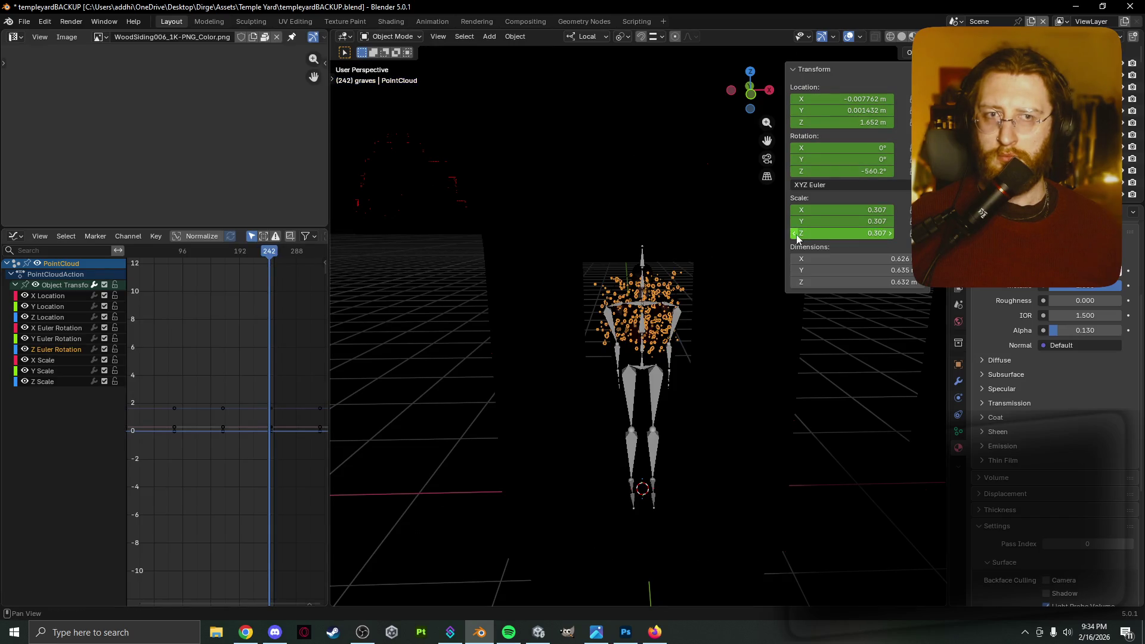
mouse_move(841, 171)
mouse_down()
mouse_move(805, 171)
mouse_move(895, 171)
mouse_up()
Start playback, then delete the PointCloud Y and Z Scale and X and Y Euler Rotation channels.
key(space)
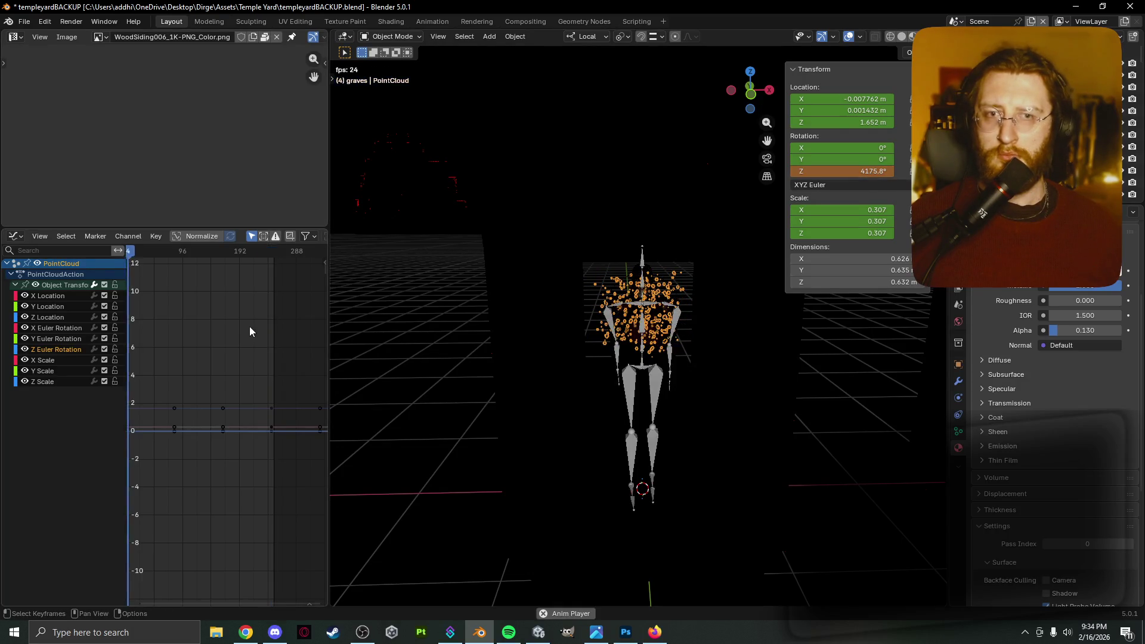
scroll(143, 399, up, 2)
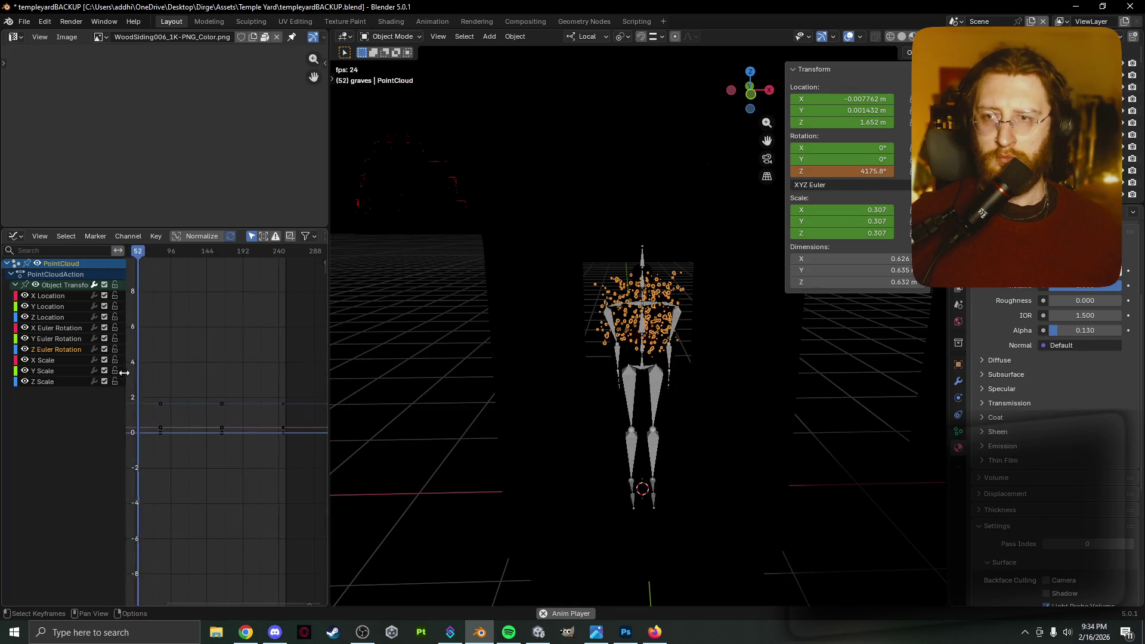
right_click(59, 360)
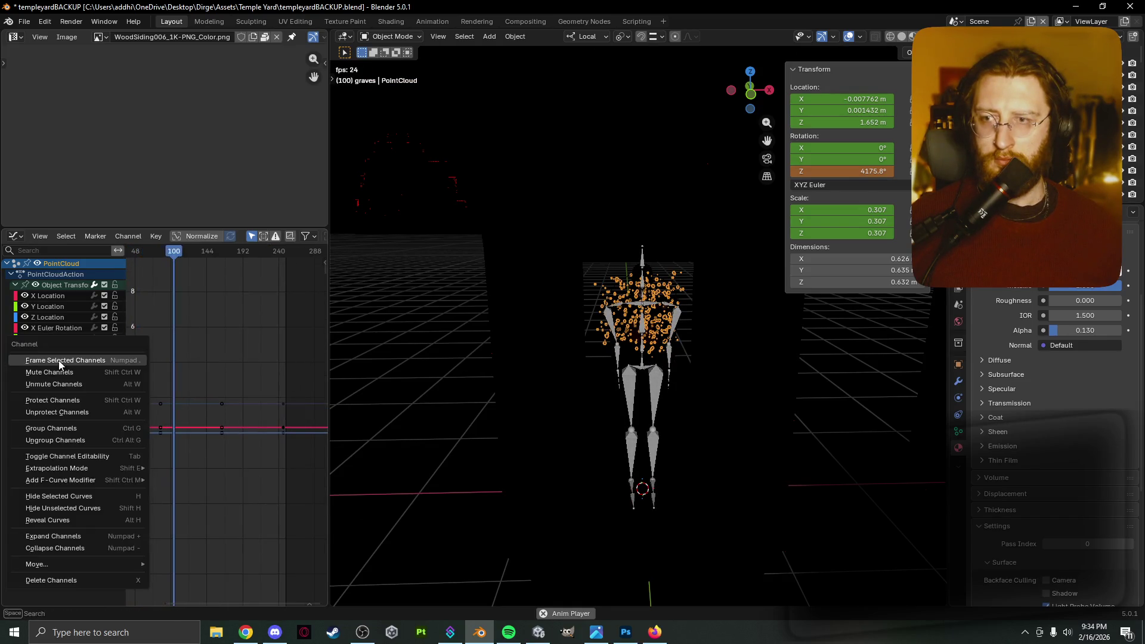
click(55, 360)
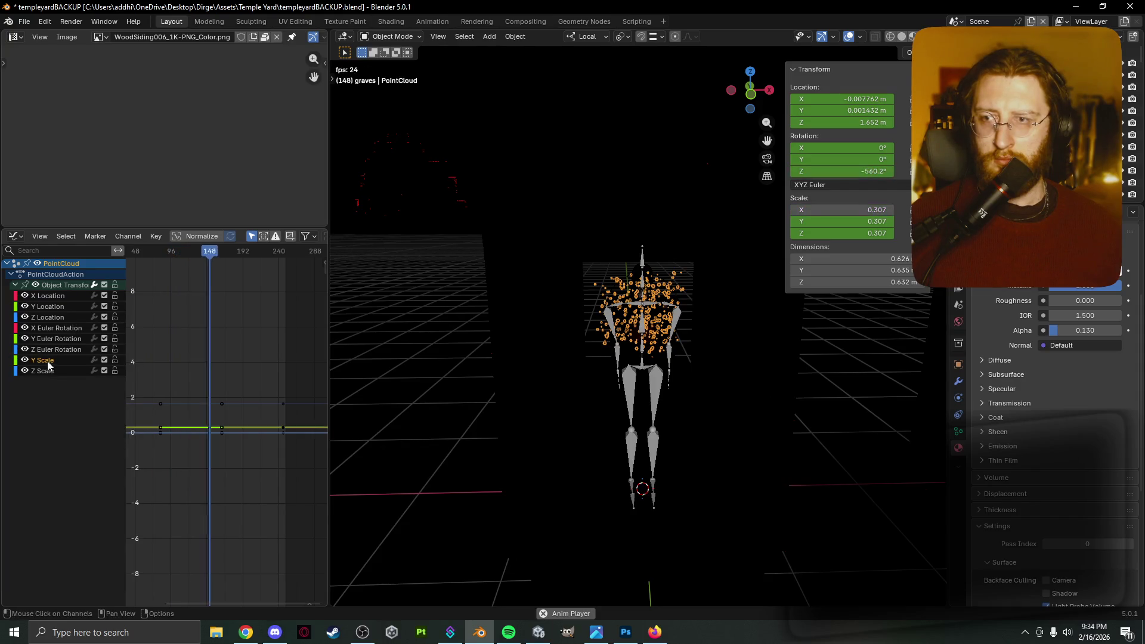
click(48, 360)
key(x)
click(48, 360)
key(x)
click(52, 336)
key(x)
click(55, 330)
key(x)
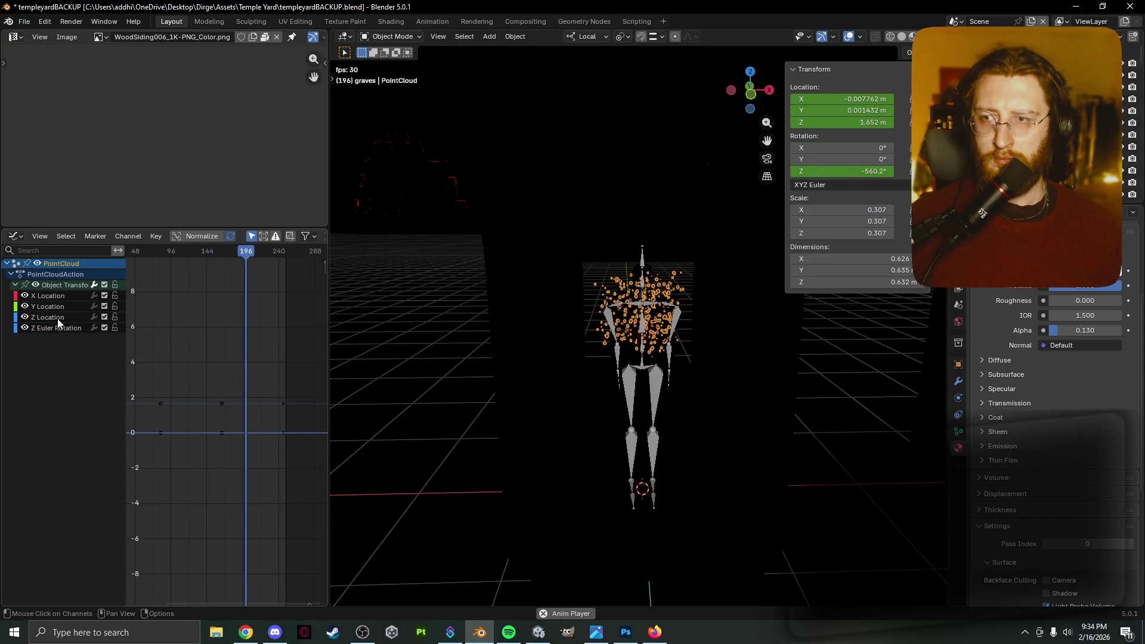
Delete the PointCloud Z, Y and X Location channels, leaving only Z Euler Rotation.
click(58, 321)
key(x)
click(59, 310)
key(x)
click(65, 298)
key(x)
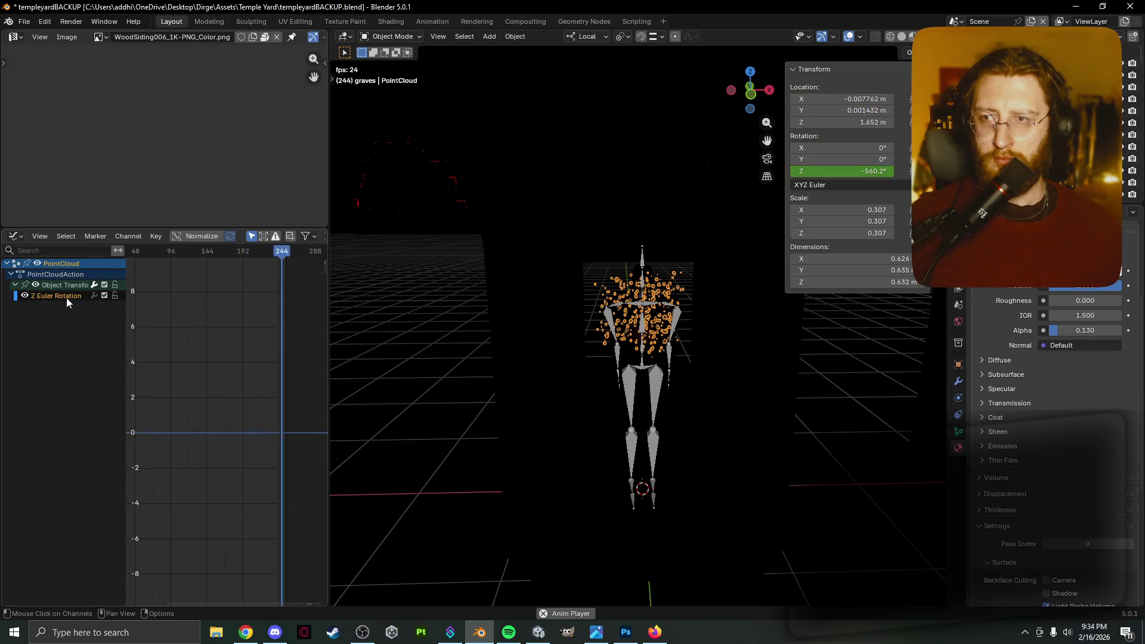
scroll(176, 396, down, 4)
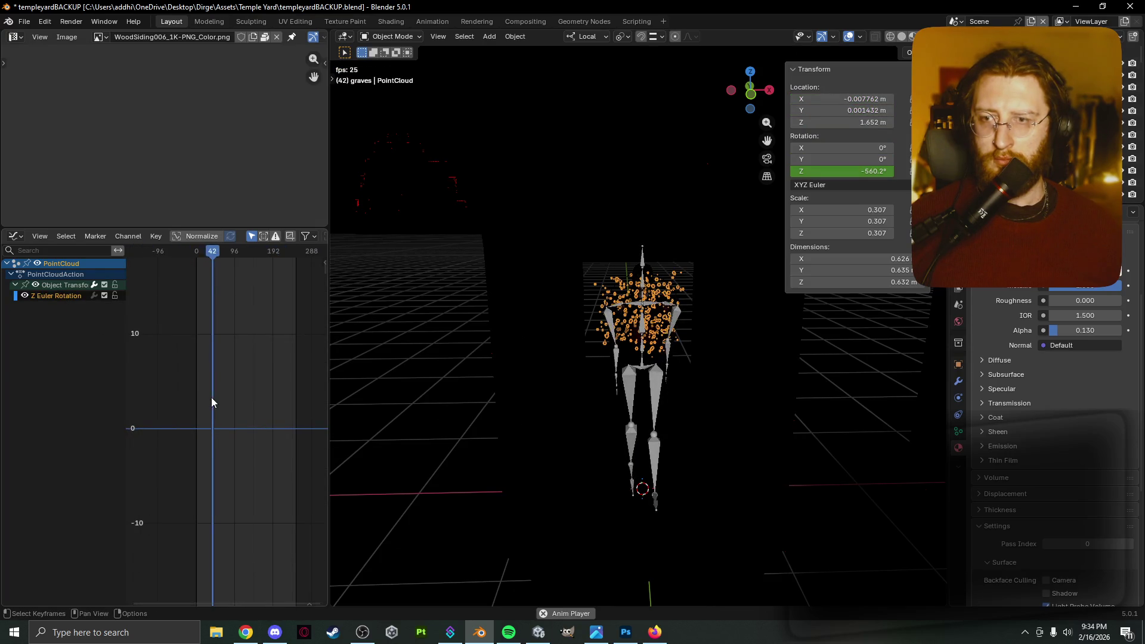
Stop playback and key all channels at frame 0.
key(space)
scroll(222, 424, up, 1)
mouse_move(227, 255)
mouse_down()
mouse_move(191, 253)
mouse_move(224, 257)
mouse_move(196, 286)
mouse_move(238, 259)
mouse_move(307, 267)
mouse_up()
key(i)
click(191, 252)
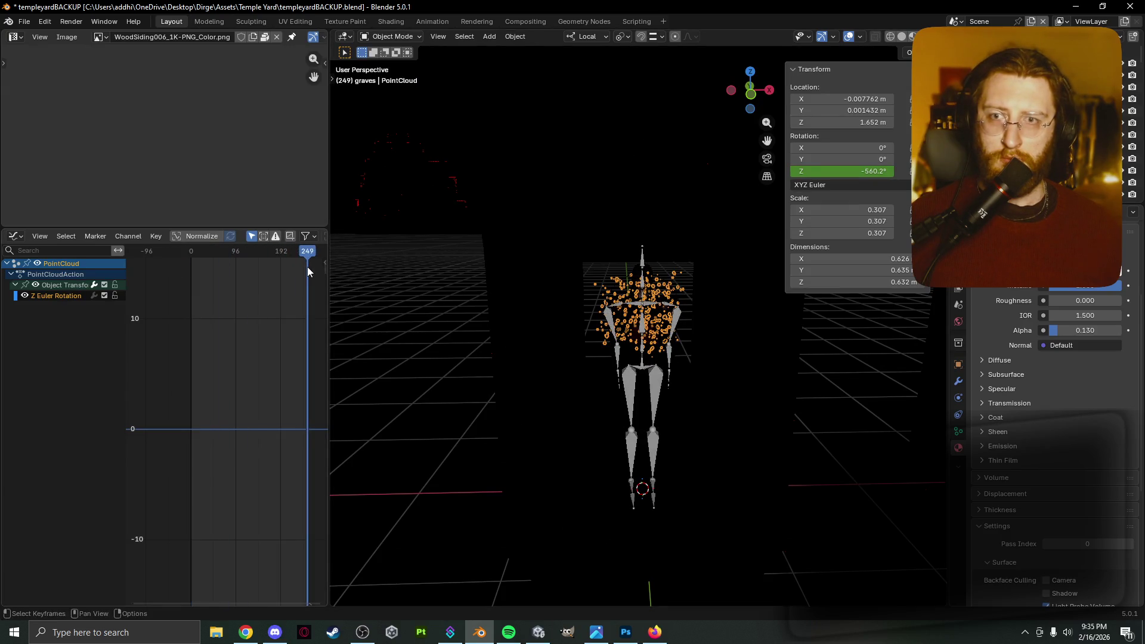
Spin the point cloud to 150.8° Z rotation and keyframe it.
mouse_move(847, 178)
mouse_down()
mouse_move(858, 177)
mouse_move(844, 183)
mouse_up()
key(k)
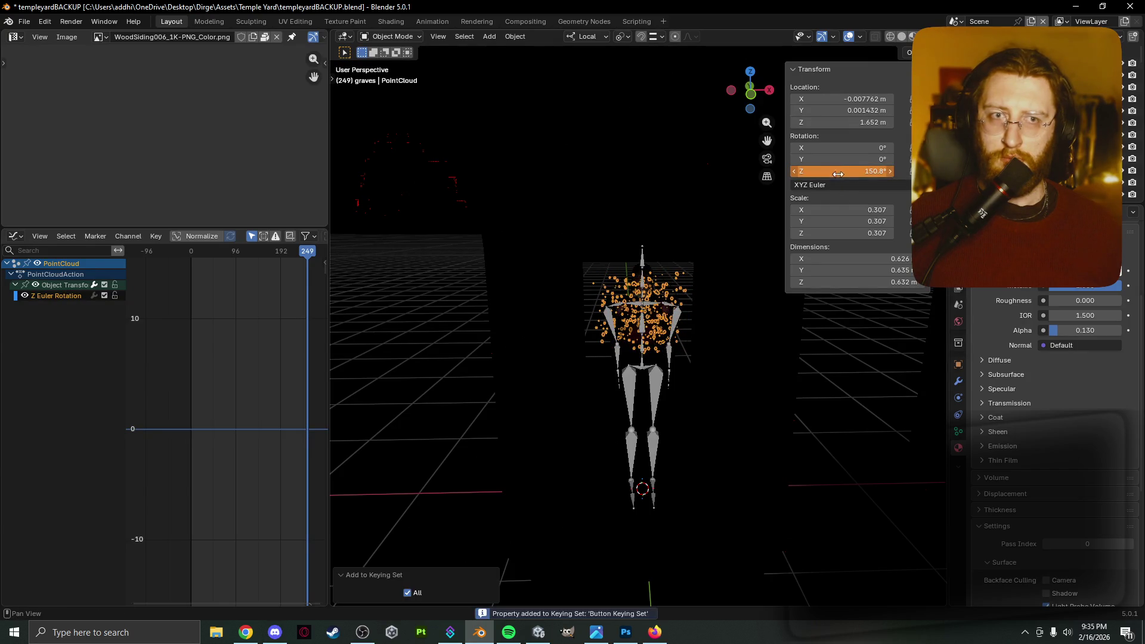
key(i)
click(227, 291)
Key all channels at frame 20, then key a -253.2° Z rotation at a later frame.
mouse_move(264, 252)
mouse_down()
mouse_move(215, 254)
mouse_move(301, 264)
mouse_move(199, 276)
mouse_up()
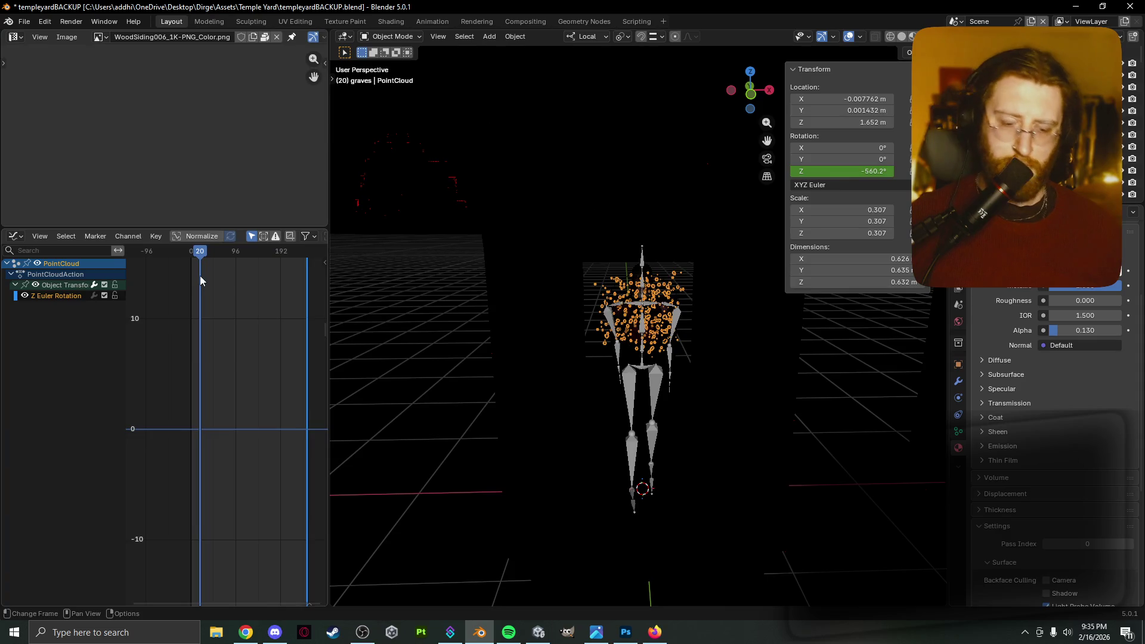
key(i)
click(200, 281)
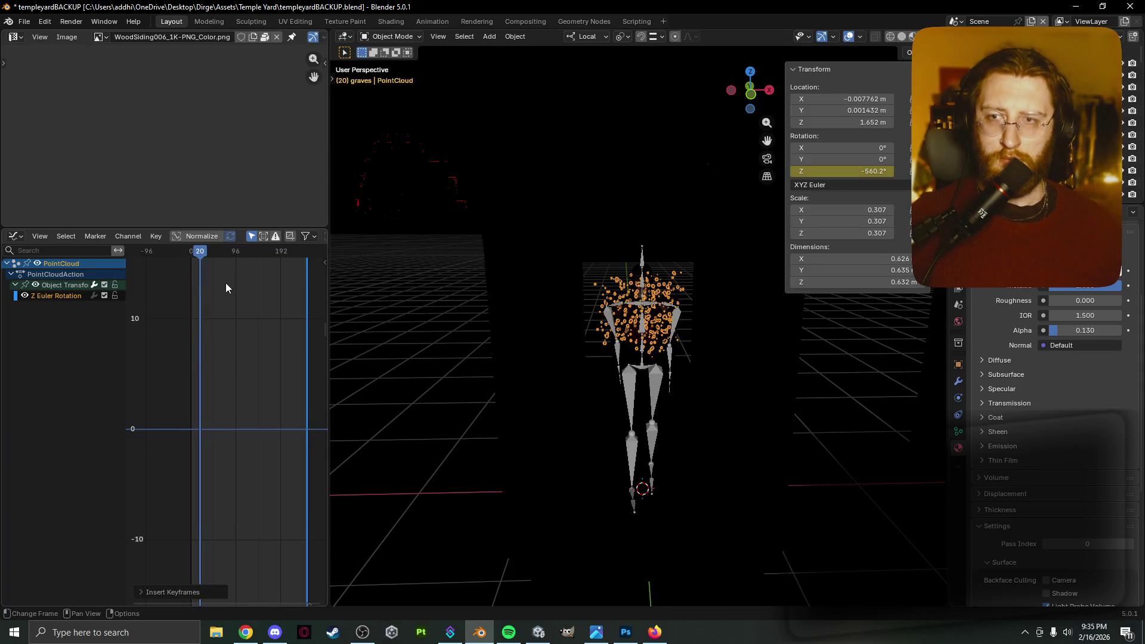
drag(203, 256, 300, 267)
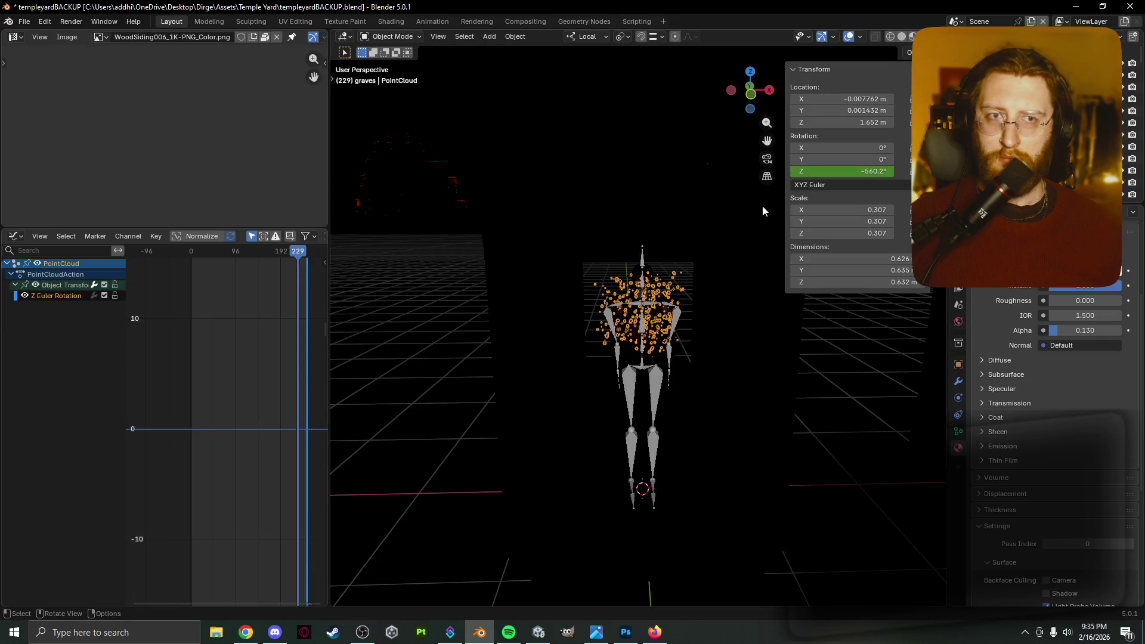
drag(841, 171, 871, 172)
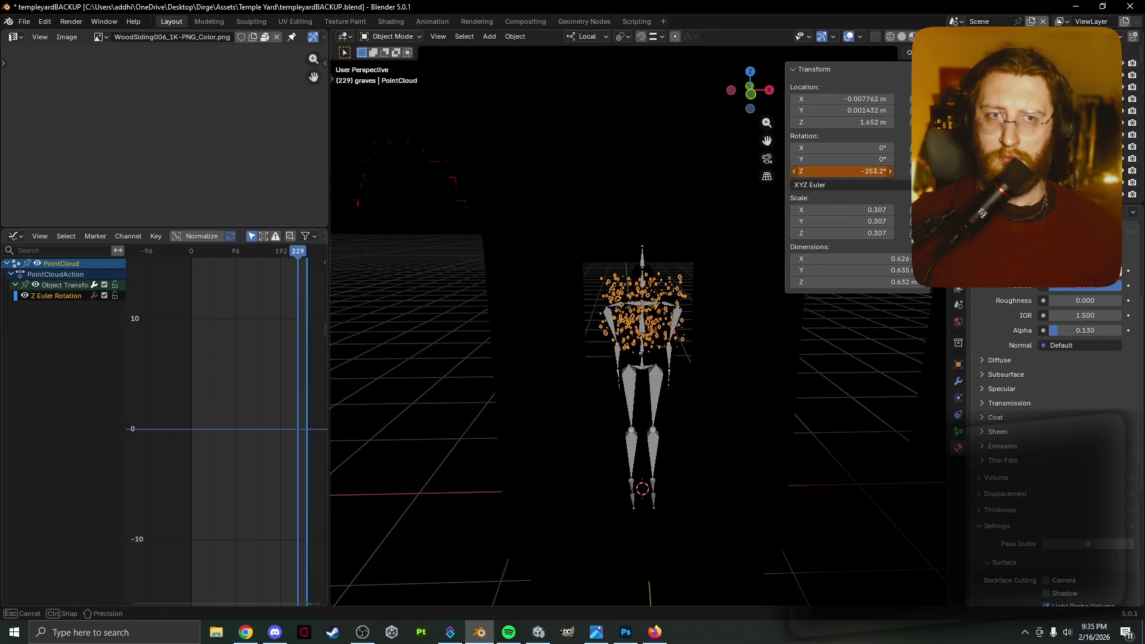
key(i)
click(296, 287)
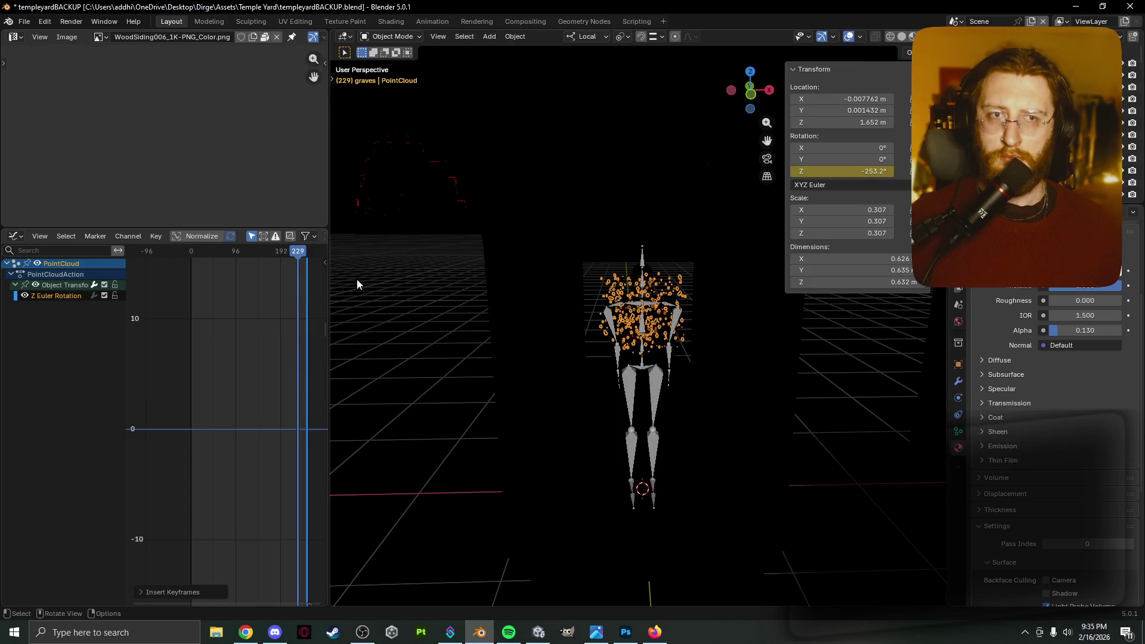
Play back the spin, stop it, then hide the armature.
key(space)
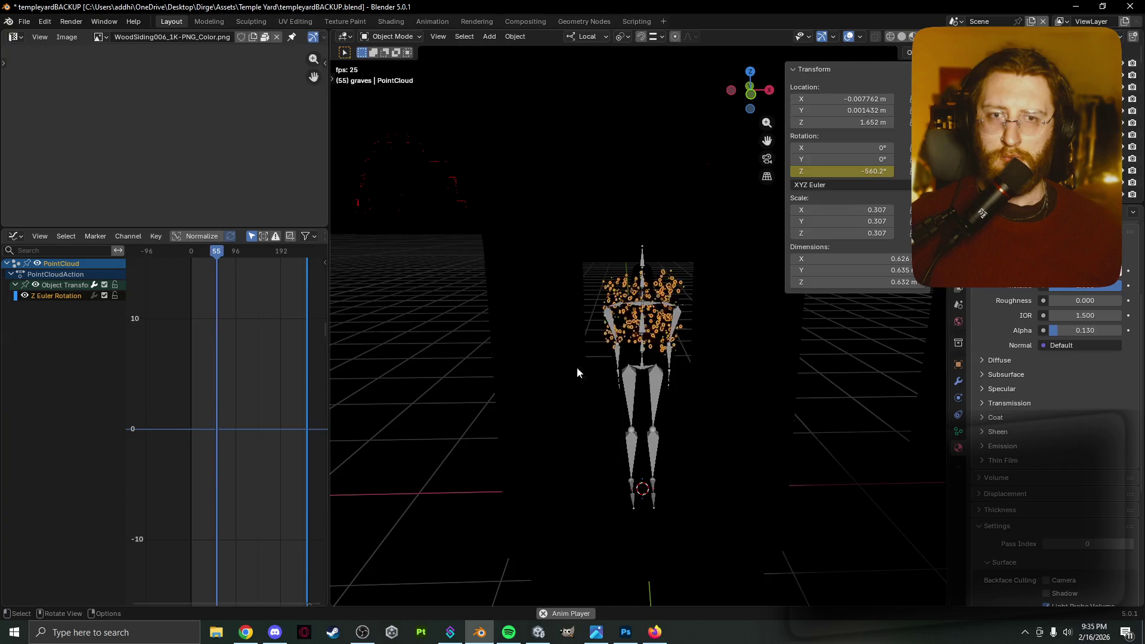
click(651, 363)
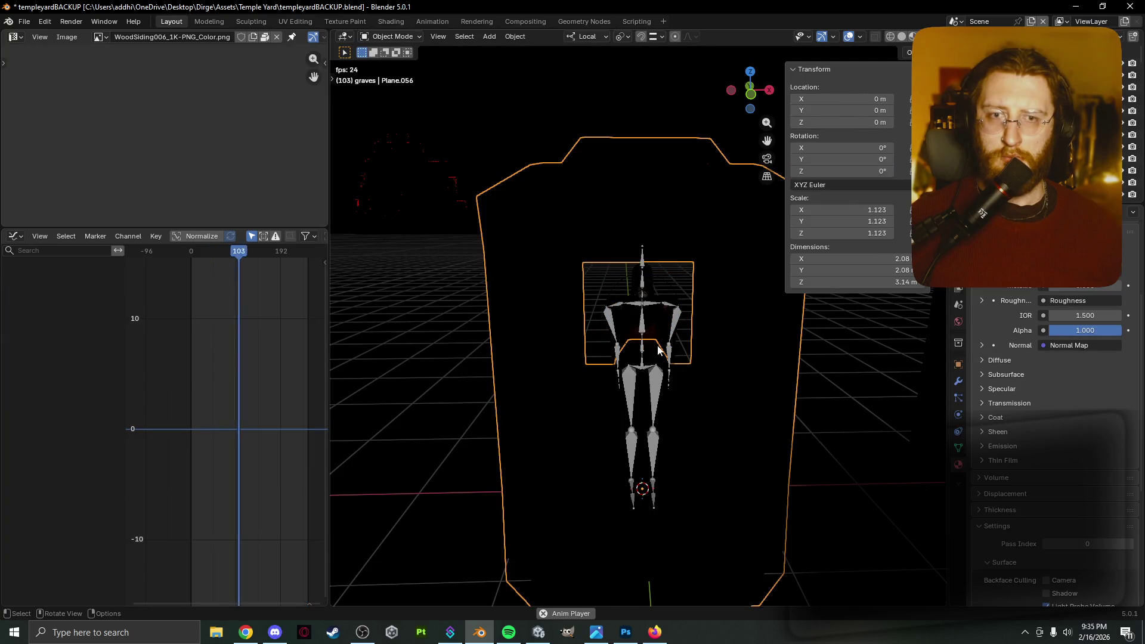
click(658, 341)
key(space)
click(644, 369)
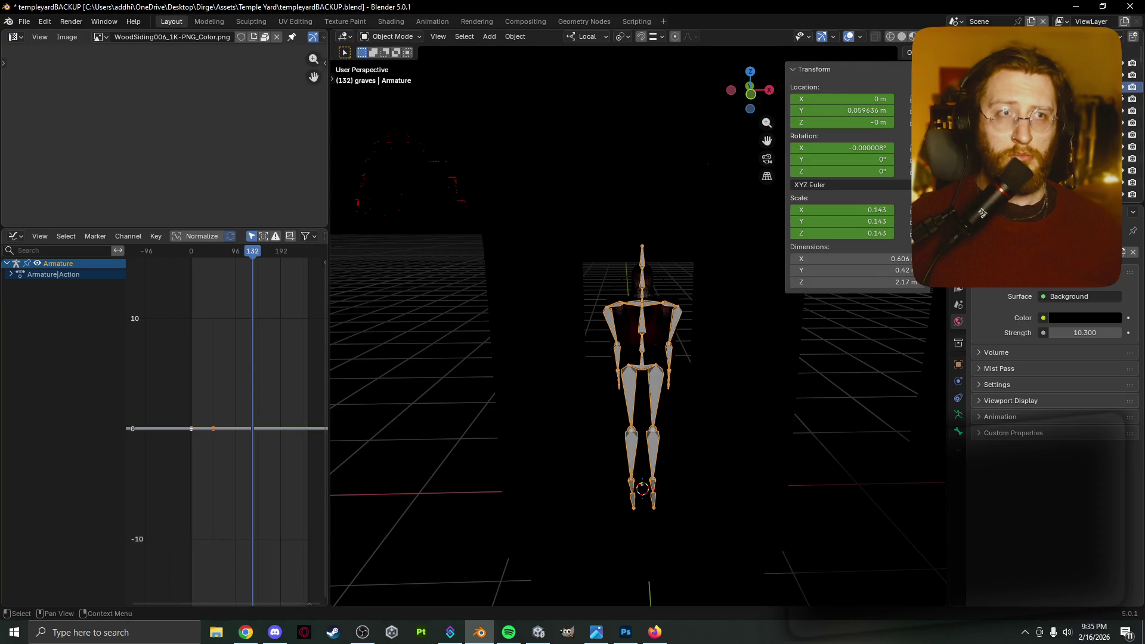
key(h)
Cycle through overlapping objects to select Plane.055, starting and cancelling a move.
click(658, 326)
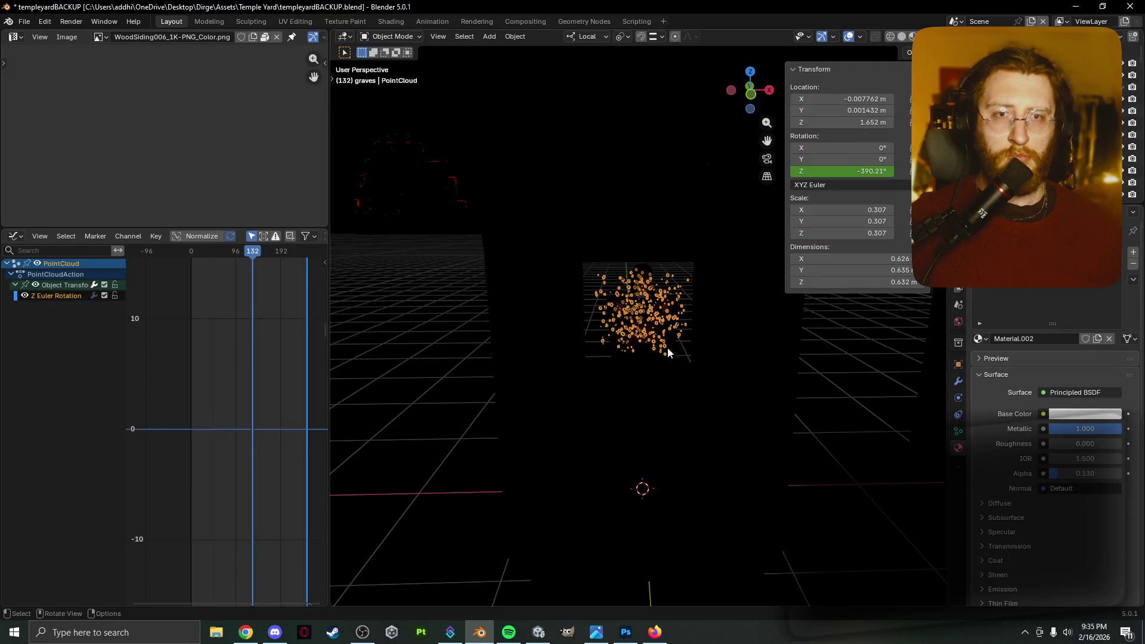
click(653, 363)
click(668, 331)
click(669, 337)
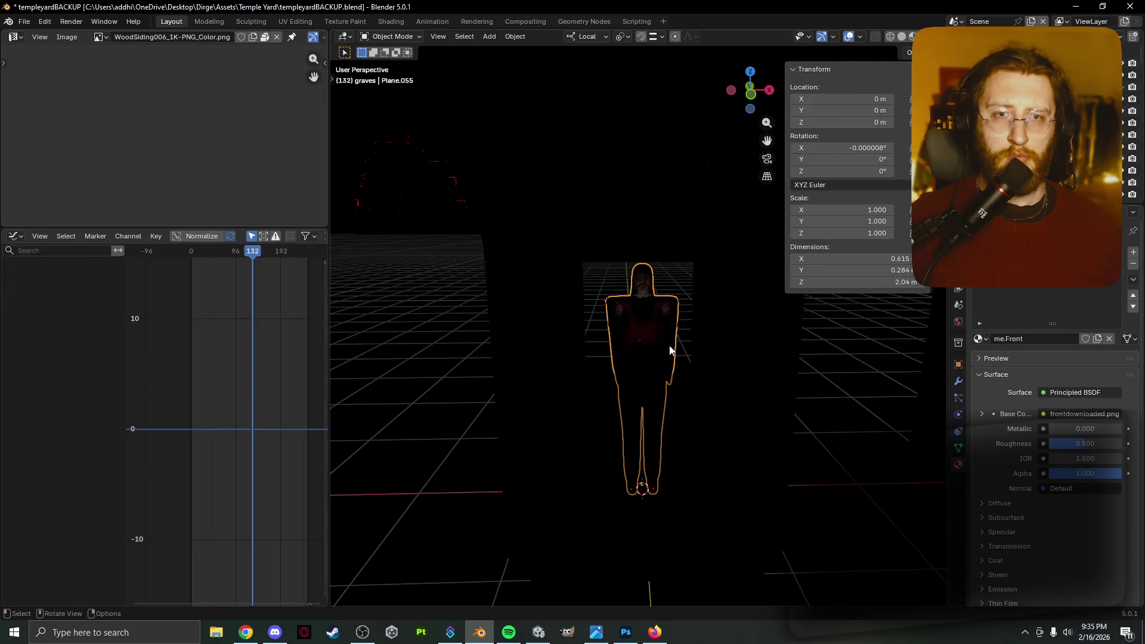
key(g)
right_click(665, 350)
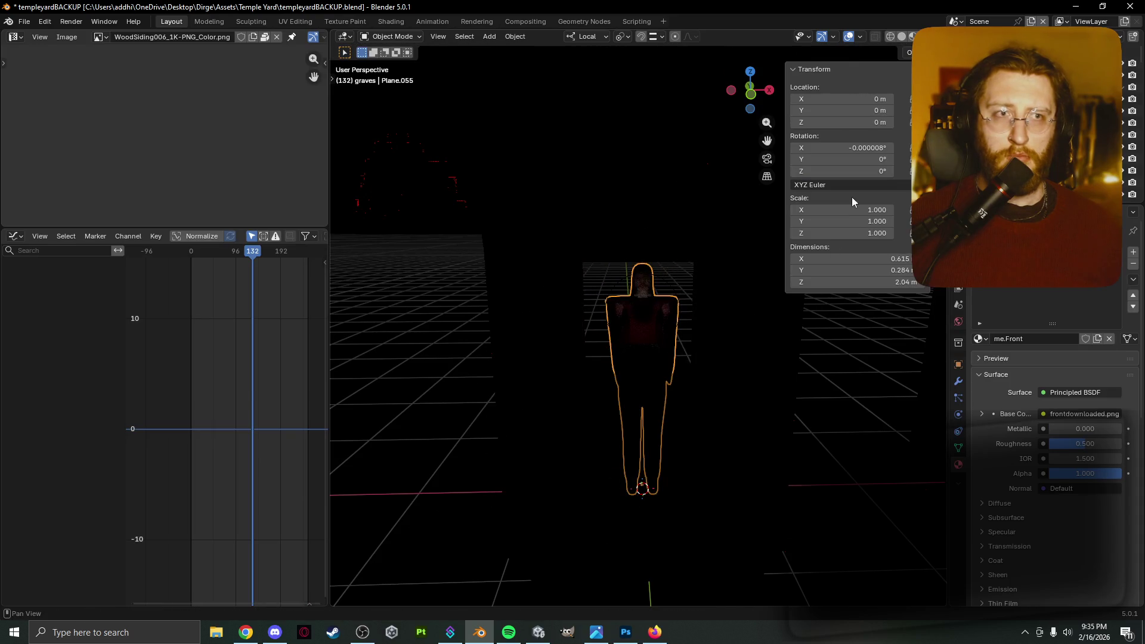
Unhide the armature and select it.
click(1049, 86)
key(alt+h)
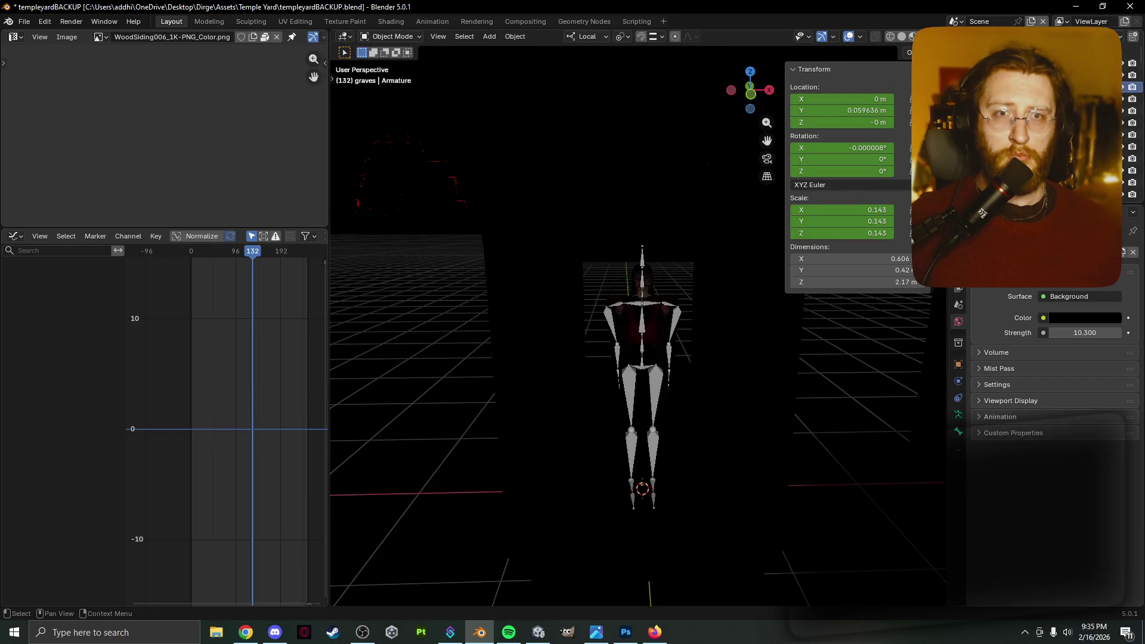
click(686, 337)
Move the armature off to the left and start playing the animation.
key(g)
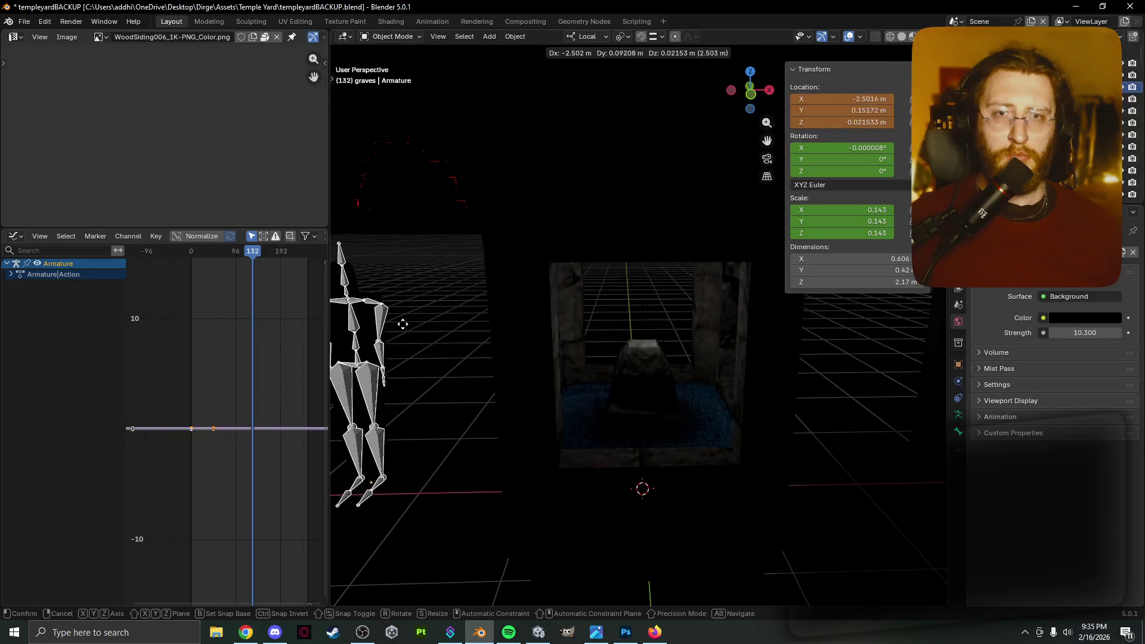
click(400, 330)
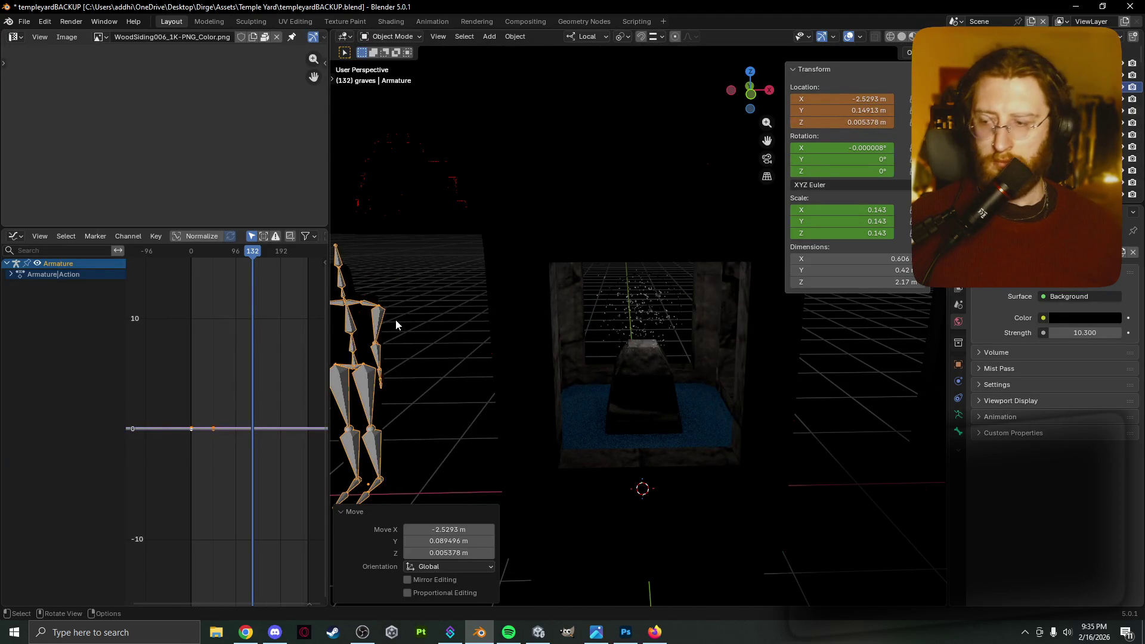
key(space)
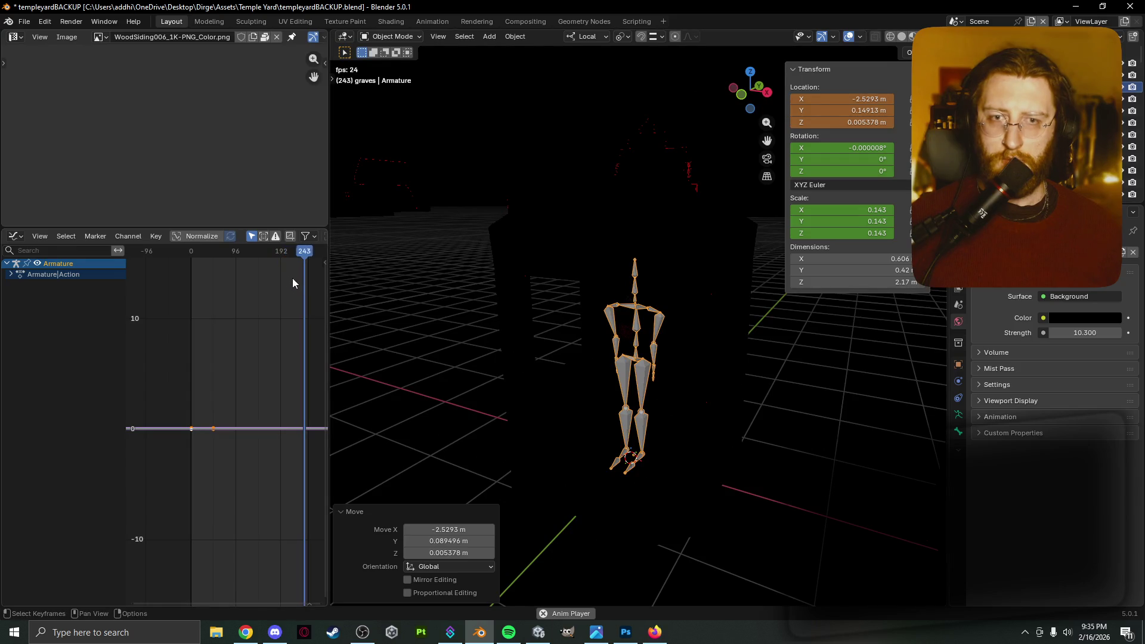
scroll(292, 278, up, 1)
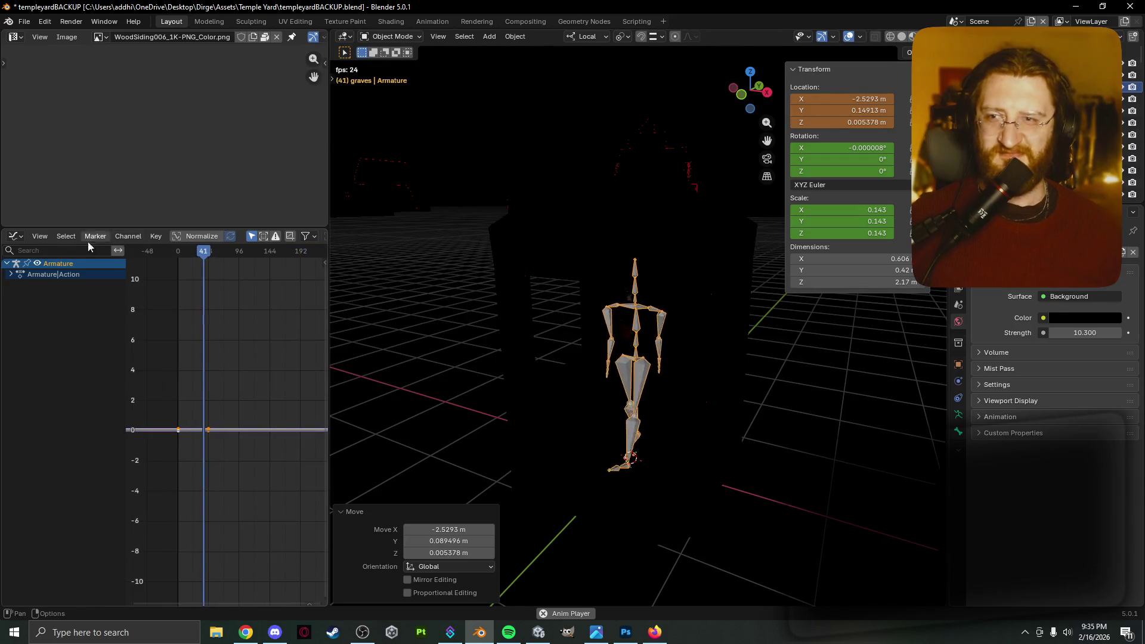
Inspect the Armature|Action channels by expanding and collapsing them.
click(17, 237)
click(18, 240)
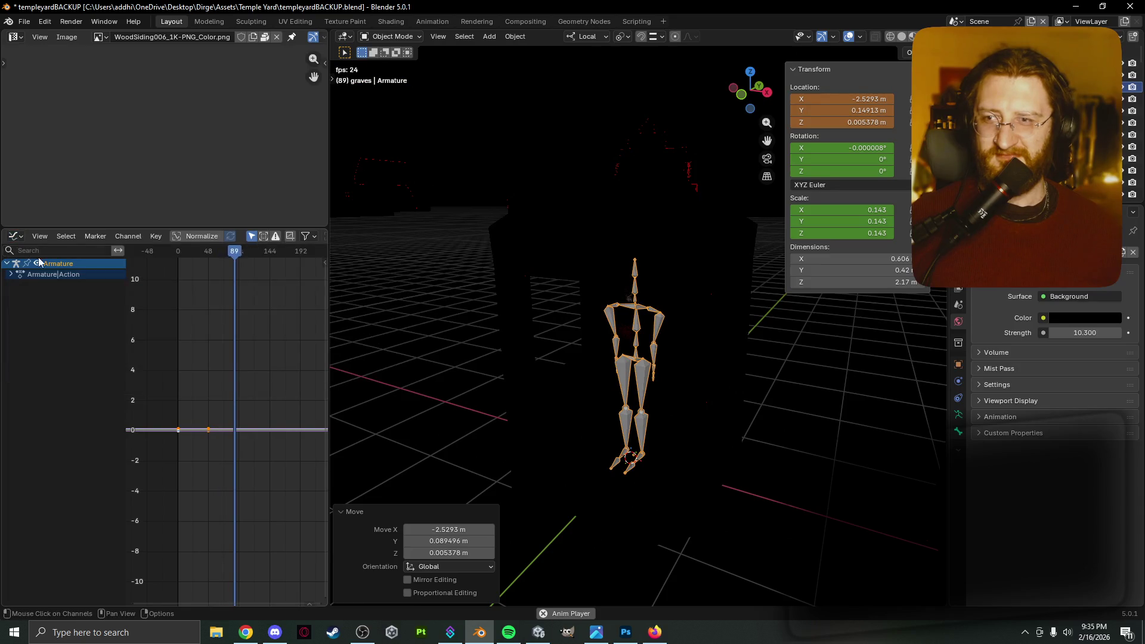
click(10, 278)
click(11, 275)
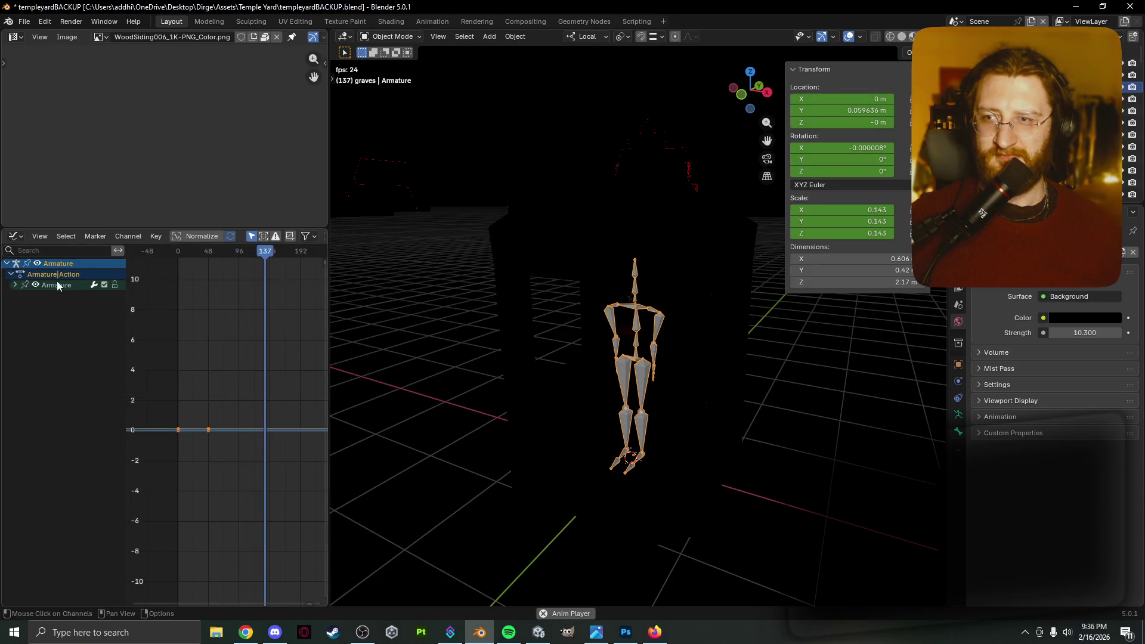
scroll(439, 375, down, 3)
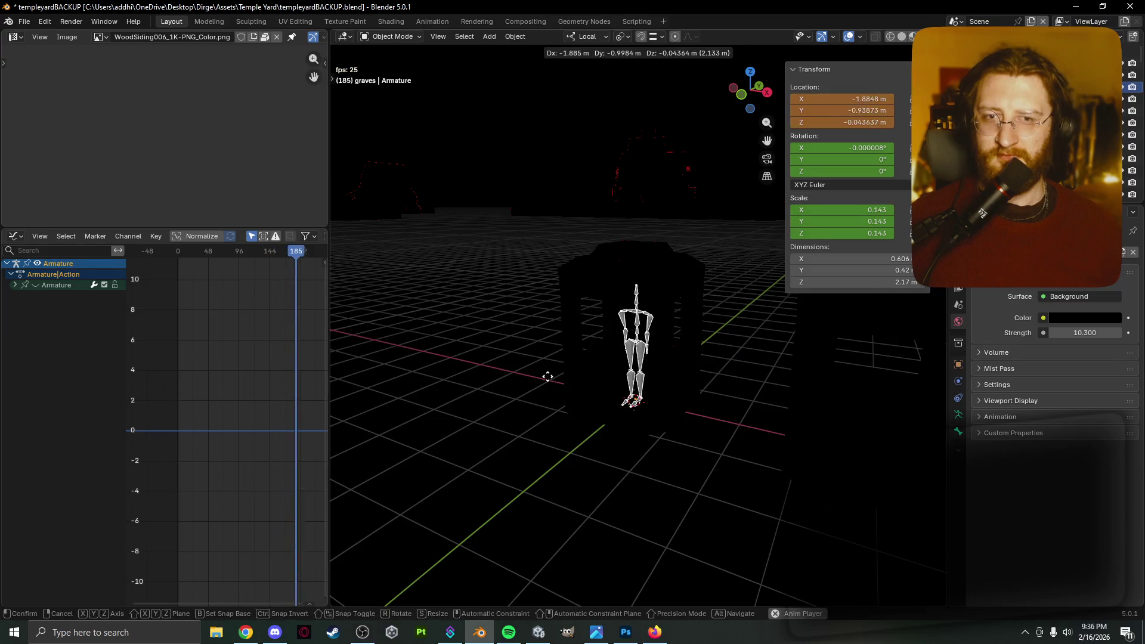
scroll(277, 376, up, 3)
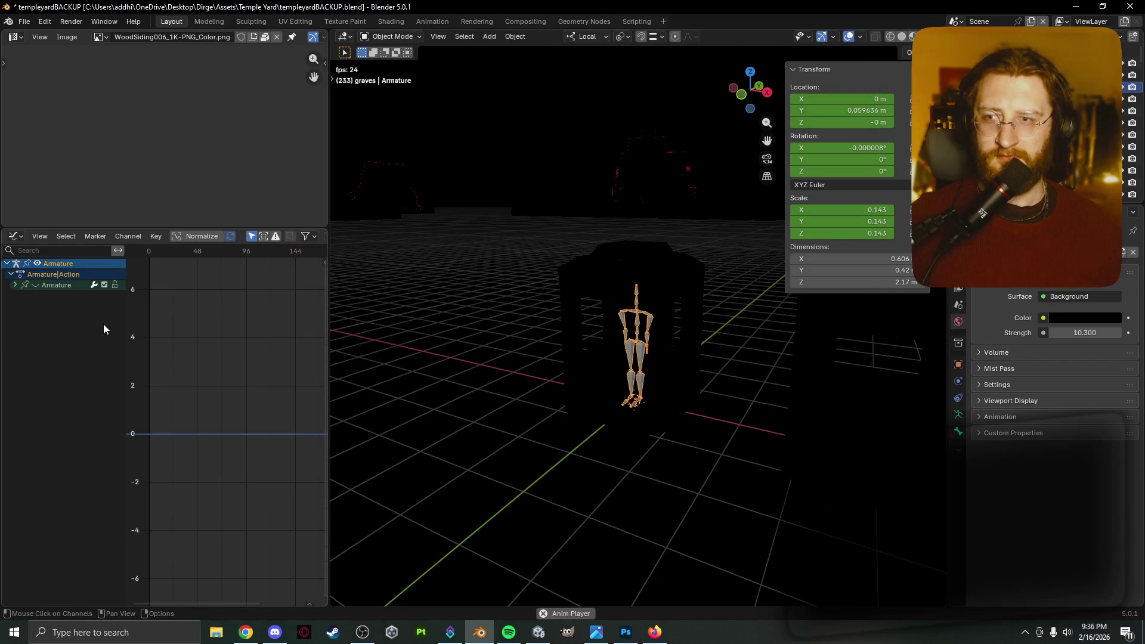
click(11, 274)
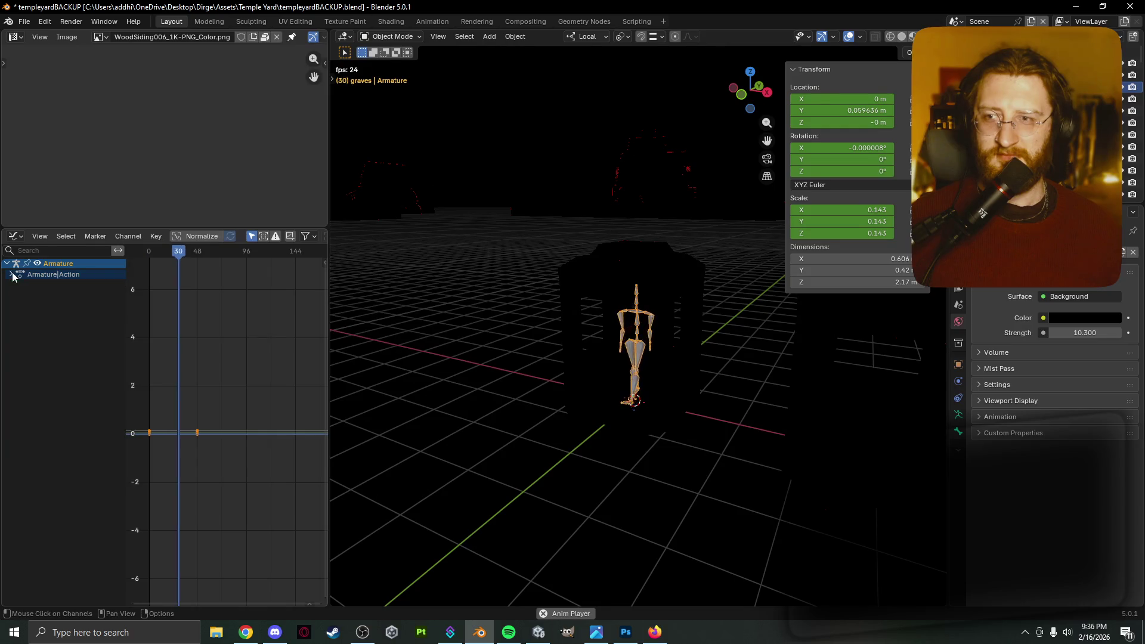
click(10, 265)
Hide the armature, resume playback, and select Empty.004.
key(space)
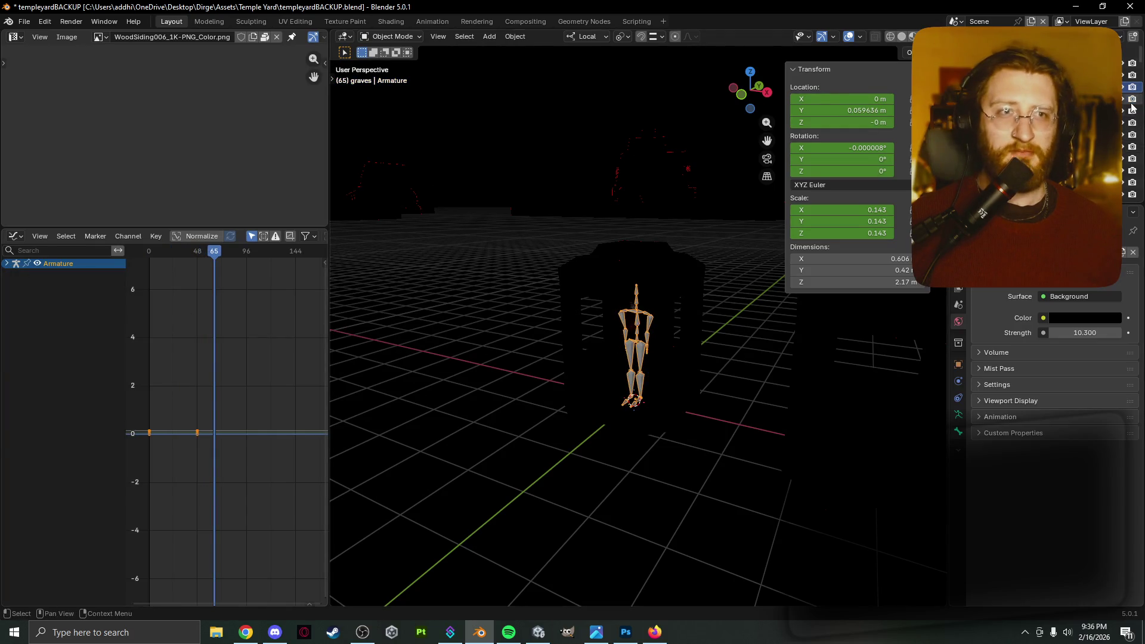
click(1121, 87)
key(space)
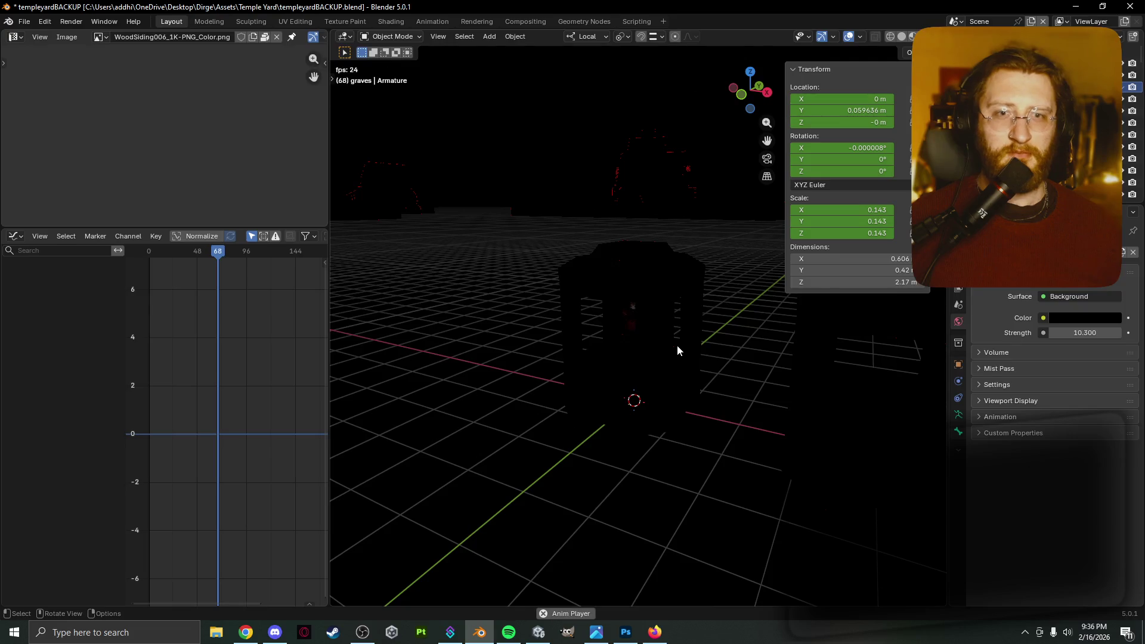
scroll(675, 344, up, 5)
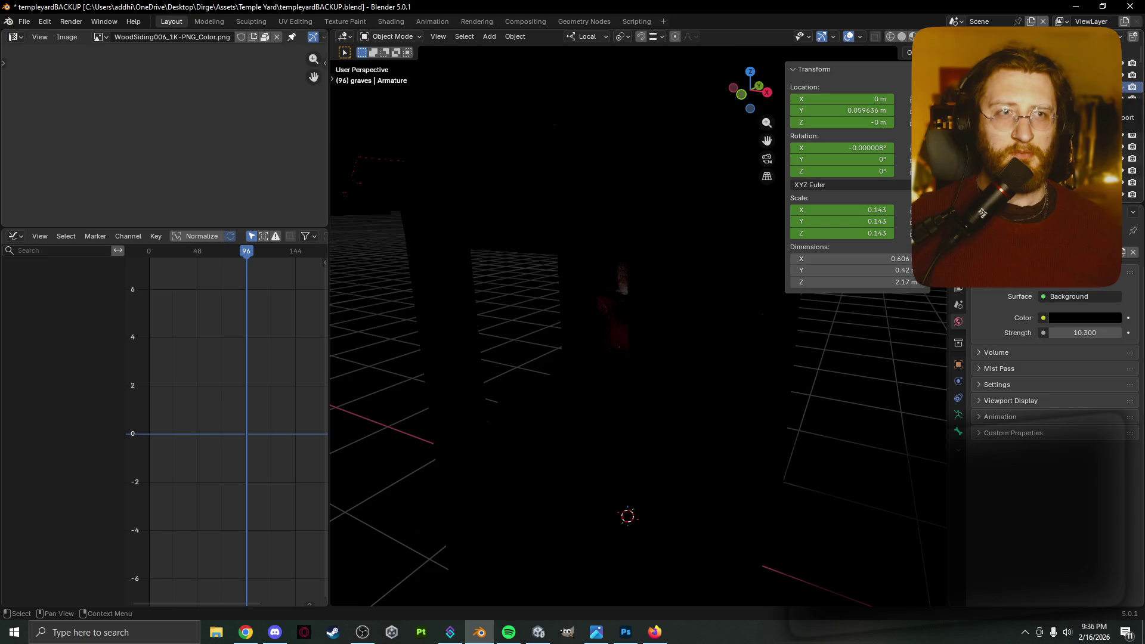
click(1043, 99)
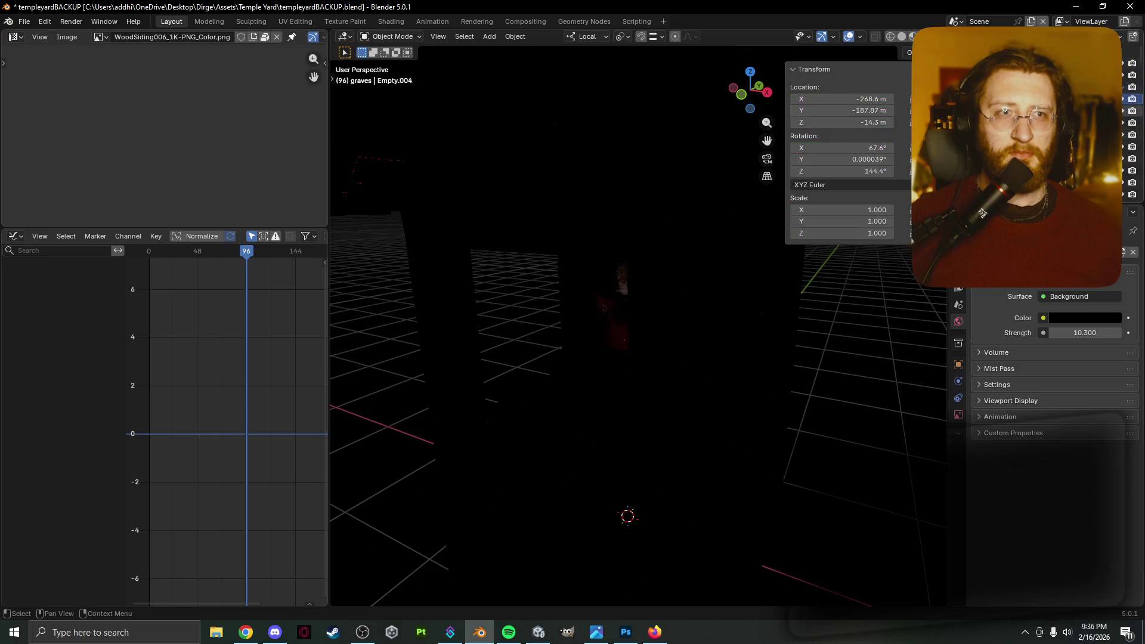
Select the human figure, then show and select its armature.
mouse_move(774, 314)
middle_down()
mouse_move(832, 320)
mouse_move(870, 278)
middle_up()
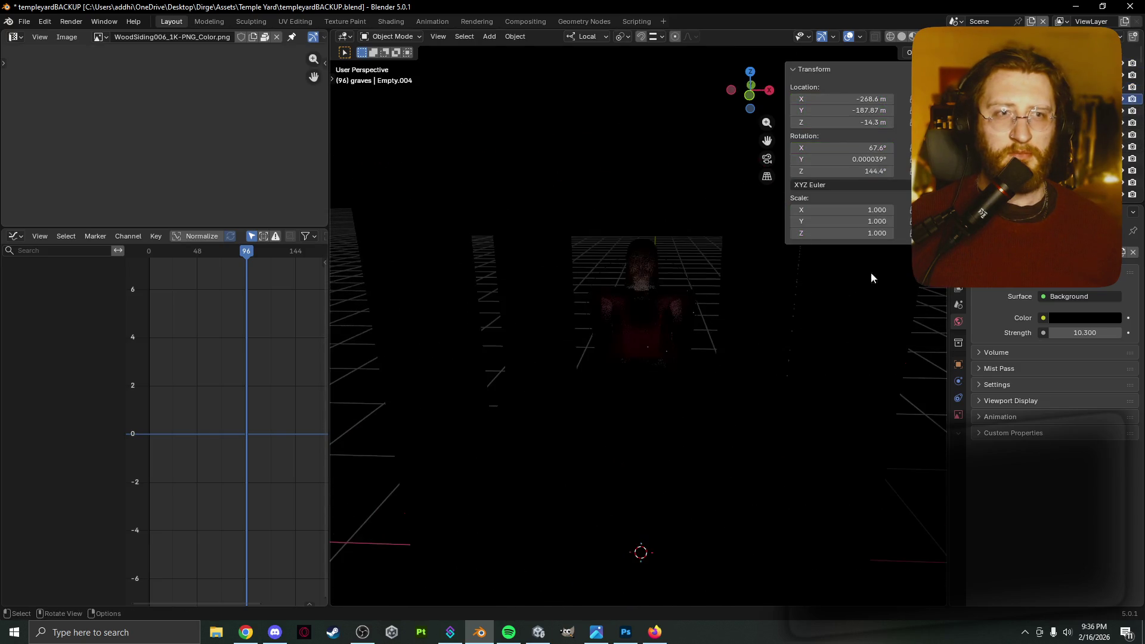
click(642, 296)
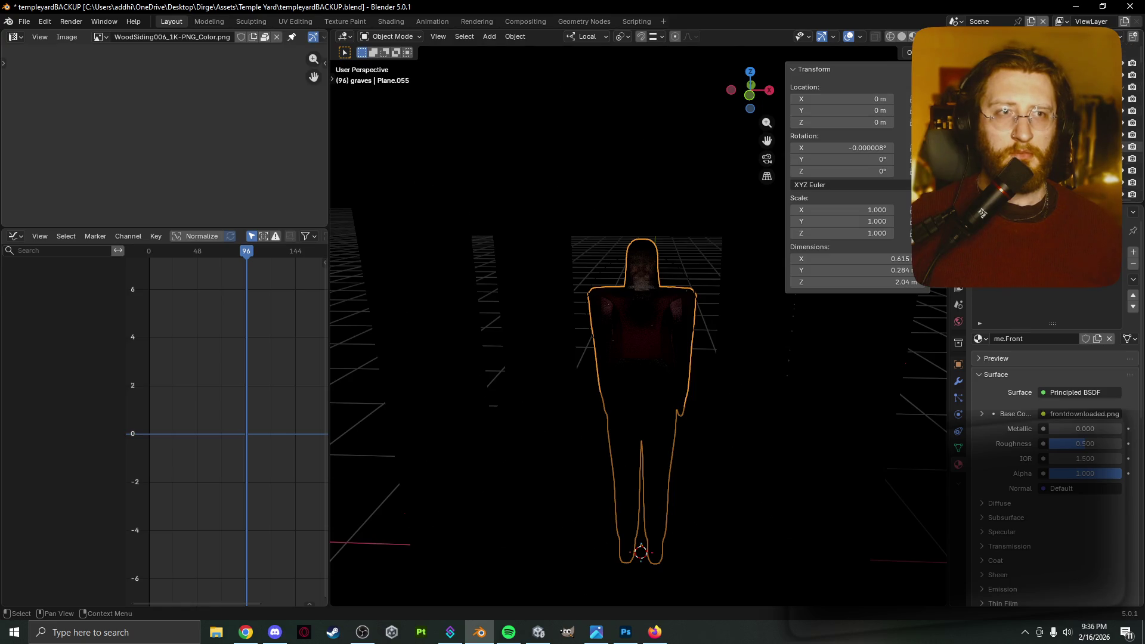
click(1121, 87)
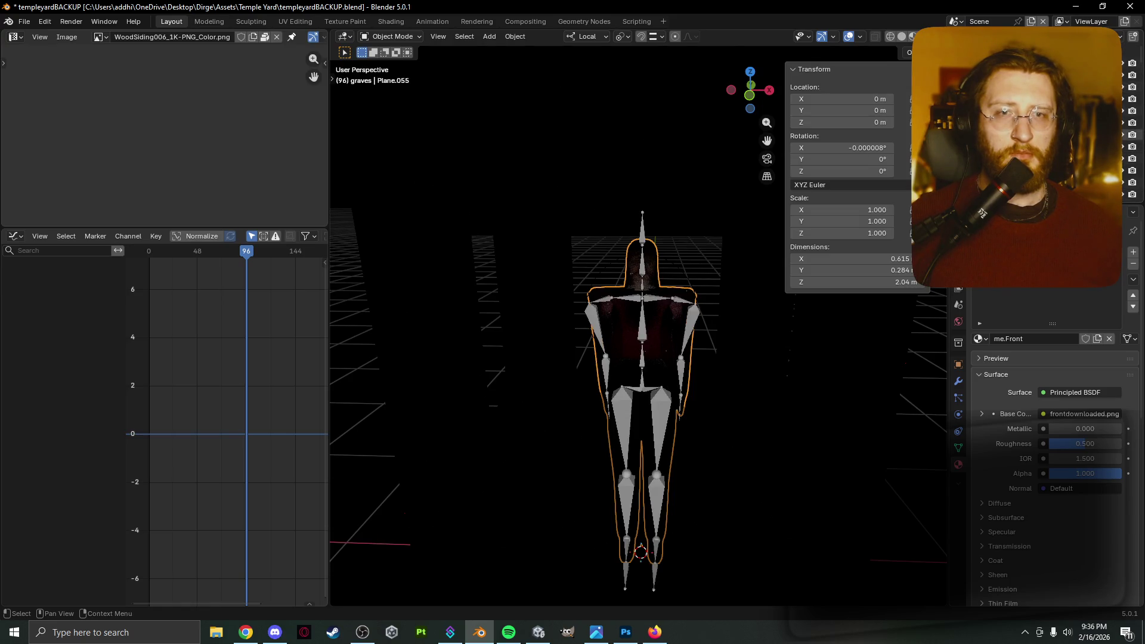
click(685, 326)
scroll(251, 396, down, 2)
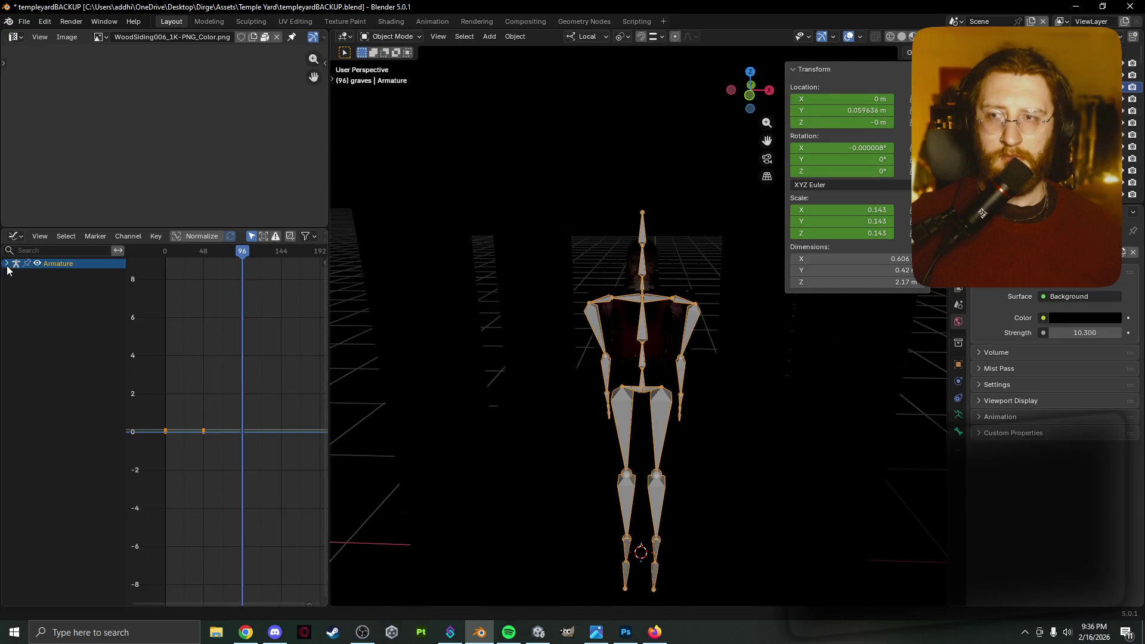
Delete the armature's Z, Y and X Location animation channels.
click(14, 285)
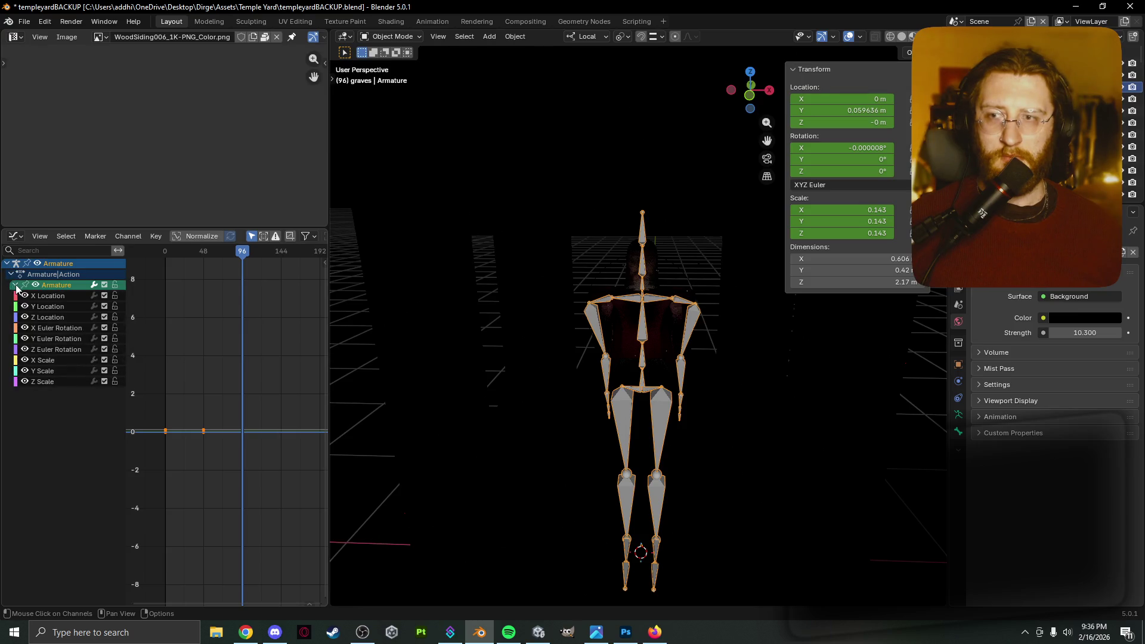
key(x)
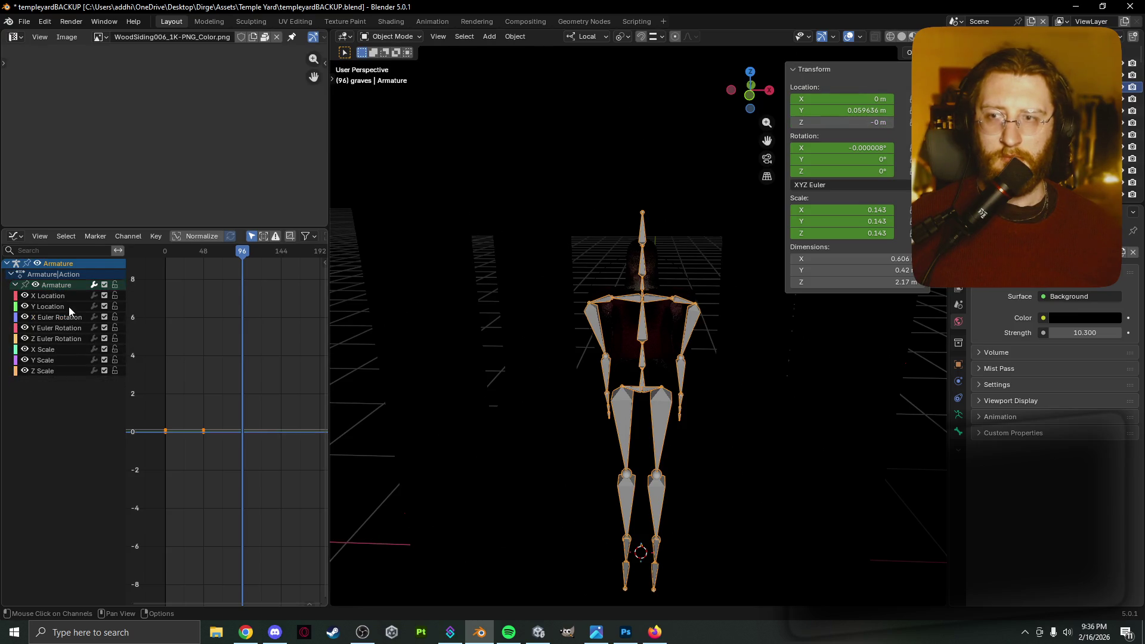
click(68, 306)
key(x)
click(68, 296)
key(x)
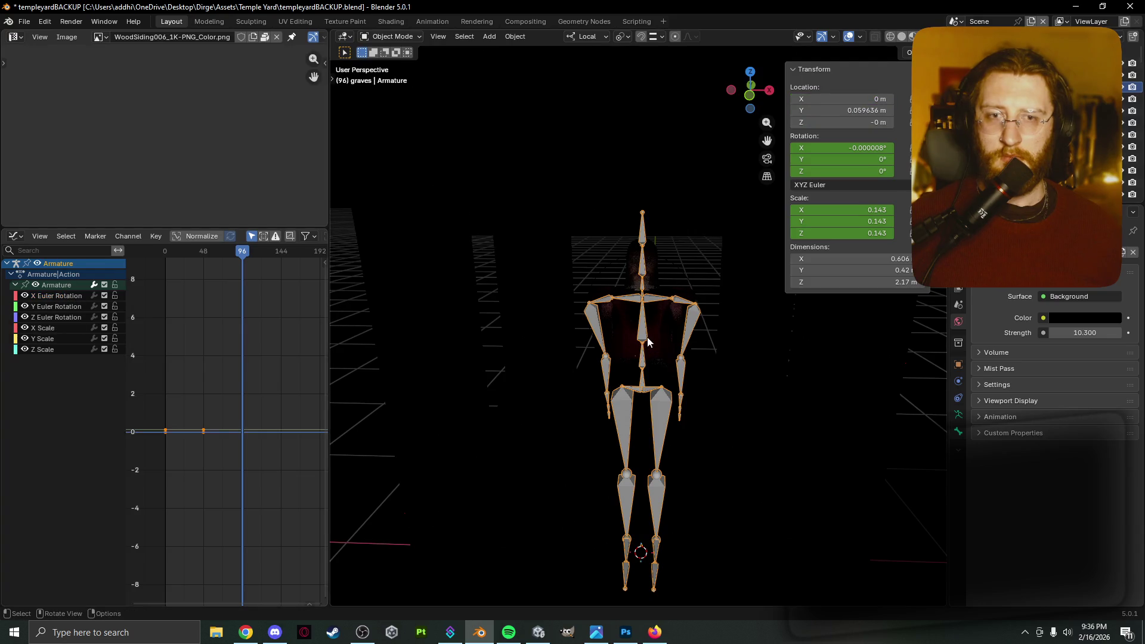
Move the armature aside to X -2.854 m and play the animation.
key(g)
click(836, 320)
key(space)
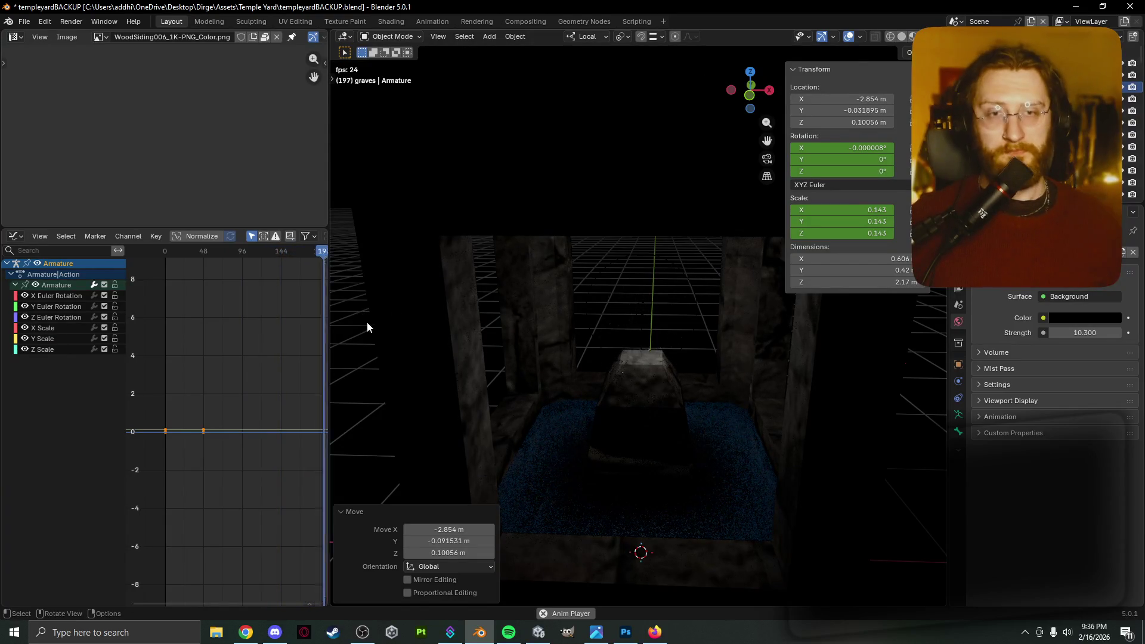
At frame 17, raise the point cloud's yellow emission strength to about 200, then orbit the shrine.
mouse_move(181, 253)
mouse_down()
mouse_move(168, 253)
mouse_move(178, 254)
mouse_up()
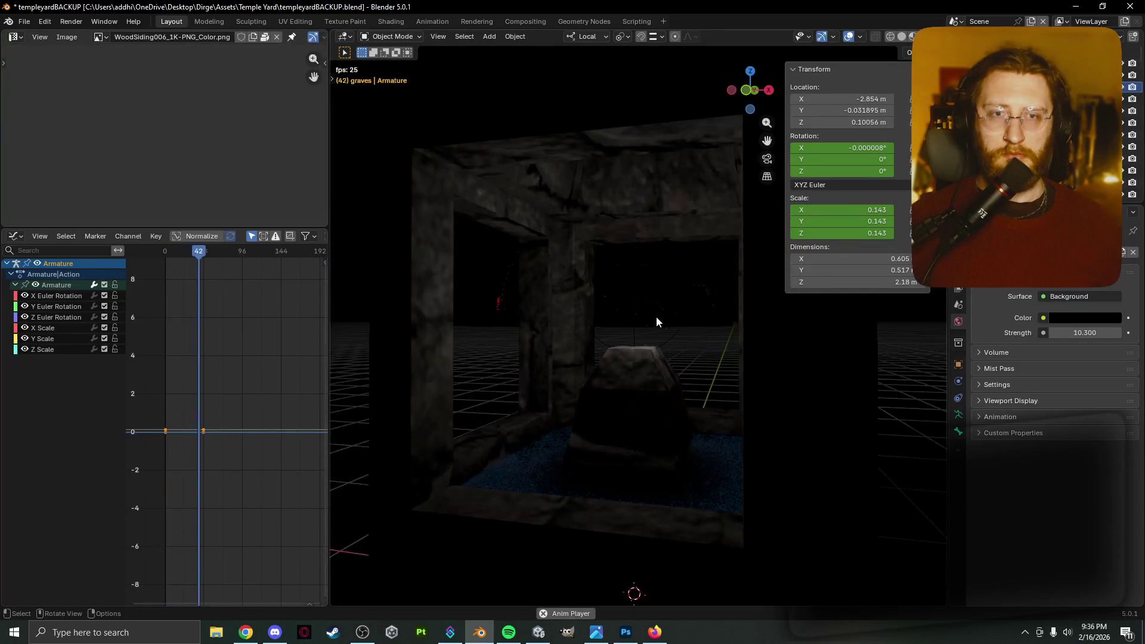
click(656, 316)
scroll(1013, 504, down, 5)
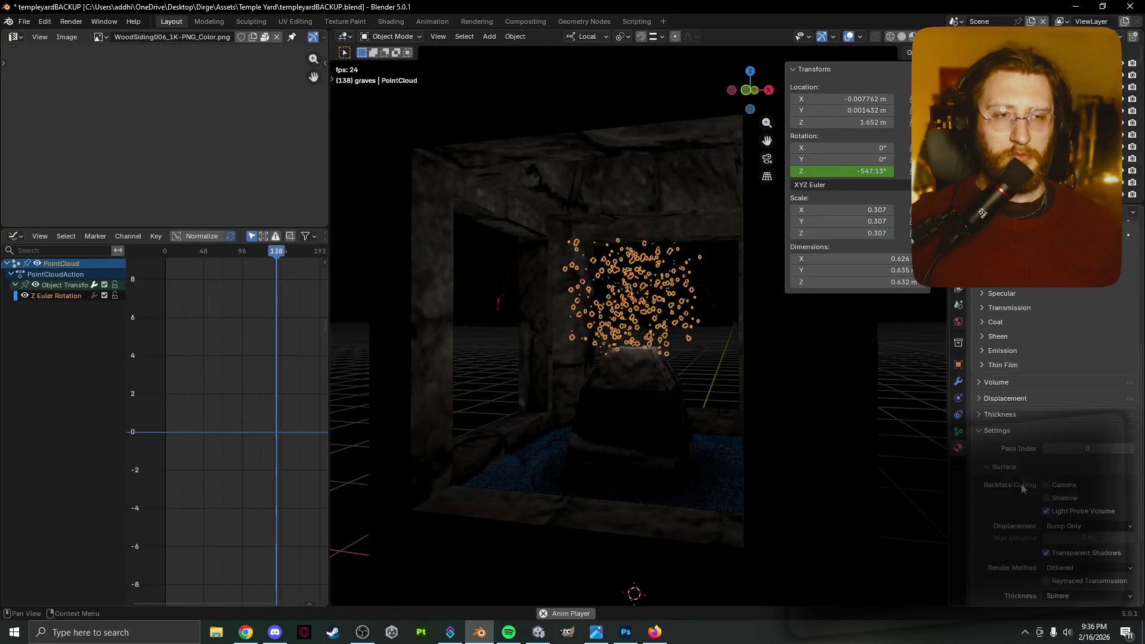
click(1008, 425)
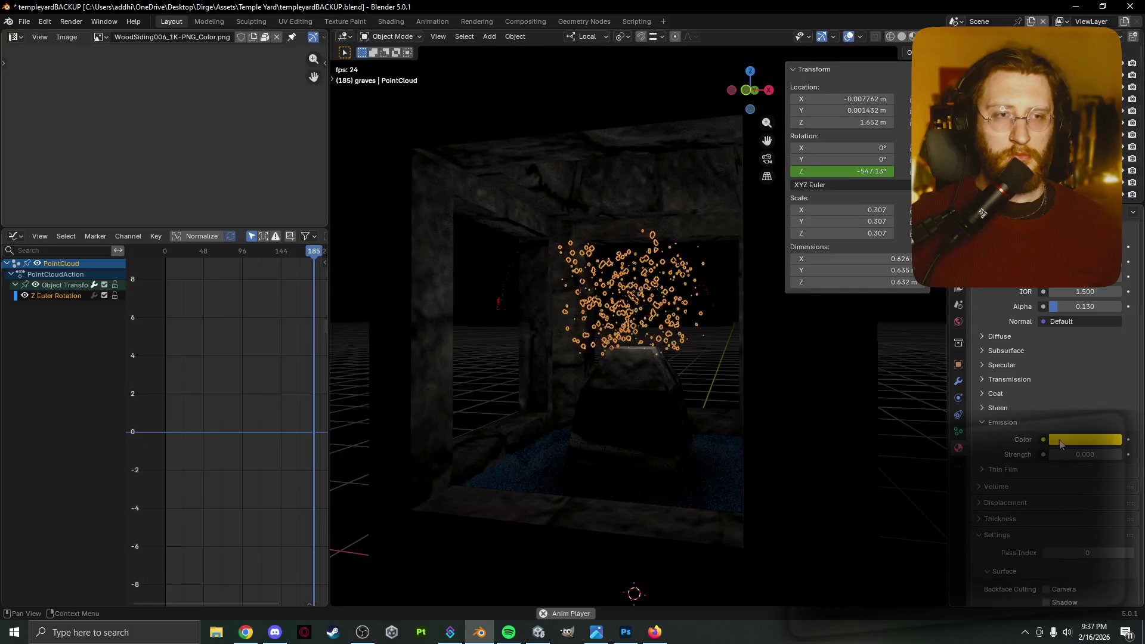
drag(1079, 454, 1091, 454)
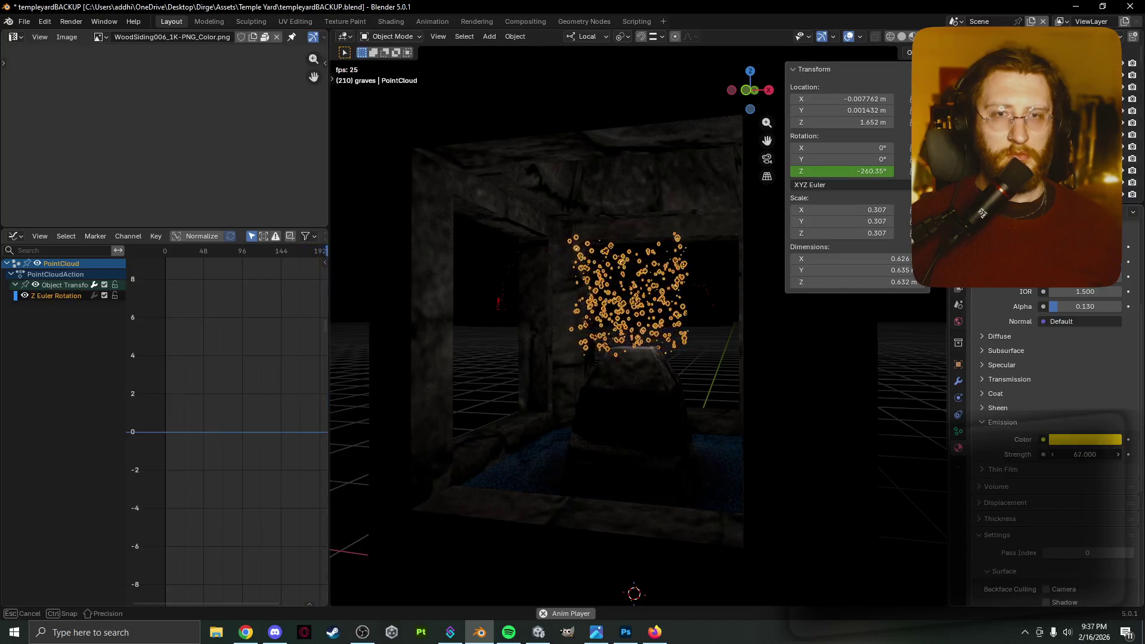
click(857, 448)
mouse_move(901, 454)
middle_down()
mouse_move(930, 483)
mouse_move(559, 420)
middle_up()
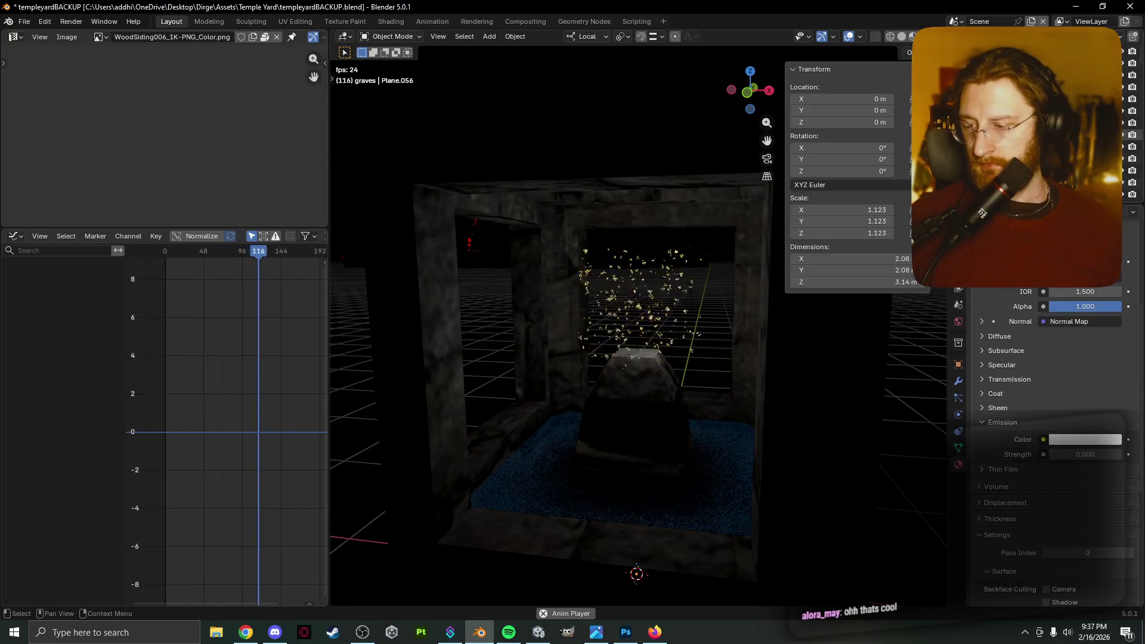
scroll(650, 331, down, 5)
scroll(644, 338, up, 2)
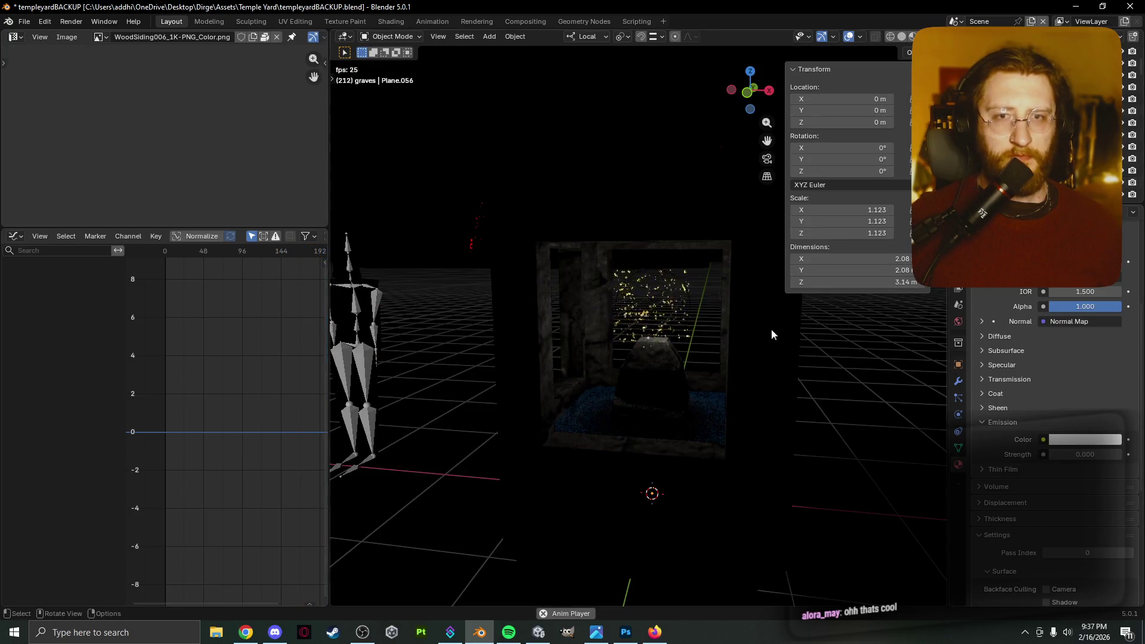
scroll(709, 353, down, 4)
scroll(709, 352, up, 6)
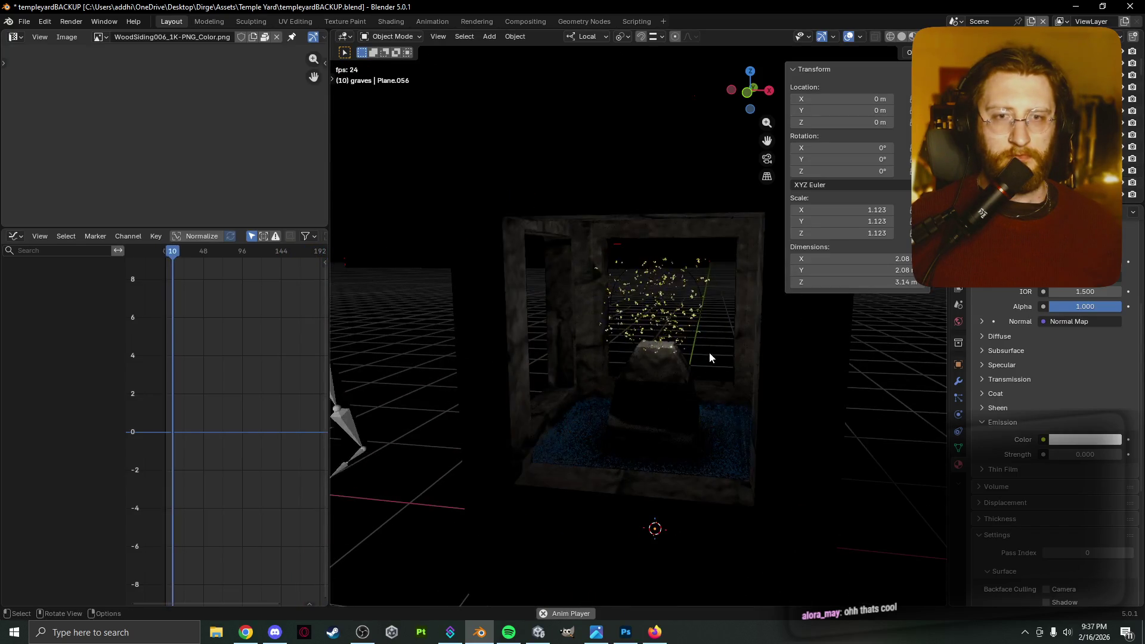
scroll(404, 372, down, 4)
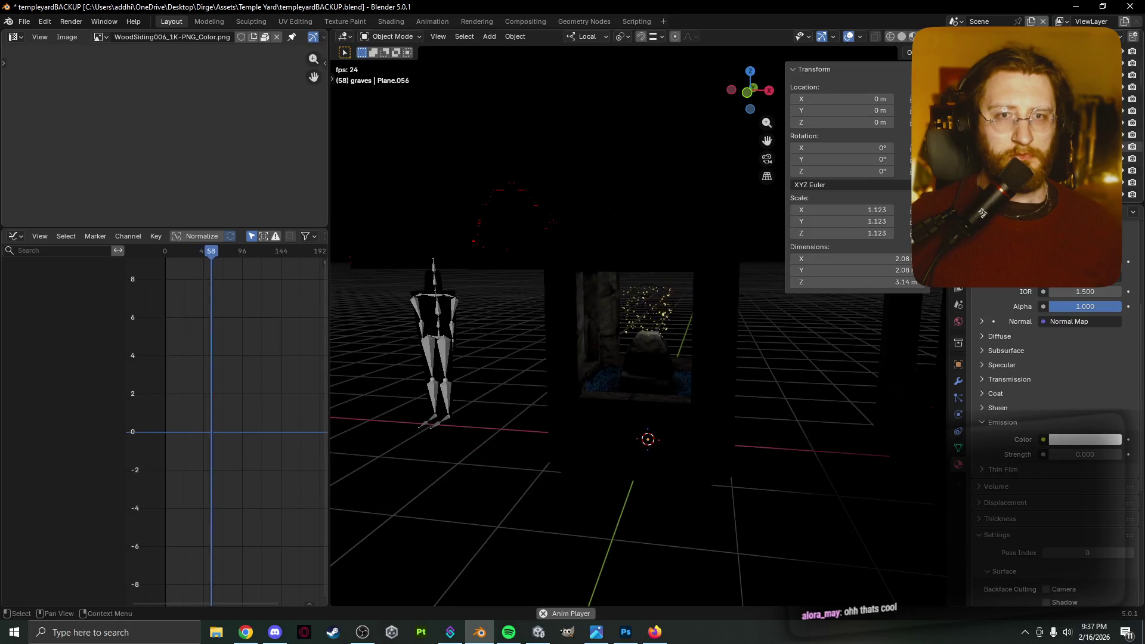
key(space)
scroll(753, 370, up, 5)
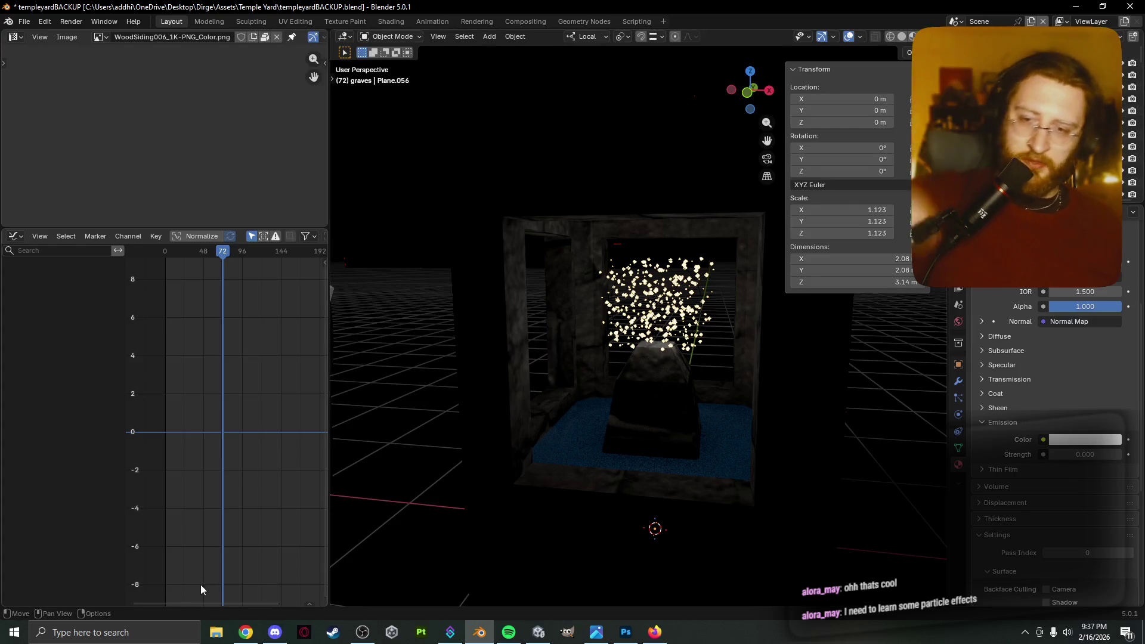
click(246, 632)
Search Google for 'how to make ghibli trees'.
click(358, 32)
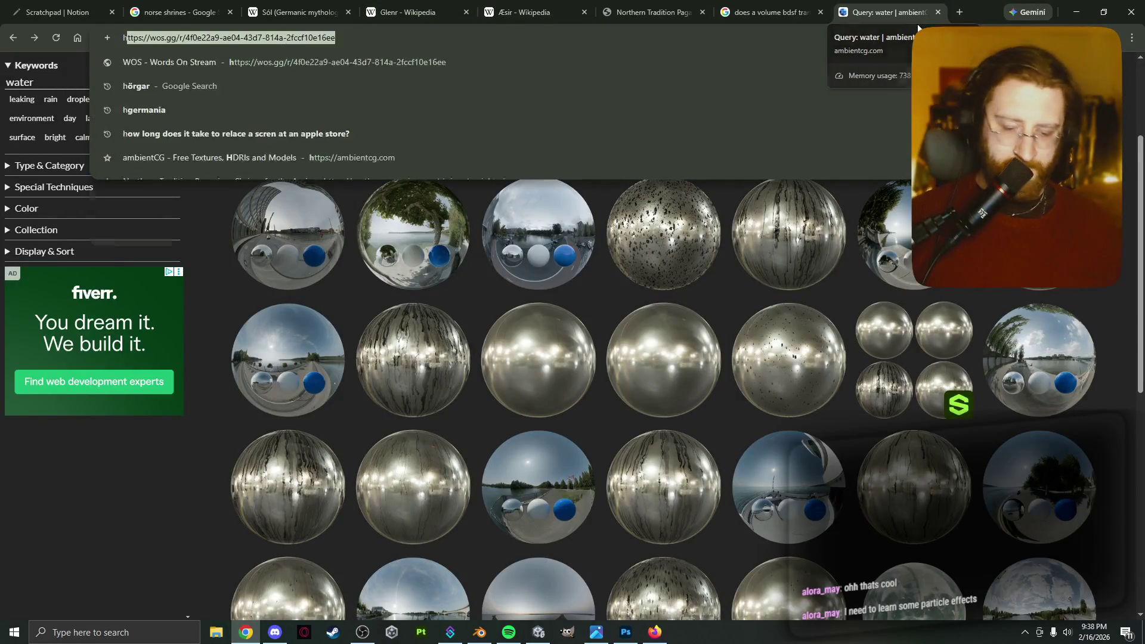
text(how to make ghibli )
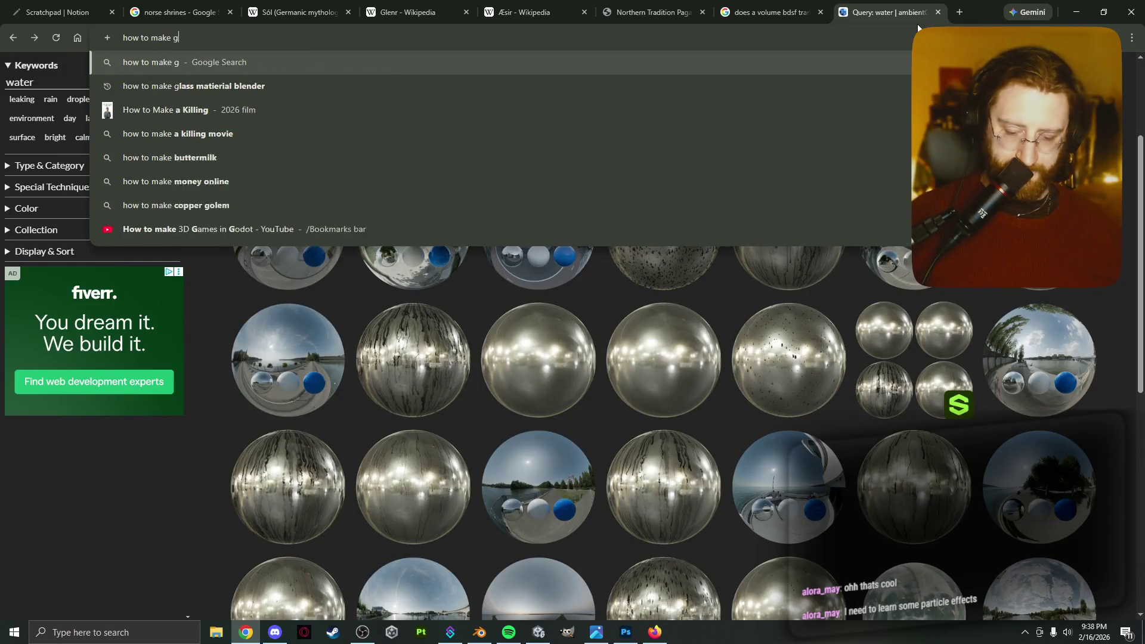
text(trees)
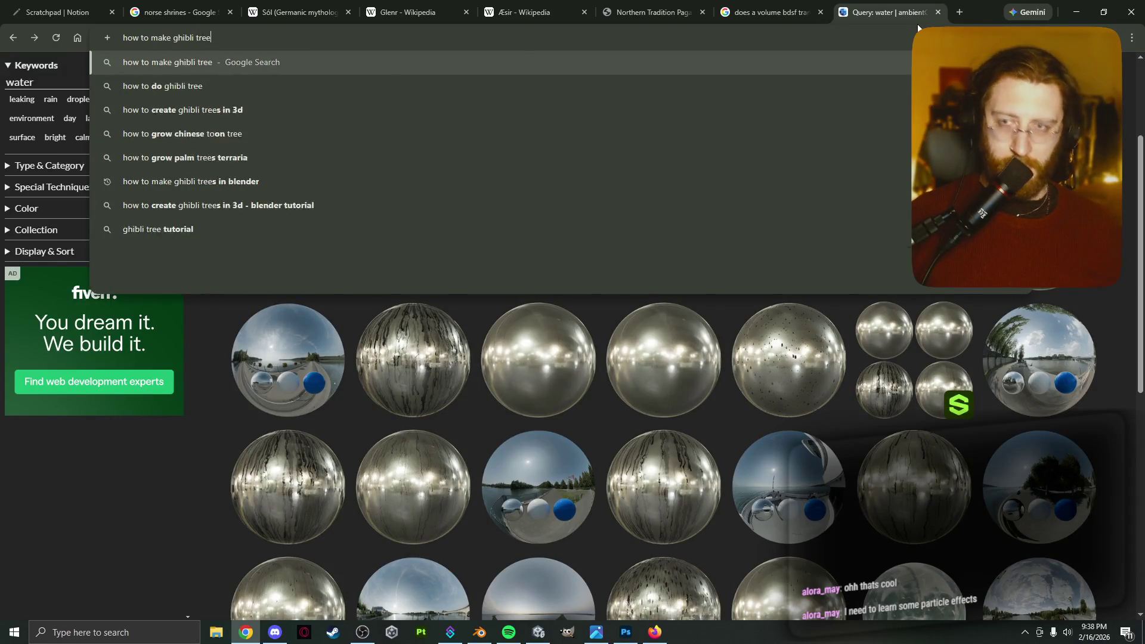
key(Return)
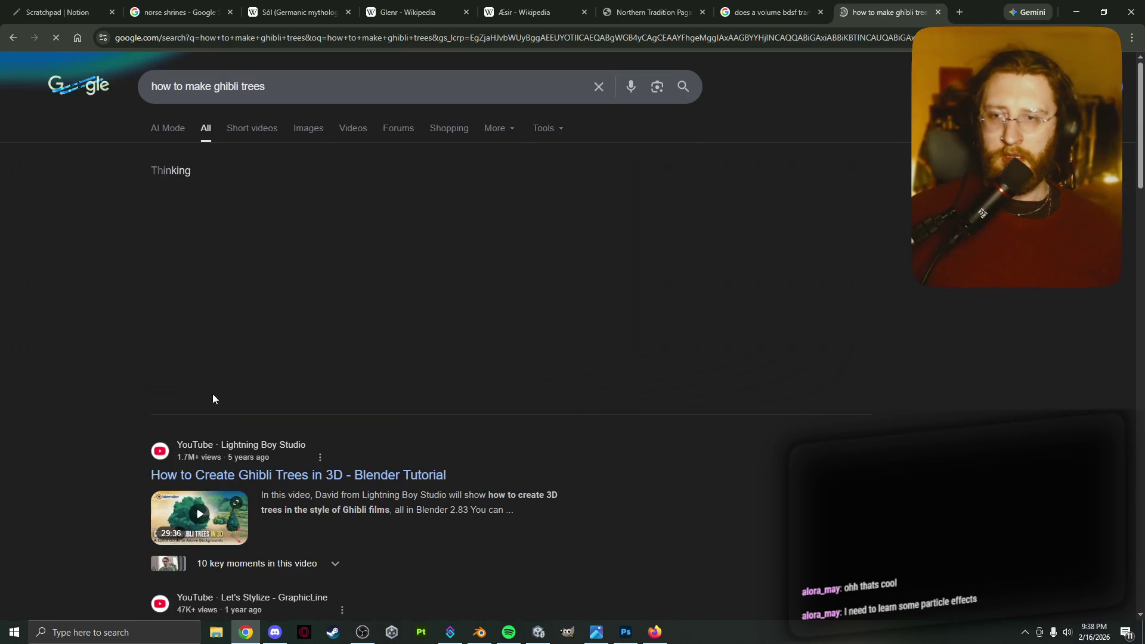
Open the Ghibli trees tutorial video, close its tab, and switch to OBS Studio.
click(205, 475)
key(ctrl+l)
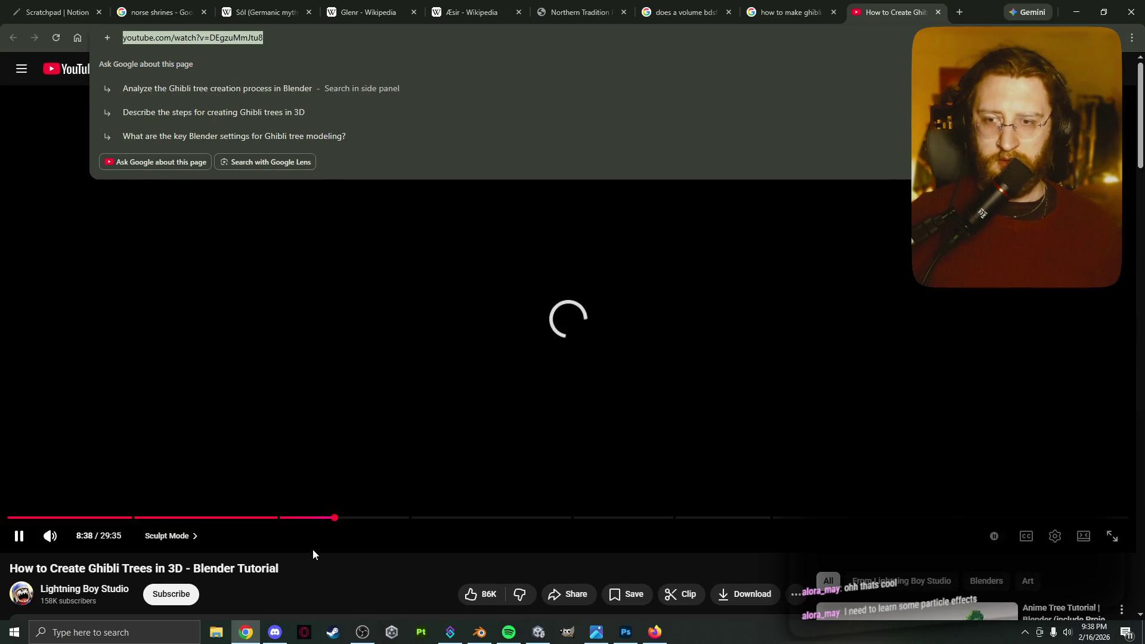
key(ctrl+w)
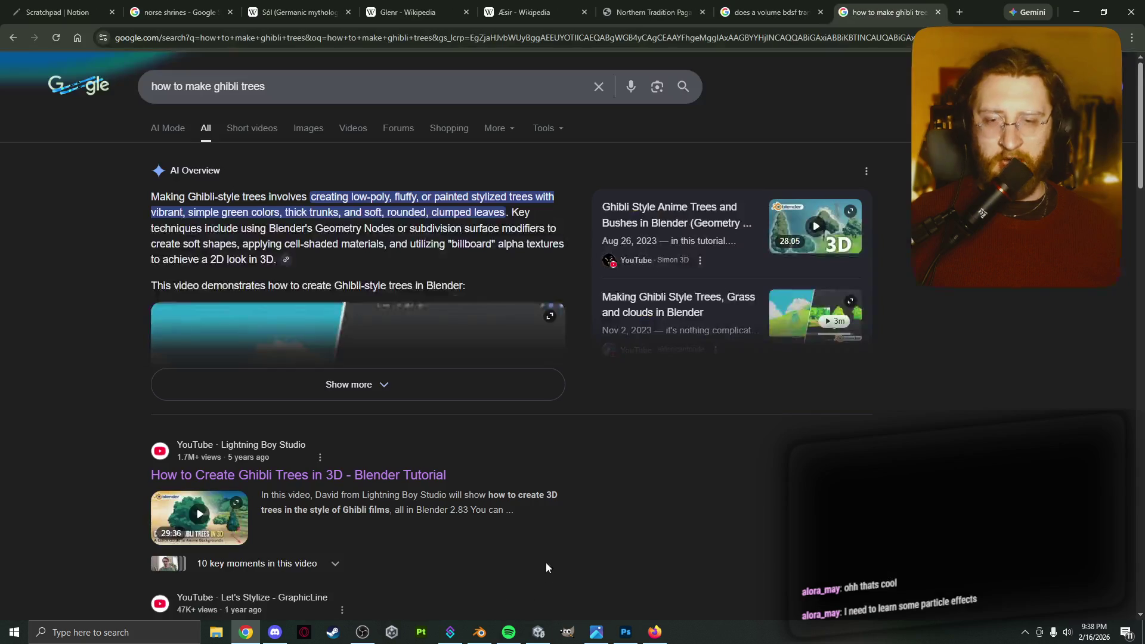
click(363, 632)
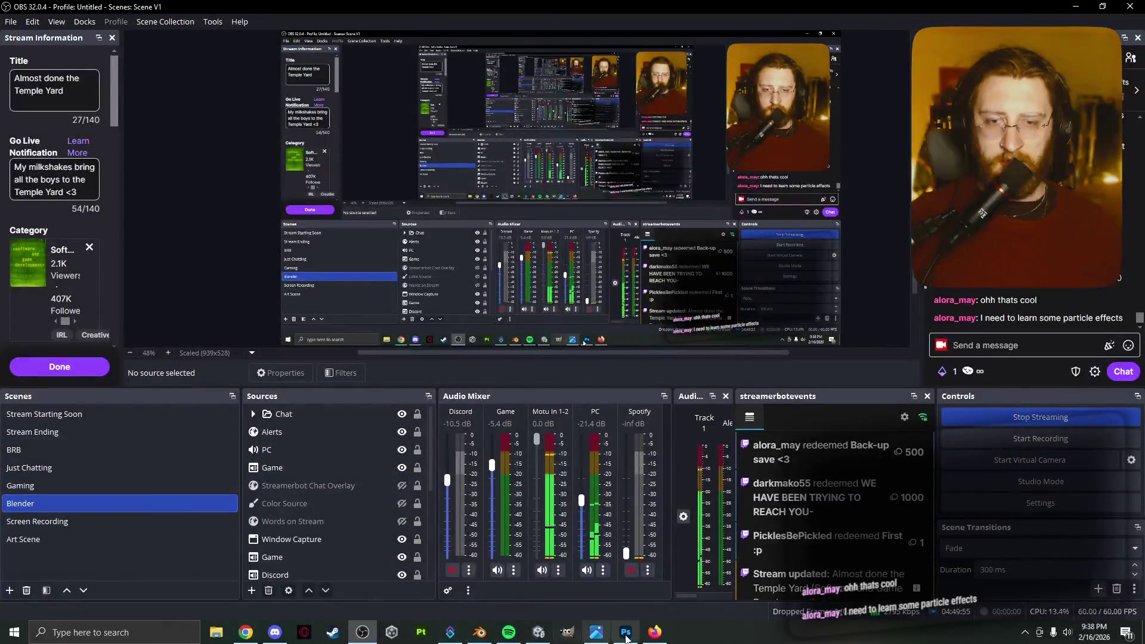
Cycle through Discord, OBS Studio and Unity before returning to Blender.
click(275, 635)
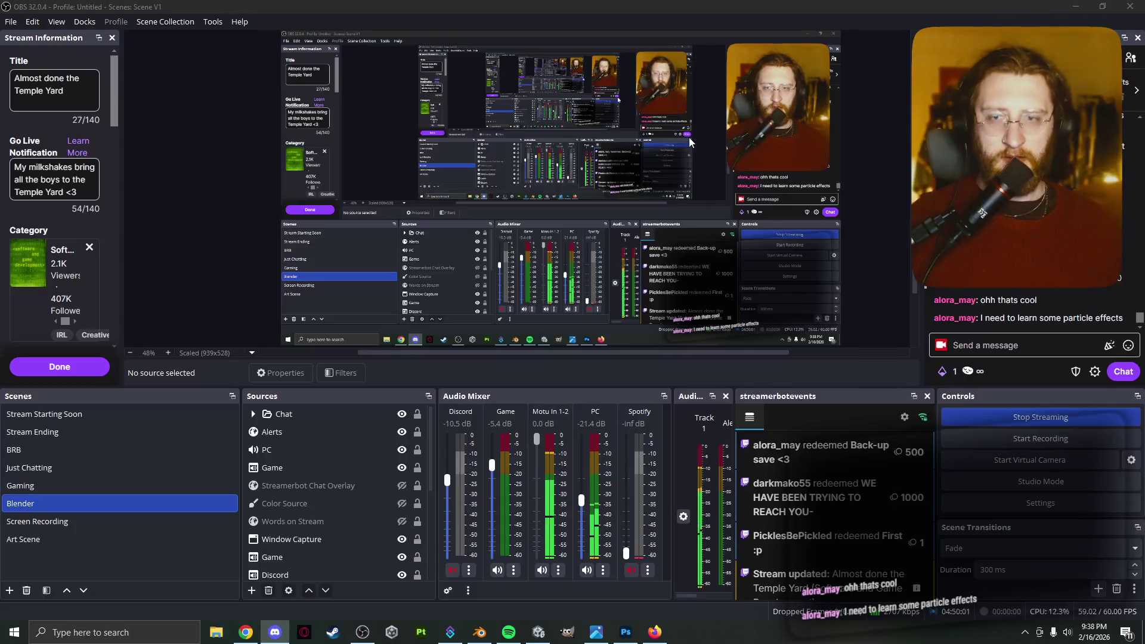
click(916, 22)
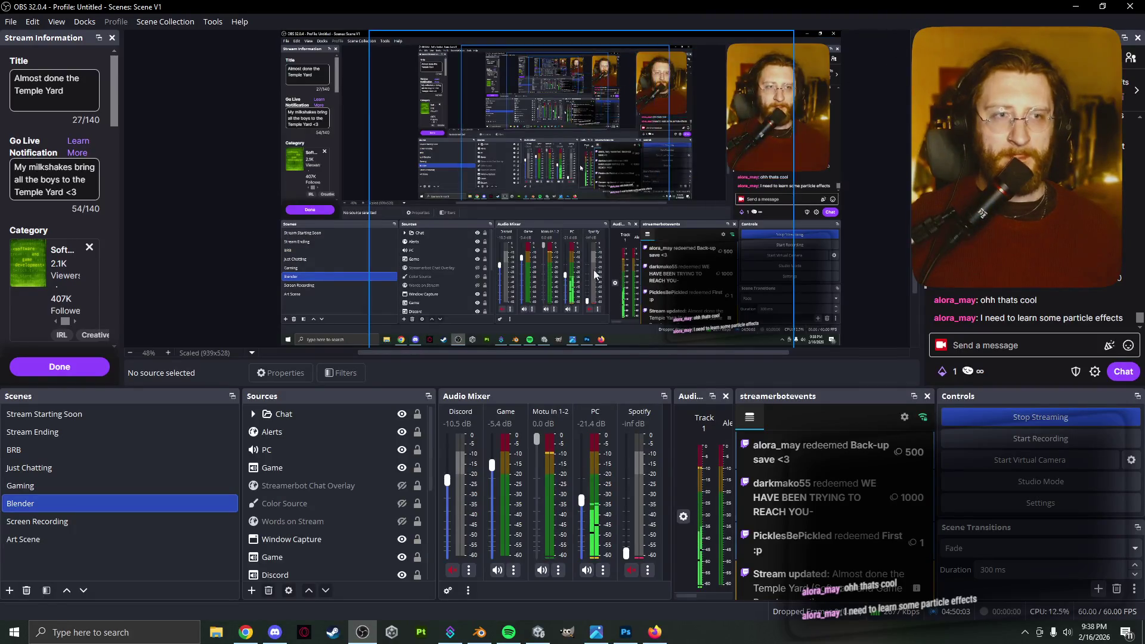
click(547, 639)
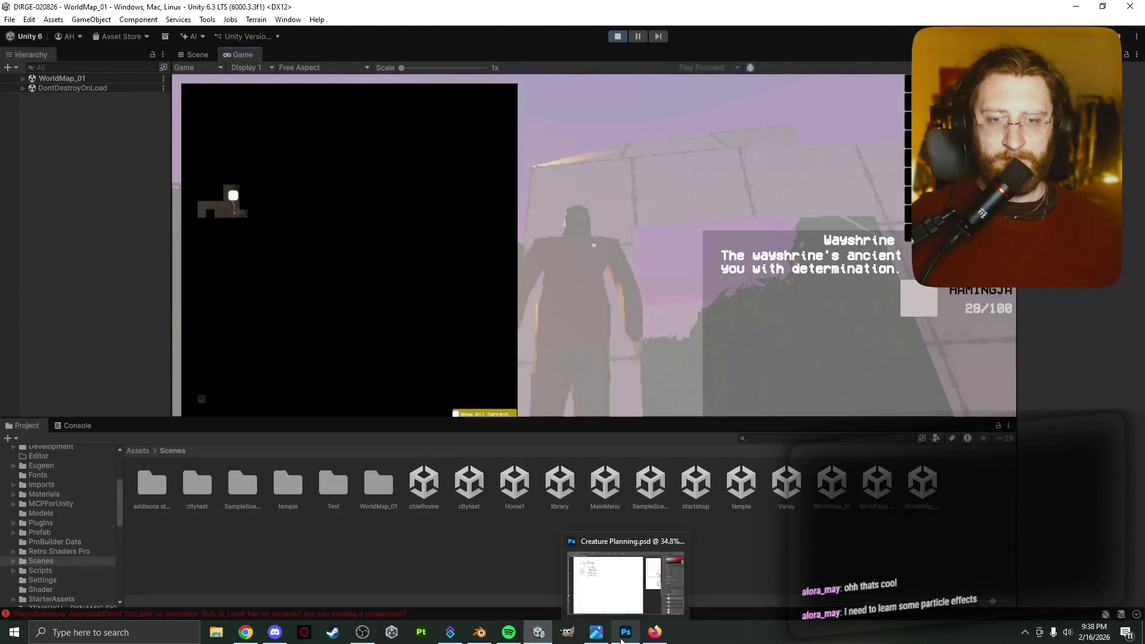
click(480, 635)
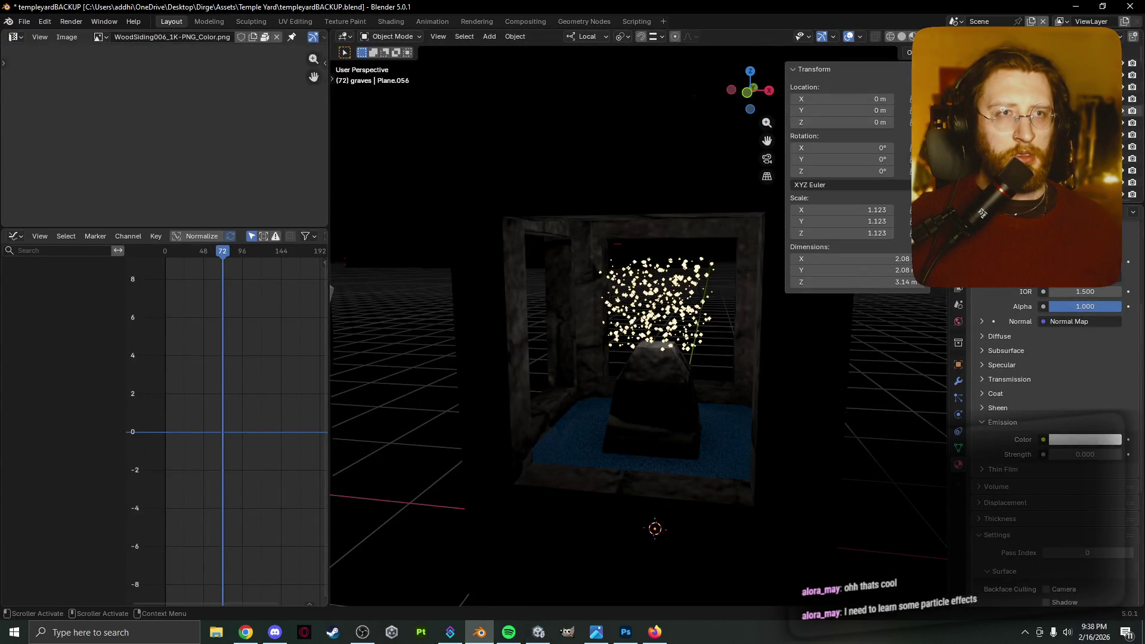
Tint the point light above the pedestal warm peach (#FFE5CB).
click(1109, 74)
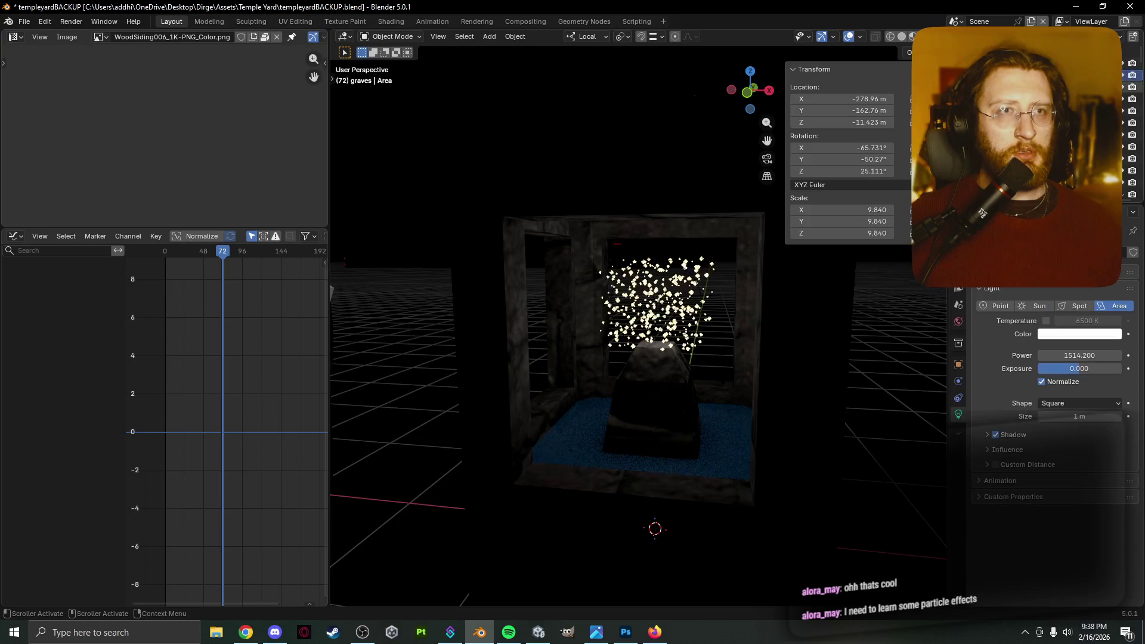
click(673, 316)
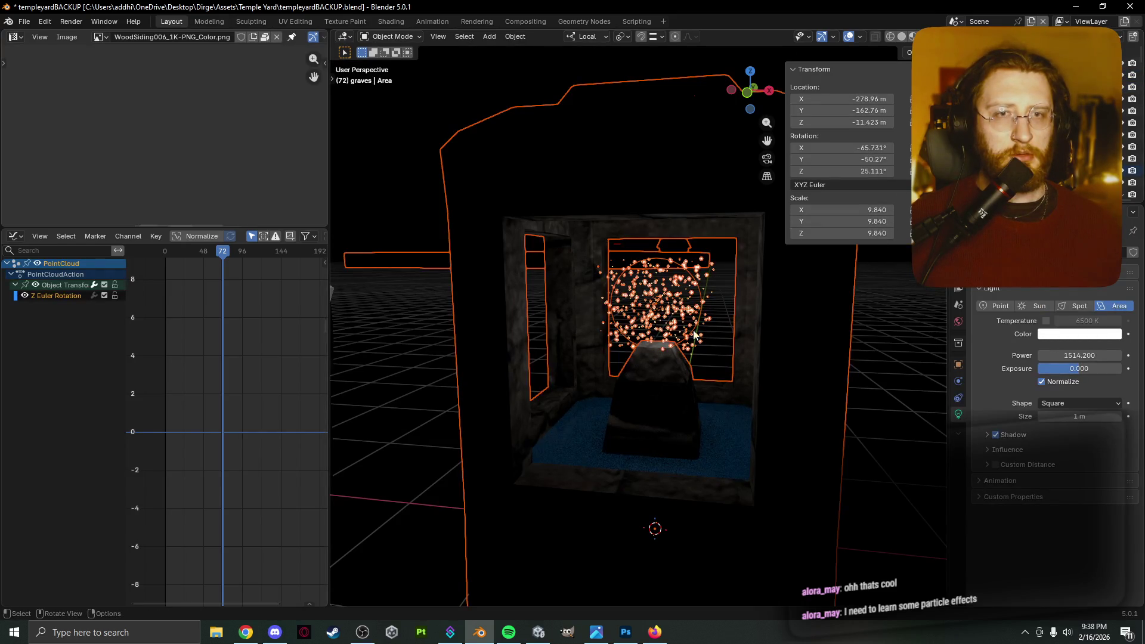
click(659, 312)
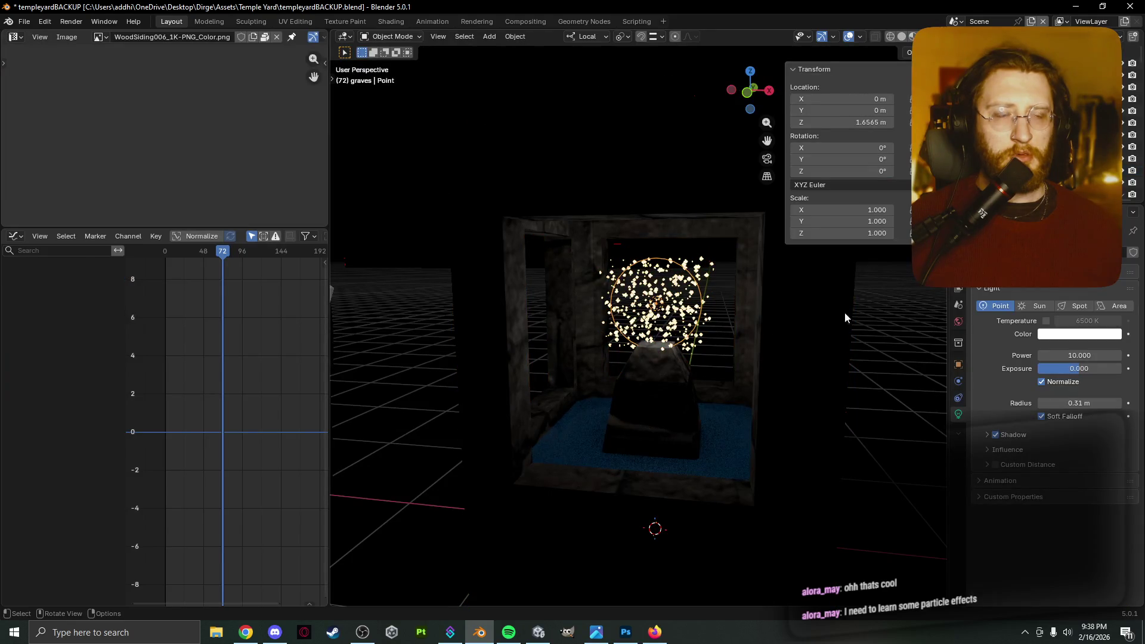
click(1055, 339)
mouse_move(1055, 191)
mouse_down()
mouse_move(1038, 179)
mouse_move(1049, 188)
mouse_move(1040, 198)
mouse_up()
Play the particle animation with viewport overlays hidden.
scroll(807, 335, down, 4)
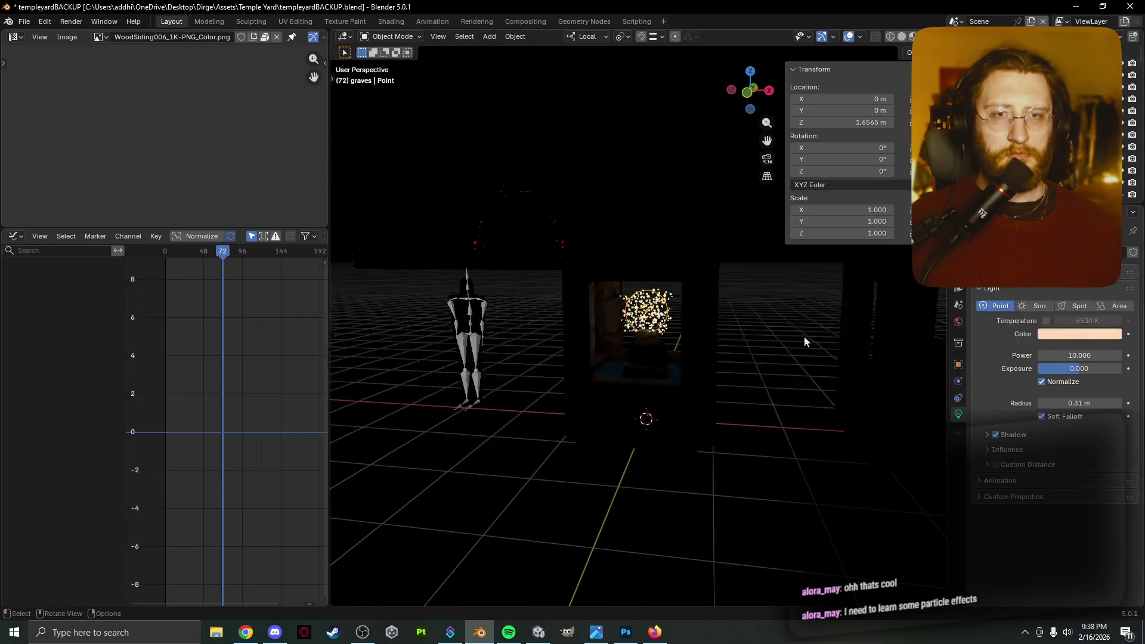
middle_drag(771, 342, 773, 367)
scroll(772, 368, up, 5)
key(space)
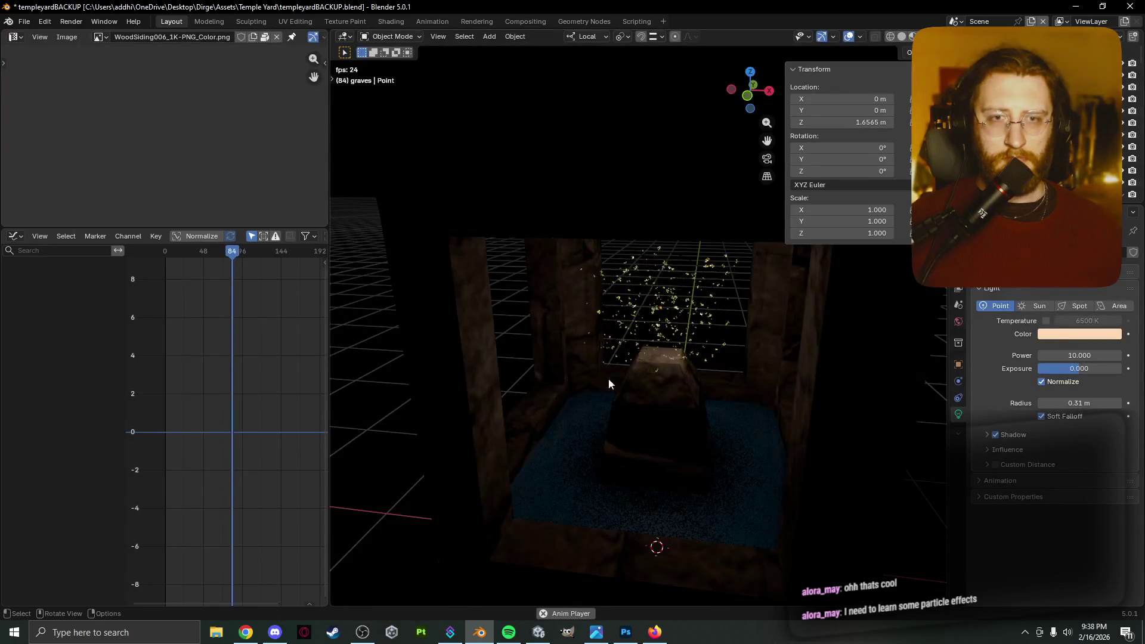
click(850, 37)
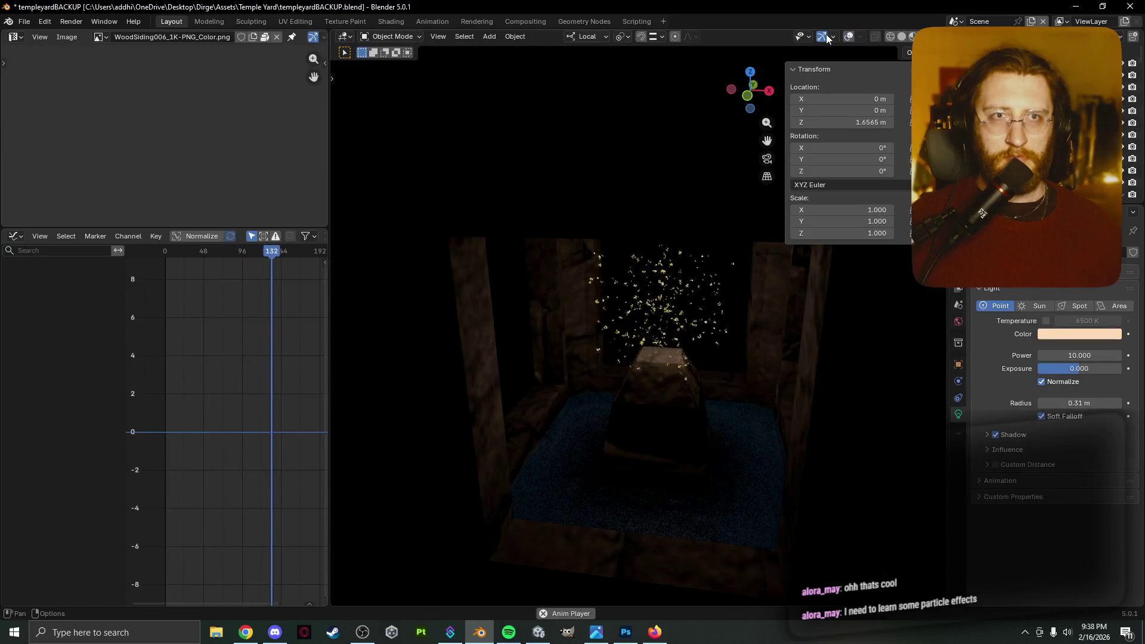
Orbit to a frontal view of the shrine and bring up the Add menu.
mouse_move(641, 274)
middle_down()
mouse_move(643, 254)
mouse_move(652, 277)
middle_up()
scroll(644, 256, down, 3)
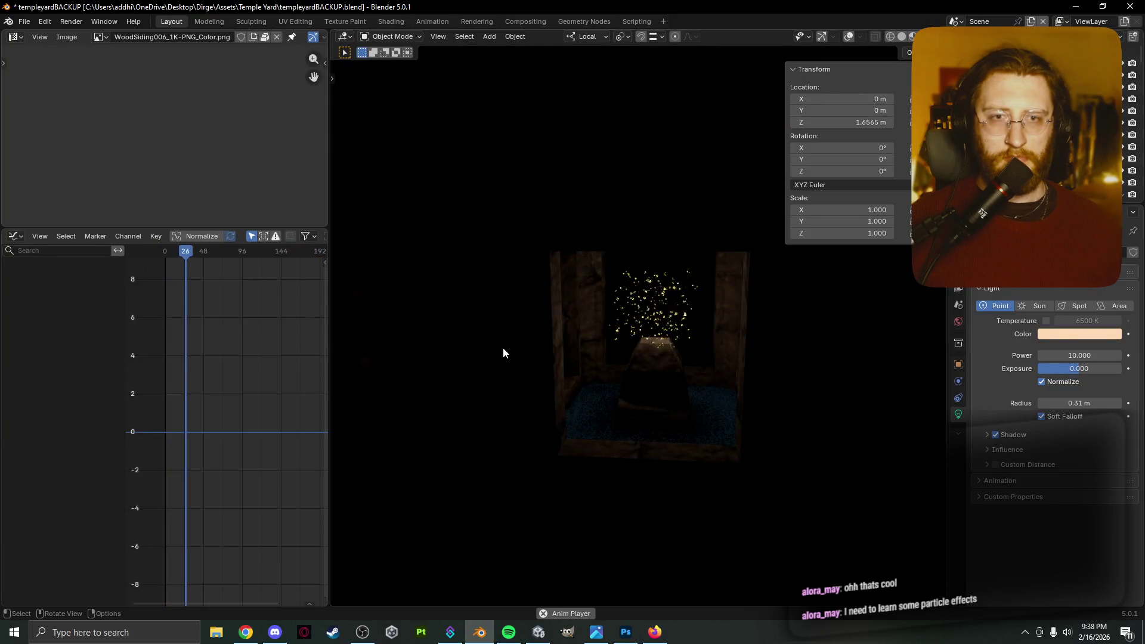
scroll(502, 347, up, 3)
scroll(465, 358, down, 3)
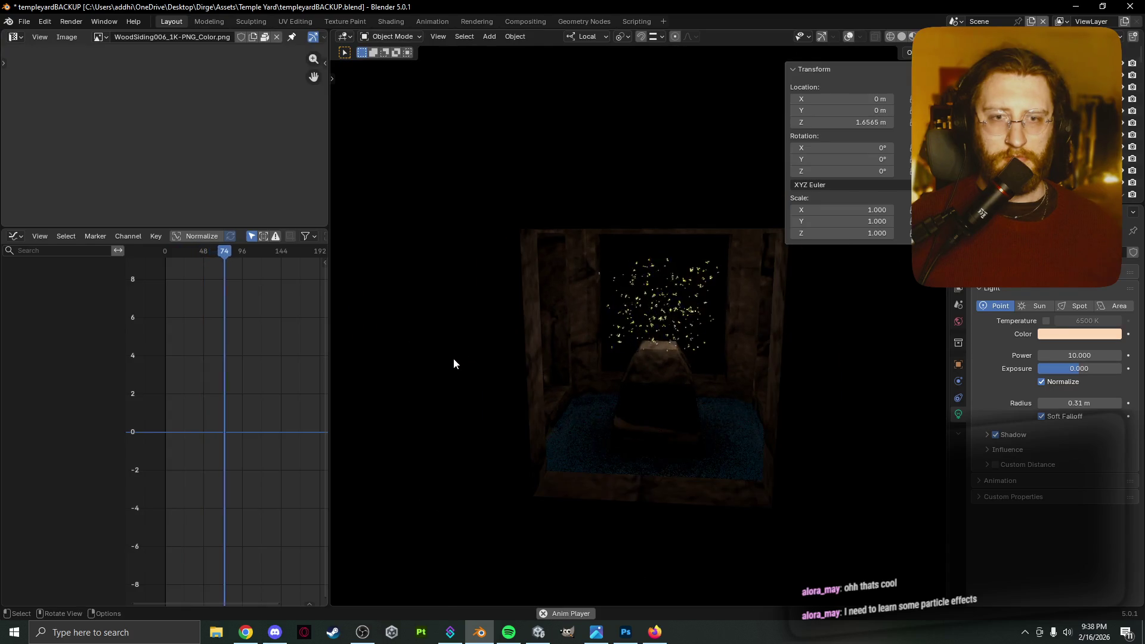
middle_drag(453, 358, 444, 372)
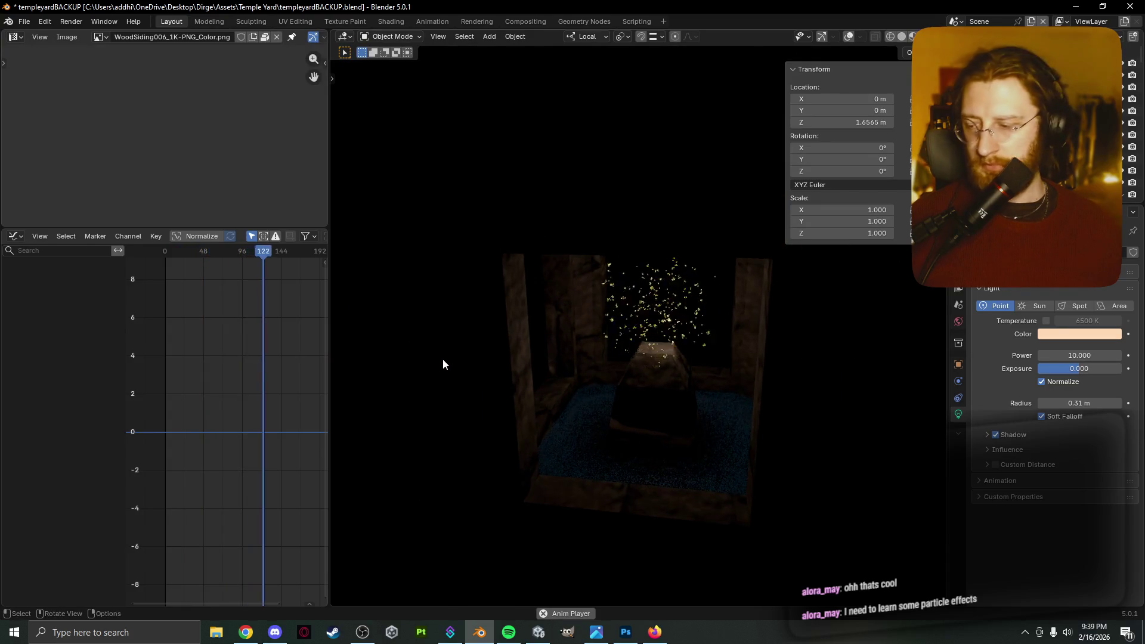
scroll(458, 401, down, 3)
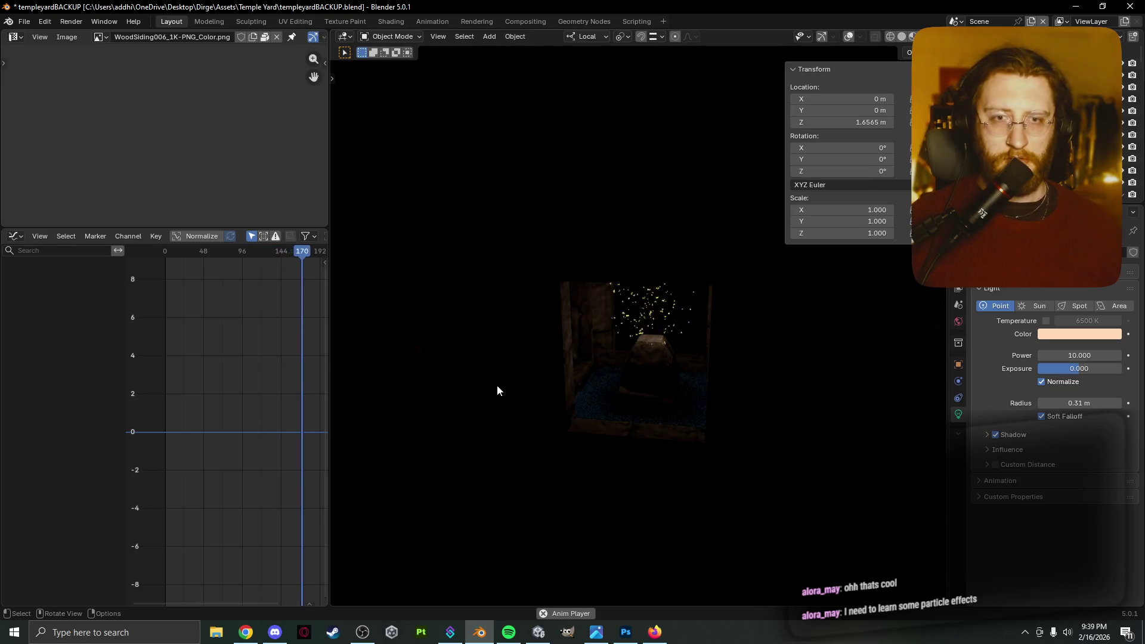
key(shift+a)
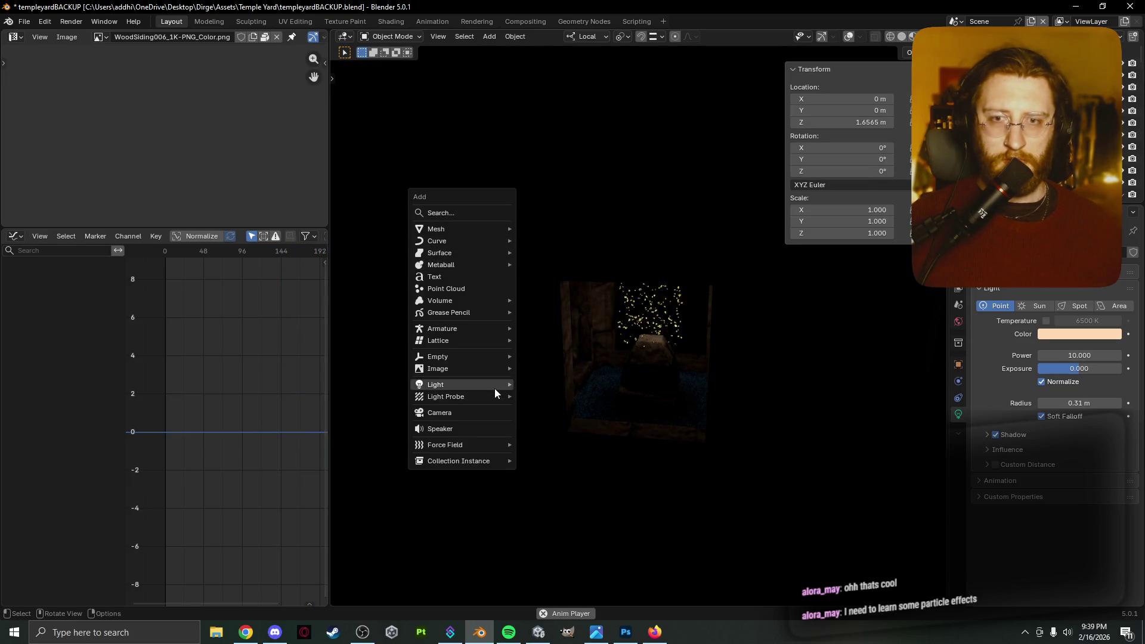
Add an area light, scale it to 3.765 and raise its power.
mouse_move(519, 382)
click(557, 415)
key(g)
key(z)
key(z)
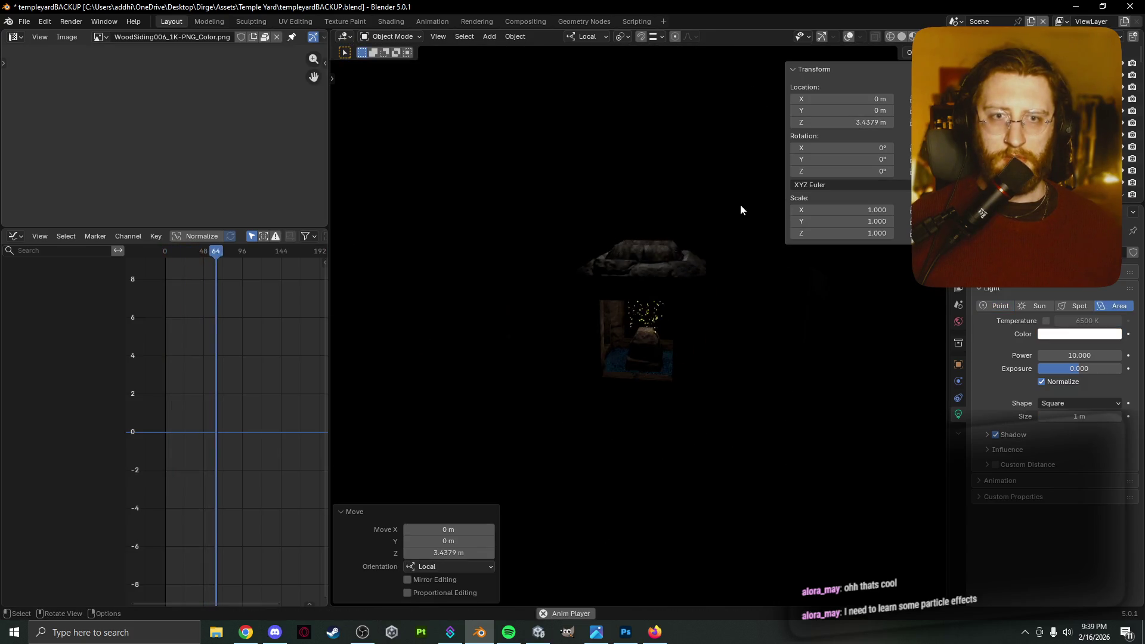
key(r)
key(Escape)
key(s)
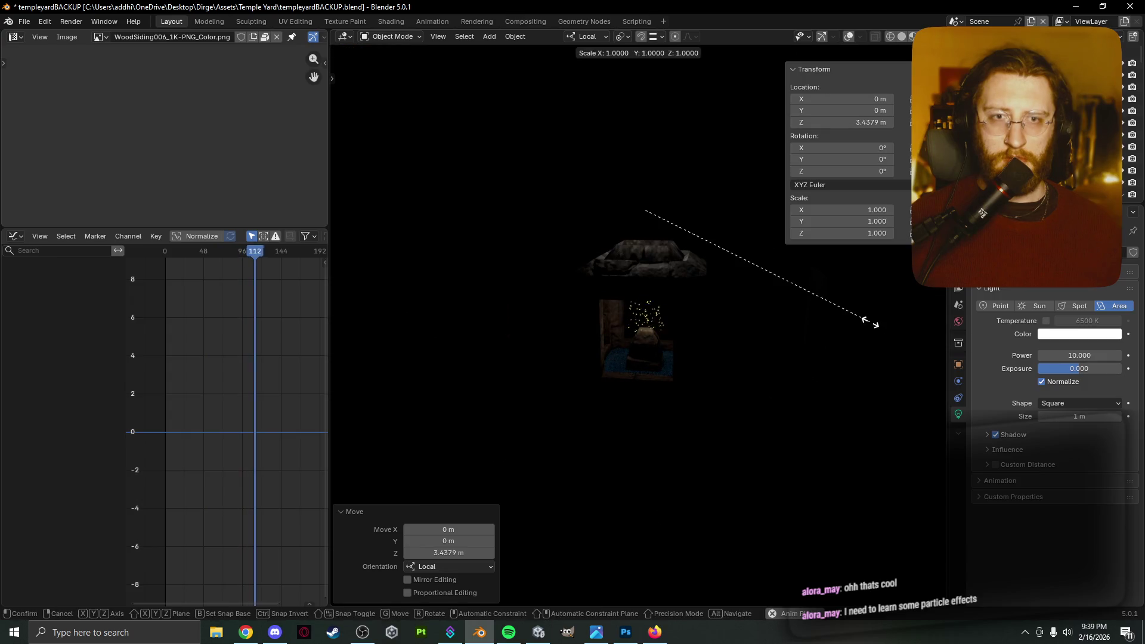
click(927, 477)
drag(1073, 356, 1130, 356)
Reposition the area light outside the shrine, tilted about 50°.
key(g)
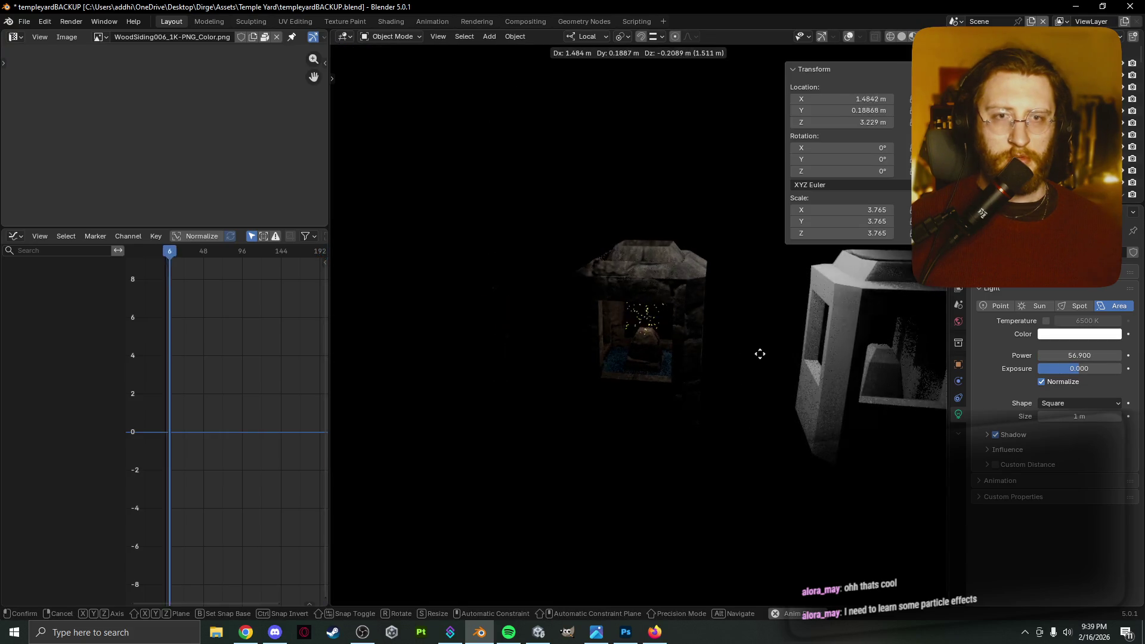
click(756, 376)
key(r)
click(634, 337)
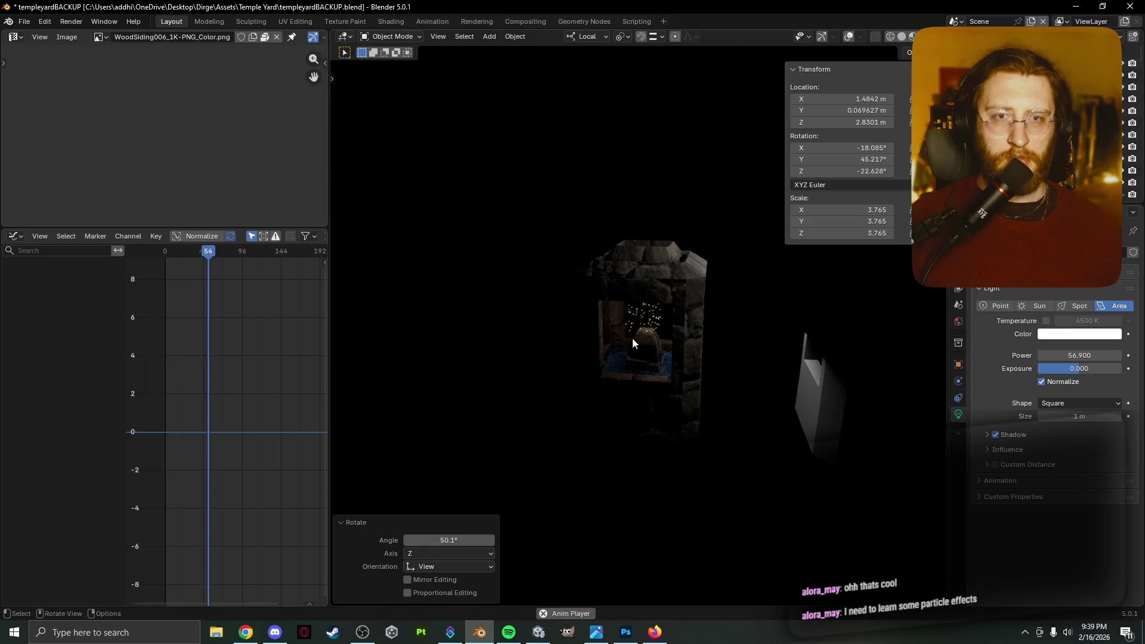
key(g)
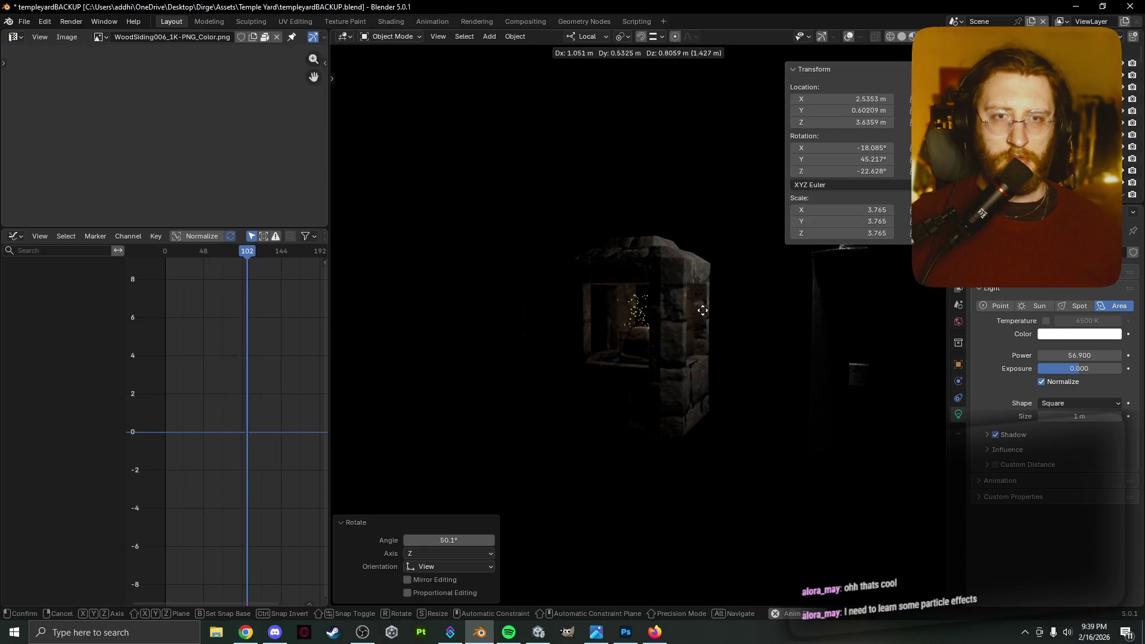
click(677, 291)
Duplicate the area light, rotate it to -54.5°, scale it to 7.909 and set power 100.9.
key(shift+d)
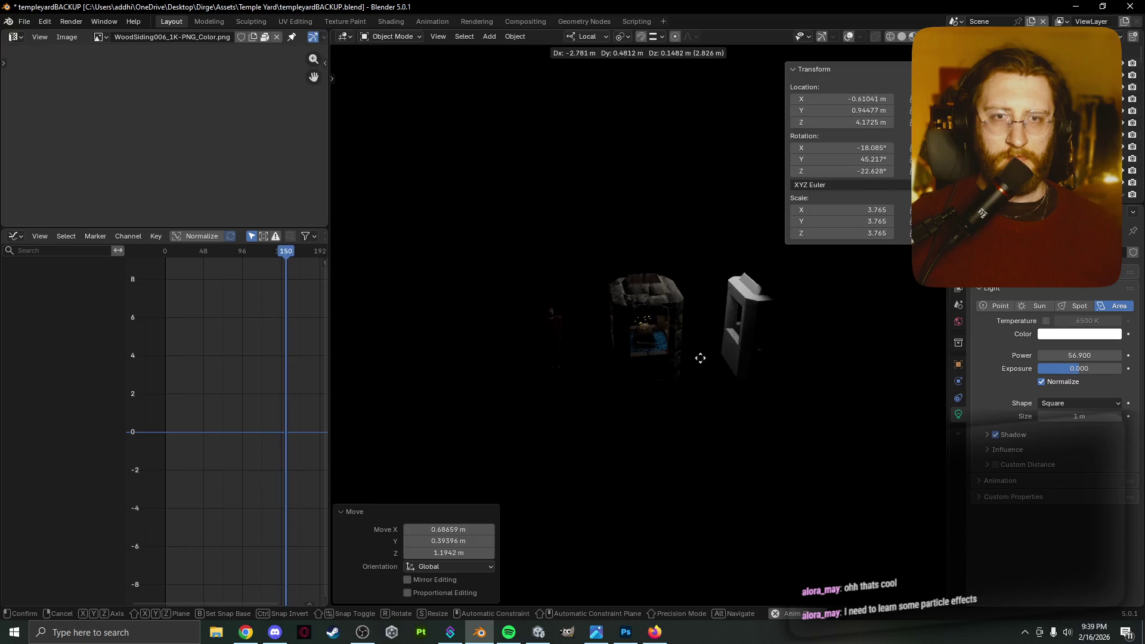
click(603, 346)
key(r)
click(769, 233)
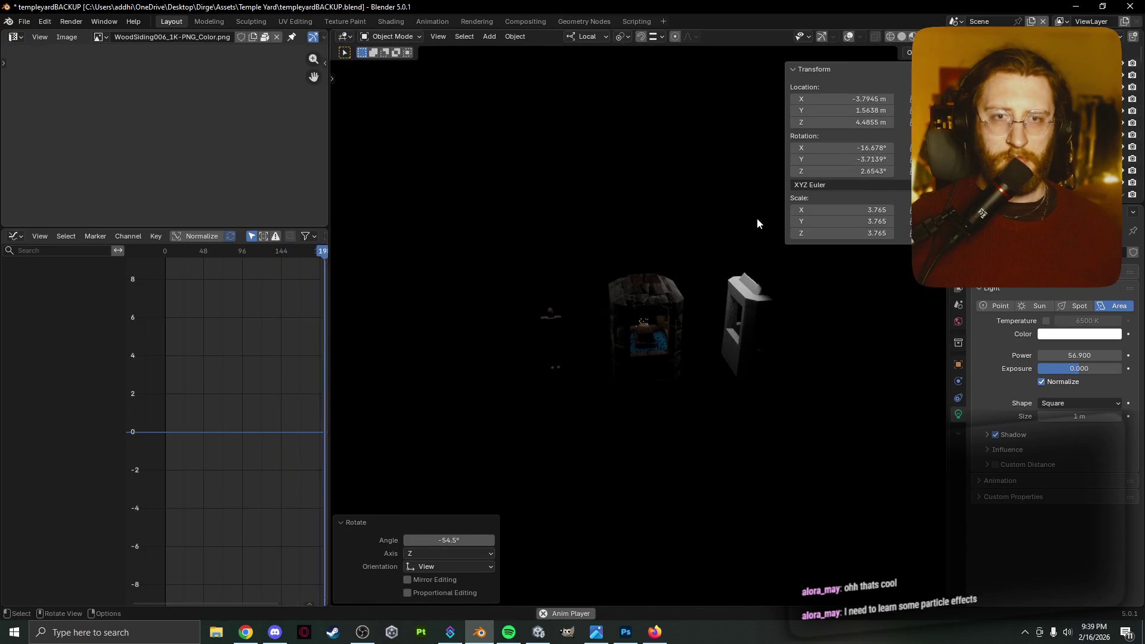
key(s)
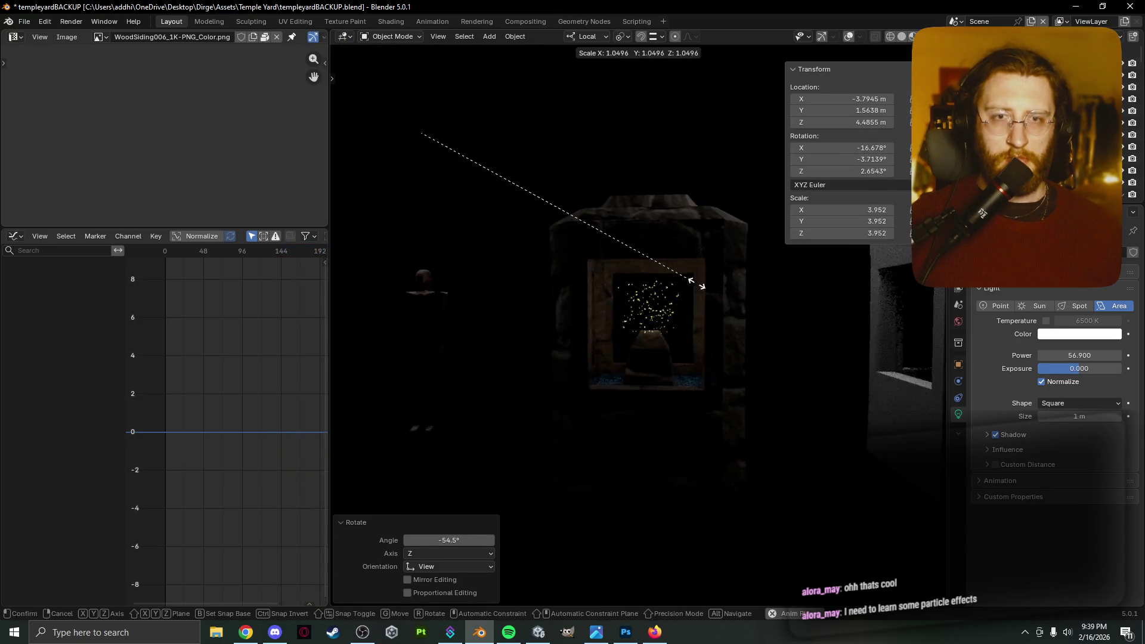
click(895, 370)
mouse_move(1067, 355)
mouse_down()
mouse_move(1115, 355)
mouse_move(1097, 356)
mouse_up()
mouse_move(662, 447)
middle_down()
mouse_move(635, 448)
mouse_move(689, 445)
mouse_move(632, 453)
mouse_move(615, 437)
mouse_move(660, 444)
middle_up()
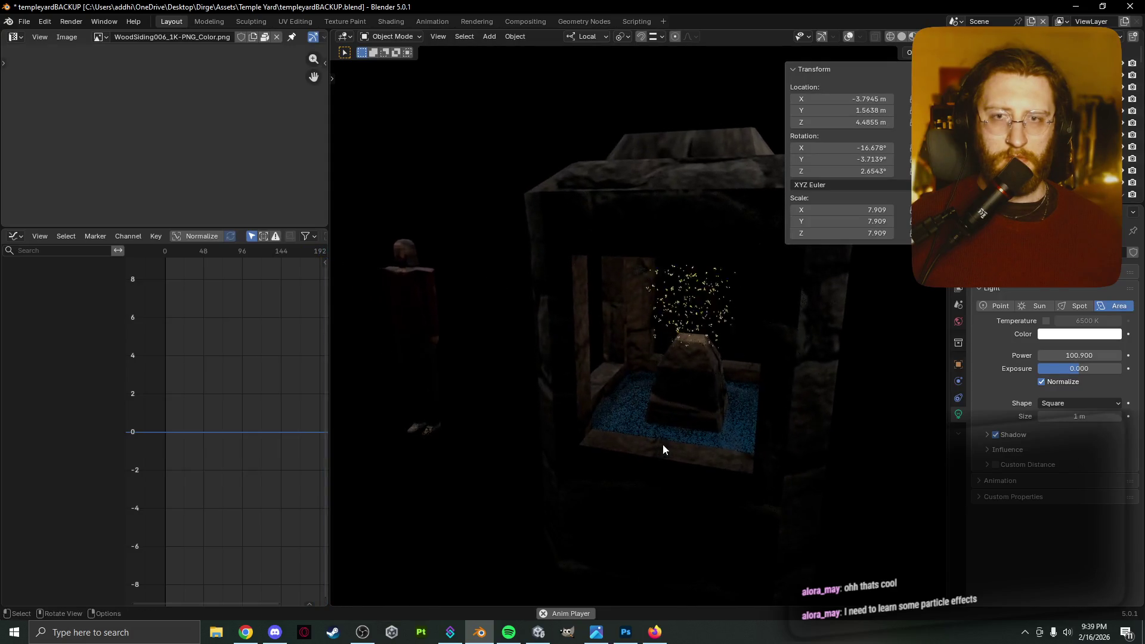
Hide the transform values and switch the viewport to Solid shading.
click(795, 69)
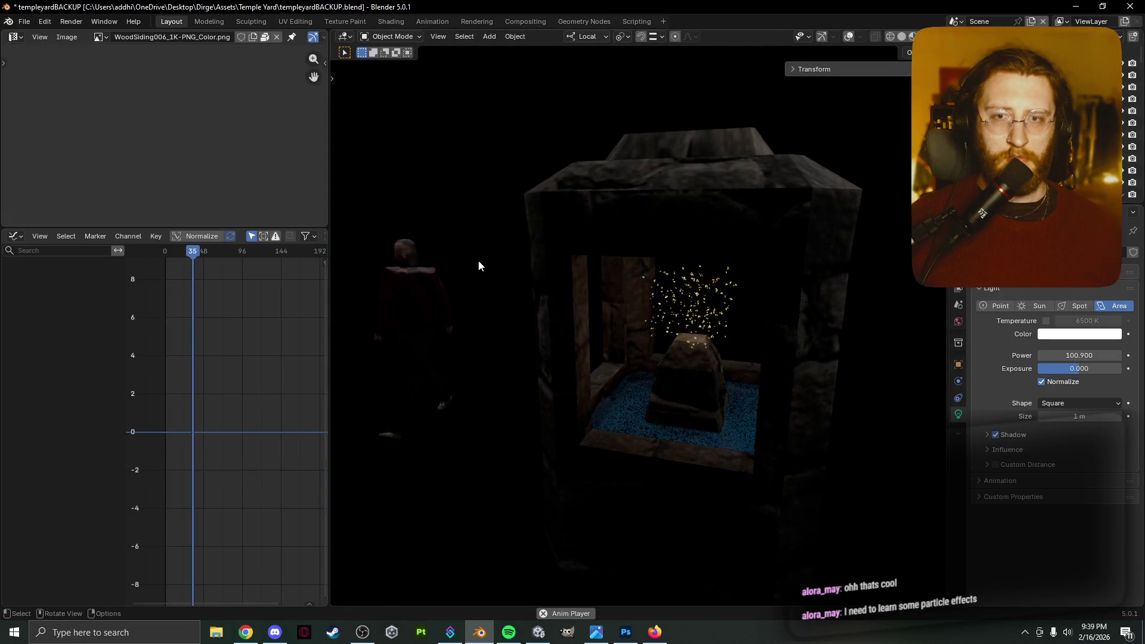
scroll(480, 216, down, 4)
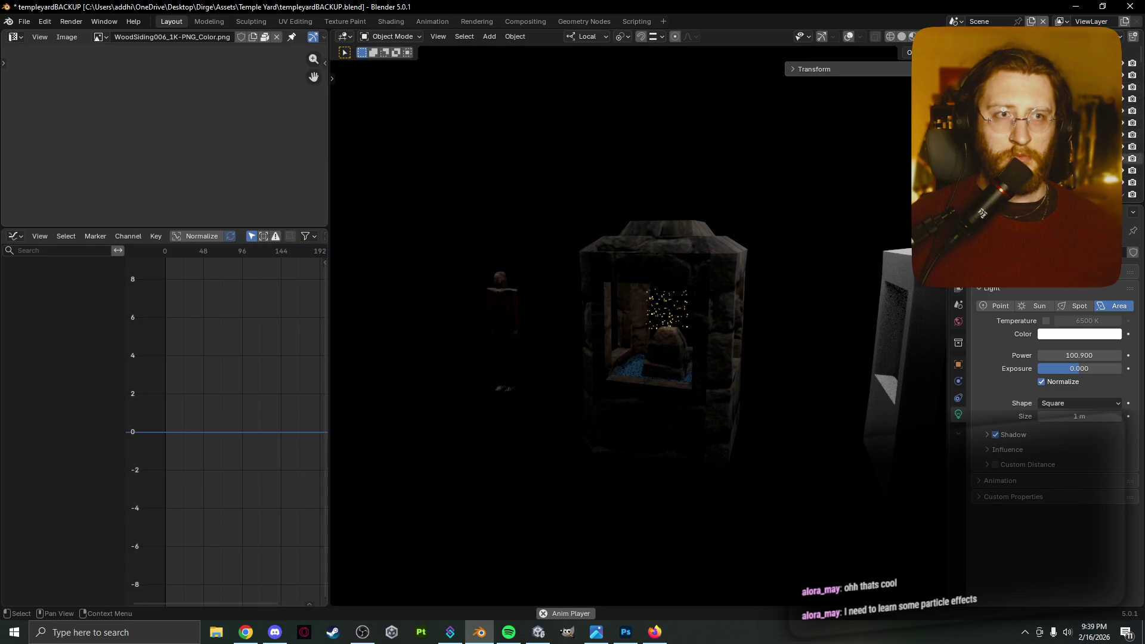
key(z)
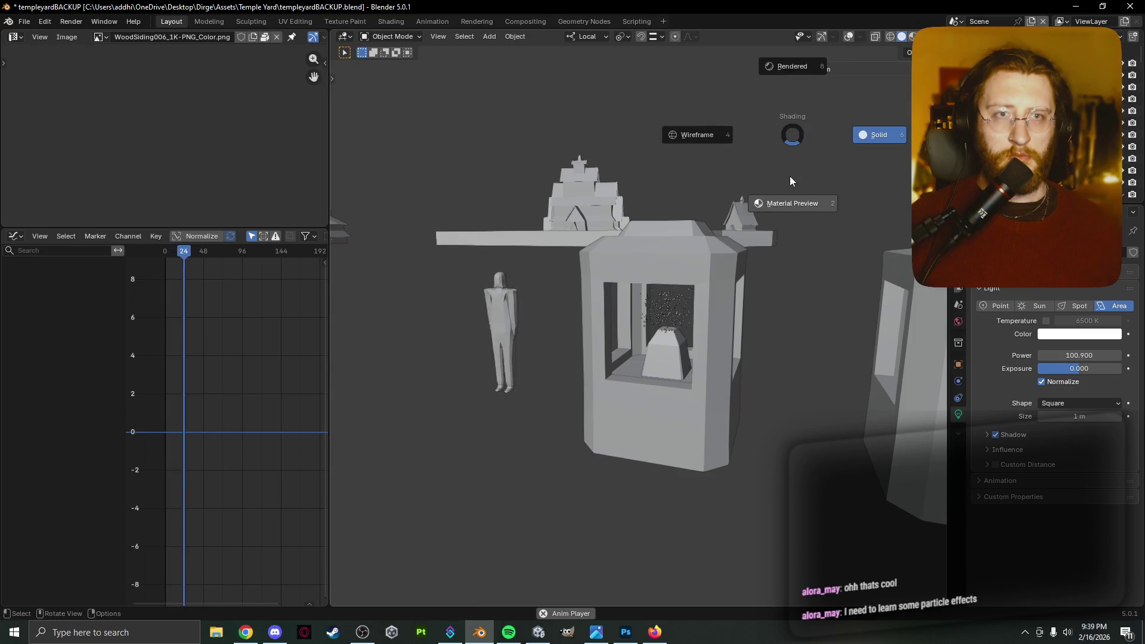
click(785, 65)
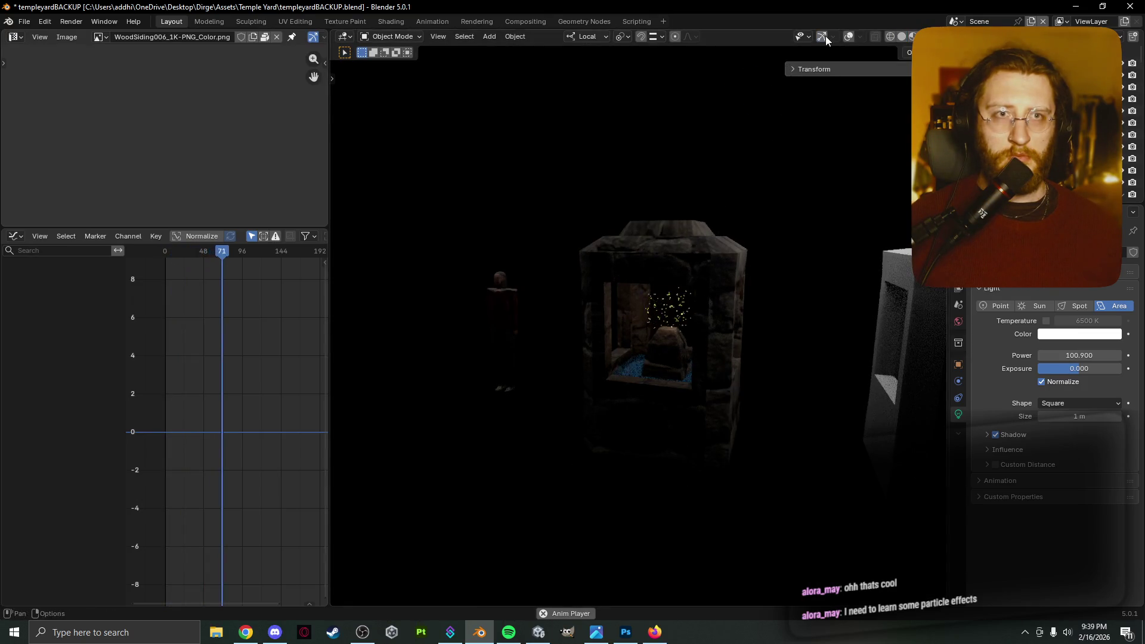
click(847, 37)
mouse_move(771, 213)
middle_down()
mouse_move(769, 252)
mouse_move(539, 173)
middle_up()
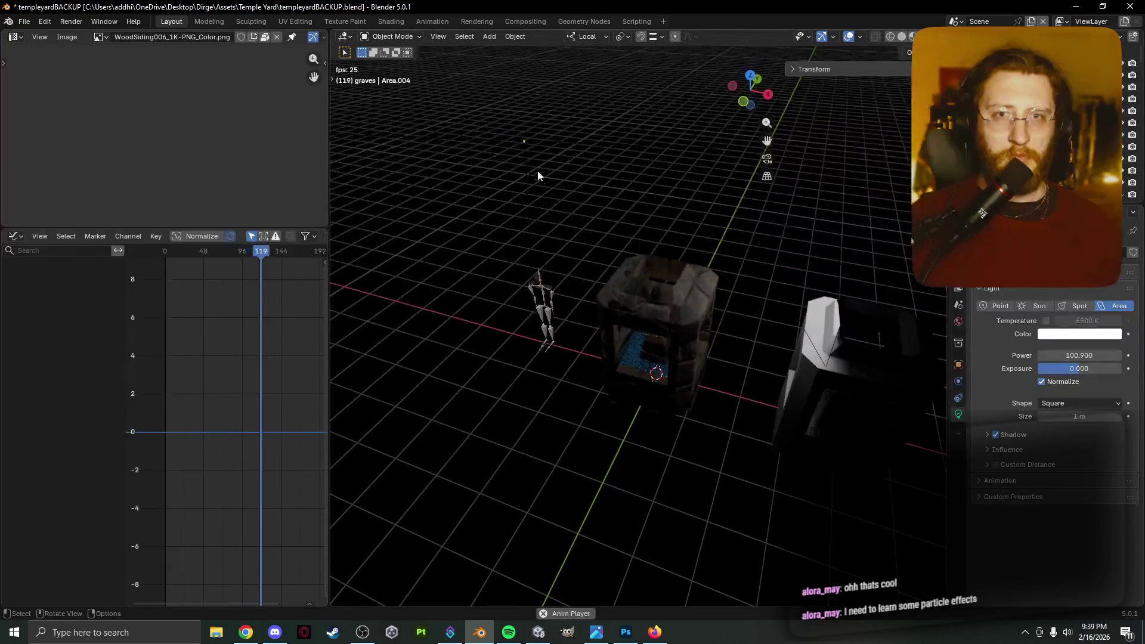
key(x)
click(529, 144)
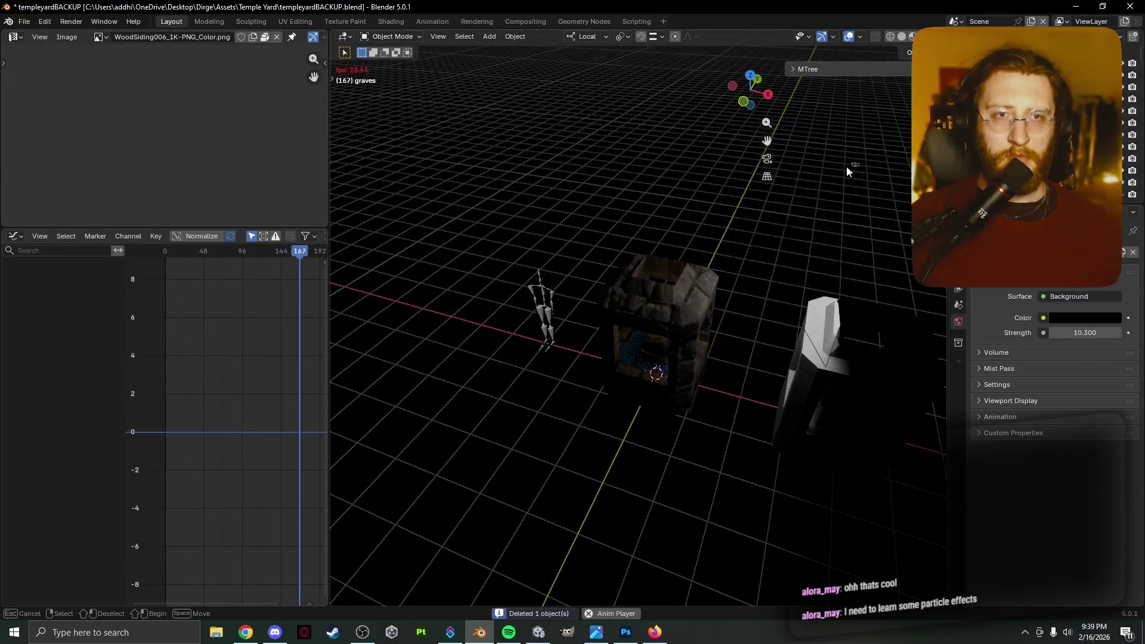
key(x)
click(773, 231)
key(KP_1)
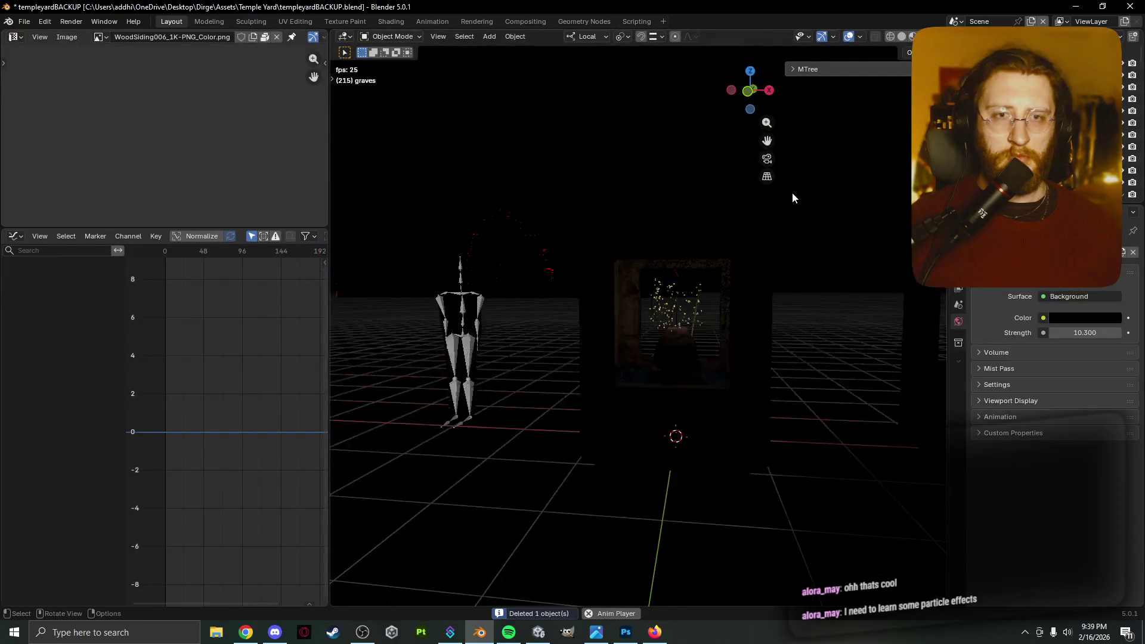
middle_drag(784, 215, 760, 227)
key(z)
click(881, 237)
key(z)
click(848, 37)
mouse_move(475, 277)
middle_down()
mouse_move(495, 278)
mouse_move(493, 268)
middle_up()
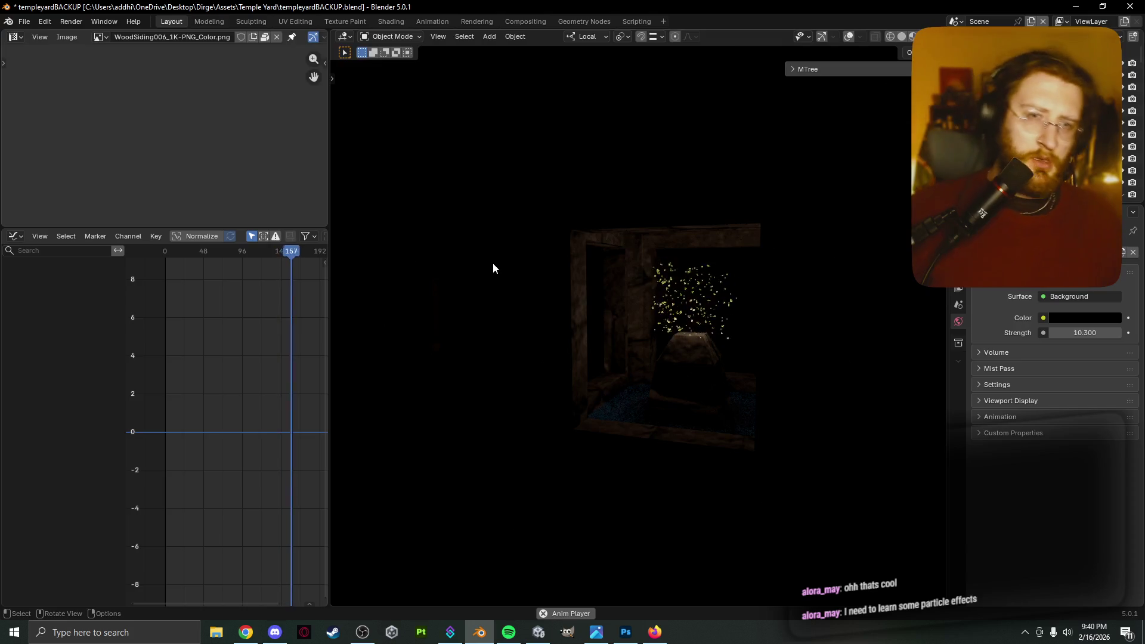
mouse_move(443, 236)
middle_down()
mouse_move(463, 234)
mouse_move(492, 278)
middle_up()
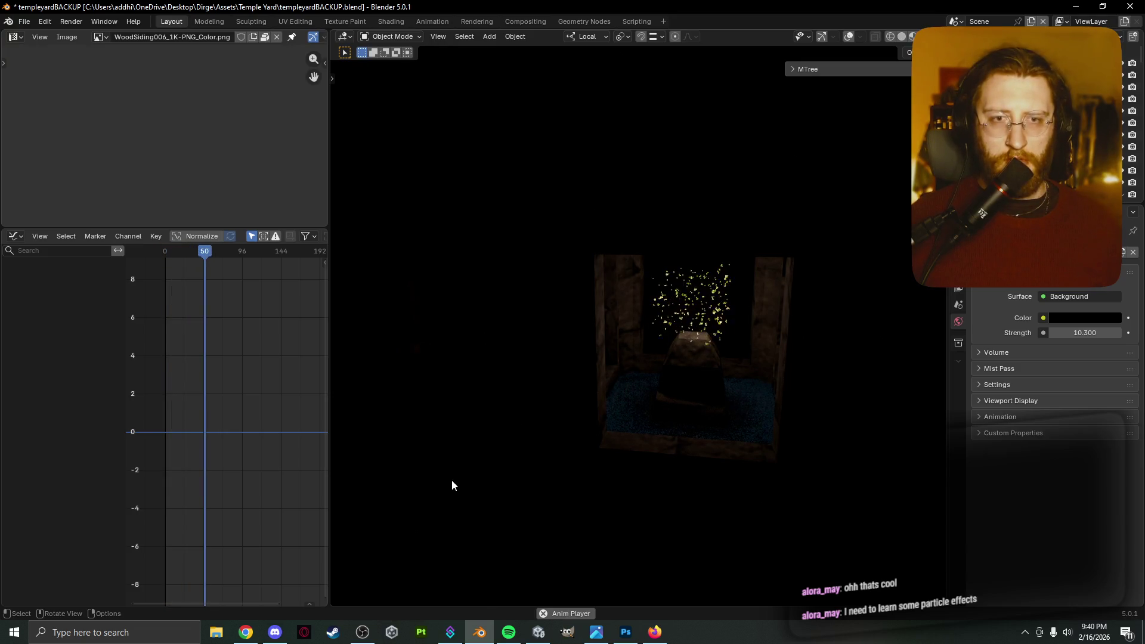
key(z)
click(591, 454)
key(z)
click(506, 352)
key(z)
click(521, 502)
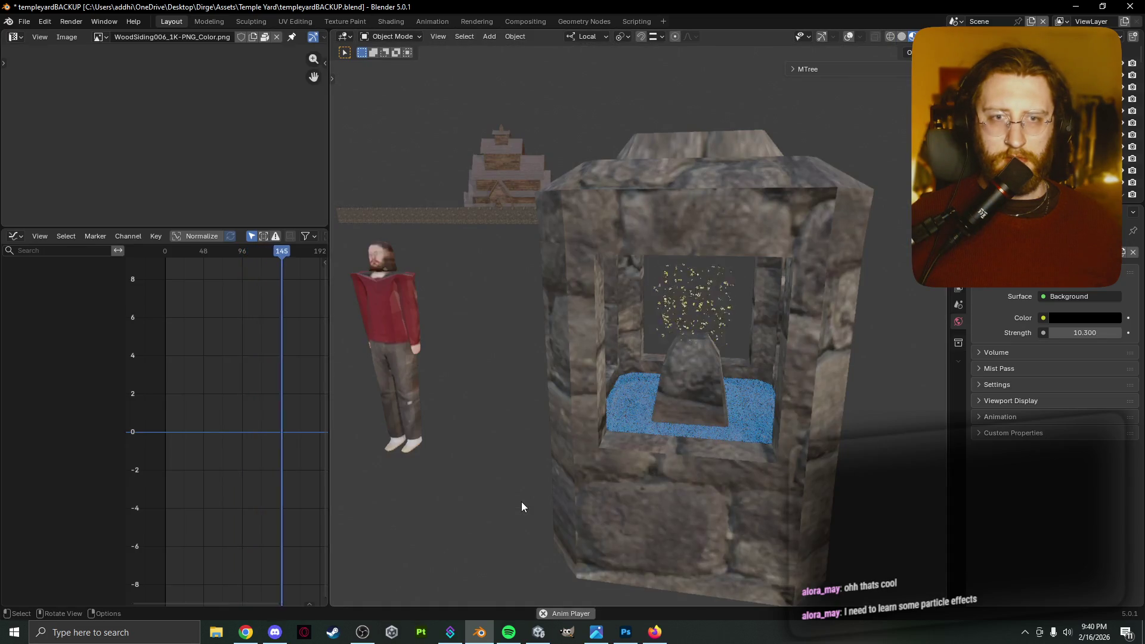
key(z)
click(511, 411)
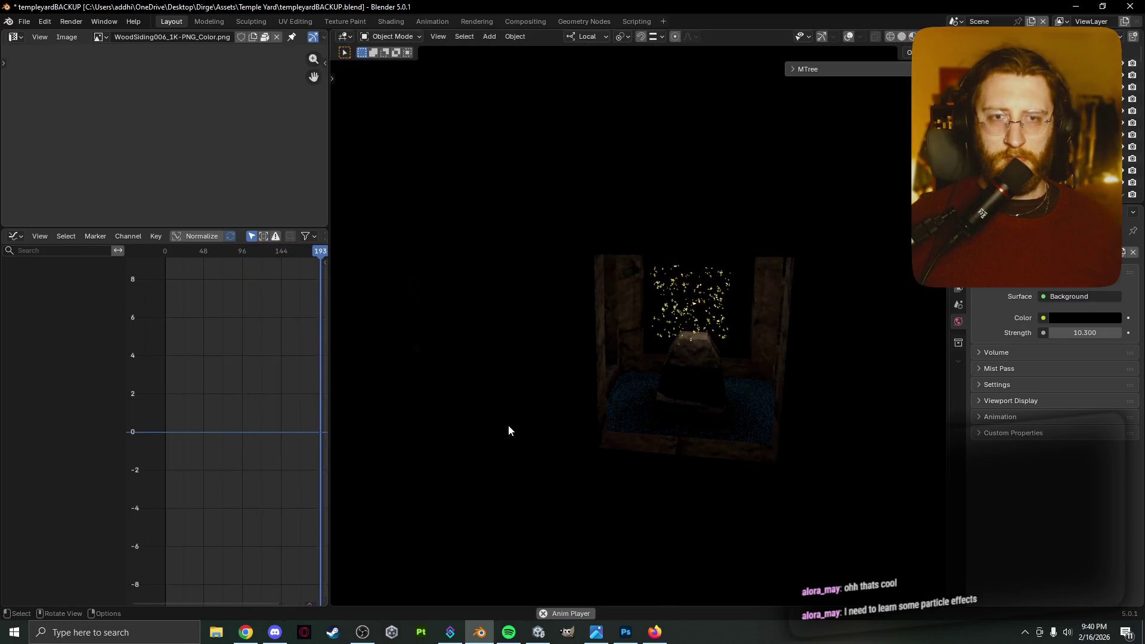
mouse_move(255, 636)
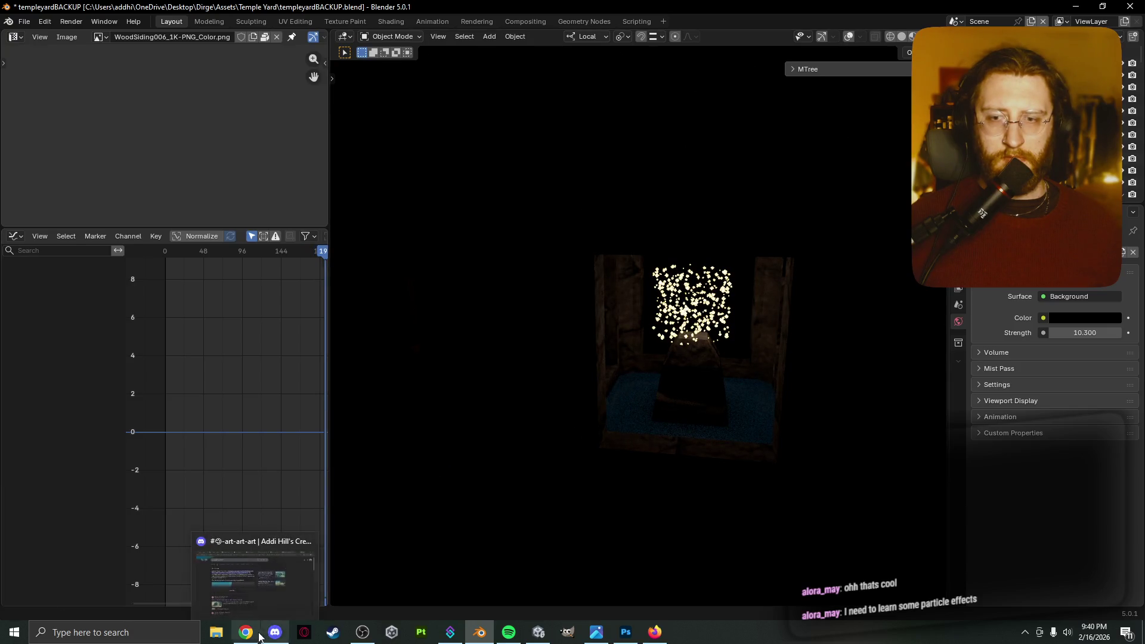
click(362, 633)
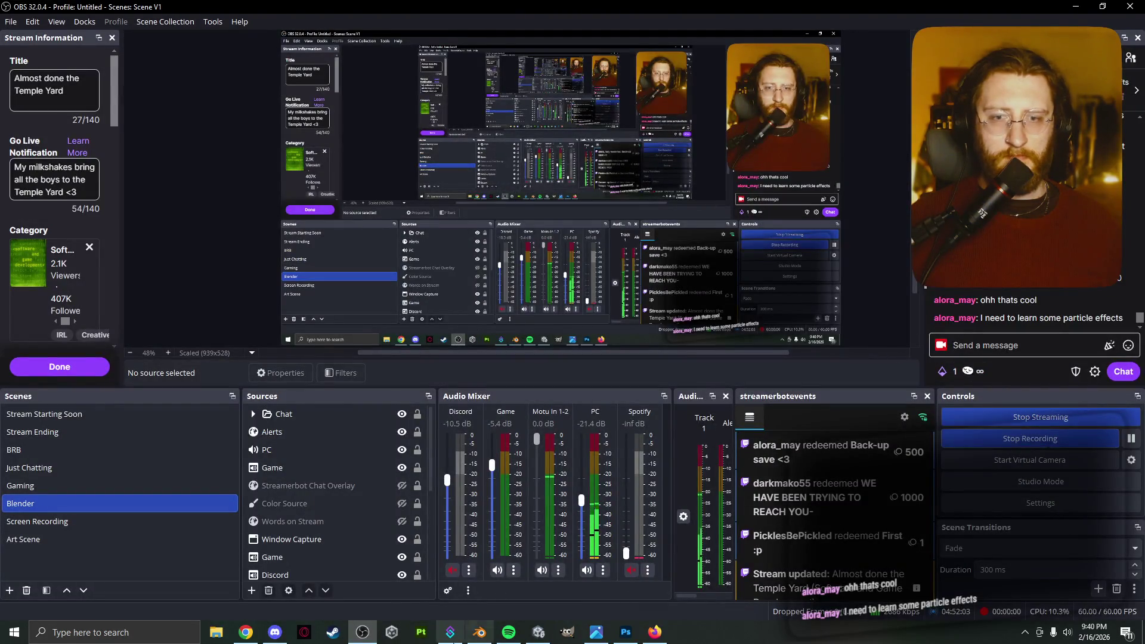
Return to the Blender shrine scene while OBS keeps recording.
click(492, 638)
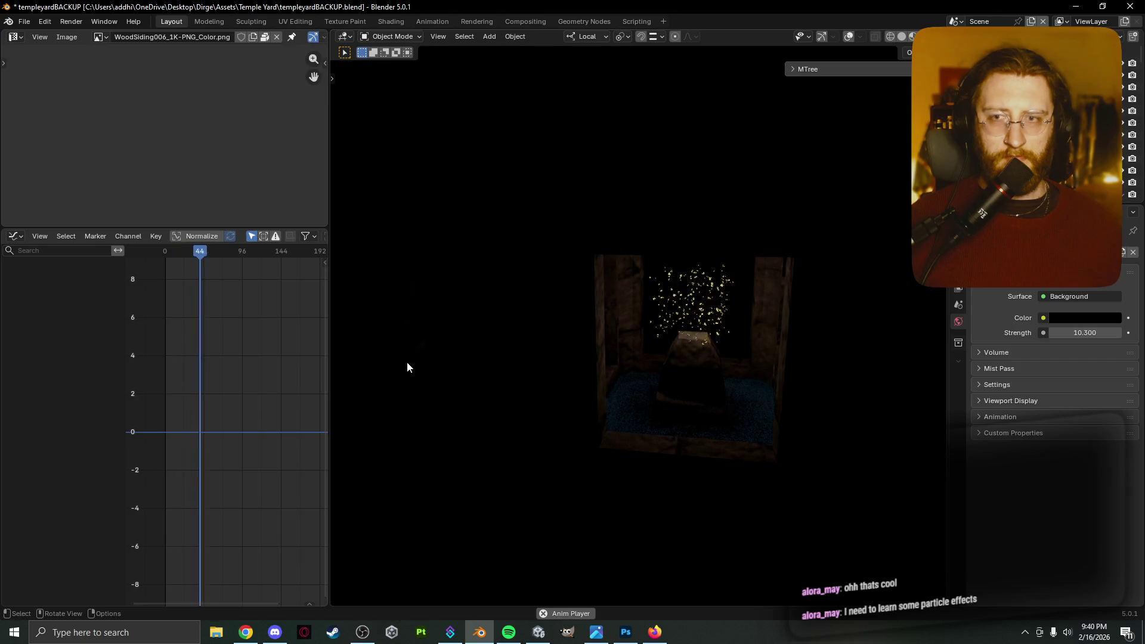
Switch the viewport to Material Preview, select the figure, and stop the OBS recording.
key(z)
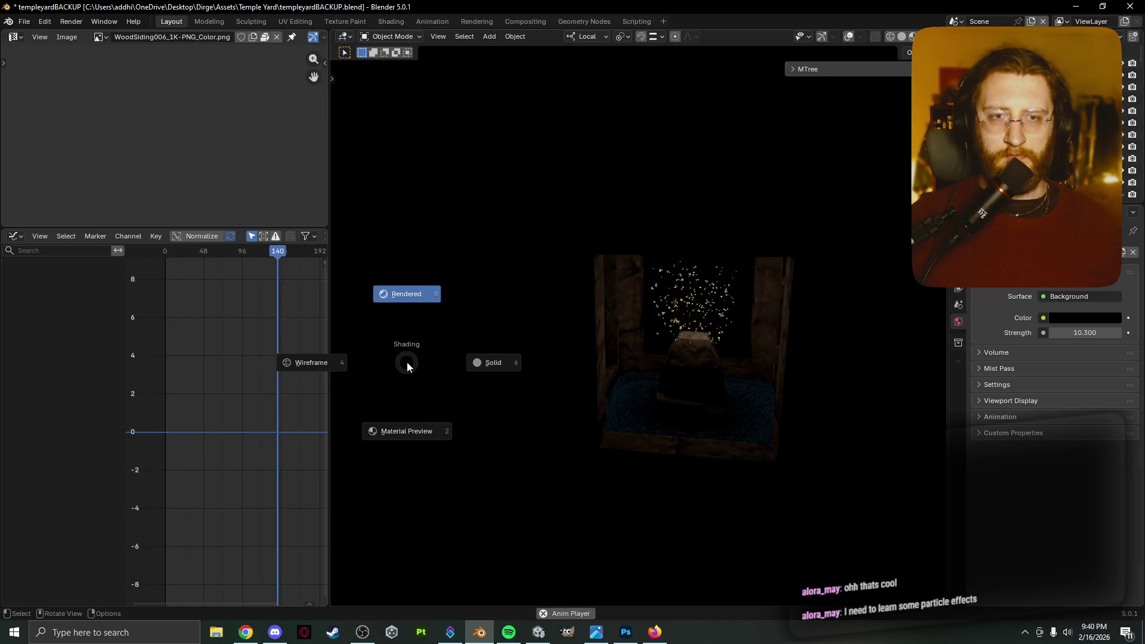
click(421, 419)
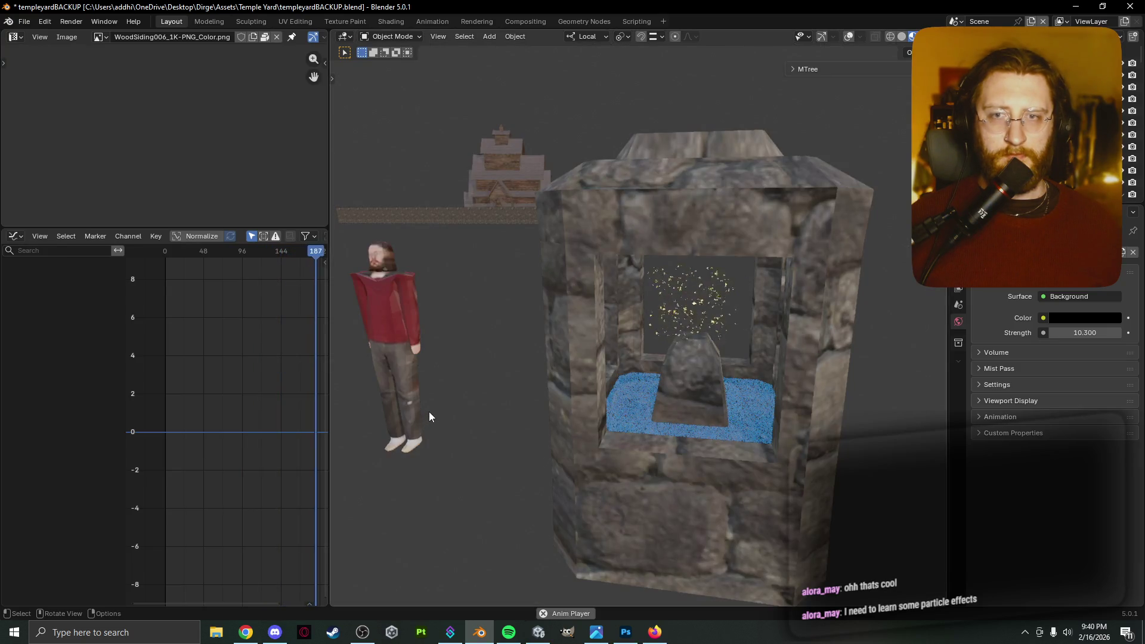
click(428, 411)
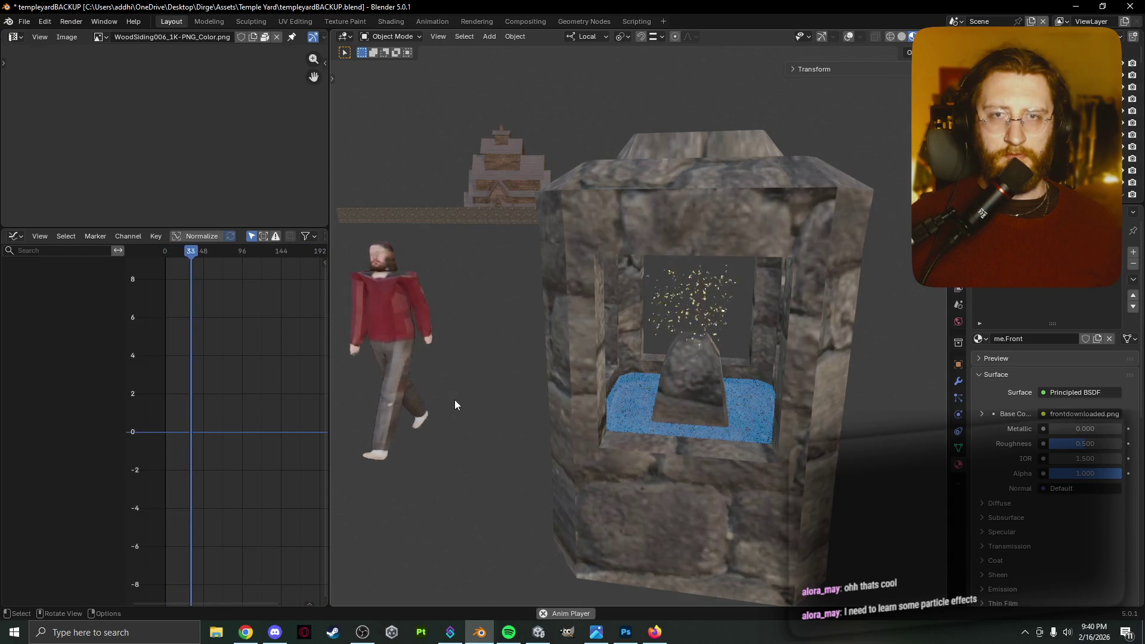
click(275, 632)
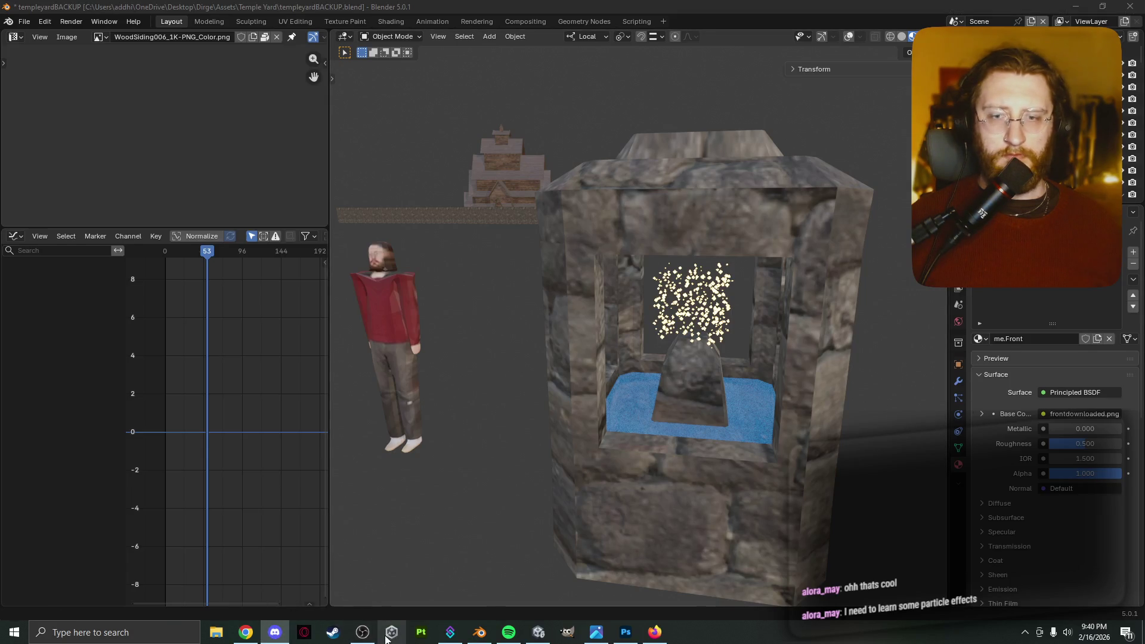
click(363, 632)
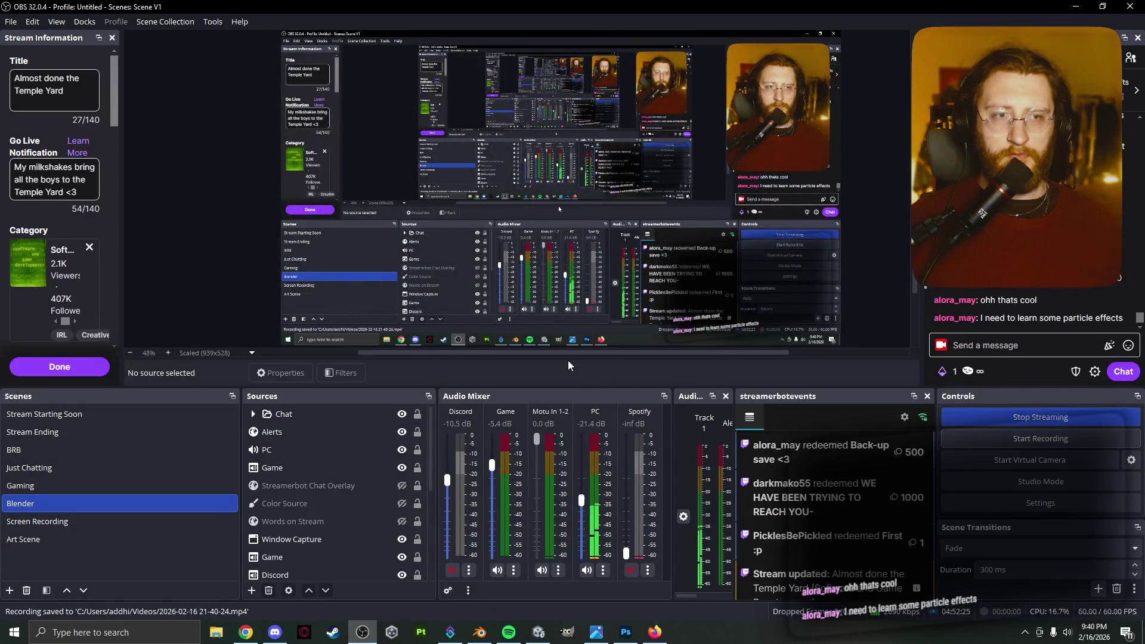
Open the Streamable dashboard in Chrome by entering 'streamab' in the address bar.
click(246, 632)
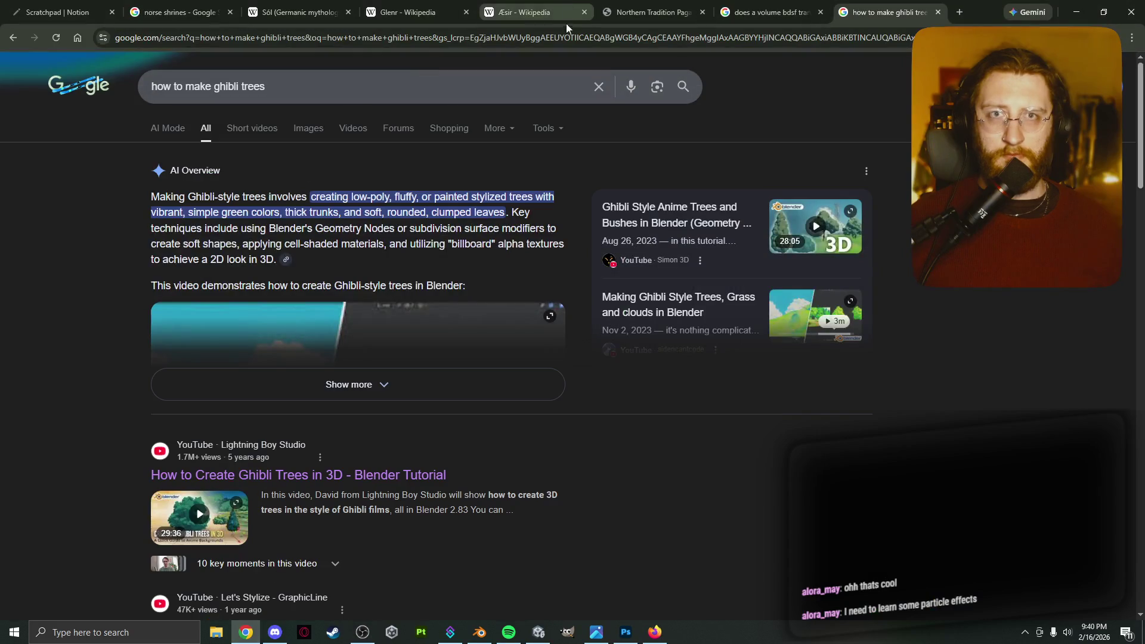
click(566, 36)
text(streamab)
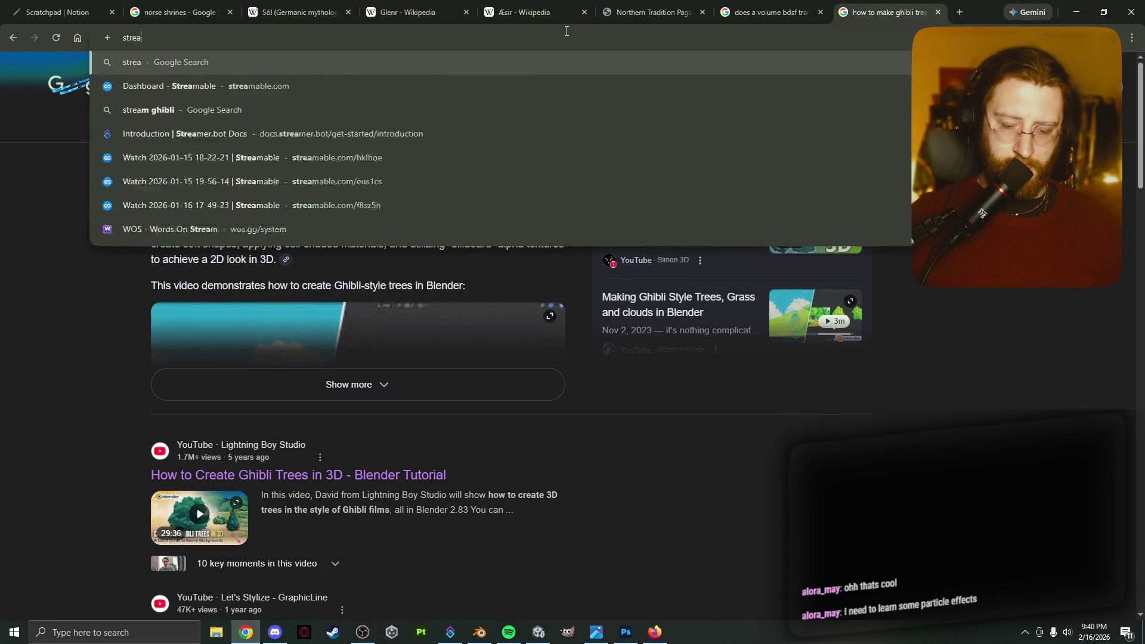
key(Return)
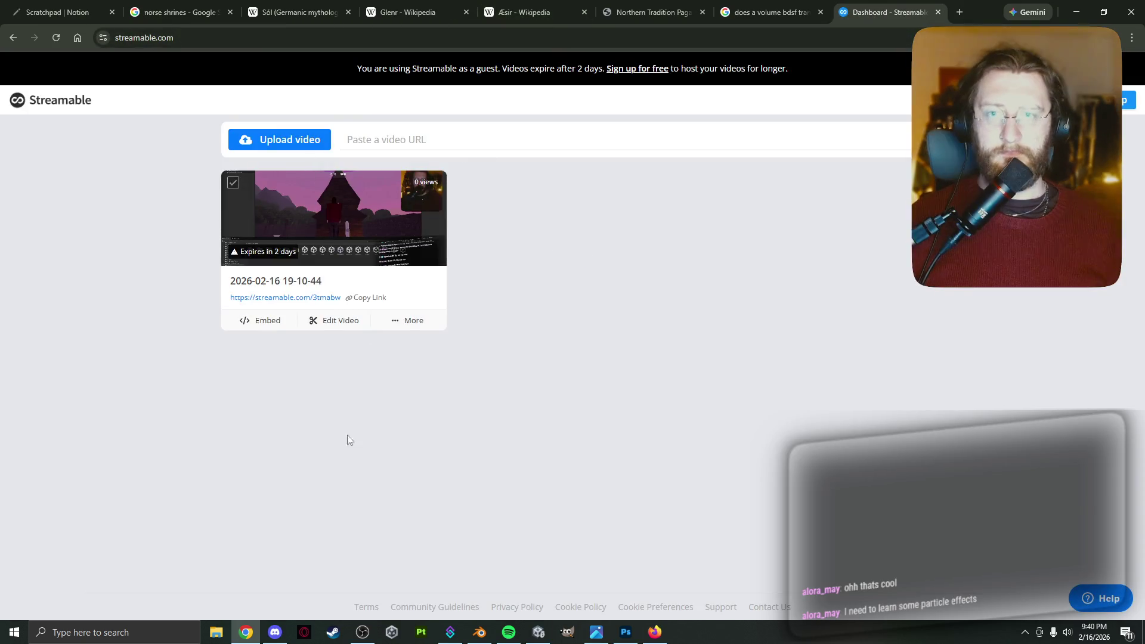
click(480, 632)
click(484, 633)
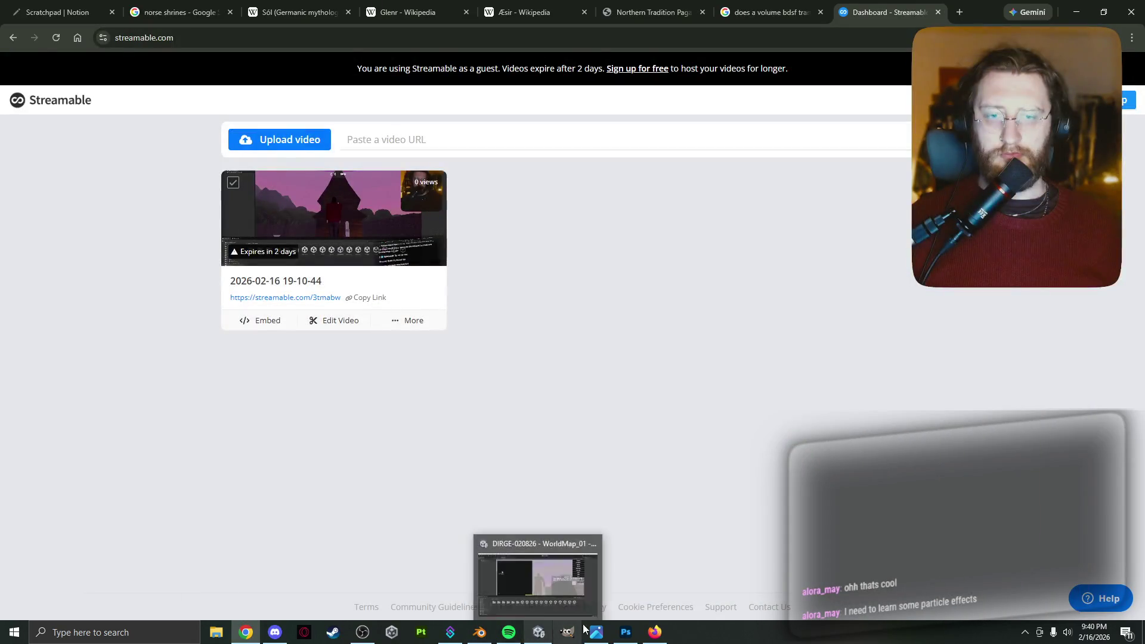
click(362, 632)
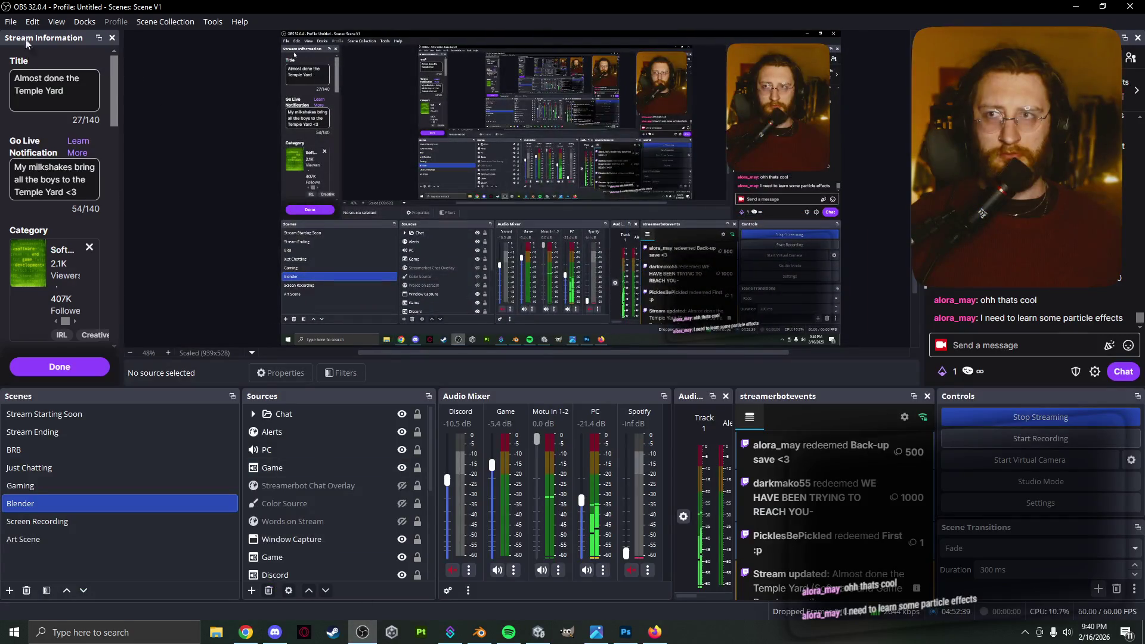
click(11, 22)
click(36, 37)
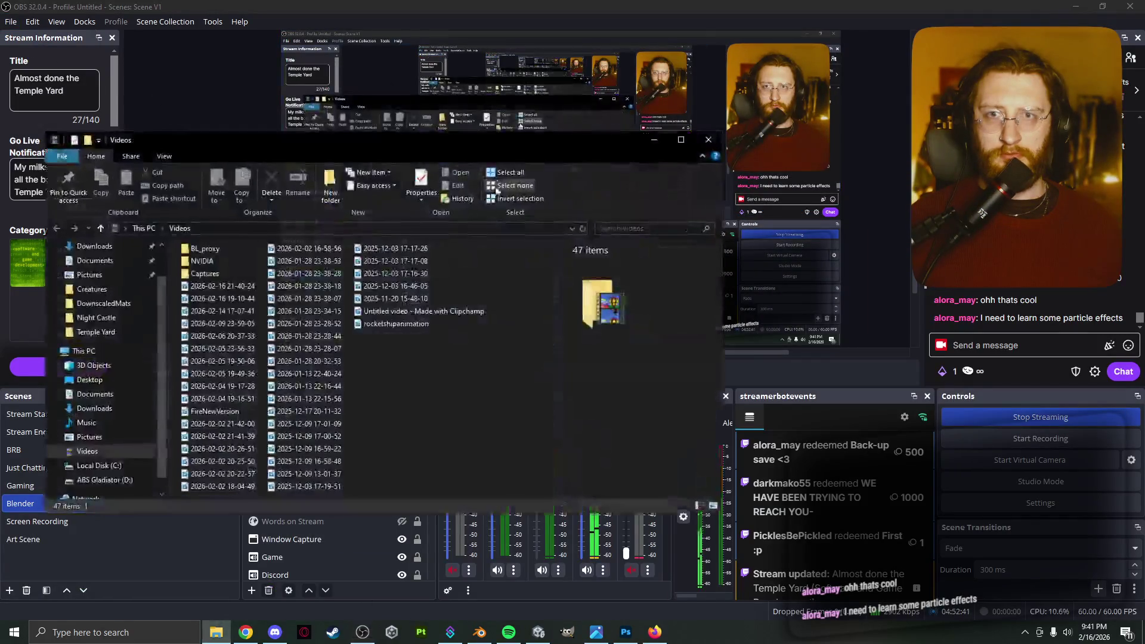
click(1014, 6)
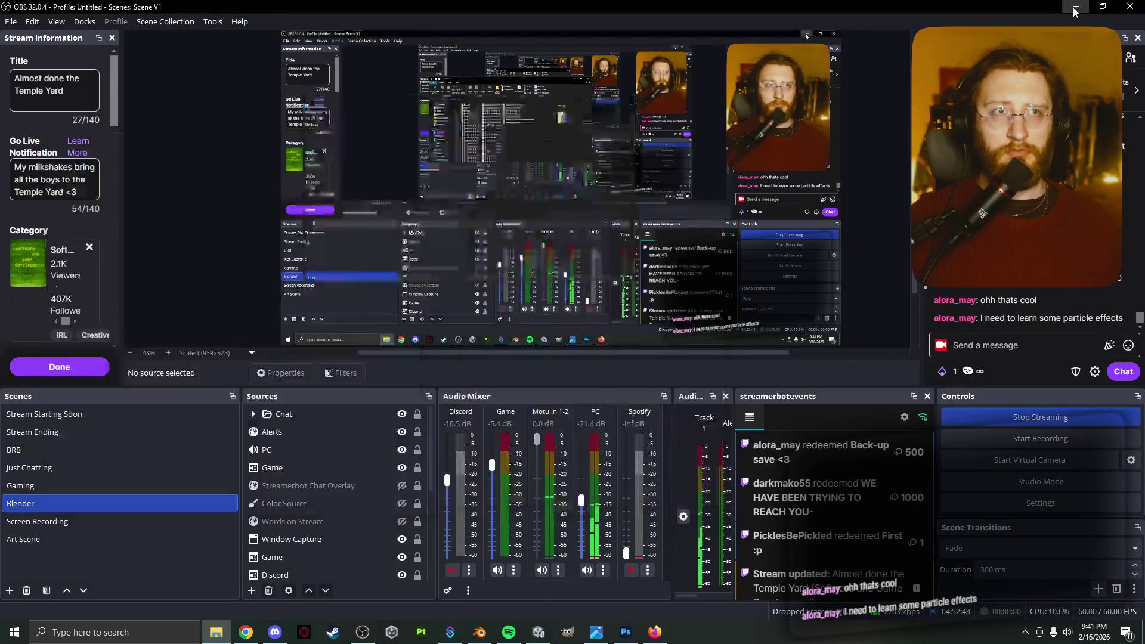
click(1075, 5)
mouse_move(381, 134)
mouse_down()
mouse_move(388, 164)
mouse_move(353, 320)
mouse_up()
click(229, 418)
mouse_move(229, 418)
mouse_down()
mouse_move(511, 215)
mouse_move(395, 248)
mouse_up()
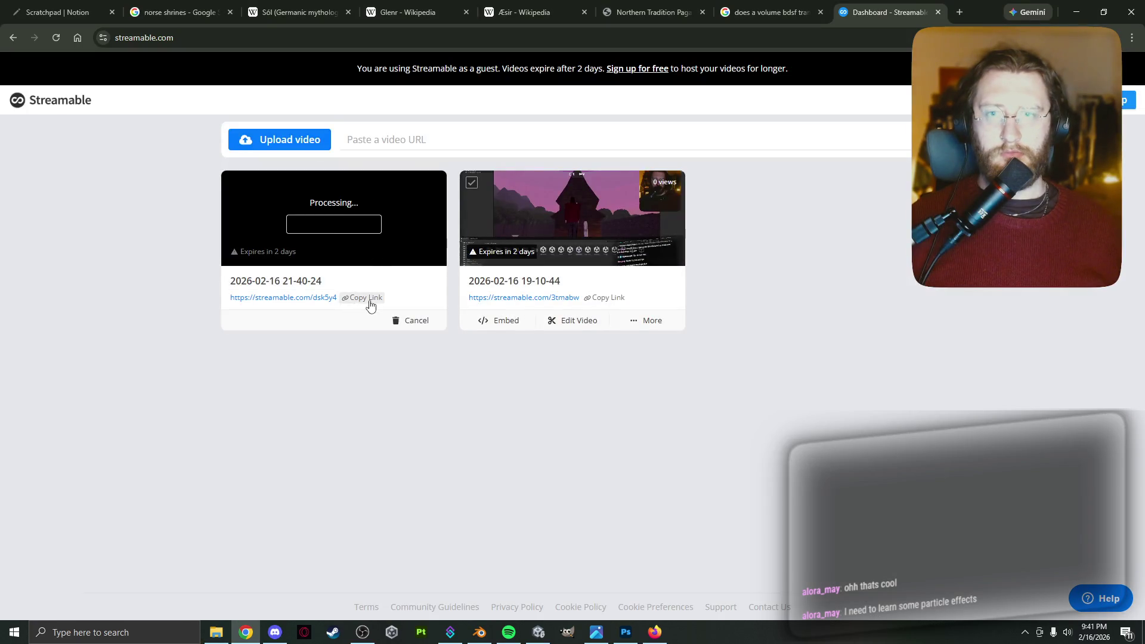
click(366, 298)
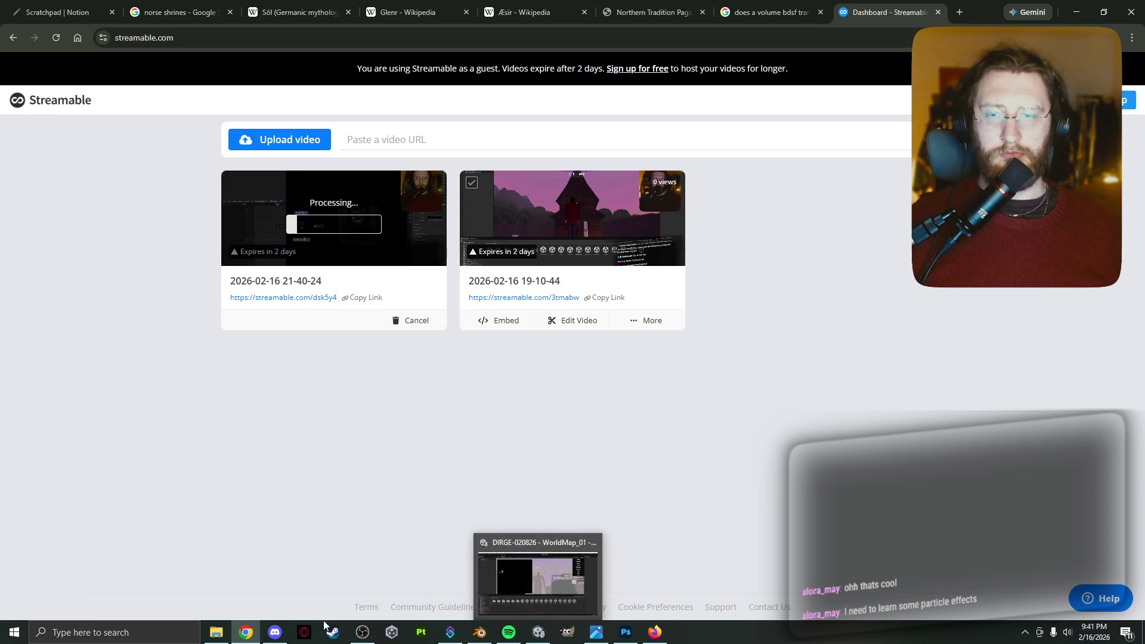
mouse_move(276, 635)
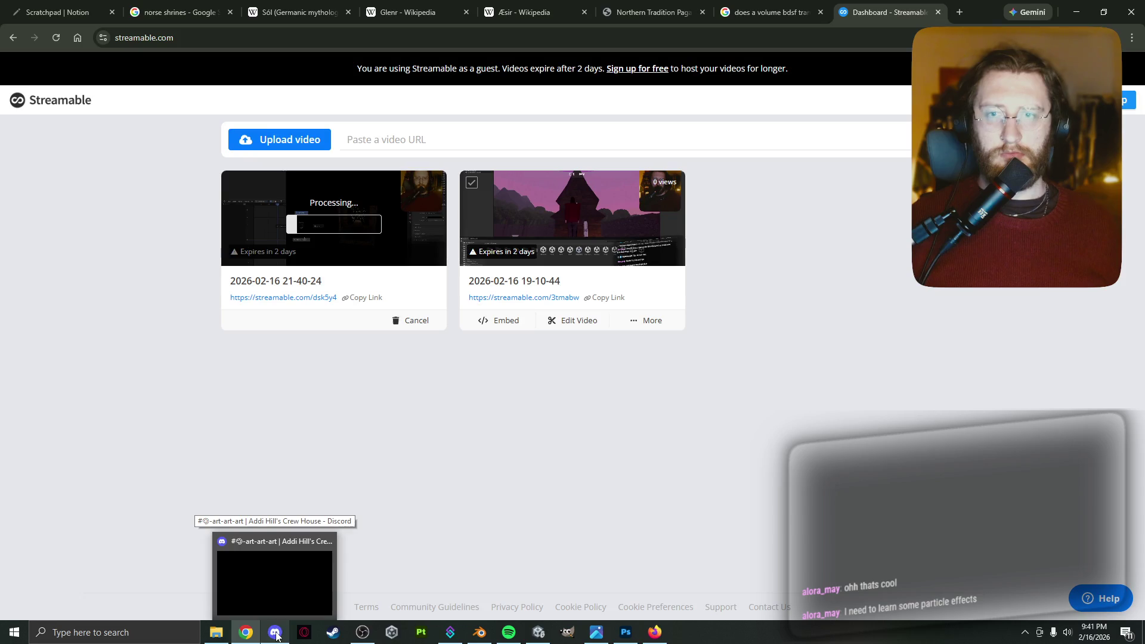
click(276, 635)
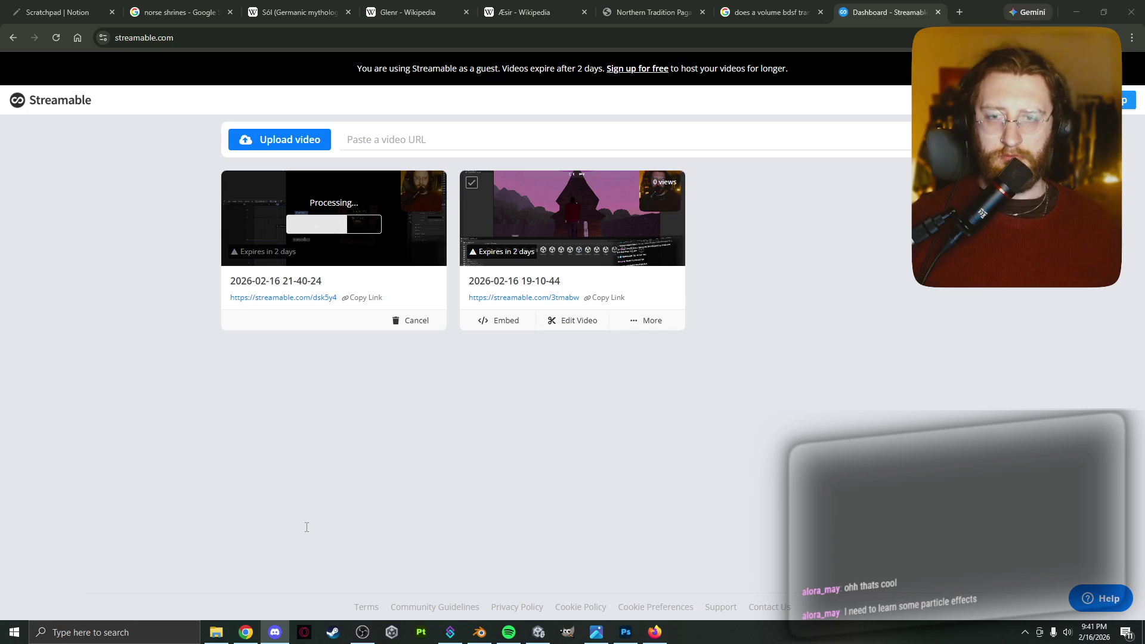
click(330, 564)
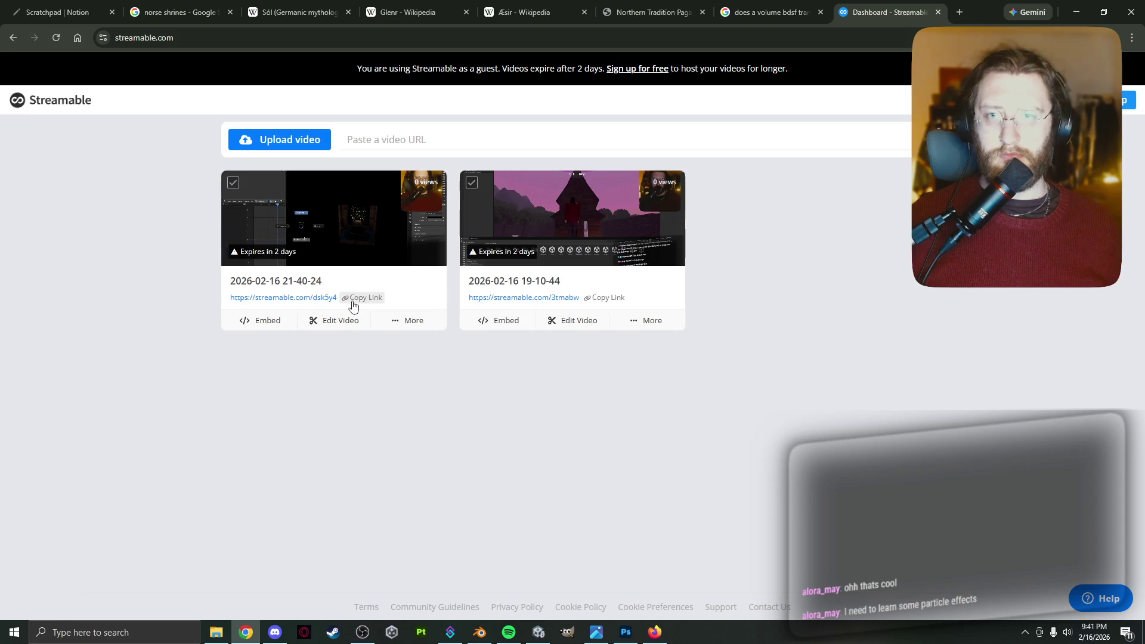
click(260, 636)
click(262, 637)
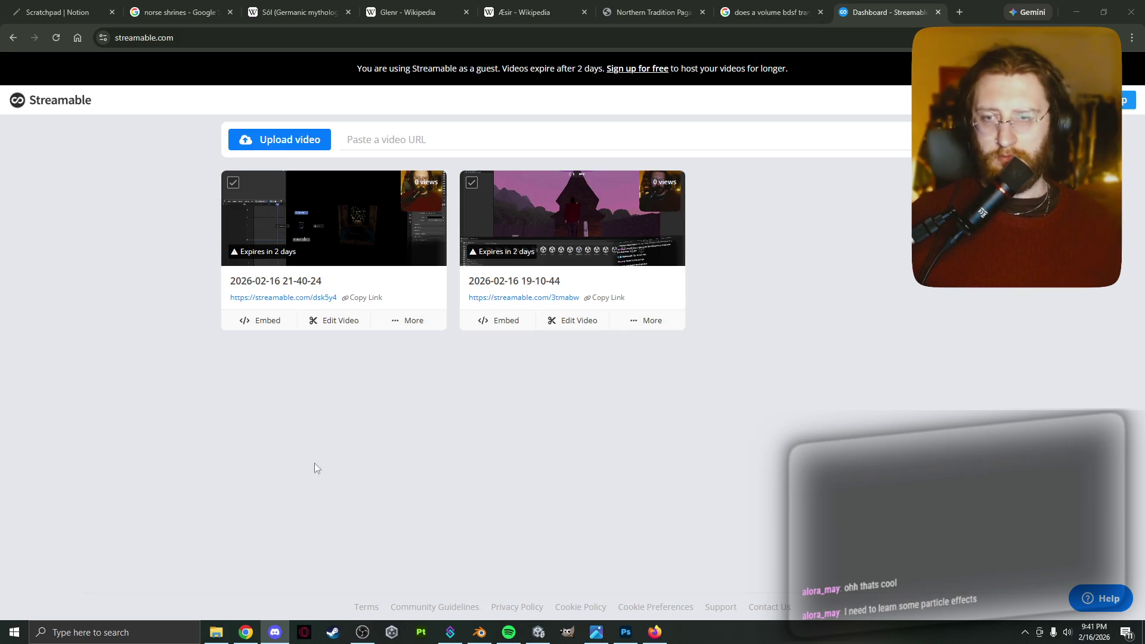
click(1032, 341)
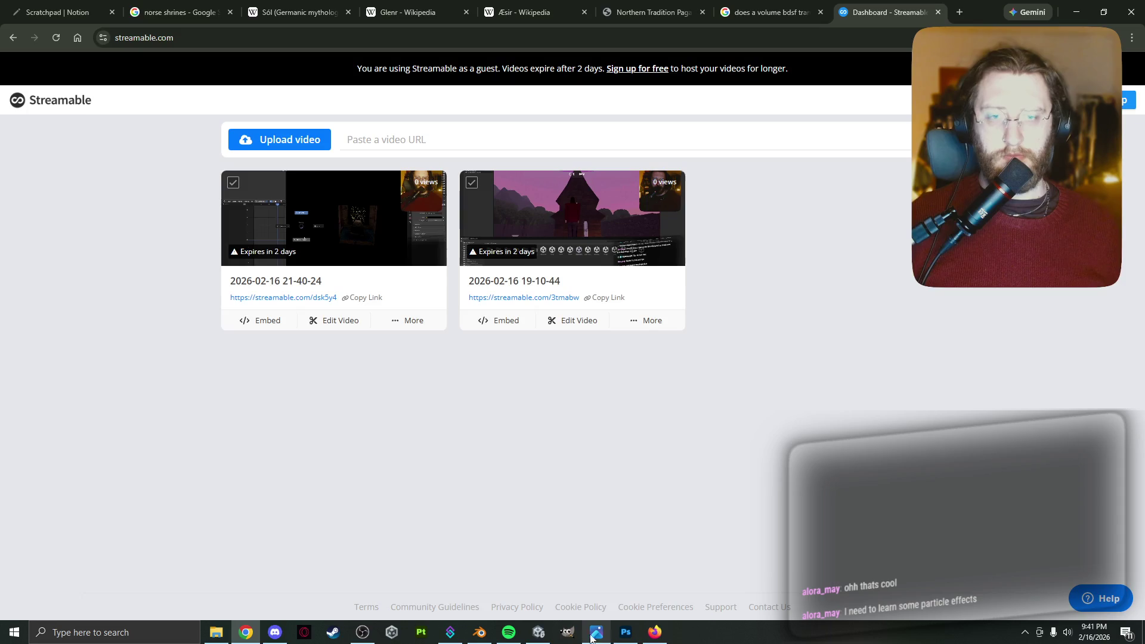
mouse_move(484, 638)
click(481, 557)
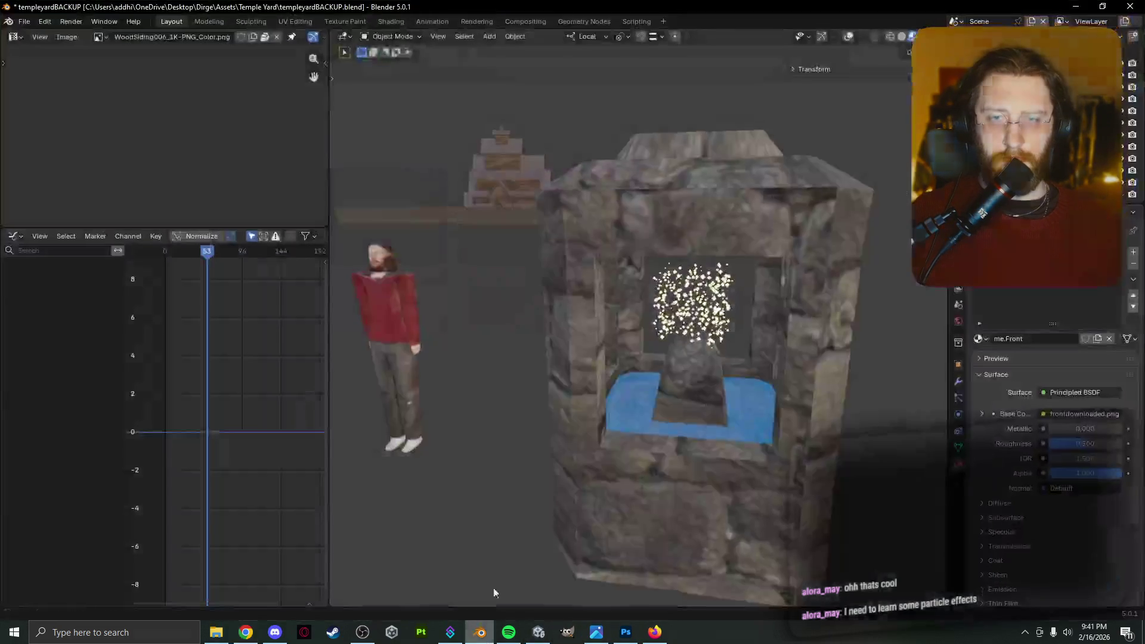
mouse_move(477, 354)
middle_down()
mouse_move(477, 373)
mouse_move(509, 360)
mouse_move(497, 358)
middle_up()
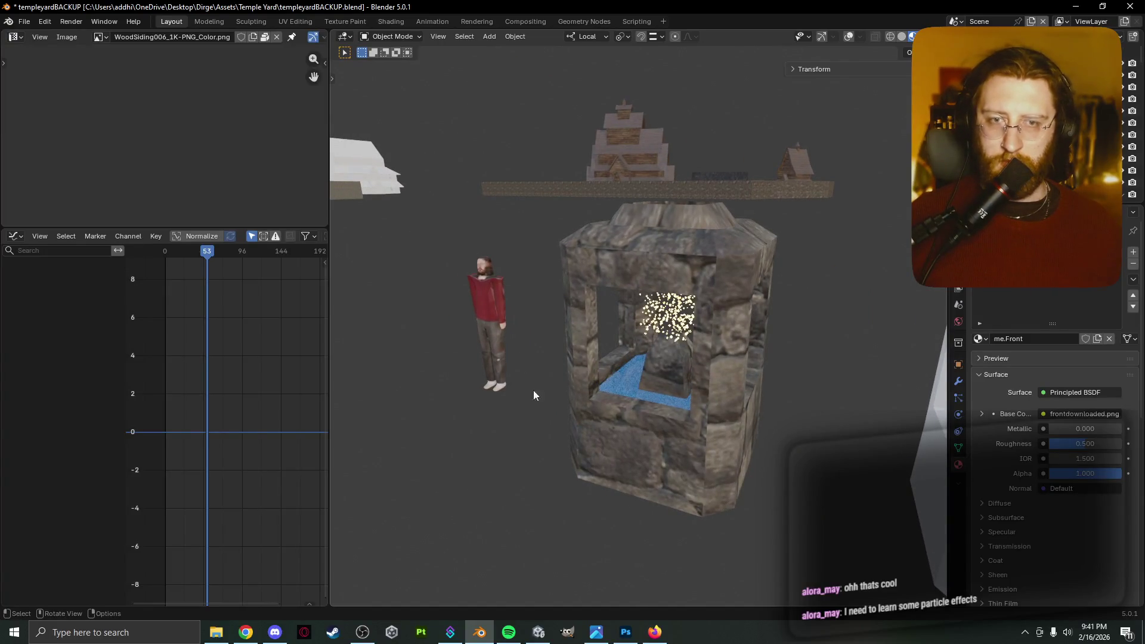
click(514, 631)
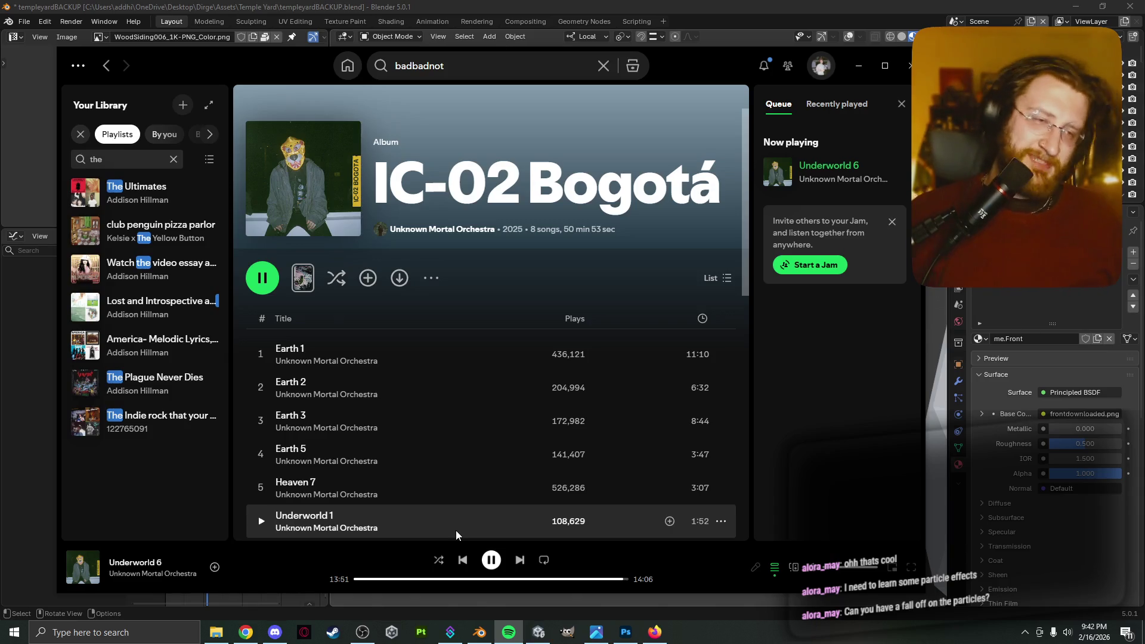
click(859, 66)
click(660, 346)
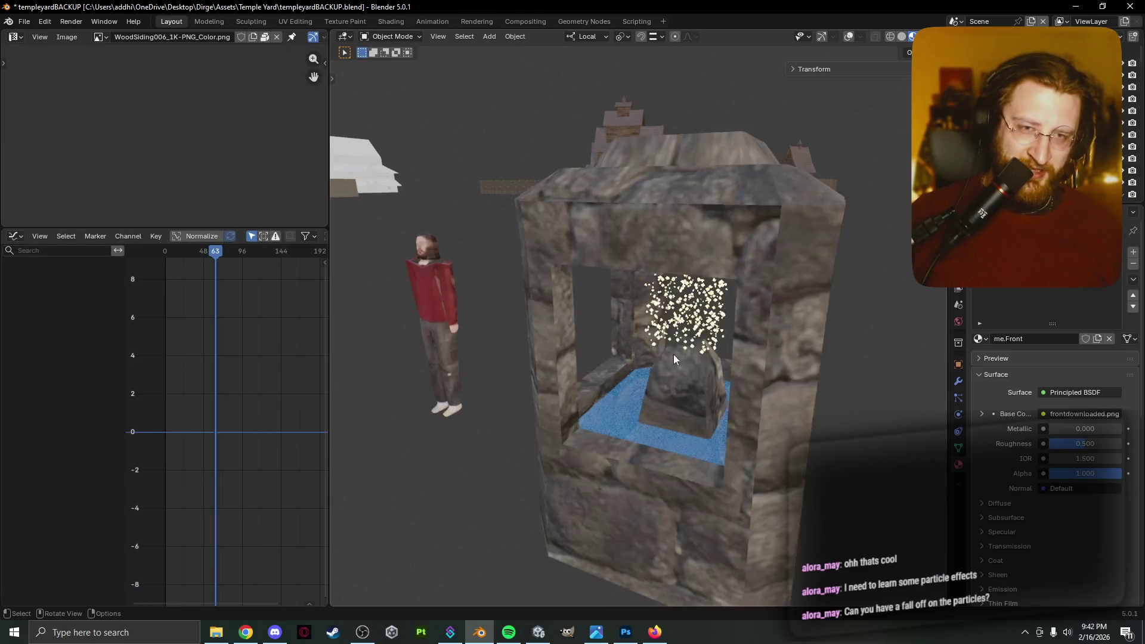
scroll(668, 352, up, 6)
middle_drag(743, 341, 700, 335)
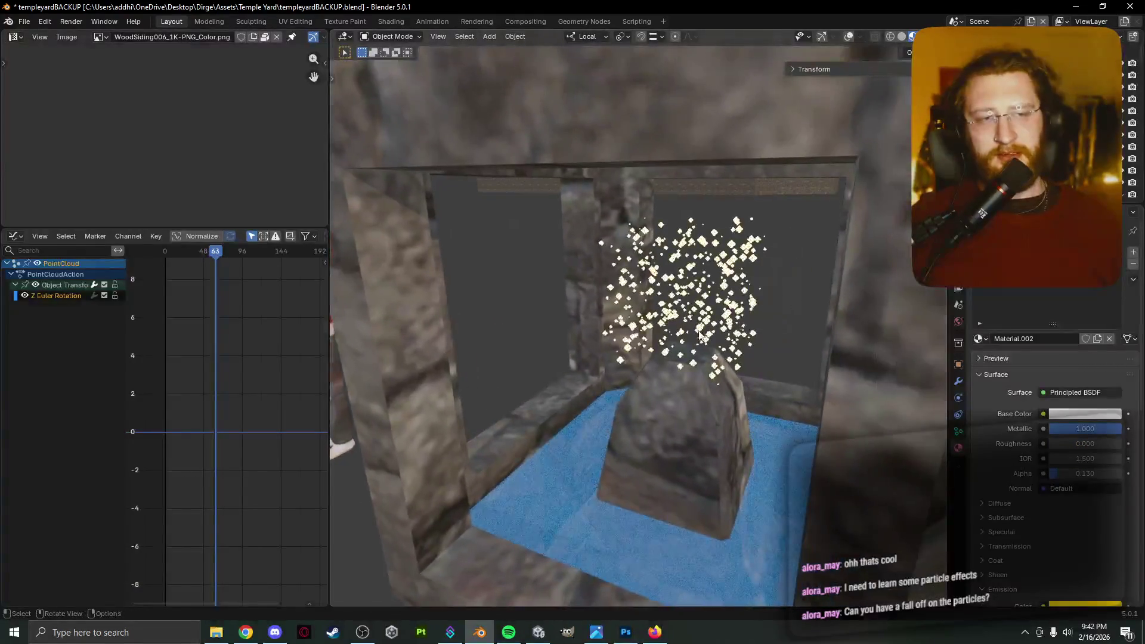
scroll(1018, 503, down, 3)
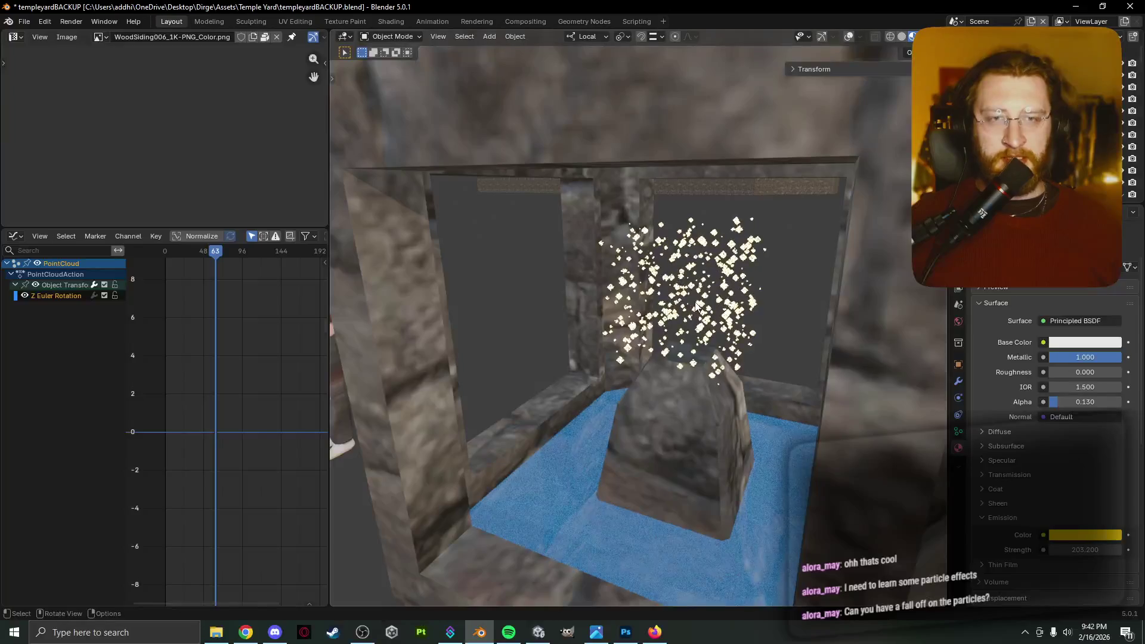
click(775, 305)
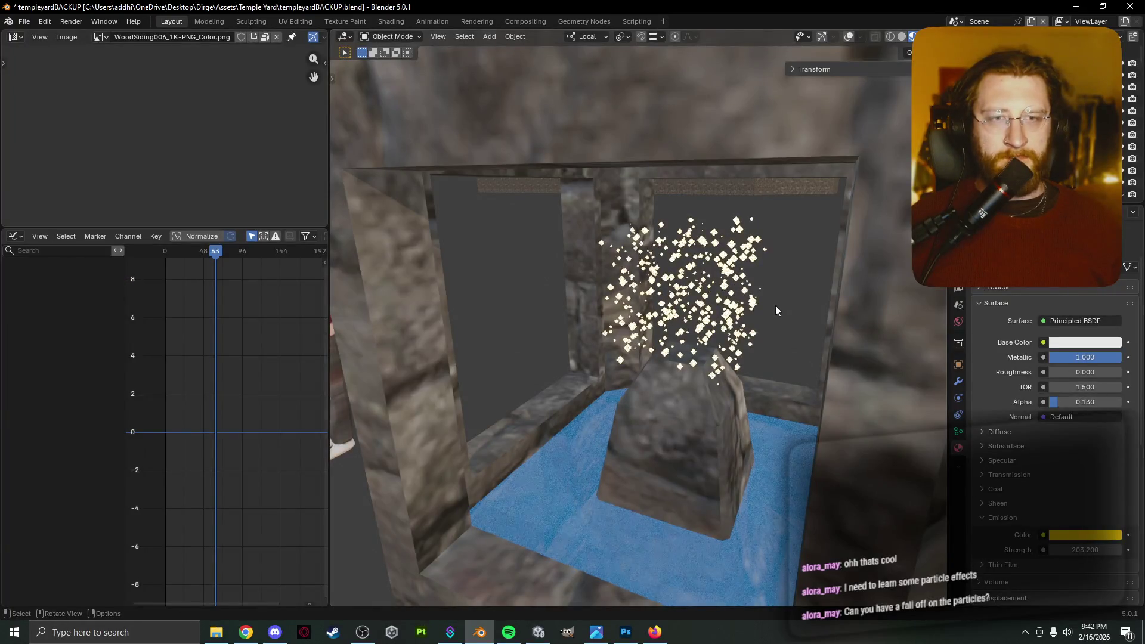
click(732, 301)
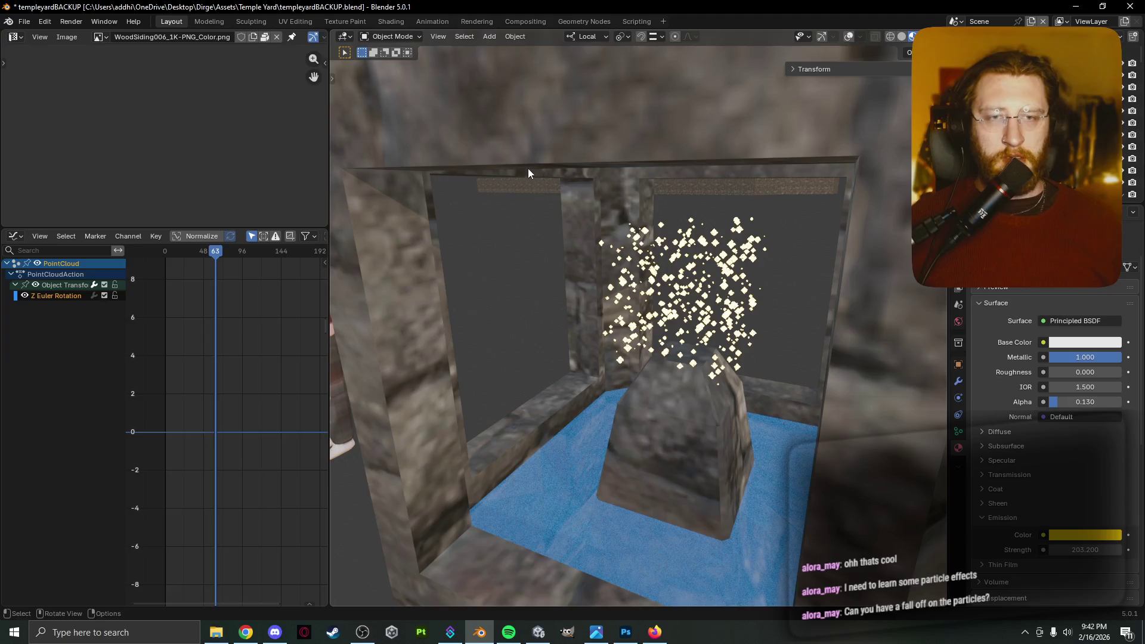
mouse_move(654, 279)
middle_down()
mouse_move(688, 281)
mouse_move(650, 196)
mouse_move(726, 366)
middle_up()
scroll(662, 281, up, 5)
scroll(1042, 496, down, 1)
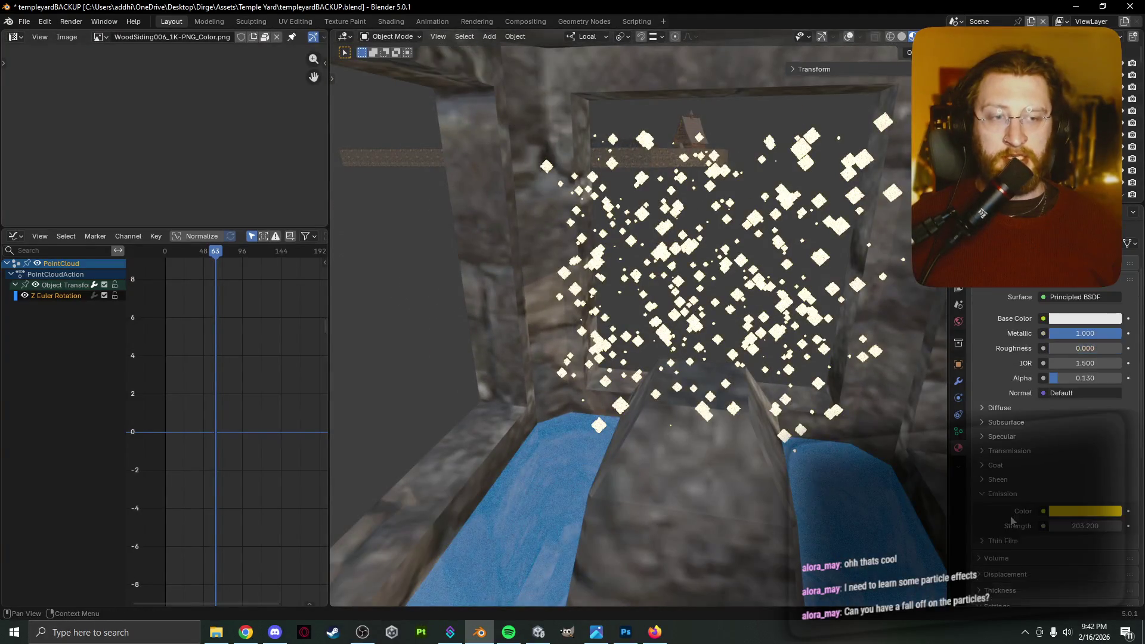
click(849, 37)
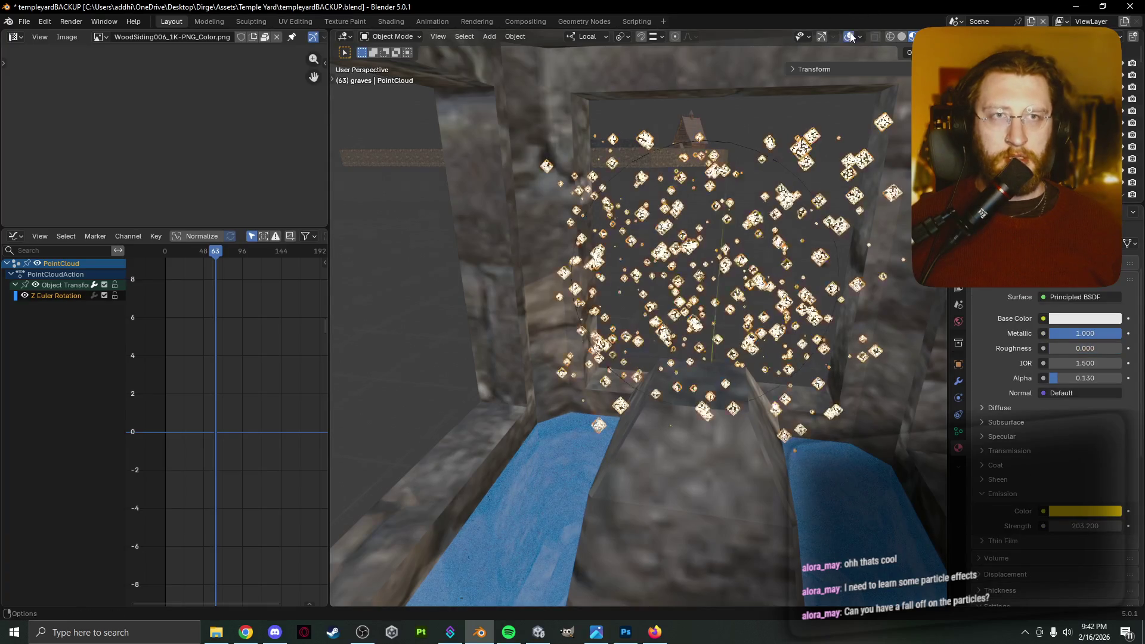
Show overlays, select the point light with its Shadow settings expanded, and switch to Rendered shading.
click(833, 36)
click(730, 141)
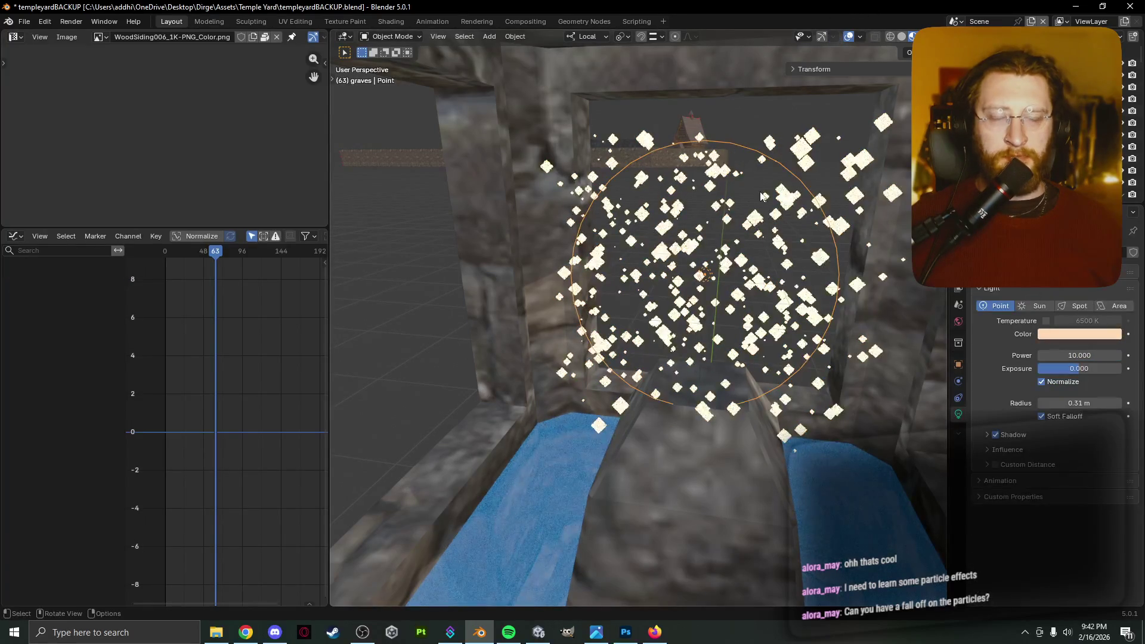
click(986, 434)
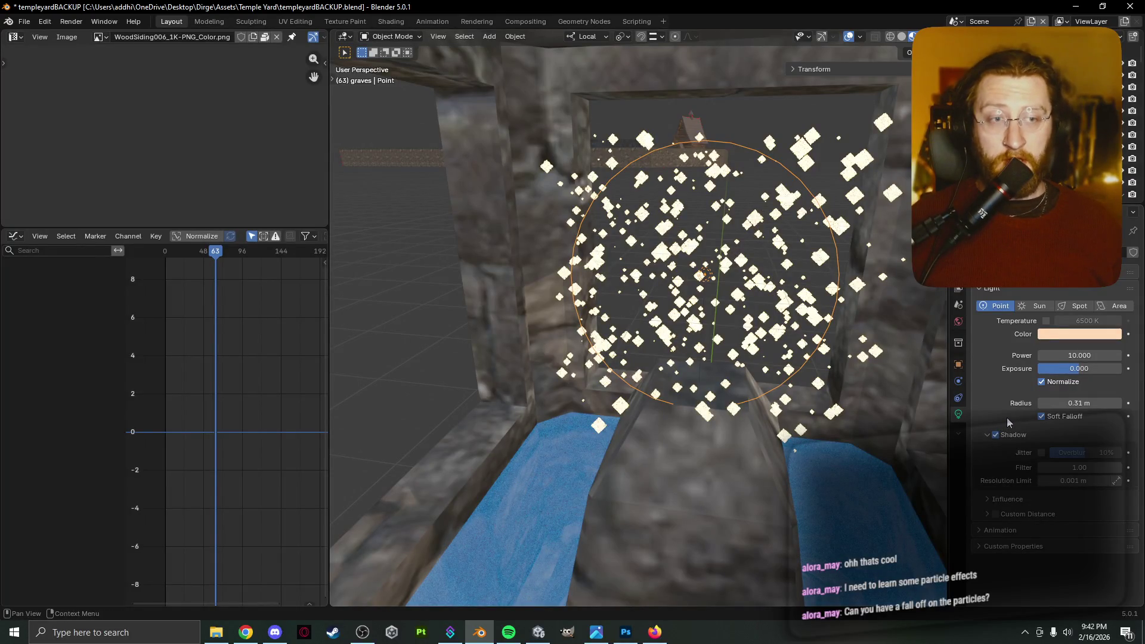
key(z)
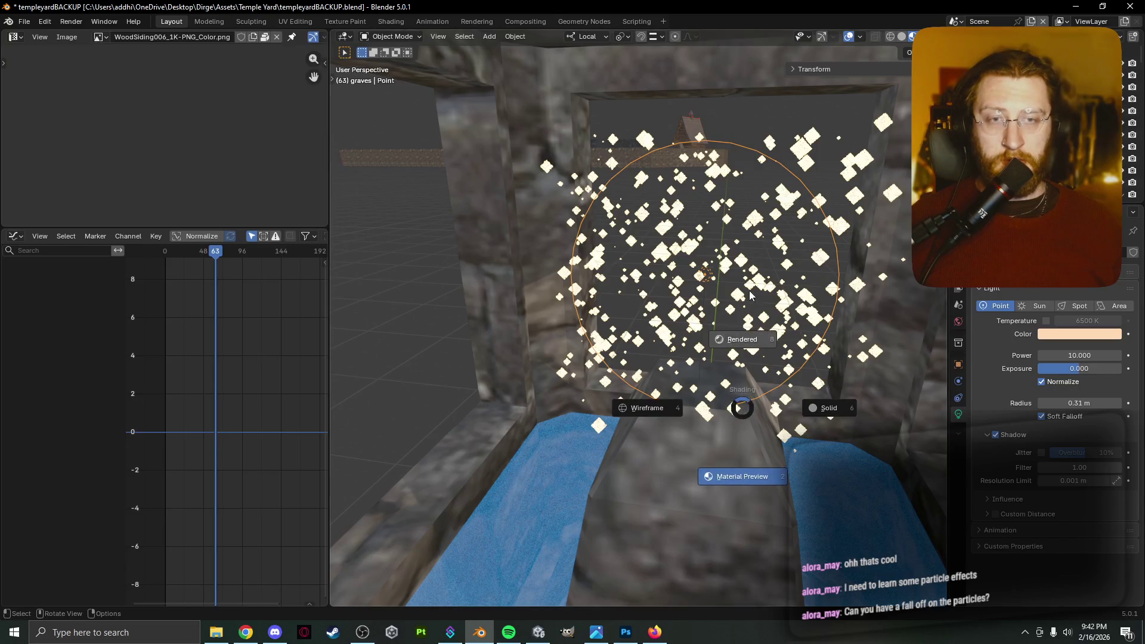
click(750, 292)
scroll(750, 292, down, 3)
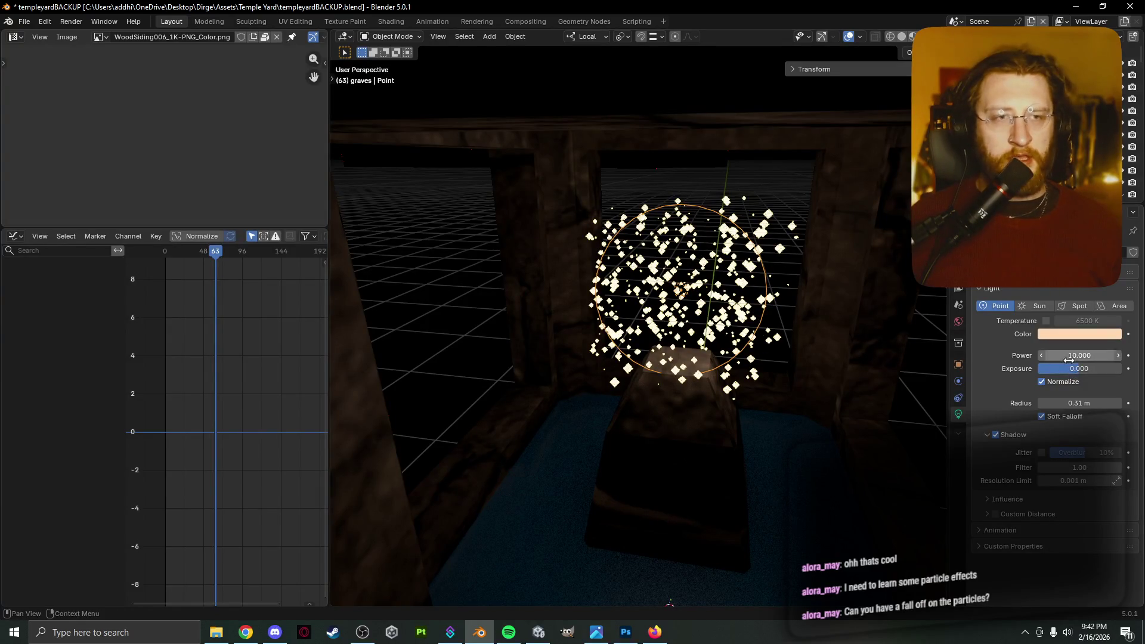
Tune the point light radius to about 0.2 m during playback, then edit the point cloud.
mouse_move(1055, 408)
mouse_down()
mouse_move(1109, 408)
mouse_move(1032, 408)
mouse_up()
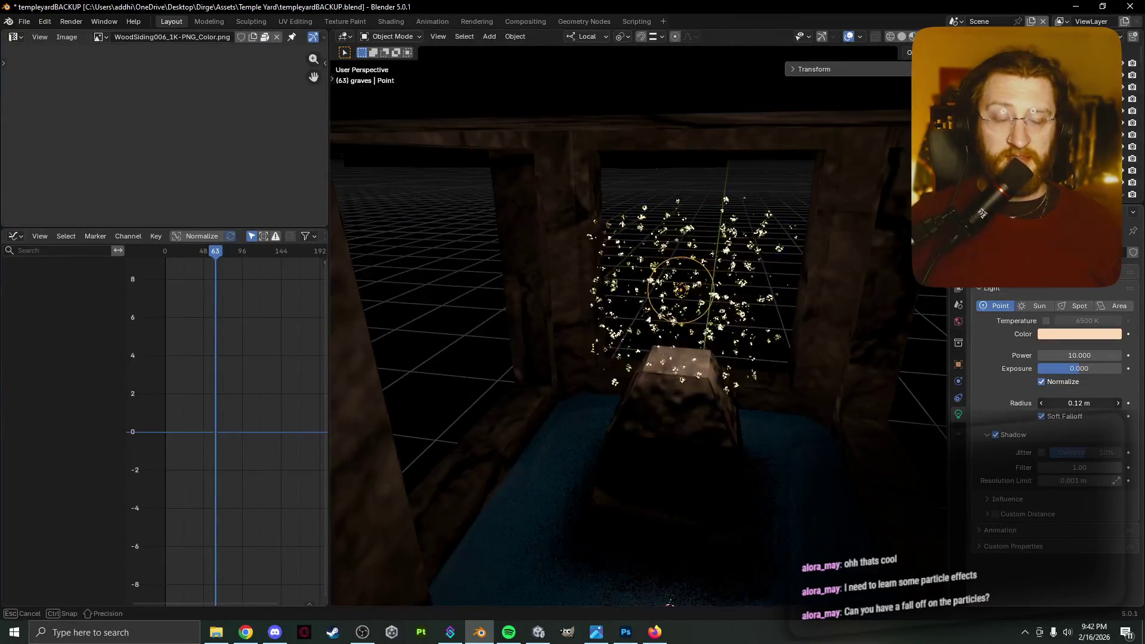
key(space)
mouse_move(595, 391)
middle_down()
mouse_move(591, 370)
mouse_move(591, 383)
middle_up()
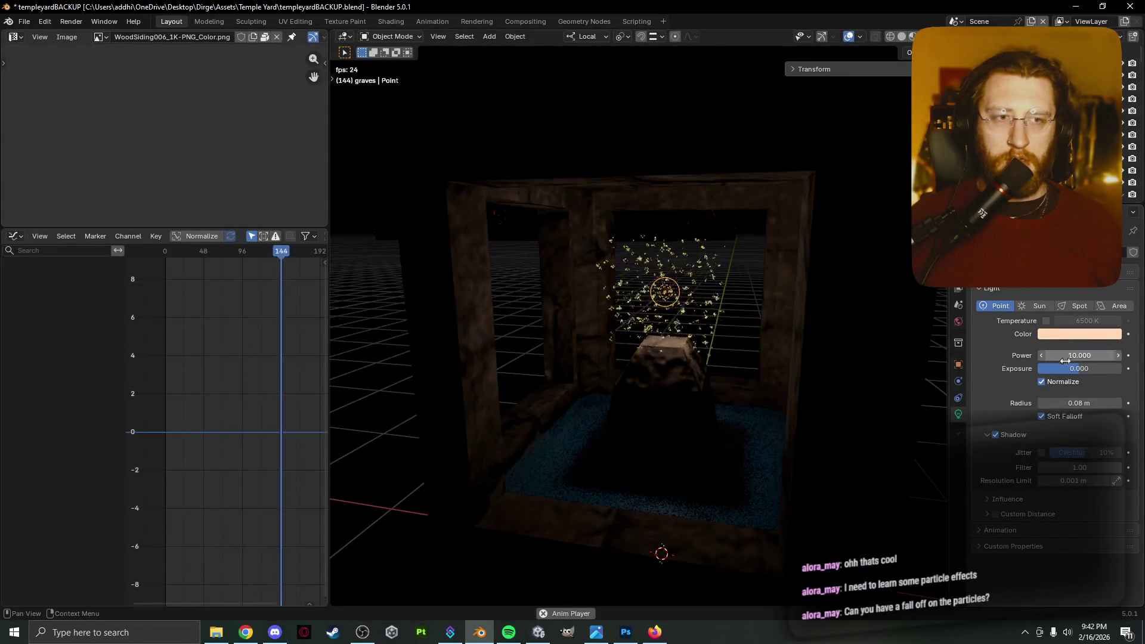
mouse_move(1079, 403)
mouse_down()
mouse_move(1127, 403)
mouse_move(1115, 403)
mouse_up()
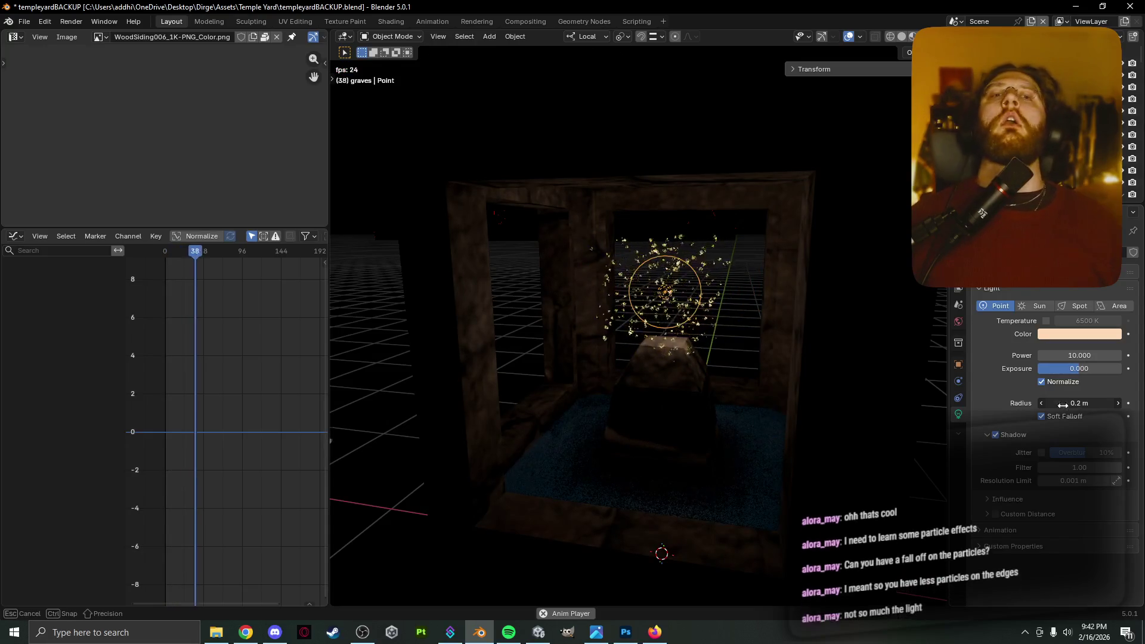
click(697, 265)
key(Tab)
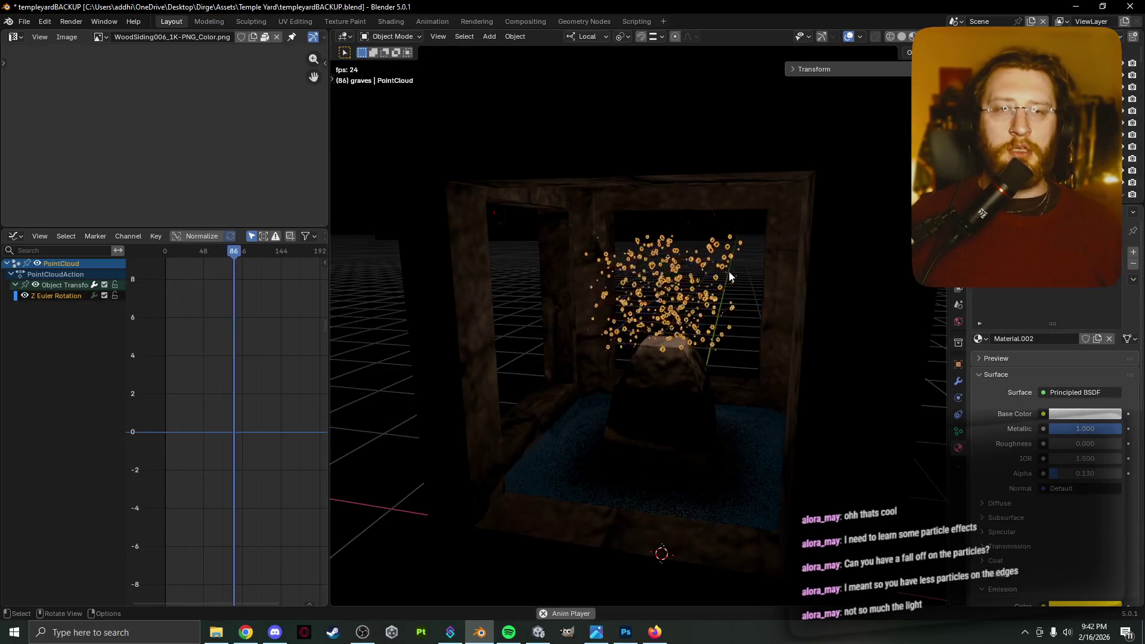
Zoom in on the particle cloud and toggle it into Edit Mode, checking the Point Cloud menu.
scroll(728, 273, up, 4)
ctrl+middle_drag(728, 273, 741, 317)
key(Tab)
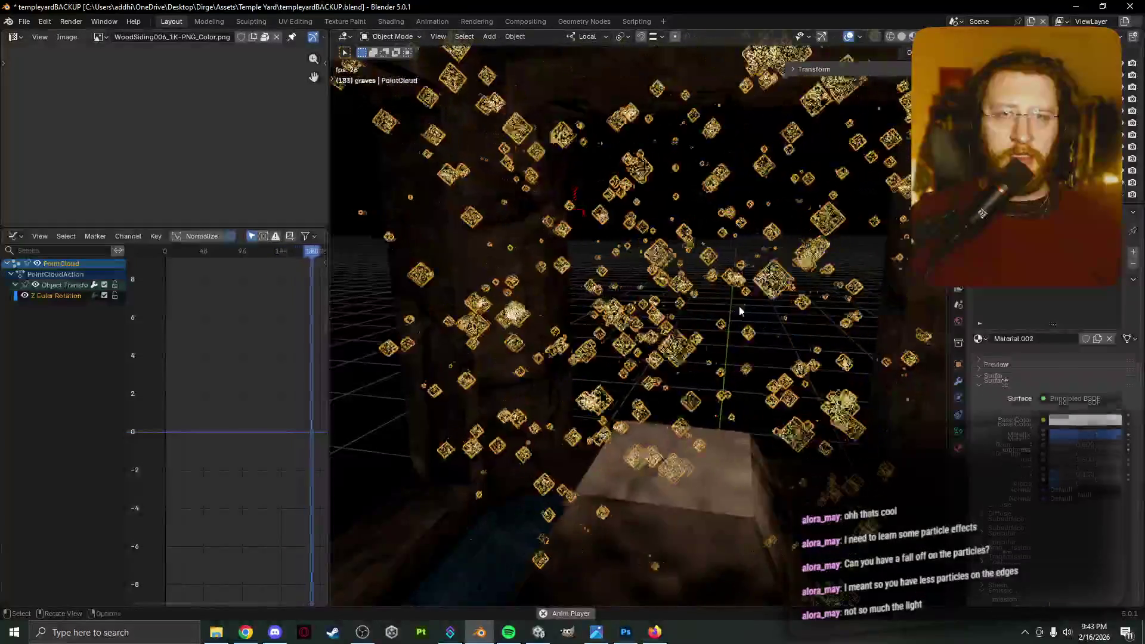
key(Tab)
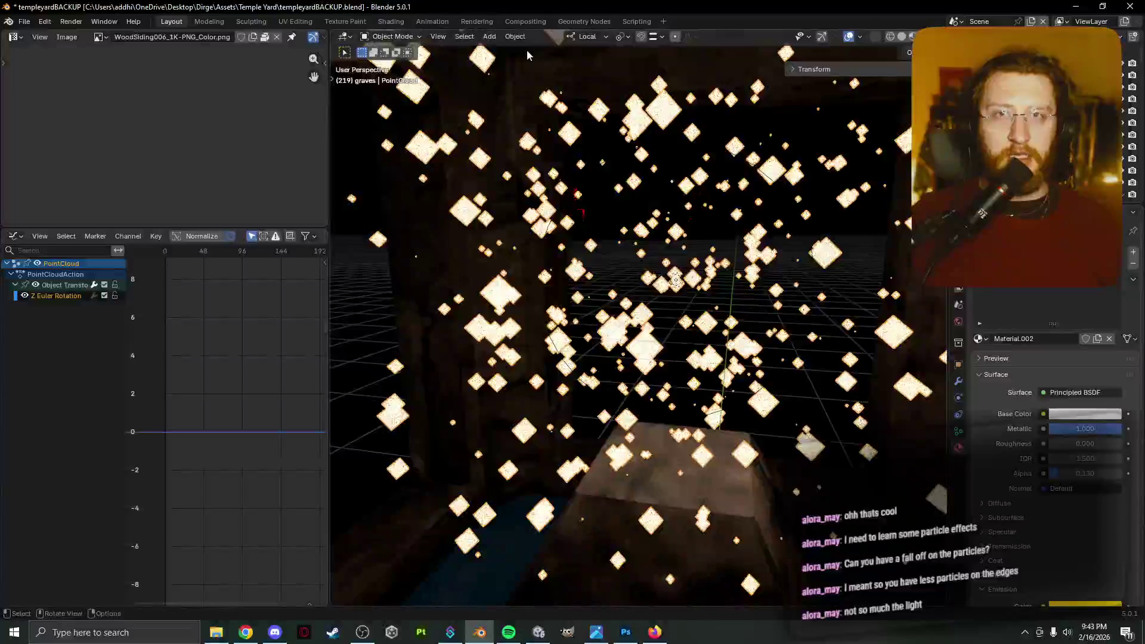
click(509, 38)
mouse_move(516, 51)
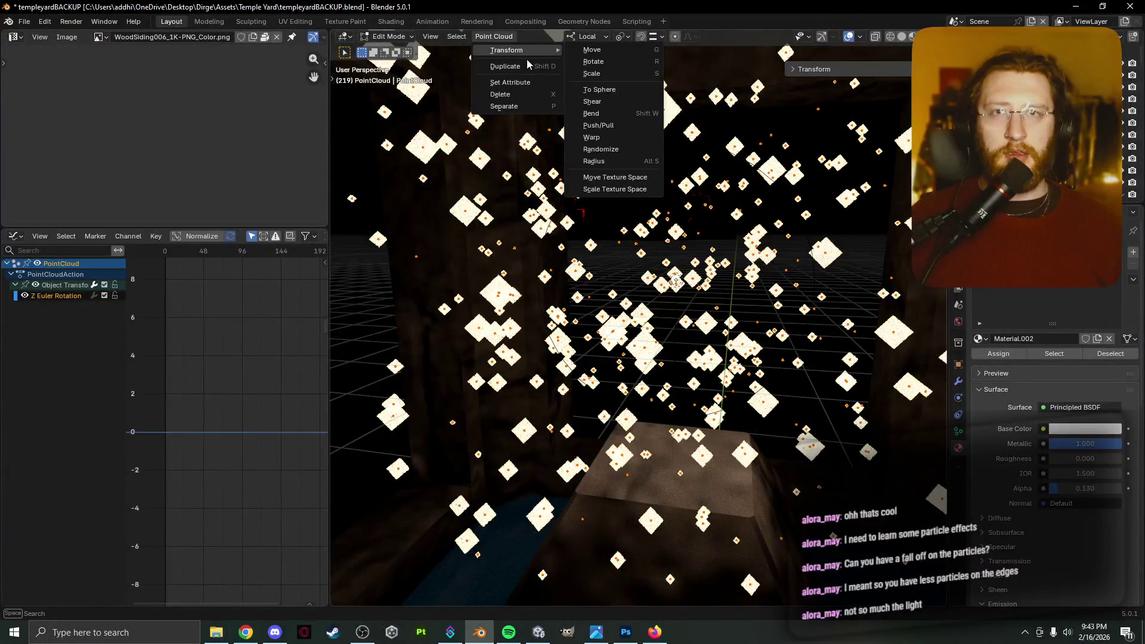
key(Tab)
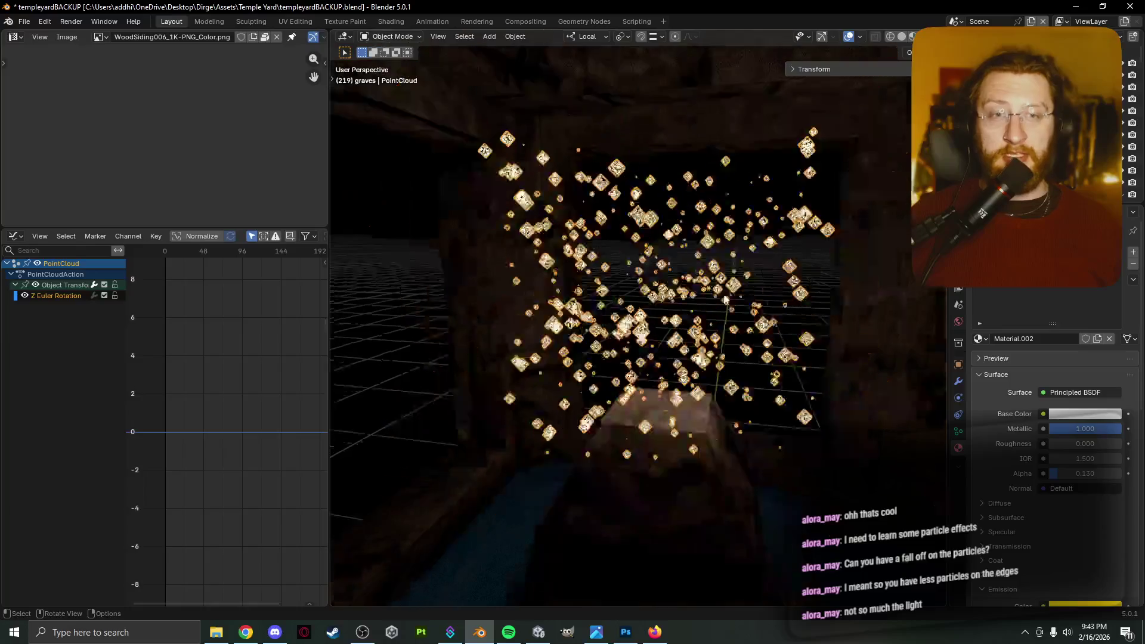
scroll(778, 273, up, 2)
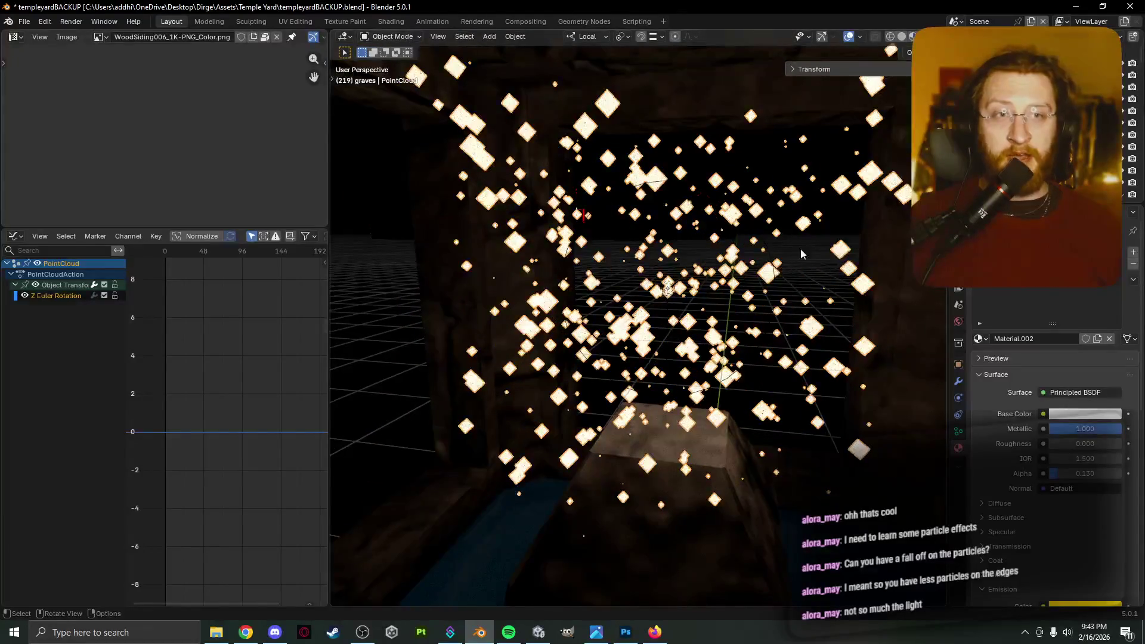
key(Tab)
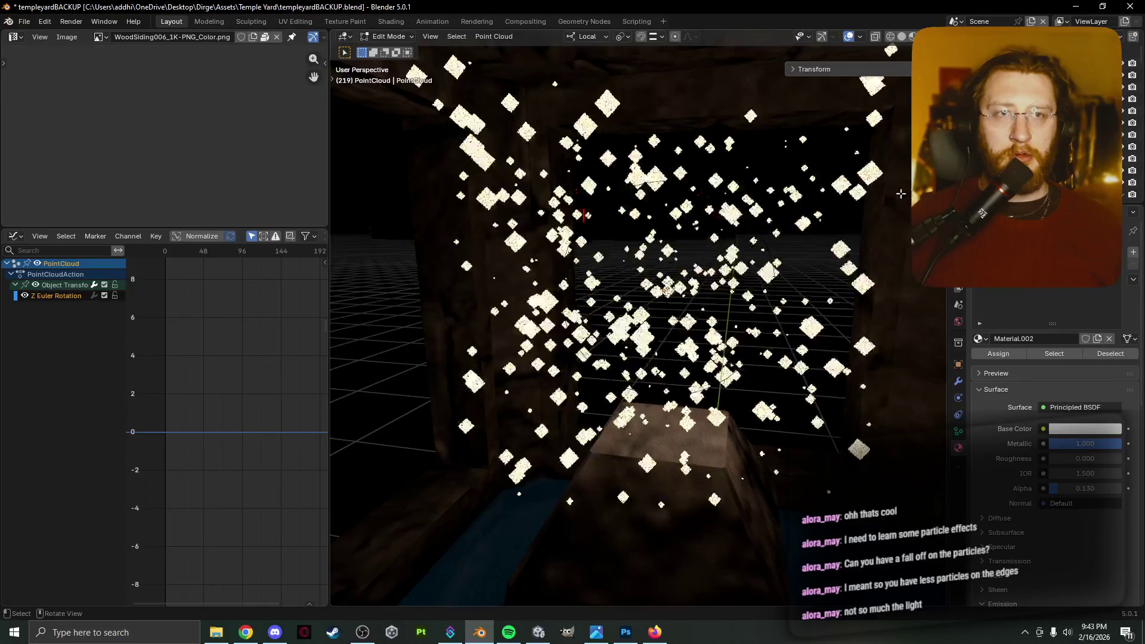
scroll(543, 203, down, 3)
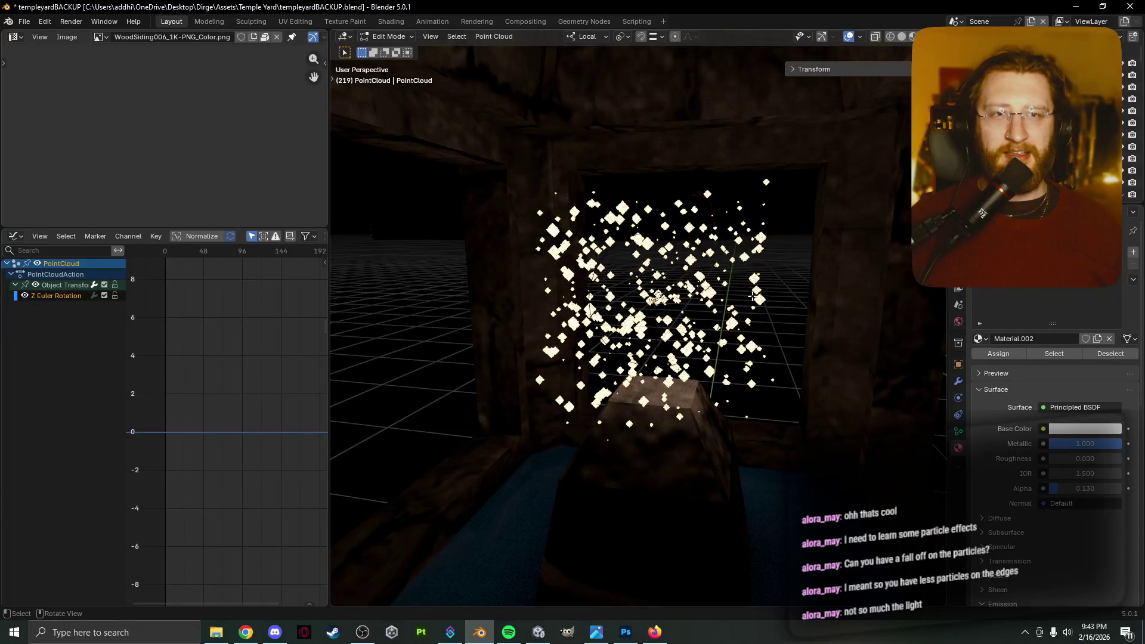
Orbit around the doorway to inspect the particle cloud from several angles.
middle_drag(656, 298, 672, 315)
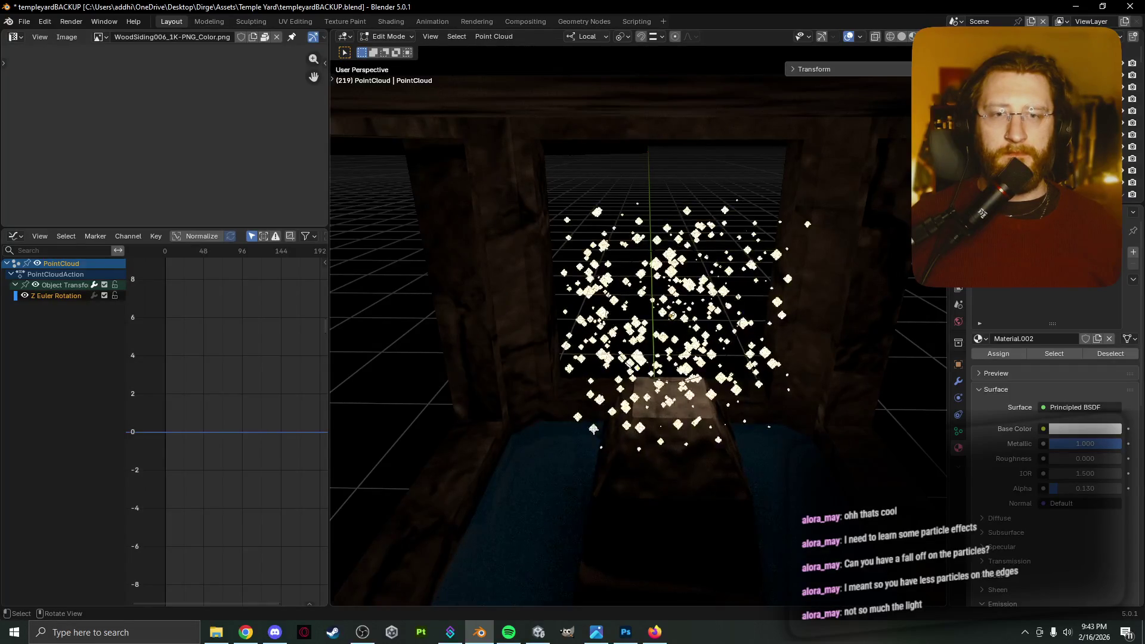
middle_drag(577, 416, 577, 404)
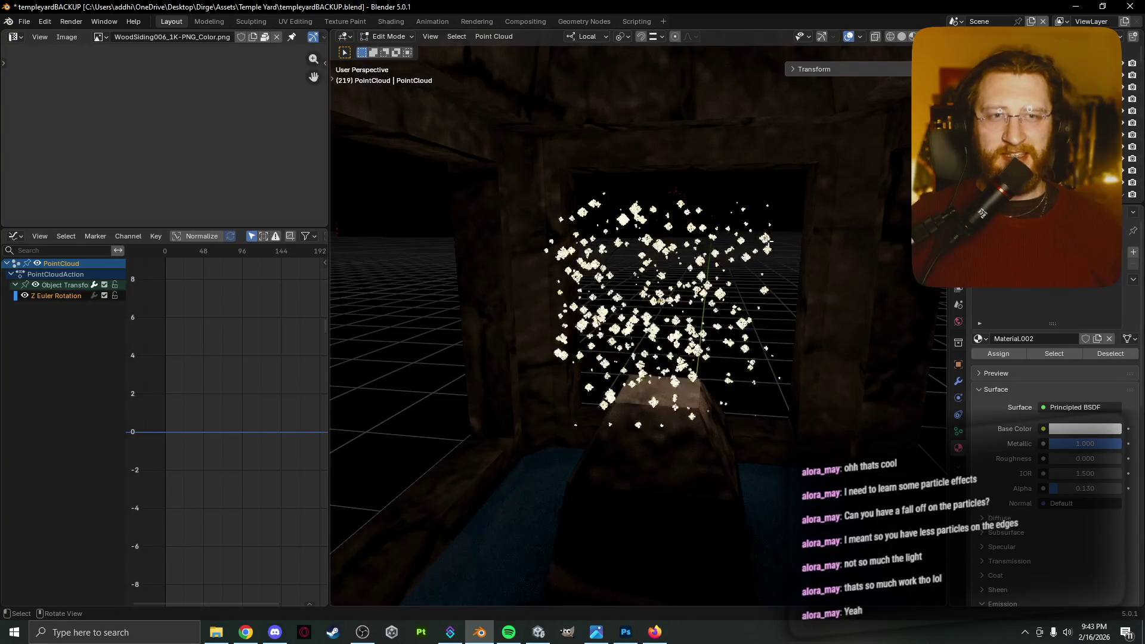
mouse_move(770, 252)
middle_down()
mouse_move(734, 263)
mouse_move(767, 263)
mouse_move(658, 227)
middle_up()
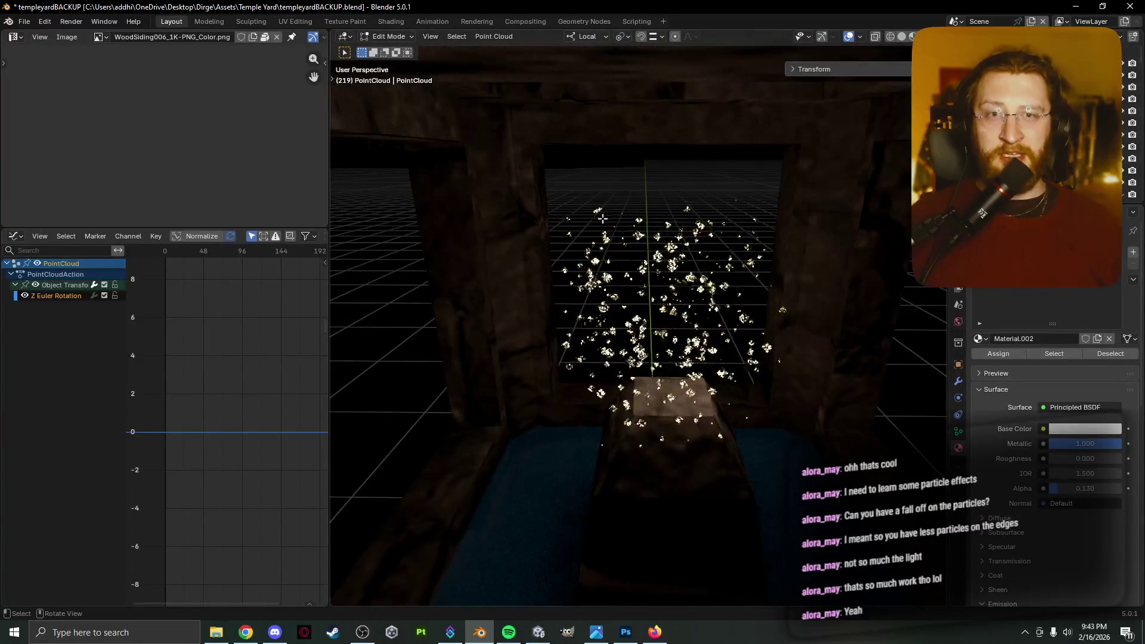
middle_drag(672, 312, 586, 307)
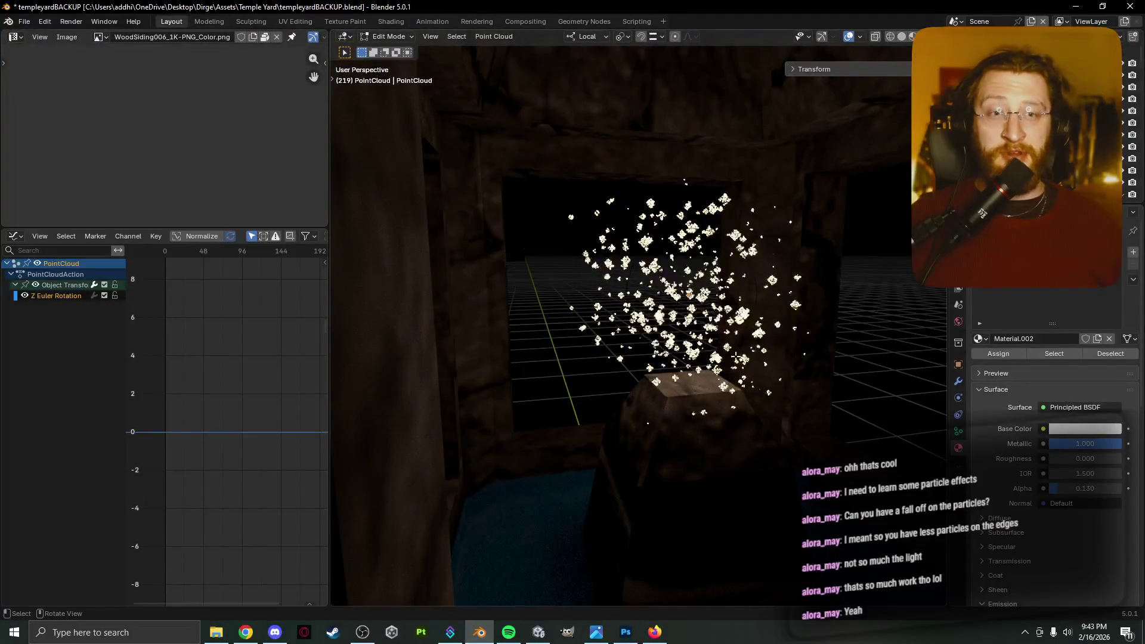
middle_drag(763, 344, 723, 253)
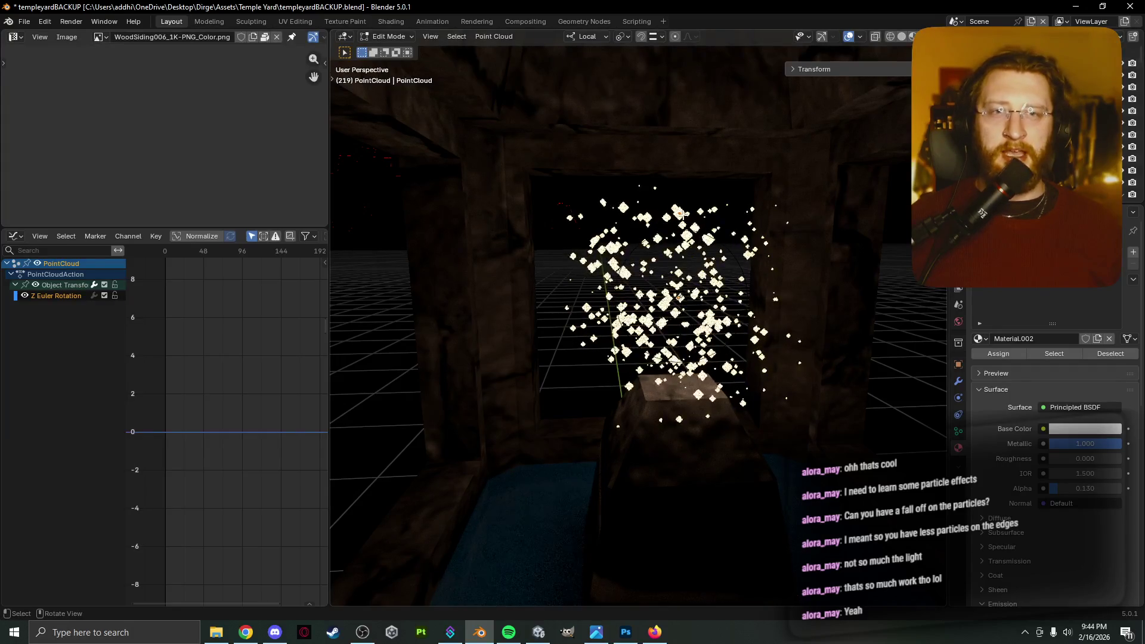
middle_drag(610, 205, 630, 228)
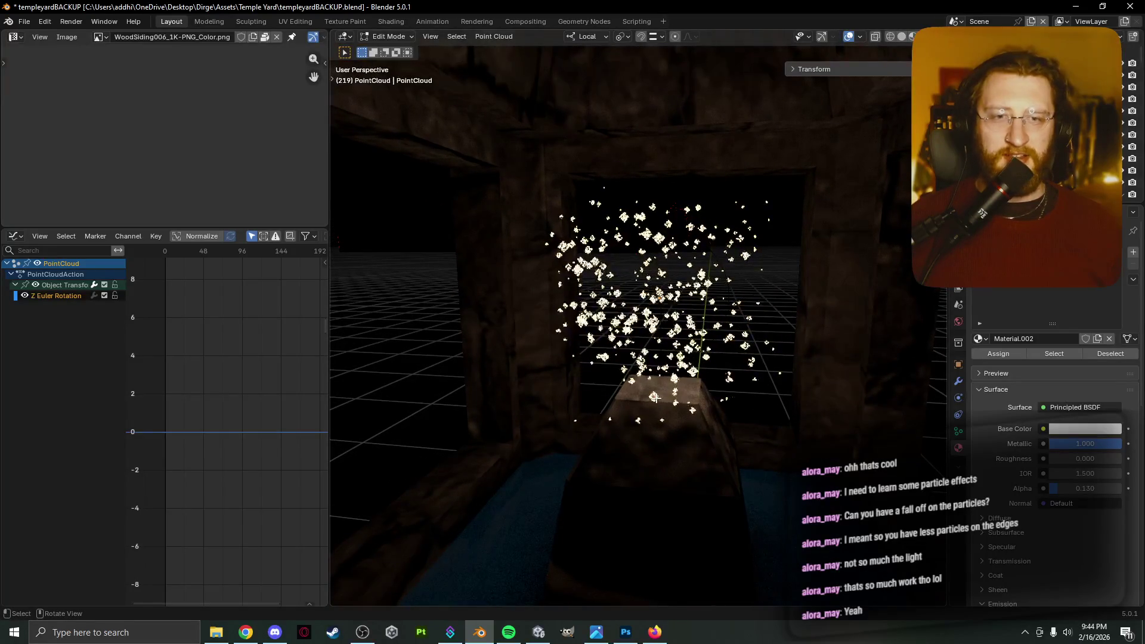
Preview the burst animation, deselect the cloud's points, and restart playback from a frontal view.
key(space)
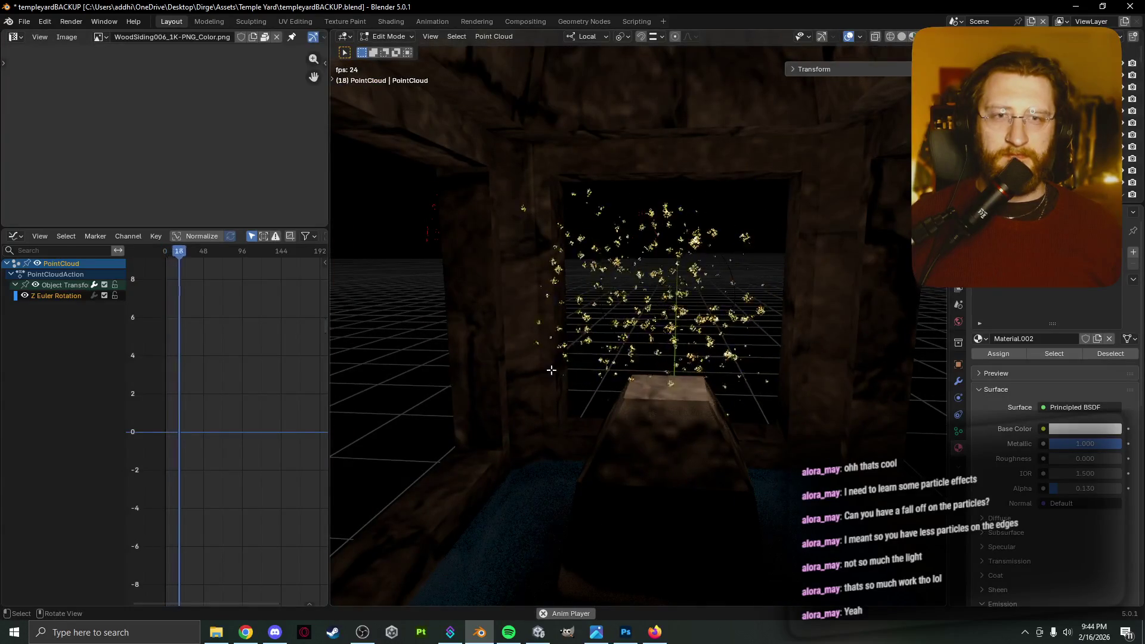
scroll(430, 370, down, 3)
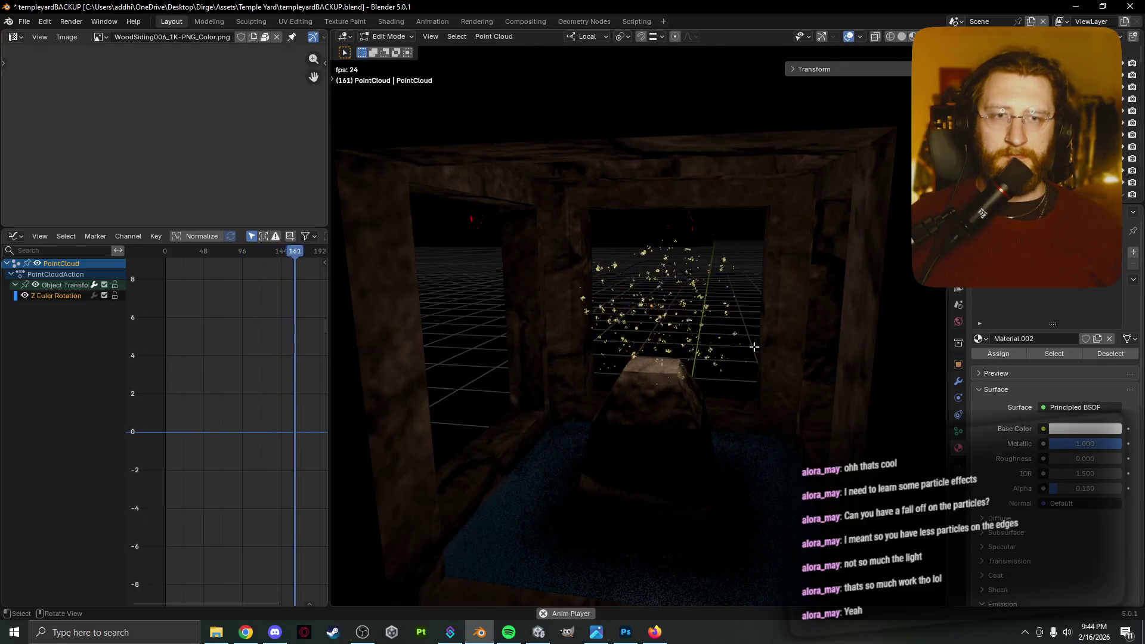
key(space)
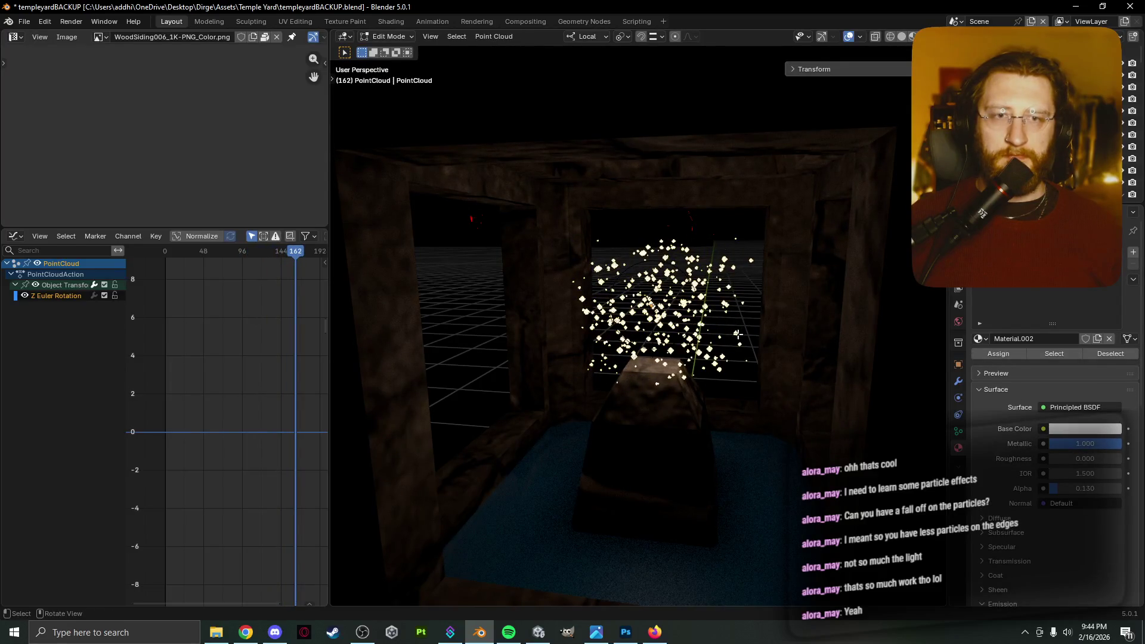
click(752, 264)
middle_drag(764, 305, 779, 293)
key(space)
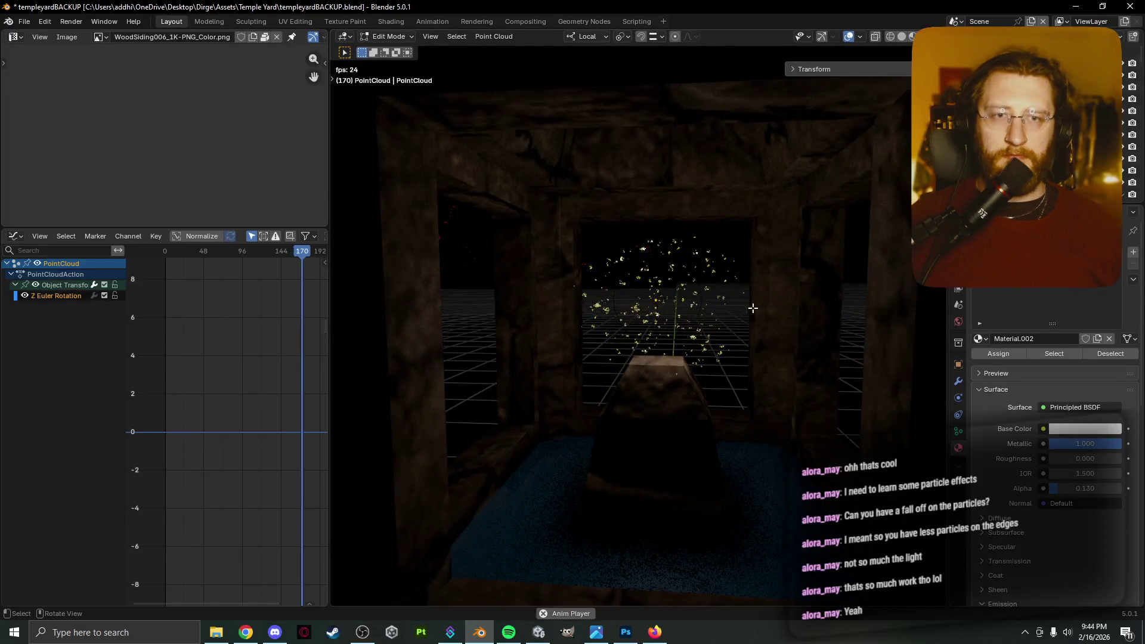